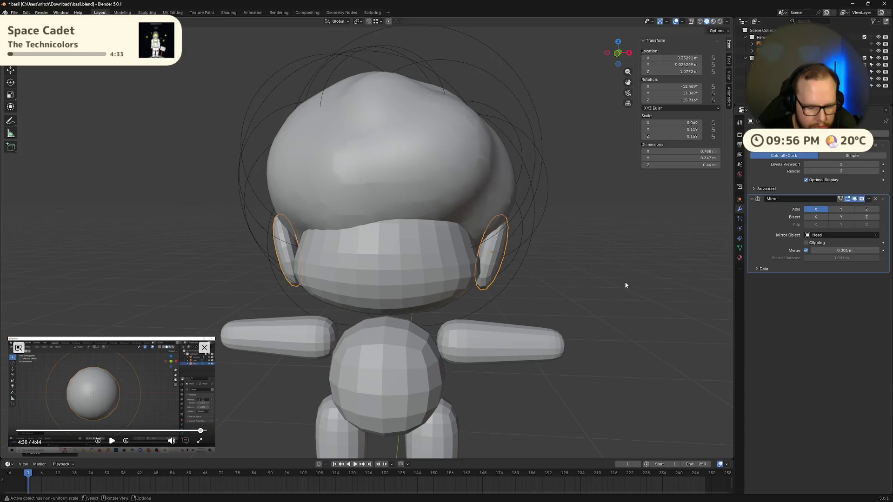
Tilt the ear pieces around their local Z axis, then around their local X axis.
{"action": "key", "text": "r"}
{"action": "key", "text": "z"}
{"action": "key", "text": "z"}
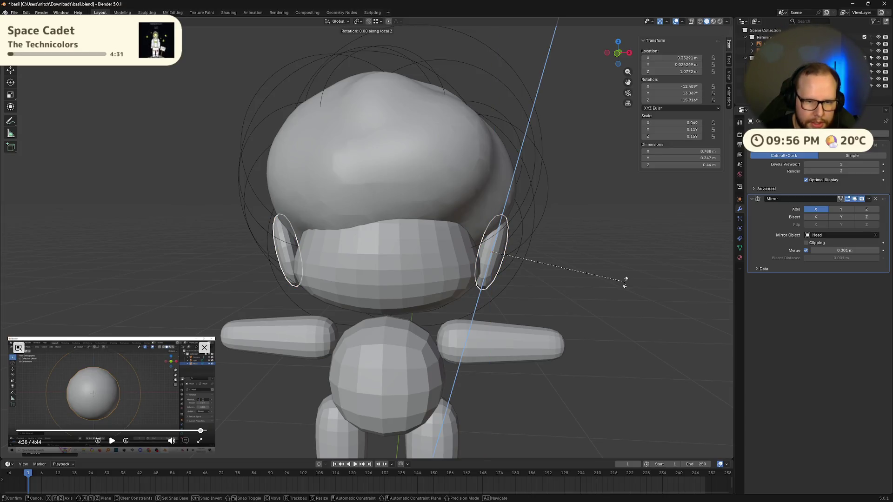
{"action": "left_click", "coordinate": [722, 238]}
{"action": "mouse_move", "coordinate": [722, 236]}
{"action": "middle_mouse_down"}
{"action": "mouse_move", "coordinate": [661, 258]}
{"action": "mouse_move", "coordinate": [517, 271]}
{"action": "middle_mouse_up"}
{"action": "left_click", "coordinate": [612, 259]}
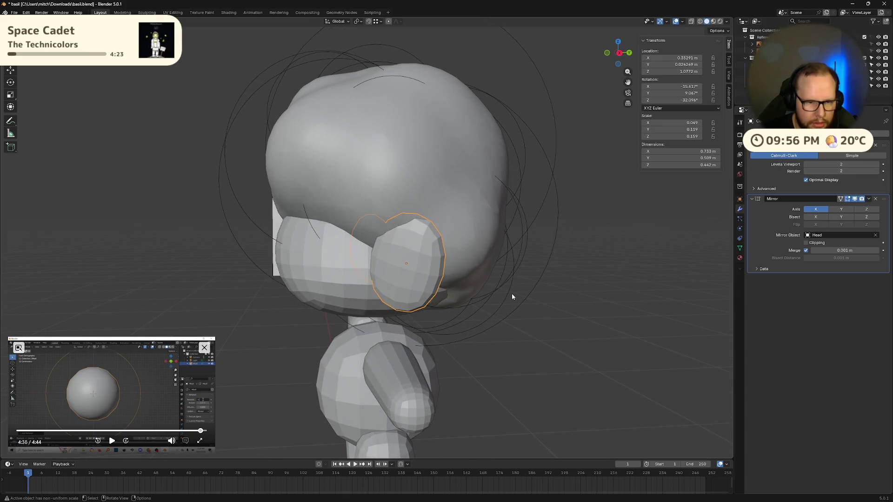
{"action": "key", "text": "r"}
{"action": "key", "text": "x"}
{"action": "key", "text": "x"}
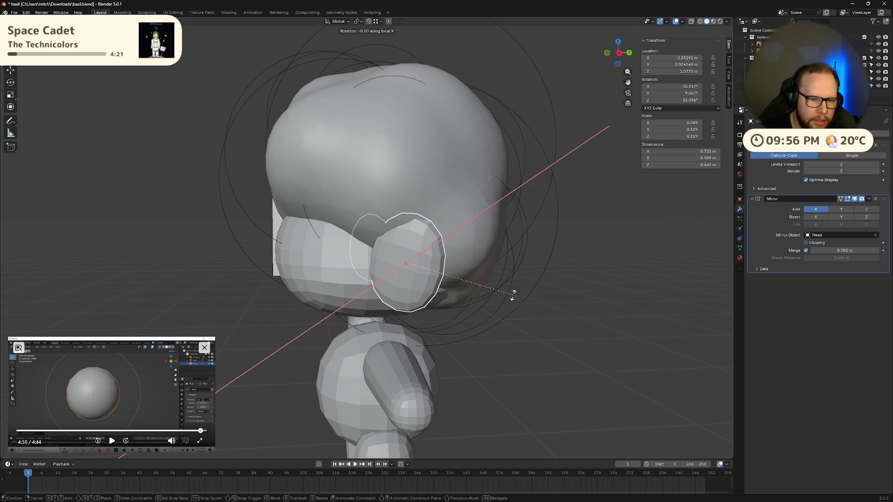
{"action": "left_click", "coordinate": [512, 282]}
{"action": "mouse_move", "coordinate": [512, 283]}
{"action": "middle_mouse_down"}
{"action": "mouse_move", "coordinate": [557, 278]}
{"action": "mouse_move", "coordinate": [669, 317]}
{"action": "middle_mouse_up"}
Raise the right-side ear piece slightly and shift it along X.
{"action": "left_click", "coordinate": [499, 256]}
{"action": "key", "text": "g"}
{"action": "key", "text": "z"}
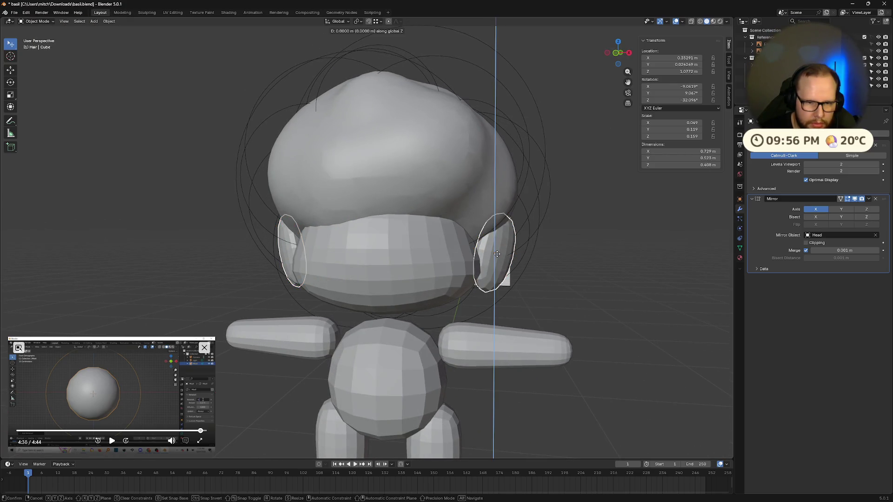
{"action": "left_click", "coordinate": [500, 251]}
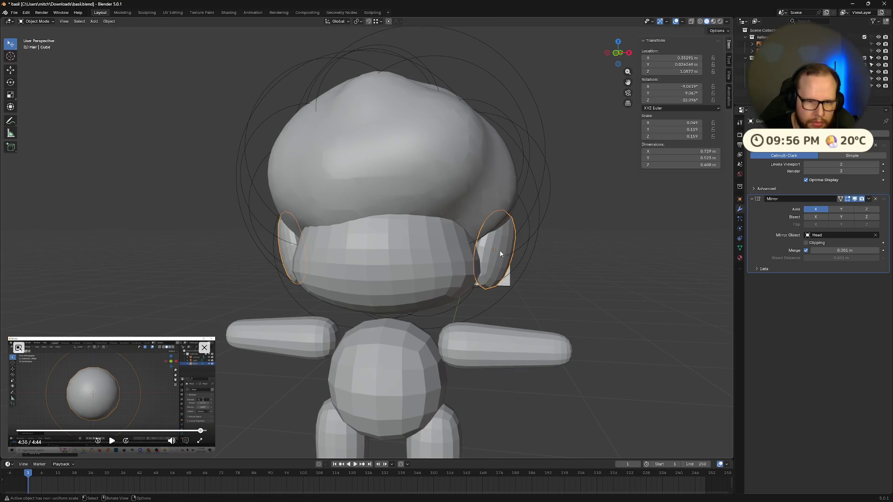
{"action": "key", "text": "x"}
{"action": "mouse_move", "coordinate": [516, 255]}
{"action": "middle_mouse_down"}
{"action": "mouse_move", "coordinate": [563, 265]}
{"action": "mouse_move", "coordinate": [577, 275]}
{"action": "mouse_move", "coordinate": [543, 273]}
{"action": "mouse_move", "coordinate": [570, 280]}
{"action": "middle_mouse_up"}
{"action": "scroll", "coordinate": [570, 280], "scroll_direction": "down", "scroll_amount": 4}
{"action": "mouse_move", "coordinate": [478, 279]}
{"action": "middle_mouse_down"}
{"action": "mouse_move", "coordinate": [403, 283]}
{"action": "mouse_move", "coordinate": [330, 263]}
{"action": "middle_mouse_up"}
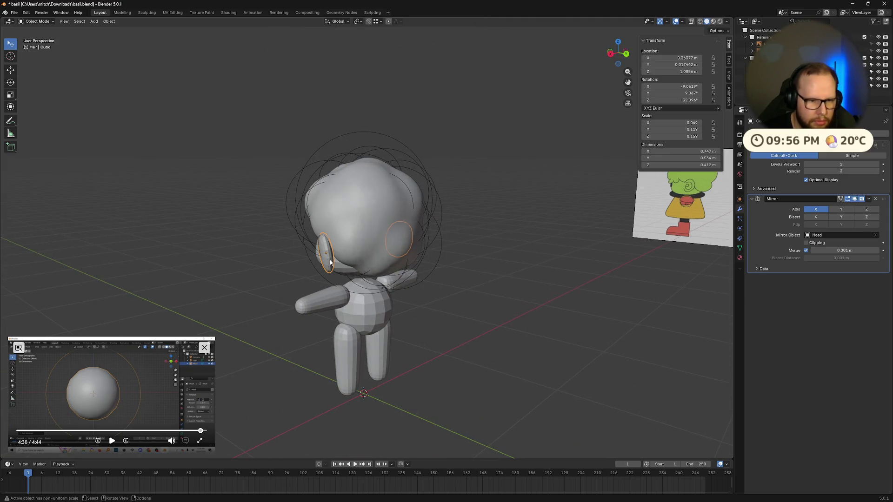
Re-tilt the ear pieces around Z and their local X axis.
{"action": "key", "text": "r"}
{"action": "key", "text": "z"}
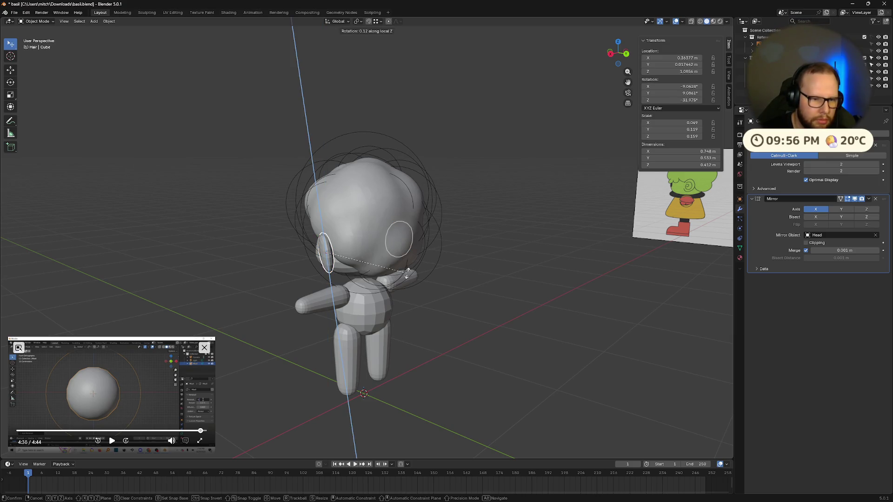
{"action": "left_click", "coordinate": [421, 262]}
{"action": "mouse_move", "coordinate": [421, 261]}
{"action": "middle_mouse_down"}
{"action": "mouse_move", "coordinate": [510, 261]}
{"action": "mouse_move", "coordinate": [529, 279]}
{"action": "mouse_move", "coordinate": [523, 261]}
{"action": "mouse_move", "coordinate": [399, 242]}
{"action": "middle_mouse_up"}
{"action": "key", "text": "r"}
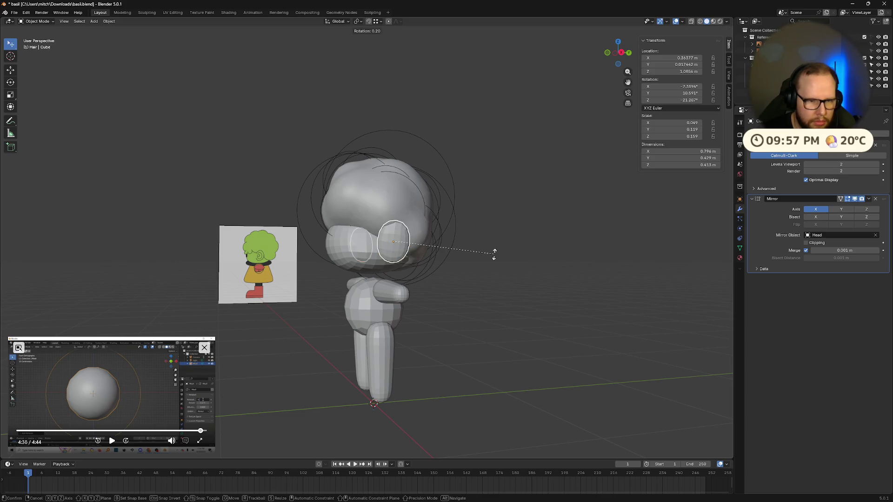
{"action": "key", "text": "x"}
{"action": "key", "text": "x"}
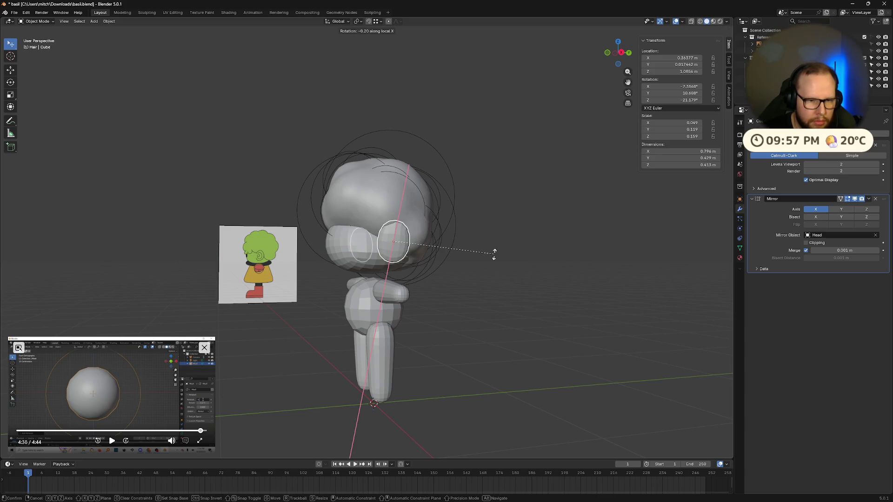
{"action": "left_click", "coordinate": [492, 268]}
Raise the ears slightly and nudge them into their final position.
{"action": "key", "text": "g"}
{"action": "key", "text": "z"}
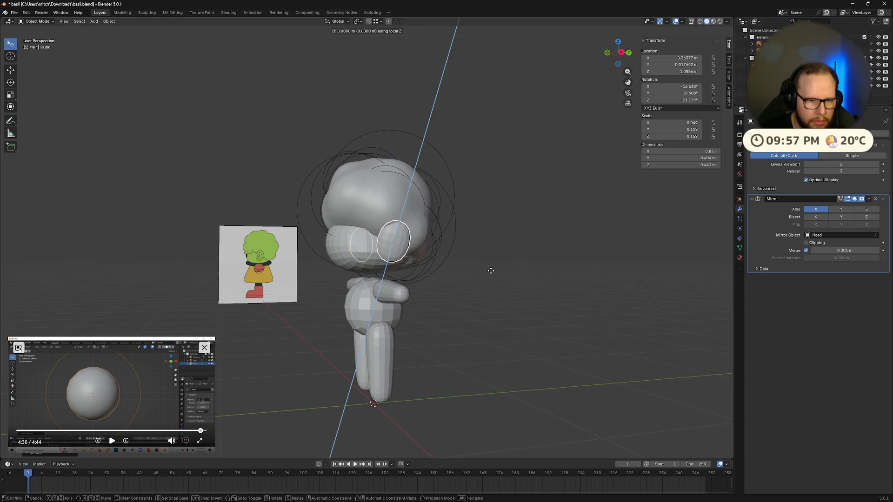
{"action": "left_click", "coordinate": [492, 268]}
{"action": "mouse_move", "coordinate": [491, 268]}
{"action": "middle_mouse_down"}
{"action": "mouse_move", "coordinate": [566, 277]}
{"action": "mouse_move", "coordinate": [566, 264]}
{"action": "mouse_move", "coordinate": [592, 277]}
{"action": "mouse_move", "coordinate": [638, 335]}
{"action": "mouse_move", "coordinate": [589, 331]}
{"action": "mouse_move", "coordinate": [599, 295]}
{"action": "mouse_move", "coordinate": [628, 287]}
{"action": "mouse_move", "coordinate": [714, 323]}
{"action": "mouse_move", "coordinate": [658, 343]}
{"action": "mouse_move", "coordinate": [581, 319]}
{"action": "mouse_move", "coordinate": [625, 337]}
{"action": "mouse_move", "coordinate": [671, 334]}
{"action": "mouse_move", "coordinate": [665, 328]}
{"action": "middle_mouse_up"}
{"action": "key", "text": "g"}
{"action": "left_click", "coordinate": [592, 277]}
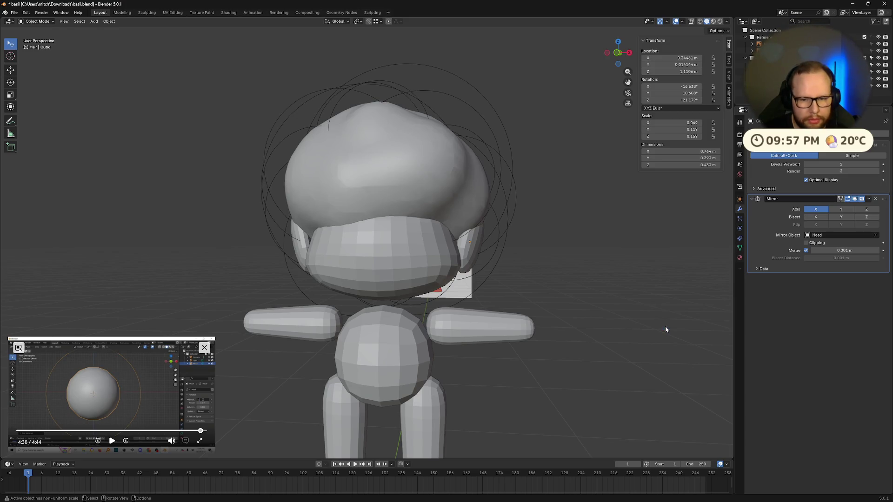
Turn the ear pieces further around their local Z axis.
{"action": "key", "text": "r"}
{"action": "key", "text": "x"}
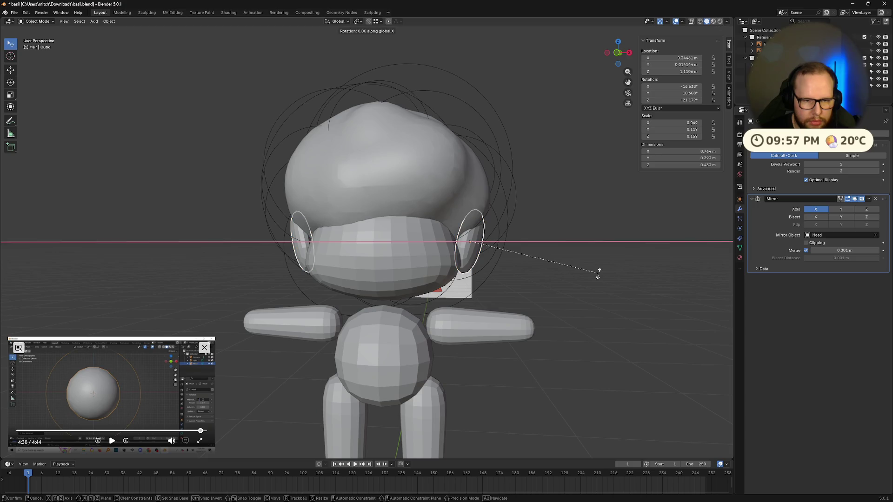
{"action": "key", "text": "y"}
{"action": "key", "text": "y"}
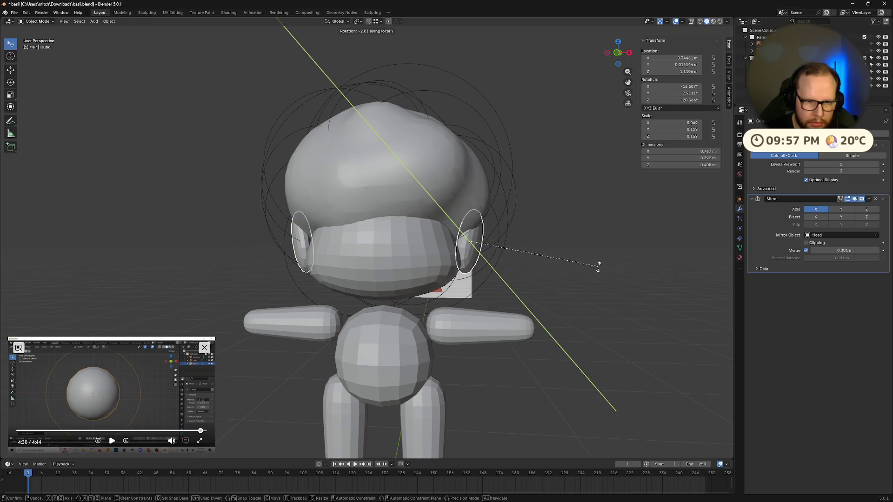
{"action": "key", "text": "y"}
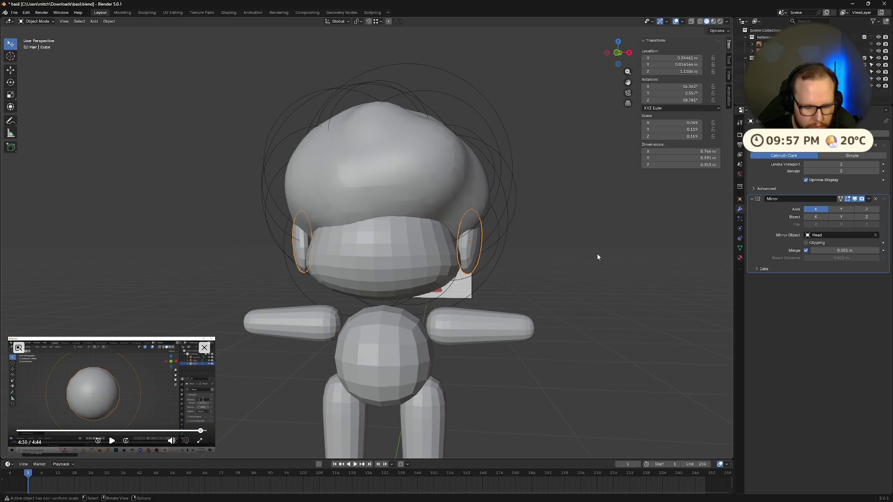
{"action": "key", "text": "z"}
{"action": "key", "text": "z"}
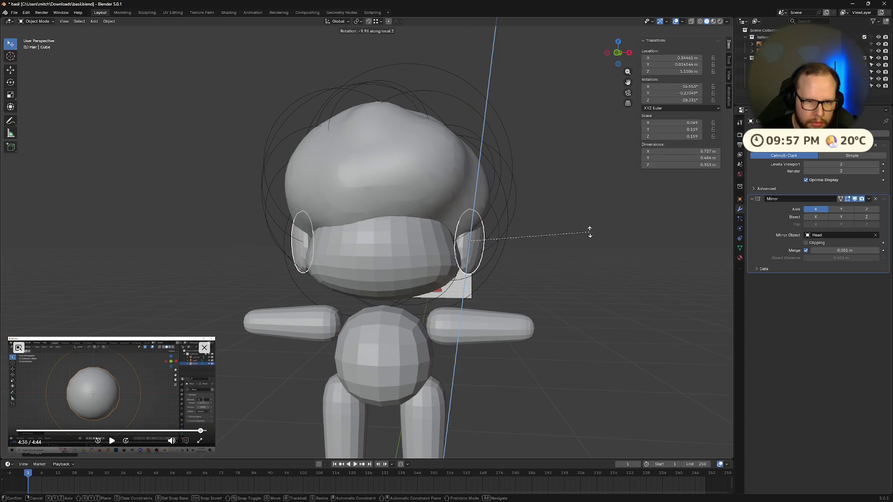
{"action": "left_click", "coordinate": [588, 225]}
{"action": "mouse_move", "coordinate": [588, 225]}
{"action": "middle_mouse_down"}
{"action": "mouse_move", "coordinate": [586, 261]}
{"action": "mouse_move", "coordinate": [549, 255]}
{"action": "middle_mouse_up"}
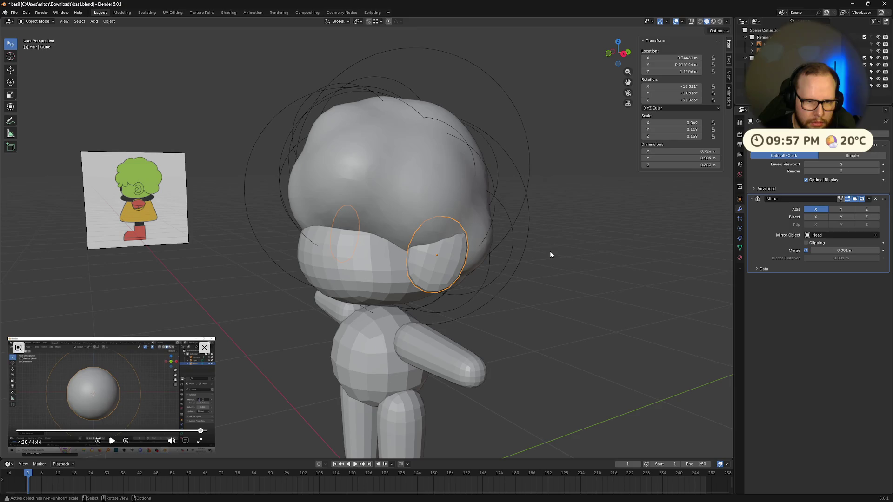
Lower the ears slightly along Z and check them from the front.
{"action": "key", "text": "g"}
{"action": "key", "text": "z"}
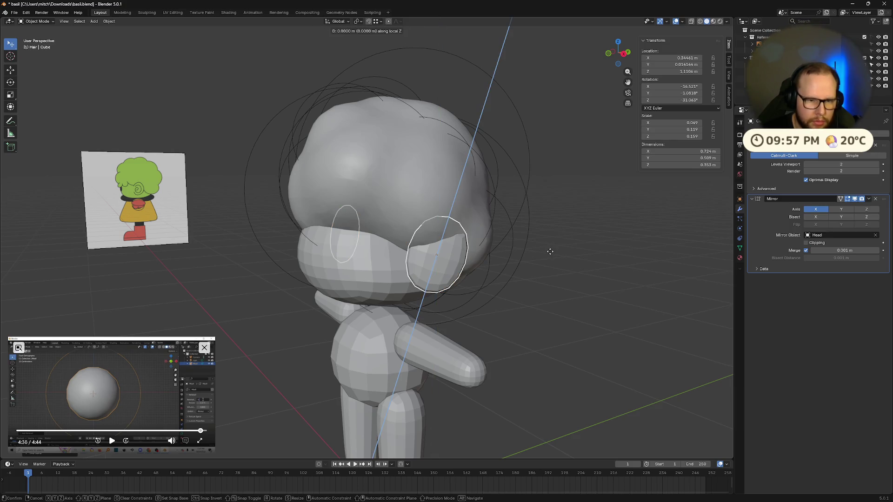
{"action": "left_click", "coordinate": [548, 261]}
{"action": "mouse_move", "coordinate": [550, 324]}
{"action": "middle_mouse_down"}
{"action": "mouse_move", "coordinate": [513, 305]}
{"action": "mouse_move", "coordinate": [531, 317]}
{"action": "mouse_move", "coordinate": [655, 317]}
{"action": "mouse_move", "coordinate": [582, 316]}
{"action": "middle_mouse_up"}
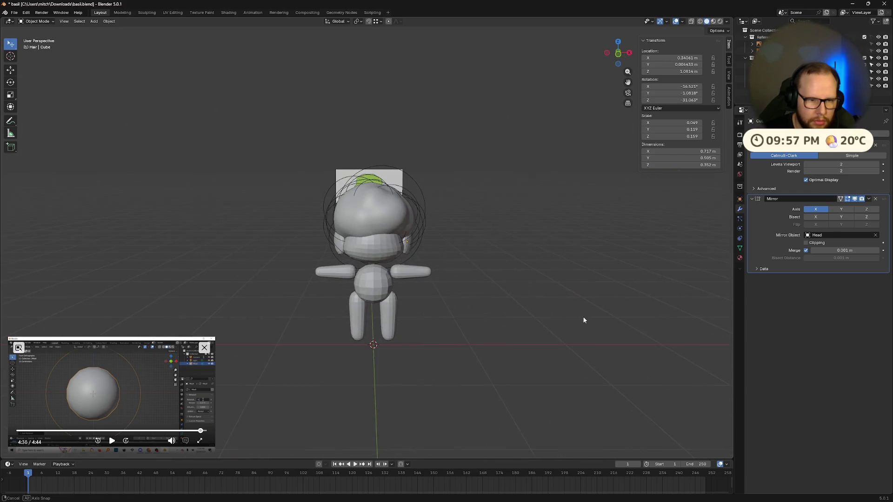
{"action": "key", "text": "Tab"}
{"action": "key", "text": "Tab"}
{"action": "scroll", "coordinate": [605, 271], "scroll_direction": "up", "scroll_amount": 5}
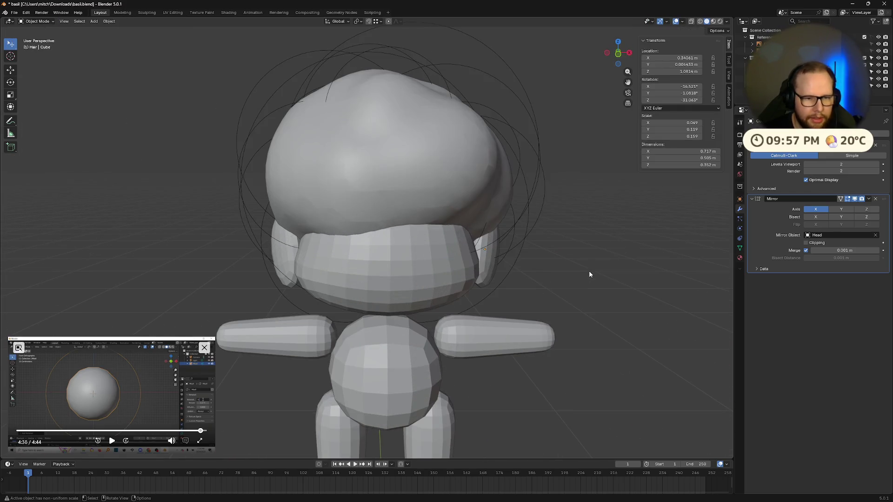
{"action": "mouse_move", "coordinate": [589, 271]}
{"action": "middle_mouse_down"}
{"action": "mouse_move", "coordinate": [606, 280]}
{"action": "mouse_move", "coordinate": [579, 273]}
{"action": "middle_mouse_up"}
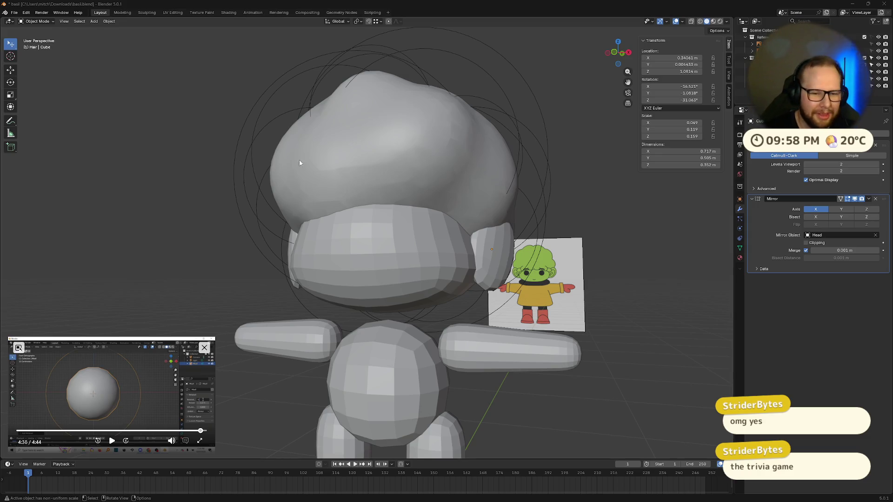
Try tilting the ears further back around local X, then undo it.
{"action": "mouse_move", "coordinate": [299, 159]}
{"action": "middle_mouse_down"}
{"action": "mouse_move", "coordinate": [556, 214]}
{"action": "mouse_move", "coordinate": [576, 233]}
{"action": "mouse_move", "coordinate": [493, 255]}
{"action": "middle_mouse_up"}
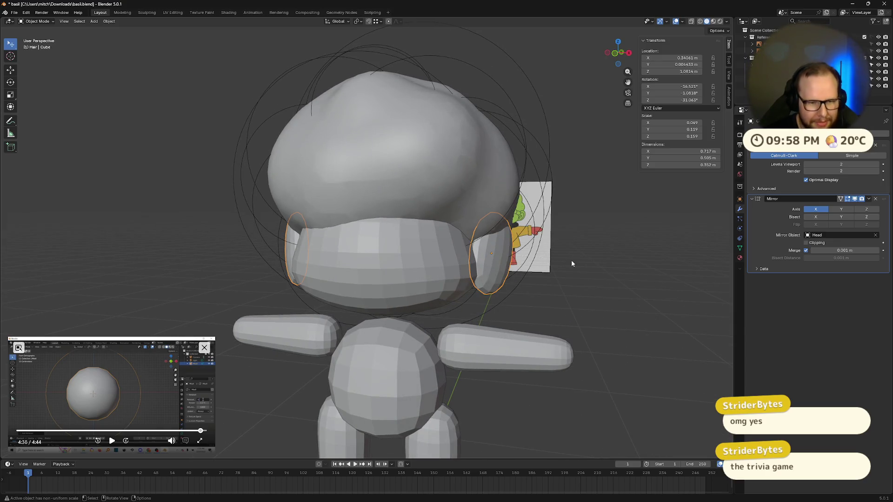
{"action": "key", "text": "r"}
{"action": "key", "text": "x"}
{"action": "key", "text": "x"}
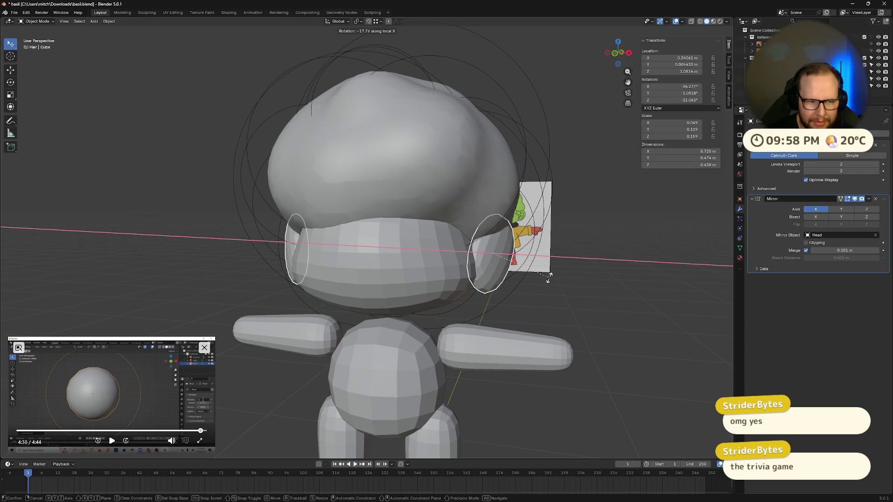
{"action": "left_click", "coordinate": [548, 277]}
{"action": "middle_click_drag", "start_coordinate": [548, 278], "coordinate": [526, 269]}
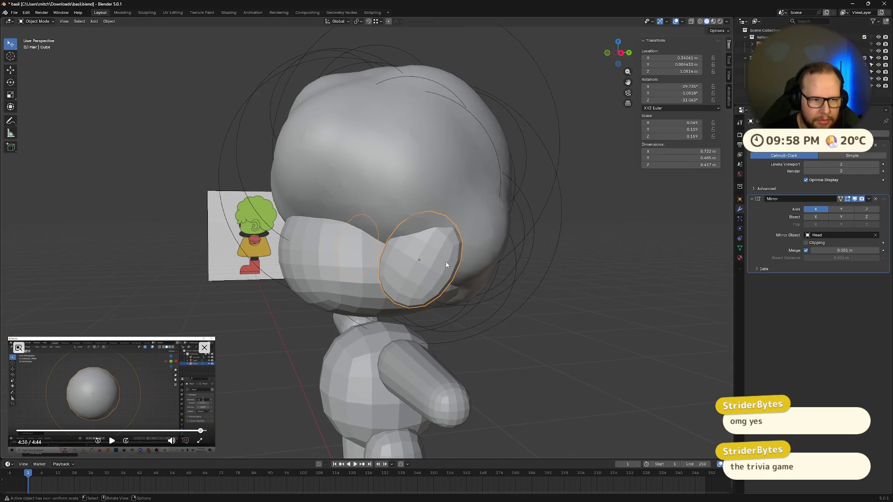
{"action": "key", "text": "ctrl+z"}
{"action": "mouse_move", "coordinate": [599, 256]}
{"action": "middle_mouse_down"}
{"action": "mouse_move", "coordinate": [596, 265]}
{"action": "mouse_move", "coordinate": [728, 267]}
{"action": "mouse_move", "coordinate": [585, 289]}
{"action": "middle_mouse_up"}
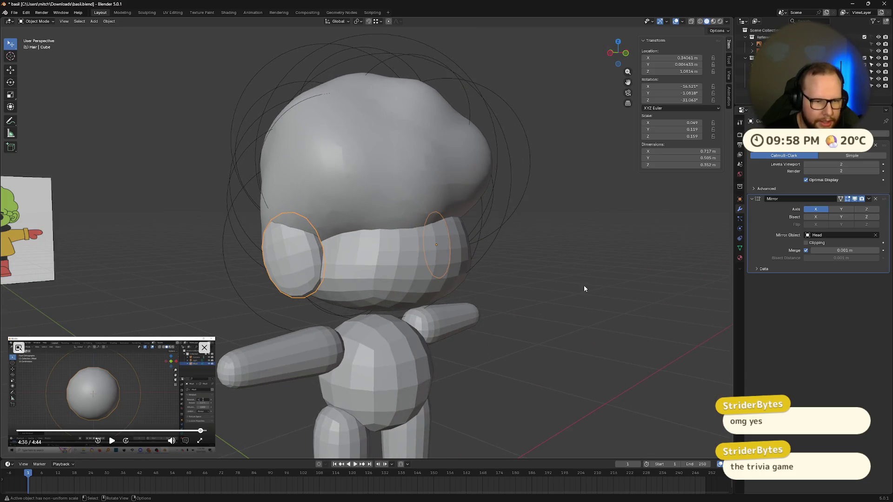
Move the ears slightly closer together along their local X axis.
{"action": "key", "text": "g"}
{"action": "key", "text": "x"}
{"action": "key", "text": "x"}
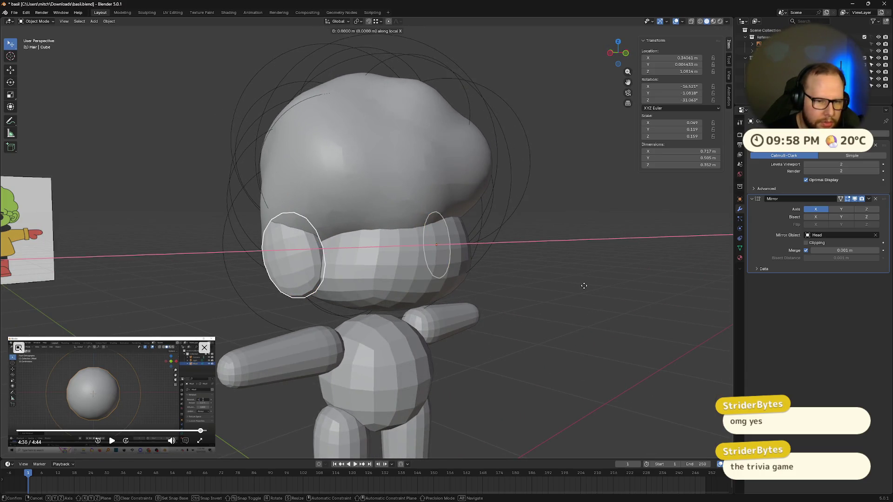
{"action": "right_click", "coordinate": [584, 286]}
{"action": "mouse_move", "coordinate": [584, 288]}
{"action": "middle_mouse_down"}
{"action": "mouse_move", "coordinate": [612, 286]}
{"action": "mouse_move", "coordinate": [474, 273]}
{"action": "mouse_move", "coordinate": [523, 281]}
{"action": "mouse_move", "coordinate": [522, 322]}
{"action": "mouse_move", "coordinate": [343, 304]}
{"action": "mouse_move", "coordinate": [338, 271]}
{"action": "middle_mouse_up"}
{"action": "key", "text": "g"}
{"action": "key", "text": "x"}
{"action": "key", "text": "x"}
{"action": "left_click", "coordinate": [553, 275]}
Shift the ear piece along the global Y axis so it sits further back.
{"action": "scroll", "coordinate": [523, 323], "scroll_direction": "down", "scroll_amount": 5}
{"action": "scroll", "coordinate": [339, 271], "scroll_direction": "up", "scroll_amount": 3}
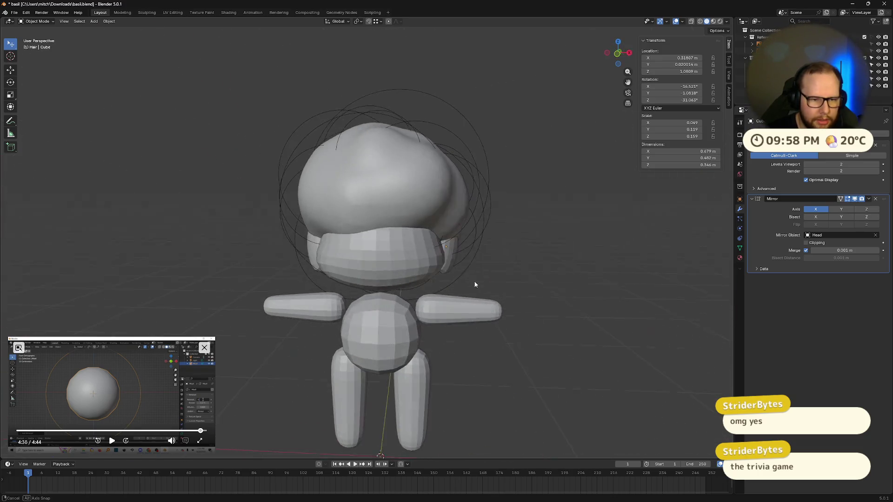
{"action": "middle_click_drag", "start_coordinate": [475, 283], "coordinate": [393, 283]}
{"action": "scroll", "coordinate": [393, 283], "scroll_direction": "up", "scroll_amount": 3}
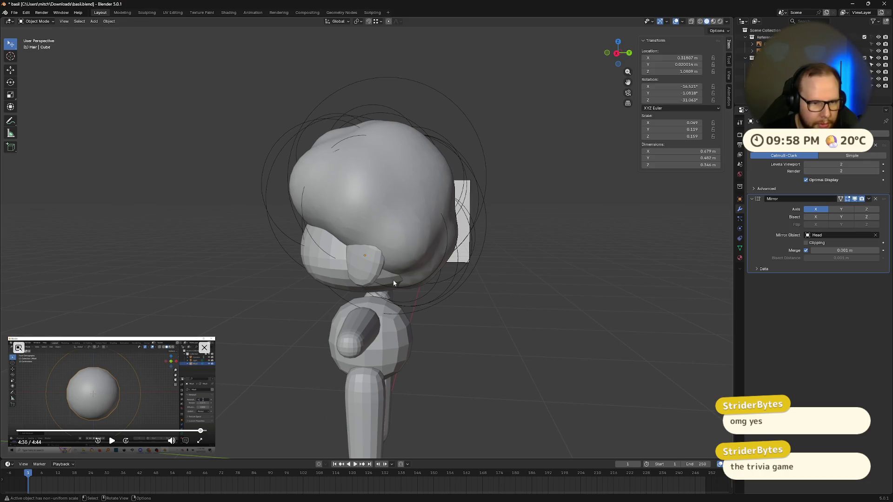
{"action": "key", "text": "g"}
{"action": "key", "text": "y"}
{"action": "key", "text": "y"}
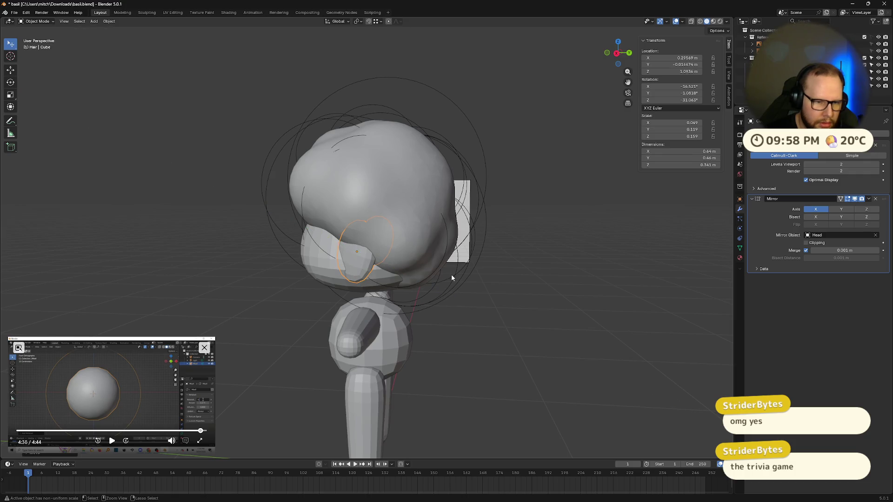
{"action": "key", "text": "y"}
{"action": "key", "text": "y"}
{"action": "left_click", "coordinate": [442, 275]}
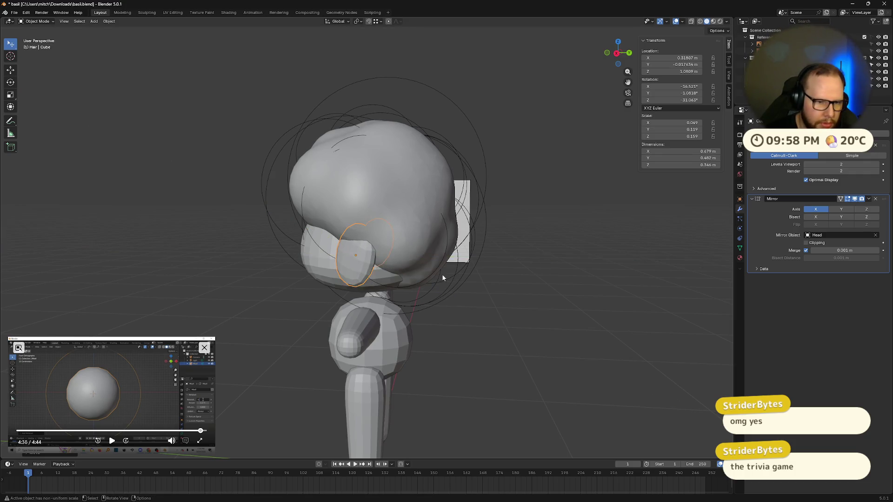
{"action": "mouse_move", "coordinate": [442, 274]}
{"action": "middle_mouse_down"}
{"action": "mouse_move", "coordinate": [601, 283]}
{"action": "mouse_move", "coordinate": [553, 284]}
{"action": "middle_mouse_up"}
Nudge the ear piece along X, then view the character from the back and side.
{"action": "key", "text": "g"}
{"action": "key", "text": "x"}
{"action": "left_click", "coordinate": [579, 279]}
{"action": "left_click", "coordinate": [626, 55]}
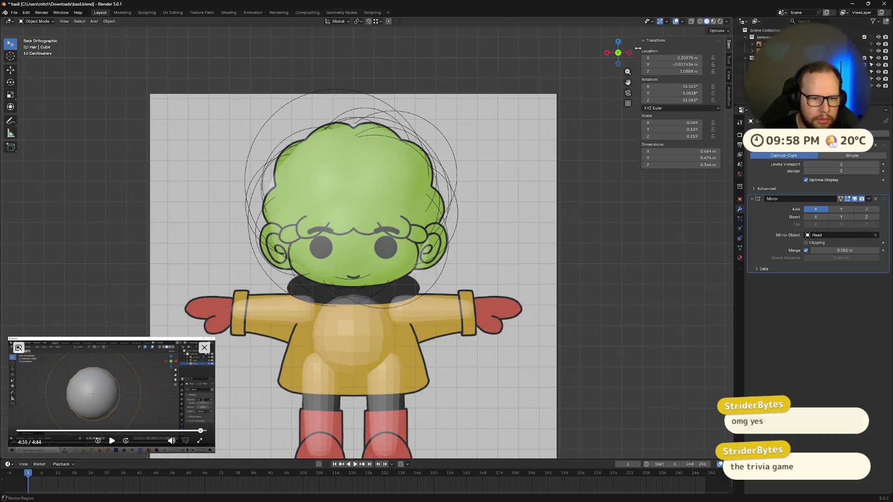
{"action": "left_click", "coordinate": [631, 55]}
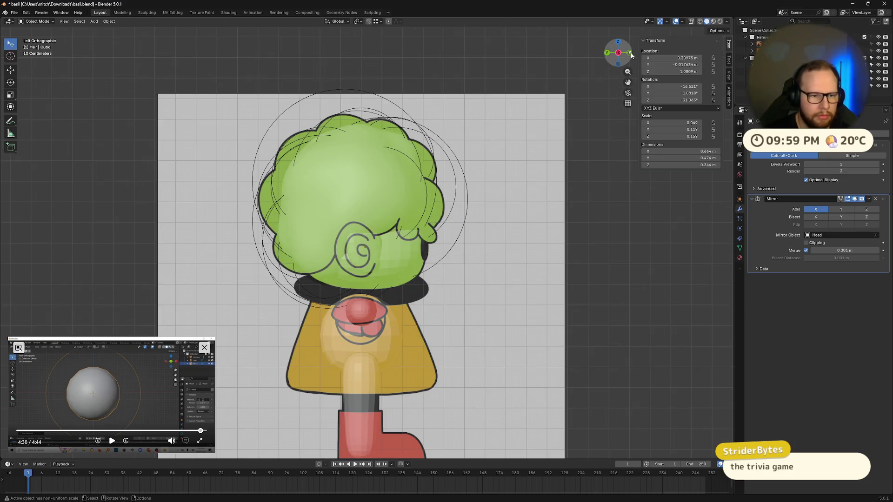
Compare the ears against the side reference image with X-ray in back and side views.
{"action": "key", "text": "alt+z"}
{"action": "key", "text": "alt+z"}
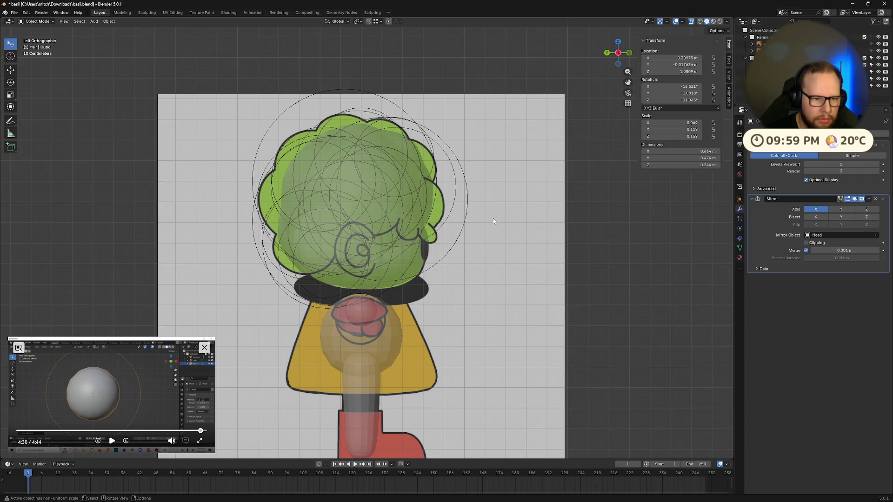
{"action": "left_click", "coordinate": [607, 53]}
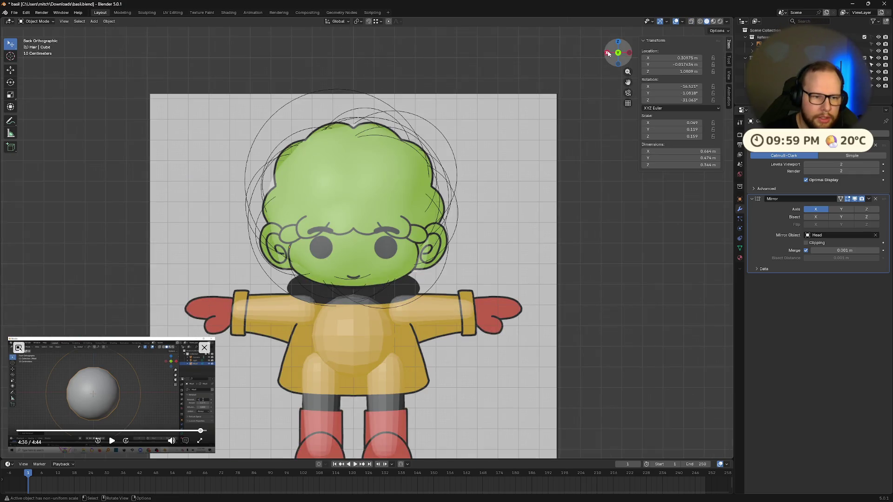
{"action": "key", "text": "alt+z"}
{"action": "left_click", "coordinate": [609, 53]}
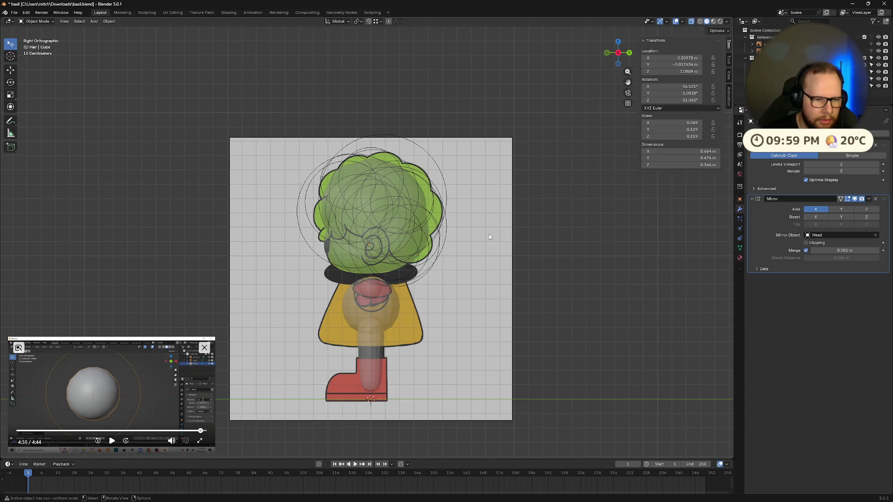
{"action": "scroll", "coordinate": [489, 235], "scroll_direction": "up", "scroll_amount": 4}
{"action": "key", "text": "alt+z"}
{"action": "key", "text": "alt+z"}
{"action": "scroll", "coordinate": [460, 257], "scroll_direction": "up", "scroll_amount": 1}
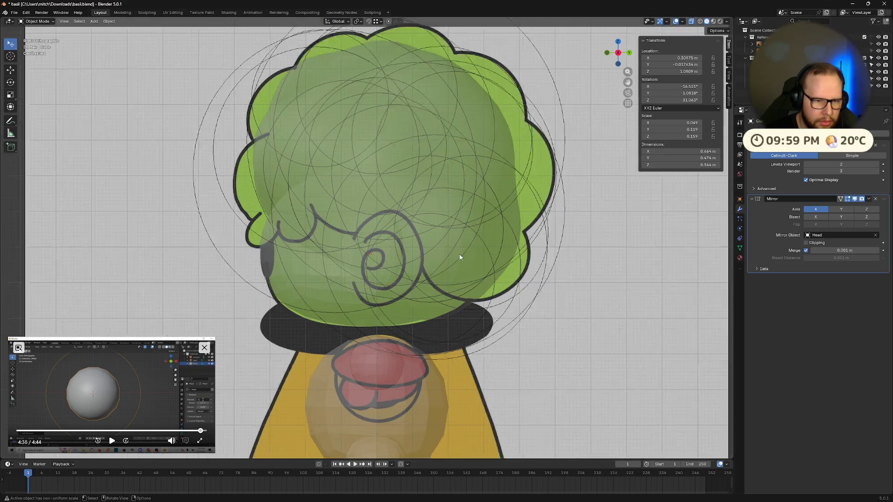
{"action": "scroll", "coordinate": [393, 269], "scroll_direction": "up", "scroll_amount": 1}
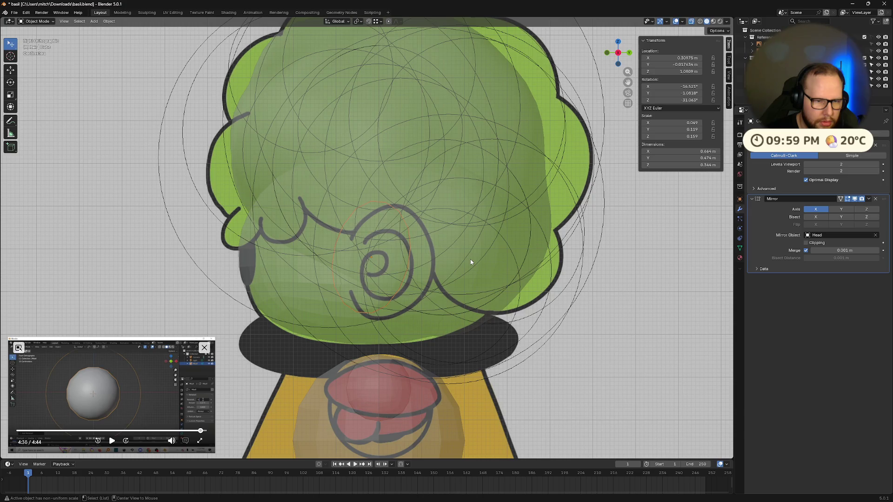
{"action": "key", "text": "alt+z"}
{"action": "key", "text": "alt+z"}
{"action": "key", "text": "g"}
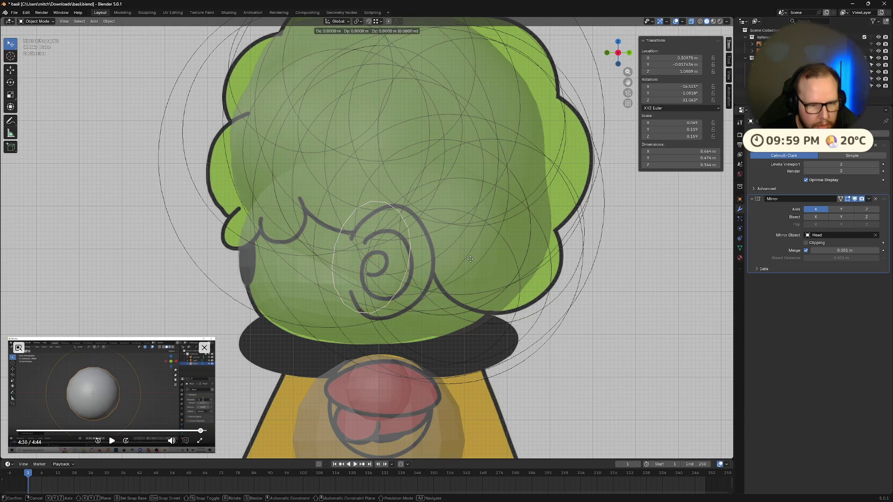
{"action": "key", "text": "x"}
{"action": "key", "text": "Escape"}
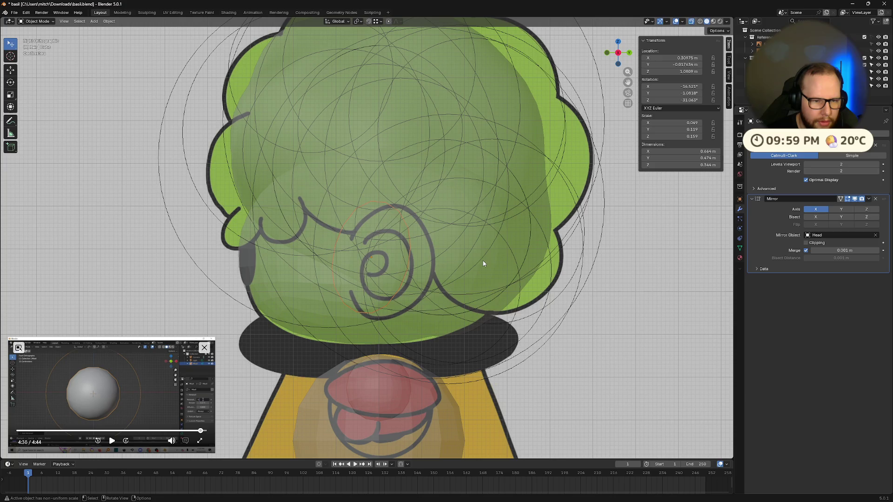
{"action": "scroll", "coordinate": [469, 263], "scroll_direction": "down", "scroll_amount": 2}
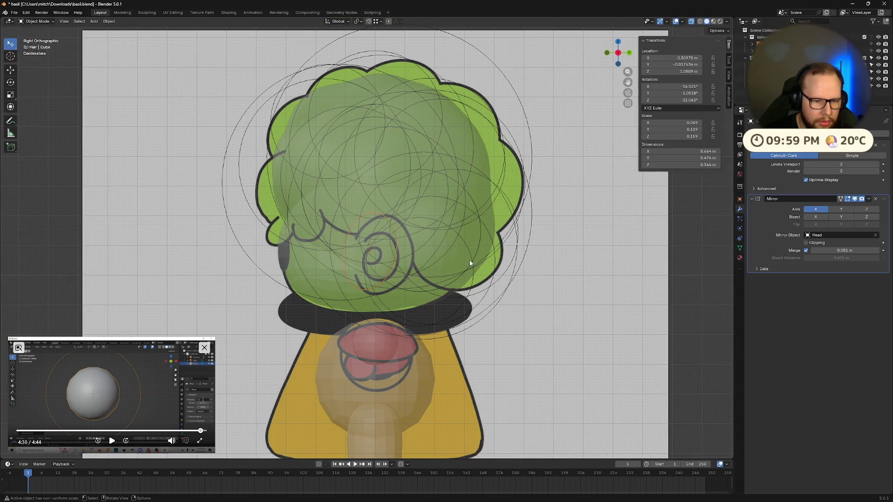
Scale the ear pieces up to about 0.688 × 0.583 × 0.59 m.
{"action": "key", "text": "s"}
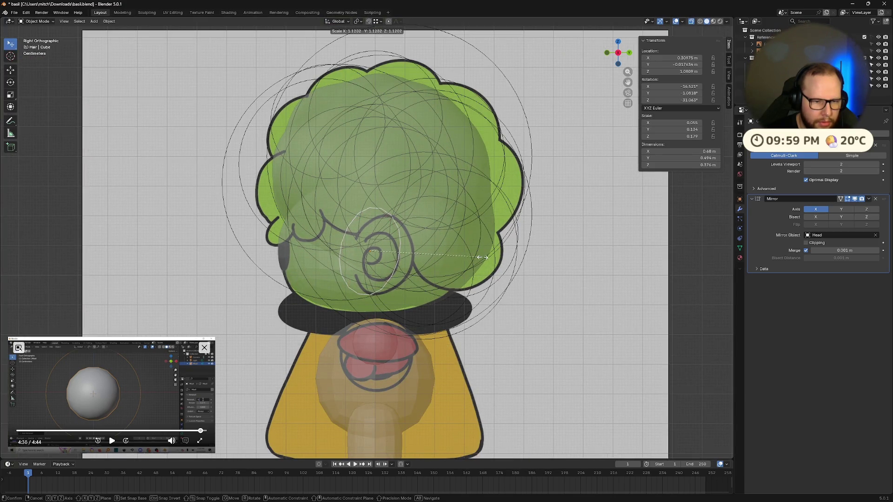
{"action": "left_click", "coordinate": [489, 259]}
{"action": "mouse_move", "coordinate": [488, 258]}
{"action": "middle_mouse_down"}
{"action": "mouse_move", "coordinate": [458, 265]}
{"action": "mouse_move", "coordinate": [498, 261]}
{"action": "mouse_move", "coordinate": [577, 297]}
{"action": "mouse_move", "coordinate": [599, 298]}
{"action": "mouse_move", "coordinate": [576, 272]}
{"action": "mouse_move", "coordinate": [523, 282]}
{"action": "mouse_move", "coordinate": [458, 266]}
{"action": "mouse_move", "coordinate": [498, 278]}
{"action": "middle_mouse_up"}
{"action": "key", "text": "Tab"}
{"action": "key", "text": "Tab"}
Select the mirrored ear pieces and try rotations around local Z, undoing them.
{"action": "left_click", "coordinate": [448, 241]}
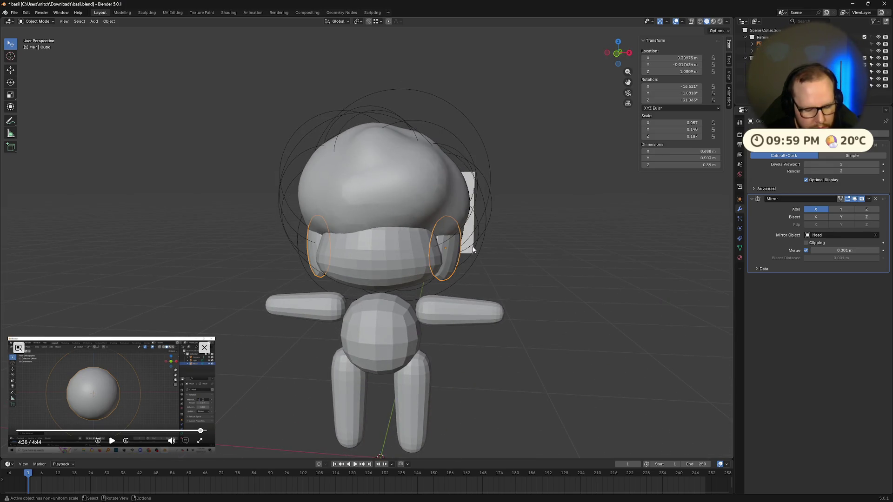
{"action": "key", "text": "r"}
{"action": "left_click", "coordinate": [542, 259]}
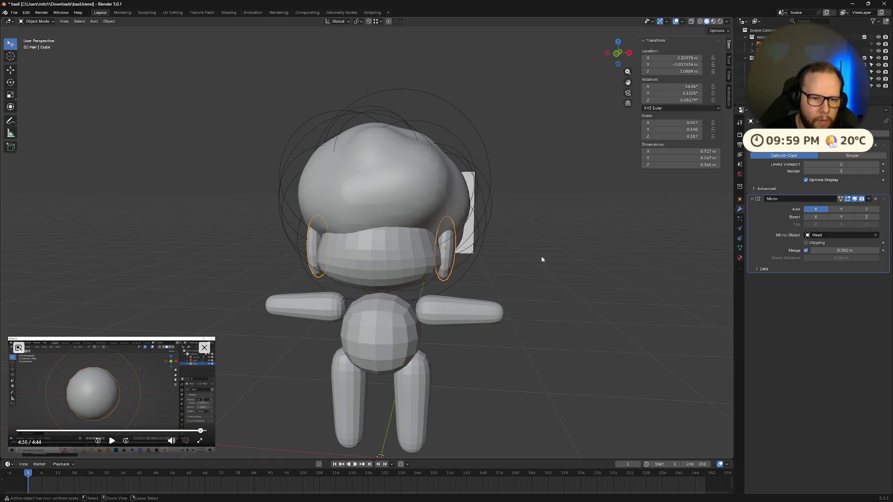
{"action": "key", "text": "ctrl+z"}
{"action": "middle_click_drag", "start_coordinate": [542, 259], "coordinate": [535, 265]}
{"action": "key", "text": "r"}
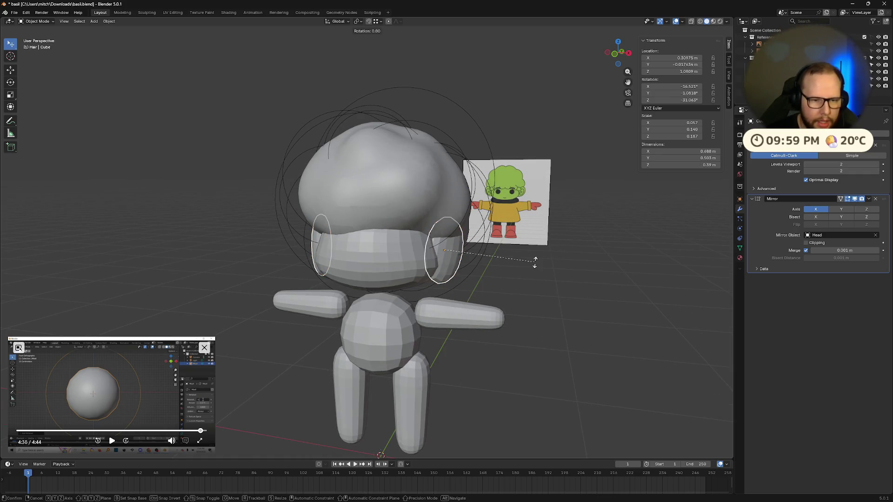
{"action": "key", "text": "z"}
{"action": "key", "text": "z"}
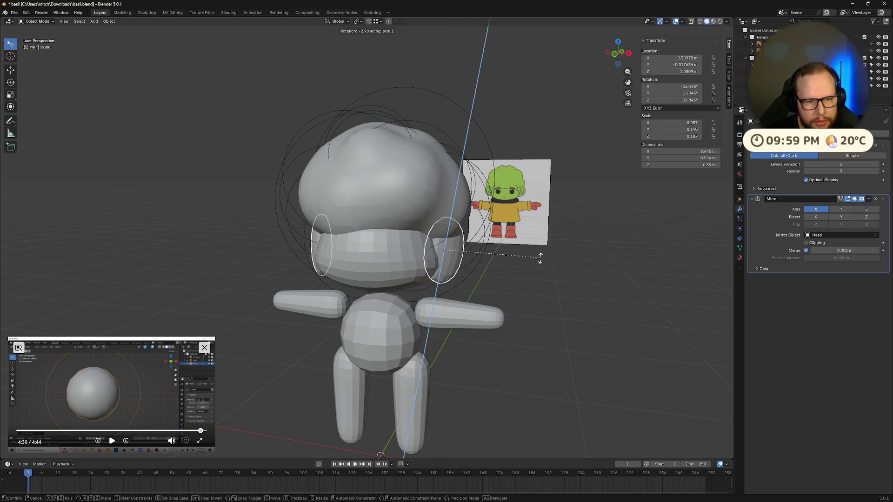
{"action": "left_click", "coordinate": [542, 257]}
{"action": "mouse_move", "coordinate": [543, 256]}
{"action": "middle_mouse_down"}
{"action": "mouse_move", "coordinate": [505, 240]}
{"action": "mouse_move", "coordinate": [493, 254]}
{"action": "mouse_move", "coordinate": [610, 255]}
{"action": "mouse_move", "coordinate": [550, 253]}
{"action": "mouse_move", "coordinate": [523, 233]}
{"action": "mouse_move", "coordinate": [444, 245]}
{"action": "mouse_move", "coordinate": [484, 263]}
{"action": "mouse_move", "coordinate": [571, 257]}
{"action": "mouse_move", "coordinate": [488, 268]}
{"action": "mouse_move", "coordinate": [484, 247]}
{"action": "middle_mouse_up"}
{"action": "key", "text": "ctrl+z"}
{"action": "key", "text": "ctrl+z"}
Stretch the ear along Y and make it taller along Z.
{"action": "key", "text": "s"}
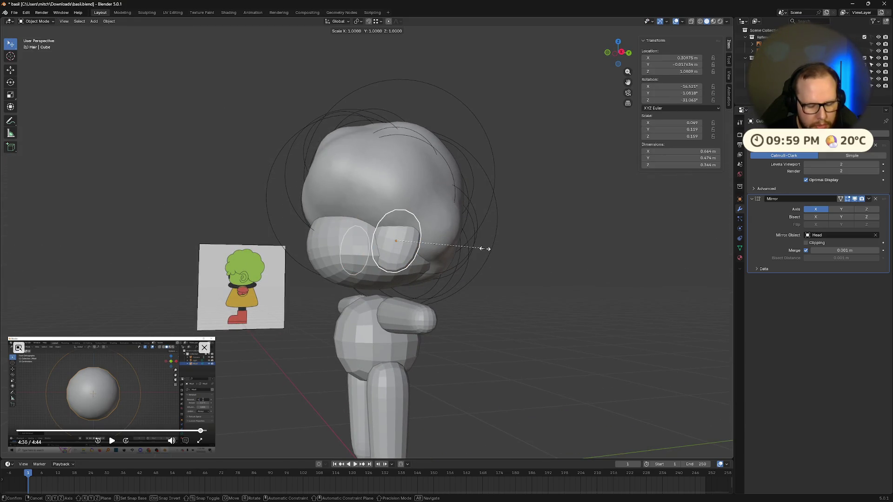
{"action": "key", "text": "y"}
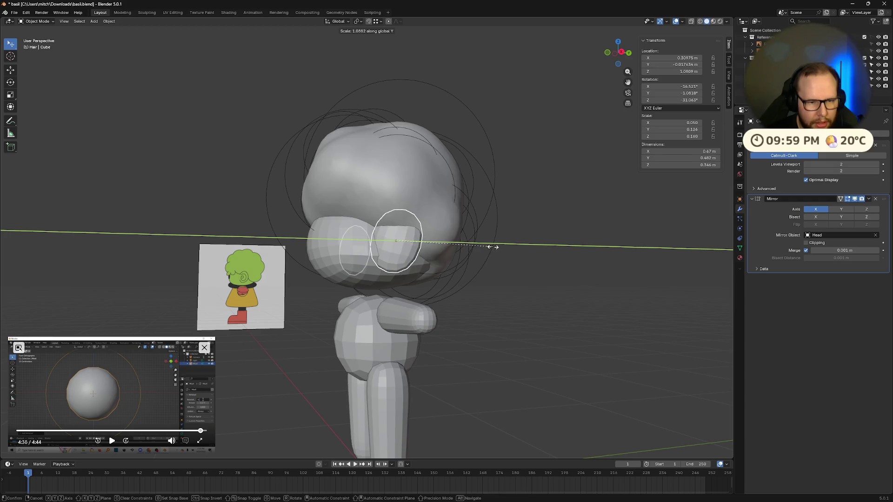
{"action": "left_click", "coordinate": [495, 250]}
{"action": "key", "text": "s"}
{"action": "key", "text": "z"}
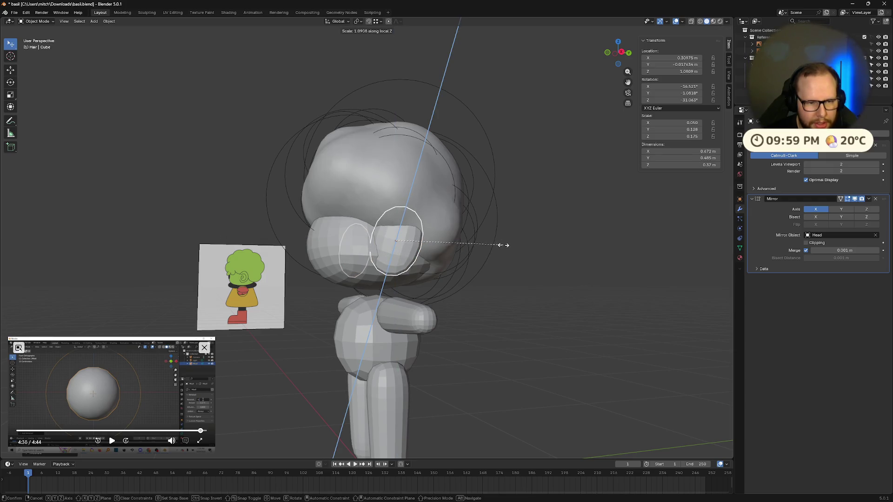
{"action": "left_click", "coordinate": [504, 246]}
{"action": "middle_click_drag", "start_coordinate": [505, 248], "coordinate": [519, 266]}
{"action": "middle_click_drag", "start_coordinate": [519, 265], "coordinate": [515, 259]}
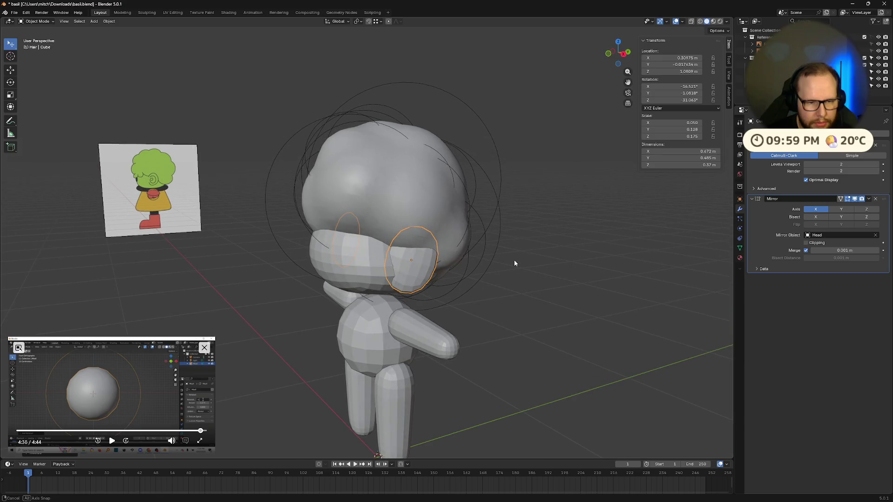
Enlarge the ear uniformly after abandoning an X-axis scale.
{"action": "key", "text": "s"}
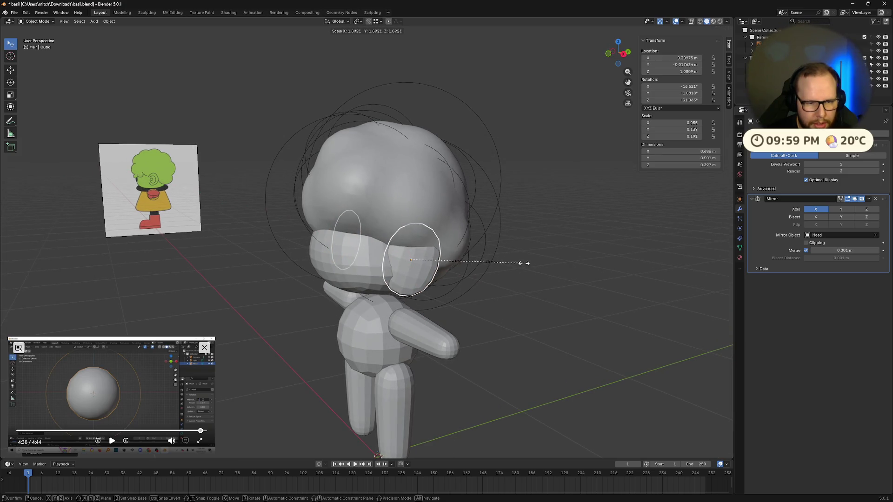
{"action": "key", "text": "x"}
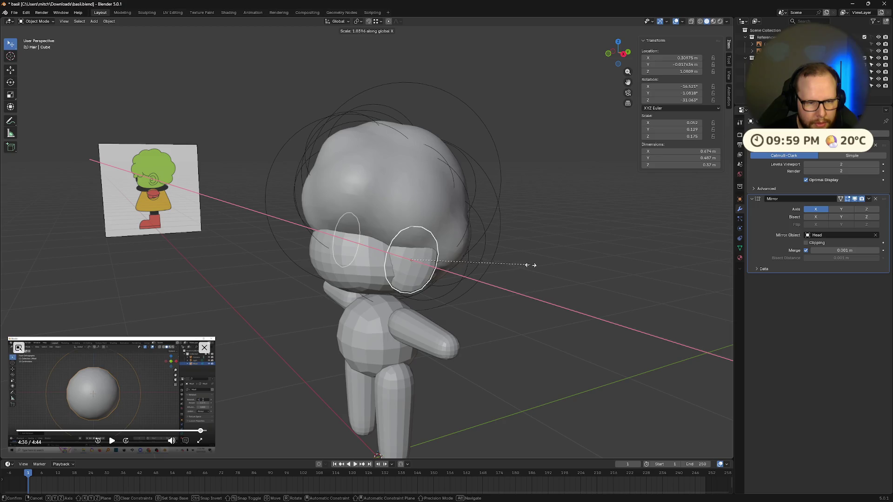
{"action": "right_click", "coordinate": [541, 266]}
{"action": "mouse_move", "coordinate": [542, 267]}
{"action": "middle_mouse_down"}
{"action": "mouse_move", "coordinate": [595, 270]}
{"action": "mouse_move", "coordinate": [532, 260]}
{"action": "middle_mouse_up"}
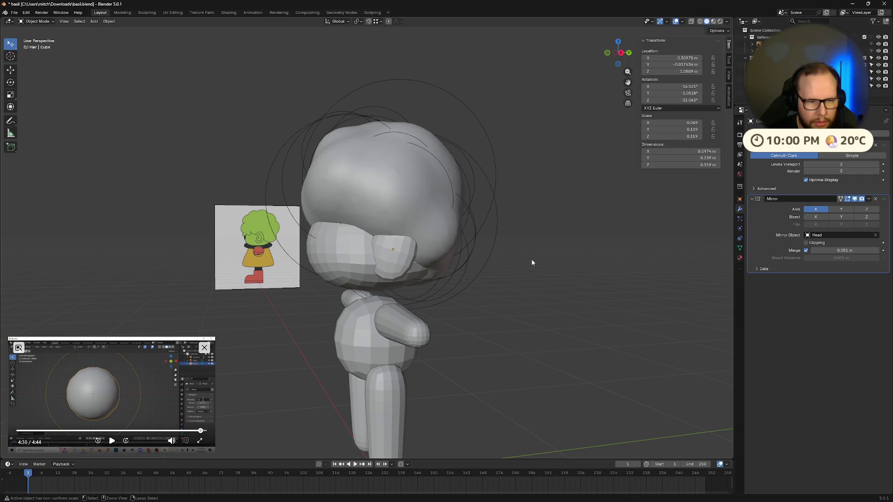
{"action": "key", "text": "s"}
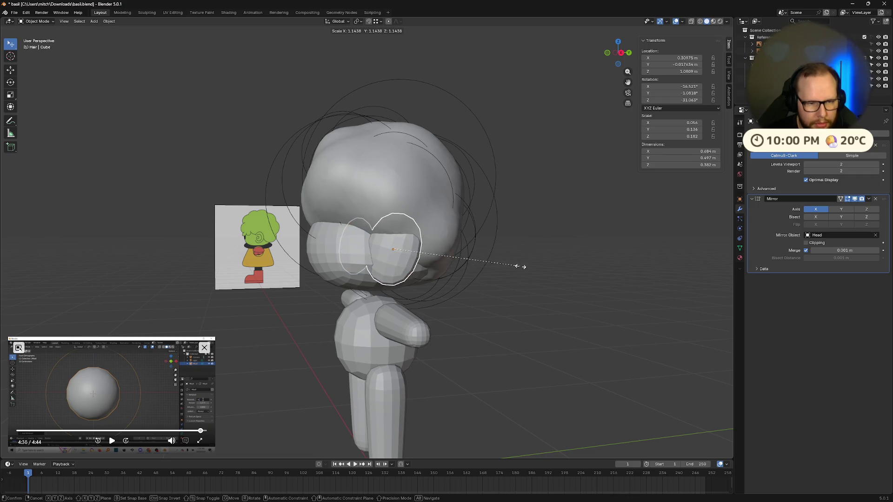
{"action": "left_click", "coordinate": [521, 267]}
{"action": "middle_click_drag", "start_coordinate": [521, 267], "coordinate": [559, 273]}
Raise the ear and push it slightly outward along its local X axis.
{"action": "key", "text": "g"}
{"action": "key", "text": "z"}
{"action": "left_click", "coordinate": [566, 271]}
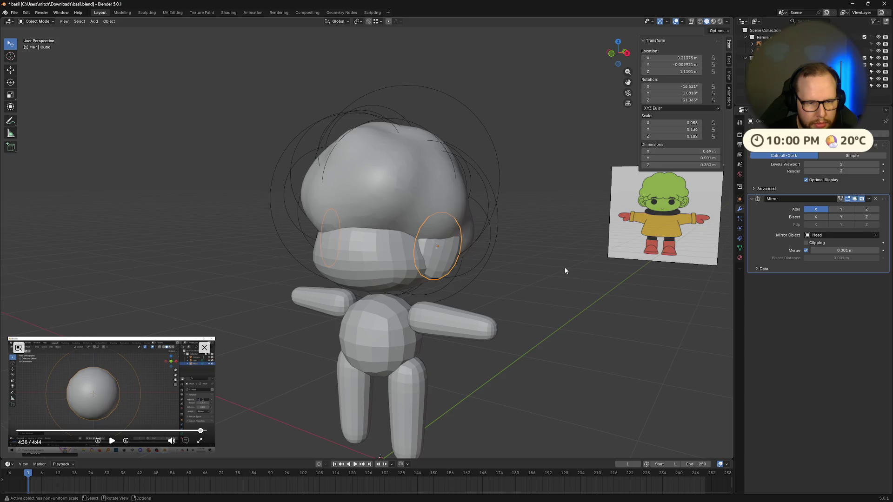
{"action": "key", "text": "KP_1"}
{"action": "key", "text": "g"}
{"action": "key", "text": "x"}
{"action": "key", "text": "x"}
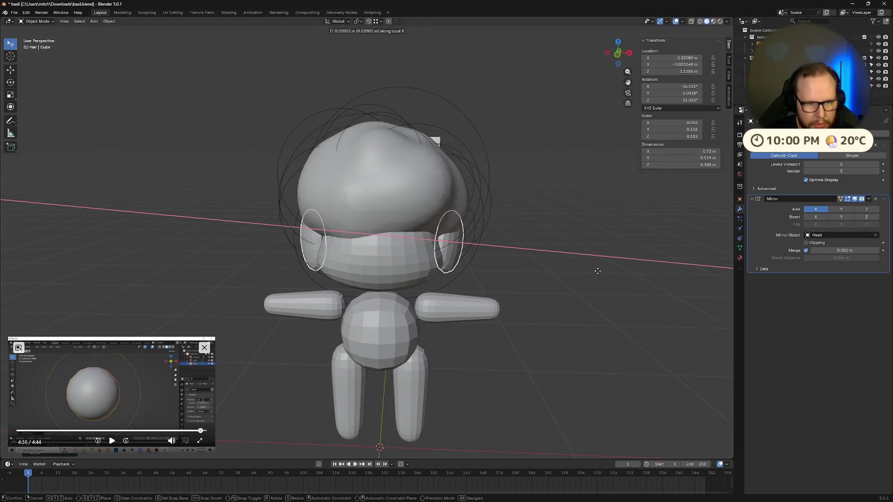
{"action": "left_click", "coordinate": [598, 270]}
{"action": "mouse_move", "coordinate": [598, 270]}
{"action": "middle_mouse_down"}
{"action": "mouse_move", "coordinate": [598, 277]}
{"action": "mouse_move", "coordinate": [564, 264]}
{"action": "mouse_move", "coordinate": [546, 271]}
{"action": "mouse_move", "coordinate": [607, 281]}
{"action": "mouse_move", "coordinate": [450, 259]}
{"action": "middle_mouse_up"}
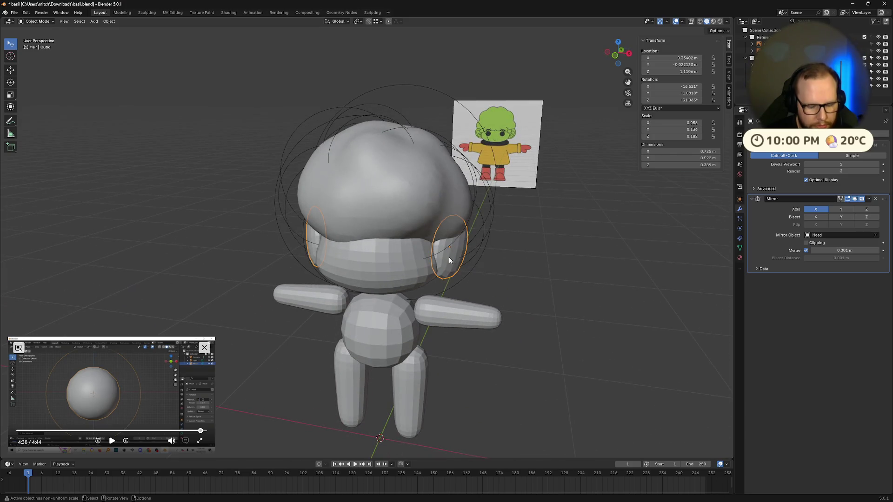
Tilt the ears more steeply around their local Z axis.
{"action": "key", "text": "r"}
{"action": "key", "text": "z"}
{"action": "key", "text": "z"}
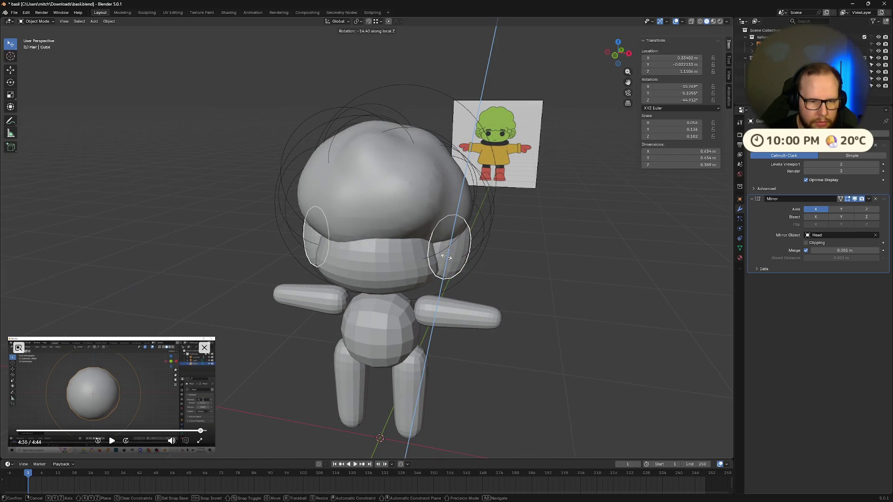
{"action": "left_click", "coordinate": [447, 256]}
{"action": "mouse_move", "coordinate": [519, 259]}
{"action": "middle_mouse_down"}
{"action": "mouse_move", "coordinate": [556, 255]}
{"action": "mouse_move", "coordinate": [571, 236]}
{"action": "mouse_move", "coordinate": [562, 250]}
{"action": "middle_mouse_up"}
From the front view, rotate the side hair pieces a few degrees around local Z.
{"action": "scroll", "coordinate": [565, 245], "scroll_direction": "down", "scroll_amount": 5}
{"action": "key", "text": "KP_1"}
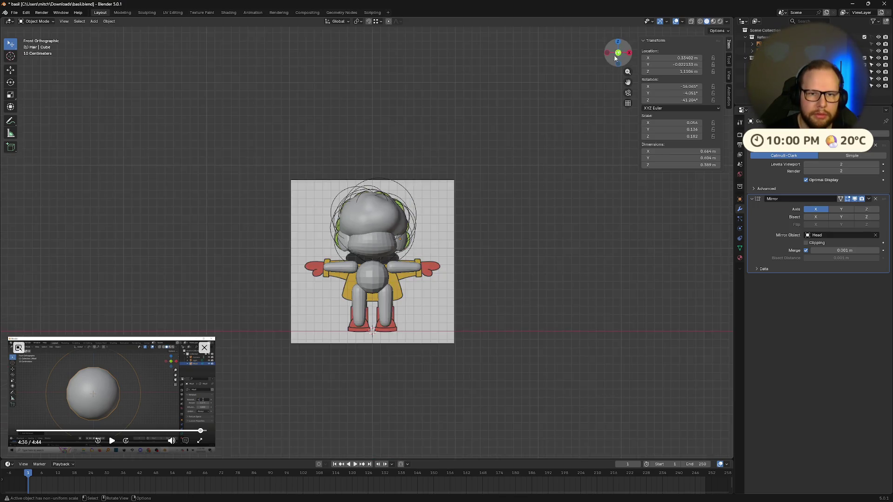
{"action": "scroll", "coordinate": [534, 213], "scroll_direction": "up", "scroll_amount": 6}
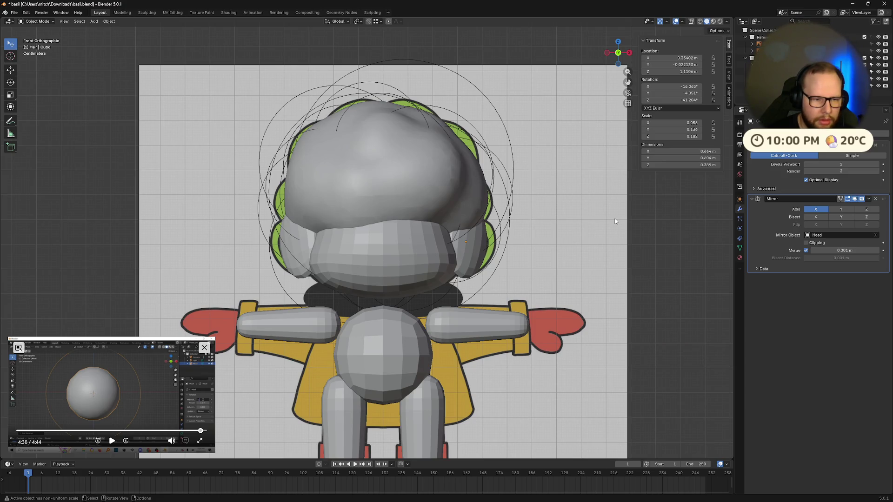
{"action": "key", "text": "r"}
{"action": "key", "text": "z"}
{"action": "key", "text": "z"}
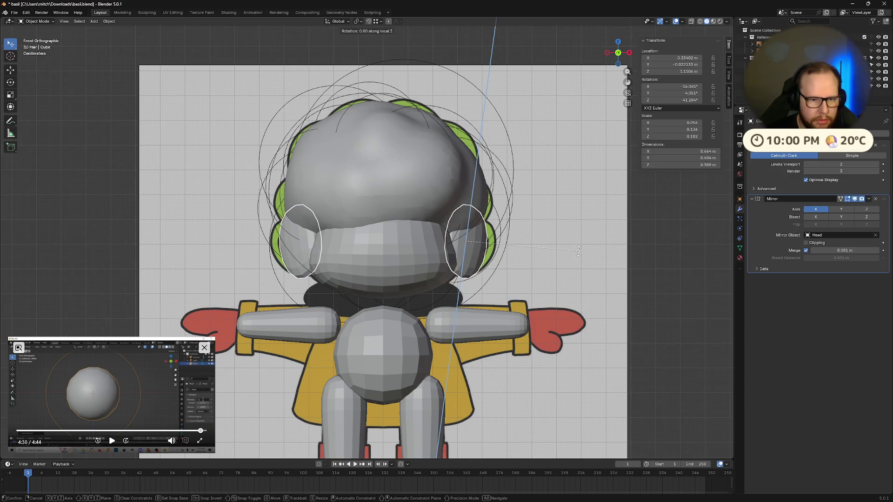
{"action": "left_click", "coordinate": [609, 241]}
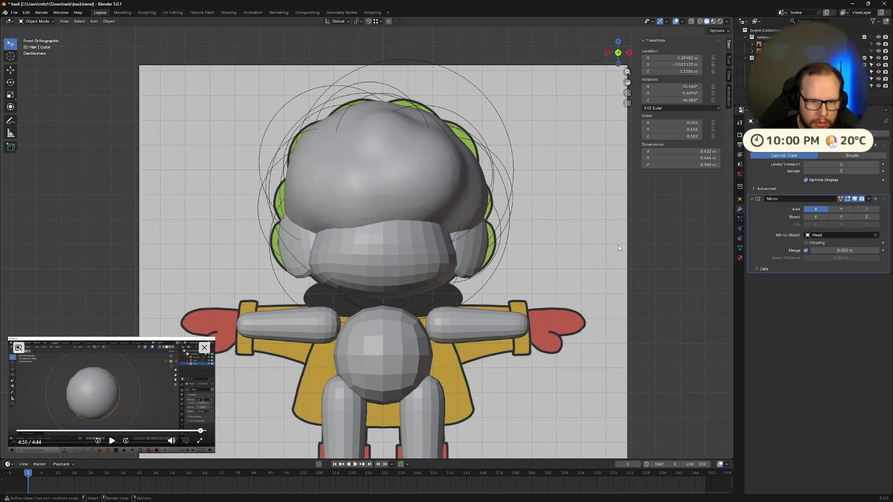
{"action": "scroll", "coordinate": [607, 239], "scroll_direction": "down", "scroll_amount": 5}
{"action": "mouse_move", "coordinate": [608, 239]}
{"action": "middle_mouse_down"}
{"action": "mouse_move", "coordinate": [592, 250]}
{"action": "mouse_move", "coordinate": [523, 250]}
{"action": "mouse_move", "coordinate": [612, 247]}
{"action": "mouse_move", "coordinate": [539, 250]}
{"action": "middle_mouse_up"}
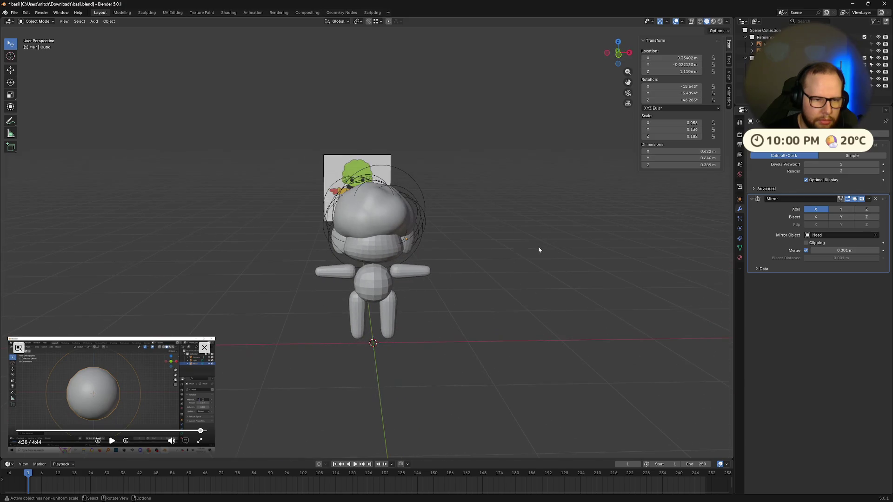
{"action": "scroll", "coordinate": [533, 230], "scroll_direction": "down", "scroll_amount": 3}
{"action": "scroll", "coordinate": [520, 281], "scroll_direction": "up", "scroll_amount": 5}
Inspect the chibi's hair mass and ear pieces from front, side and three-quarter views, then save basil.blend.
{"action": "mouse_move", "coordinate": [520, 281]}
{"action": "middle_mouse_down"}
{"action": "mouse_move", "coordinate": [508, 238]}
{"action": "mouse_move", "coordinate": [522, 286]}
{"action": "mouse_move", "coordinate": [584, 281]}
{"action": "mouse_move", "coordinate": [529, 269]}
{"action": "mouse_move", "coordinate": [430, 278]}
{"action": "mouse_move", "coordinate": [372, 265]}
{"action": "mouse_move", "coordinate": [529, 281]}
{"action": "mouse_move", "coordinate": [582, 277]}
{"action": "mouse_move", "coordinate": [495, 277]}
{"action": "mouse_move", "coordinate": [618, 267]}
{"action": "mouse_move", "coordinate": [546, 277]}
{"action": "mouse_move", "coordinate": [510, 266]}
{"action": "mouse_move", "coordinate": [517, 261]}
{"action": "mouse_move", "coordinate": [538, 275]}
{"action": "mouse_move", "coordinate": [517, 280]}
{"action": "mouse_move", "coordinate": [535, 288]}
{"action": "mouse_move", "coordinate": [632, 313]}
{"action": "mouse_move", "coordinate": [600, 271]}
{"action": "mouse_move", "coordinate": [557, 301]}
{"action": "mouse_move", "coordinate": [568, 303]}
{"action": "mouse_move", "coordinate": [481, 282]}
{"action": "middle_mouse_up"}
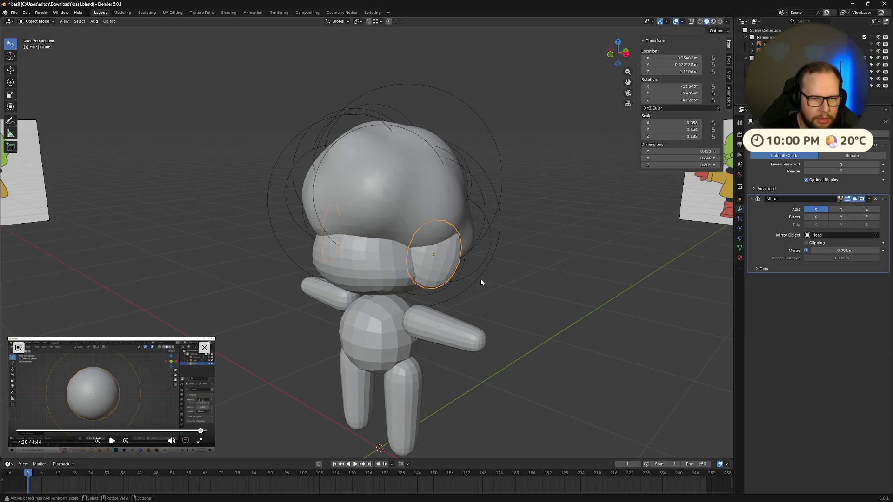
{"action": "mouse_move", "coordinate": [421, 272]}
{"action": "middle_mouse_down"}
{"action": "mouse_move", "coordinate": [501, 281]}
{"action": "mouse_move", "coordinate": [505, 305]}
{"action": "mouse_move", "coordinate": [504, 281]}
{"action": "mouse_move", "coordinate": [449, 298]}
{"action": "middle_mouse_up"}
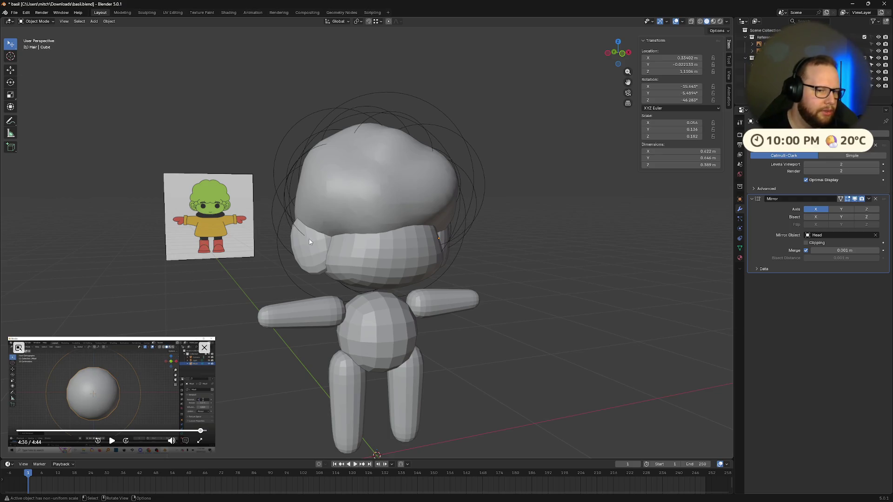
{"action": "scroll", "coordinate": [243, 213], "scroll_direction": "down", "scroll_amount": 5}
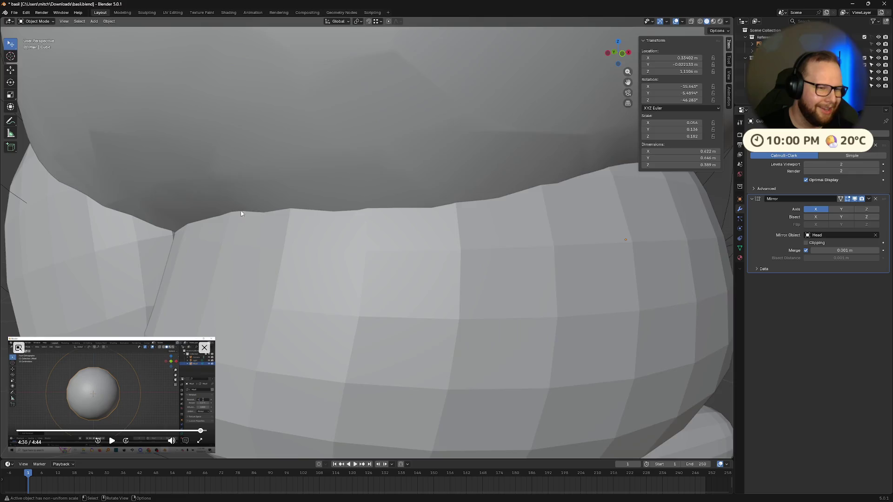
{"action": "scroll", "coordinate": [487, 211], "scroll_direction": "up", "scroll_amount": 5}
{"action": "mouse_move", "coordinate": [487, 211]}
{"action": "middle_mouse_down"}
{"action": "mouse_move", "coordinate": [399, 217]}
{"action": "mouse_move", "coordinate": [559, 219]}
{"action": "mouse_move", "coordinate": [586, 211]}
{"action": "middle_mouse_up"}
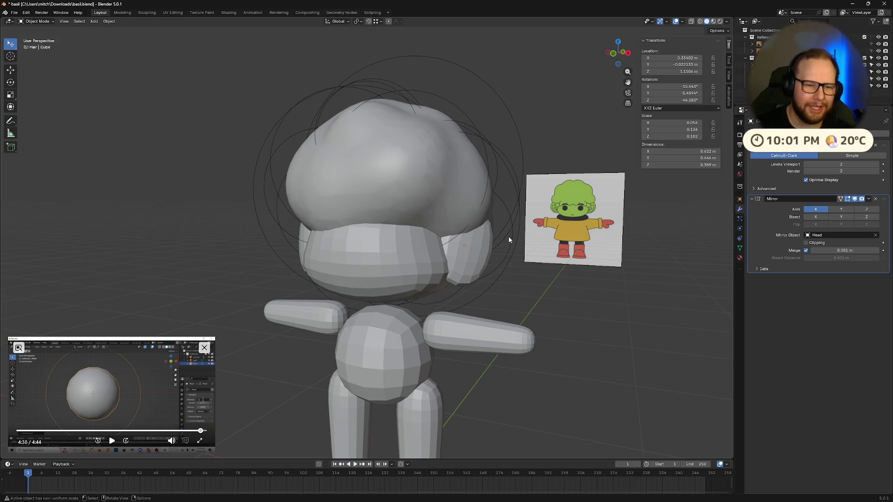
{"action": "mouse_move", "coordinate": [507, 243]}
{"action": "middle_mouse_down"}
{"action": "mouse_move", "coordinate": [576, 235]}
{"action": "mouse_move", "coordinate": [614, 247]}
{"action": "mouse_move", "coordinate": [570, 249]}
{"action": "mouse_move", "coordinate": [587, 250]}
{"action": "mouse_move", "coordinate": [595, 291]}
{"action": "mouse_move", "coordinate": [518, 289]}
{"action": "mouse_move", "coordinate": [533, 295]}
{"action": "mouse_move", "coordinate": [504, 305]}
{"action": "middle_mouse_up"}
{"action": "scroll", "coordinate": [587, 250], "scroll_direction": "down", "scroll_amount": 3}
{"action": "key", "text": "ctrl+s"}
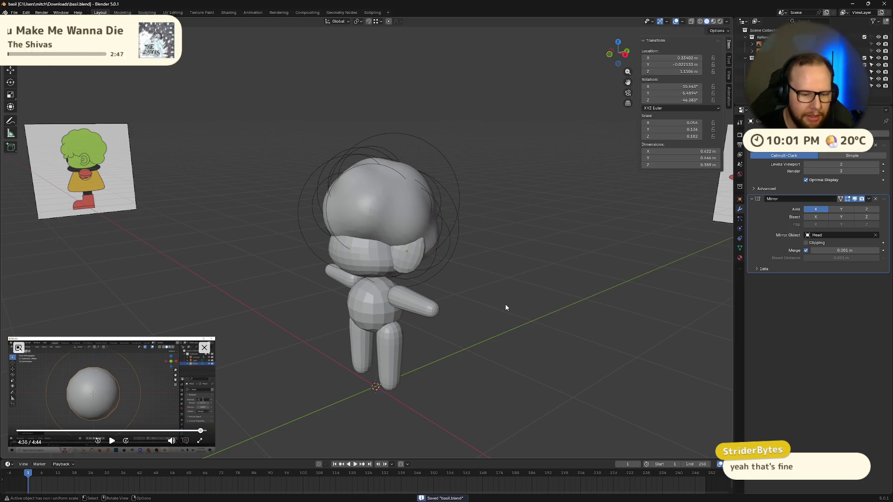
Add a cube at the origin, undoing a trial subdivide-and-shrink back to the plain cube.
{"action": "key", "text": "shift+a"}
{"action": "mouse_move", "coordinate": [505, 303]}
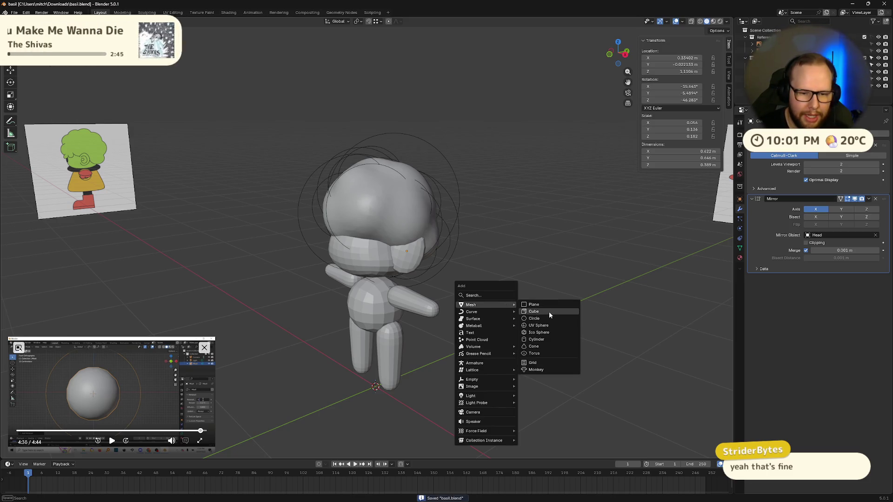
{"action": "left_click", "coordinate": [549, 311]}
{"action": "middle_click_drag", "start_coordinate": [549, 312], "coordinate": [662, 342]}
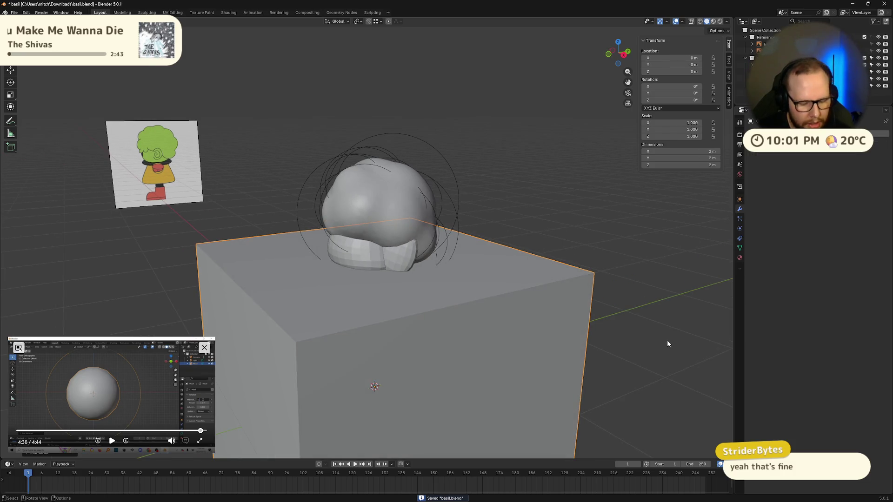
{"action": "key", "text": "ctrl+2"}
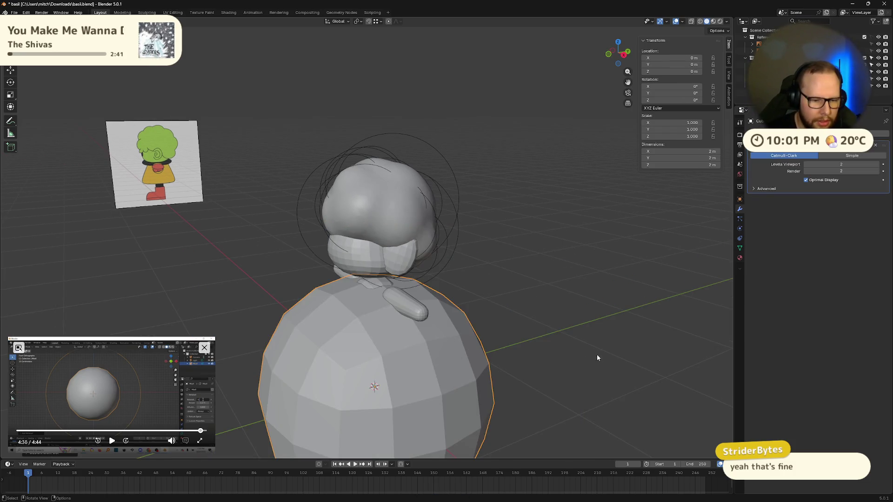
{"action": "key", "text": "s"}
{"action": "left_click", "coordinate": [427, 373]}
{"action": "middle_click_drag", "start_coordinate": [428, 373], "coordinate": [454, 374]}
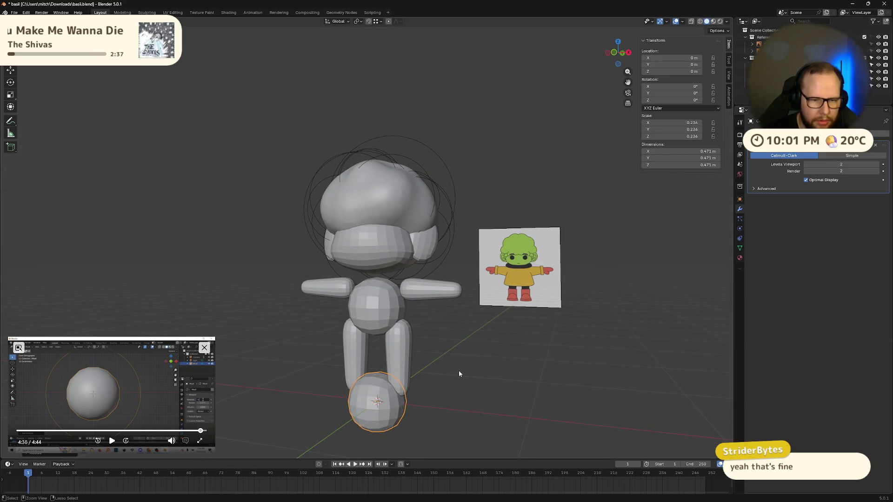
{"action": "key", "text": "ctrl+z"}
{"action": "key", "text": "ctrl+z"}
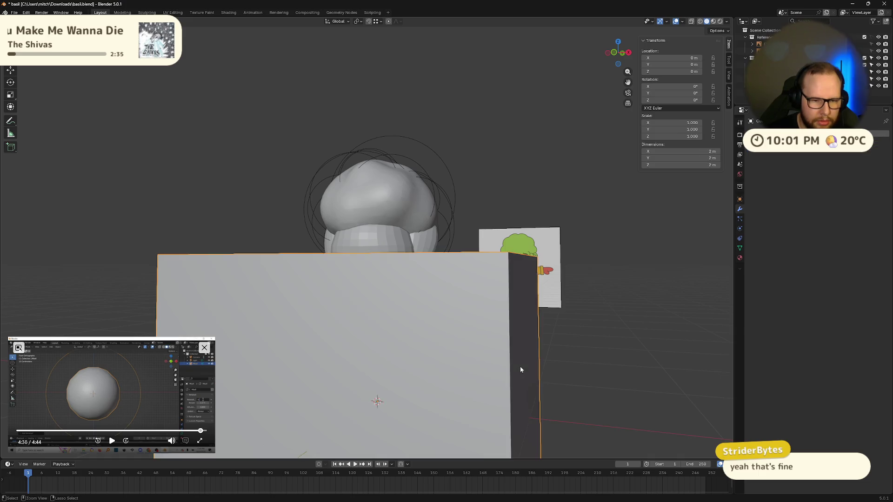
{"action": "scroll", "coordinate": [520, 368], "scroll_direction": "down", "scroll_amount": 2}
{"action": "middle_click_drag", "start_coordinate": [521, 369], "coordinate": [463, 356]}
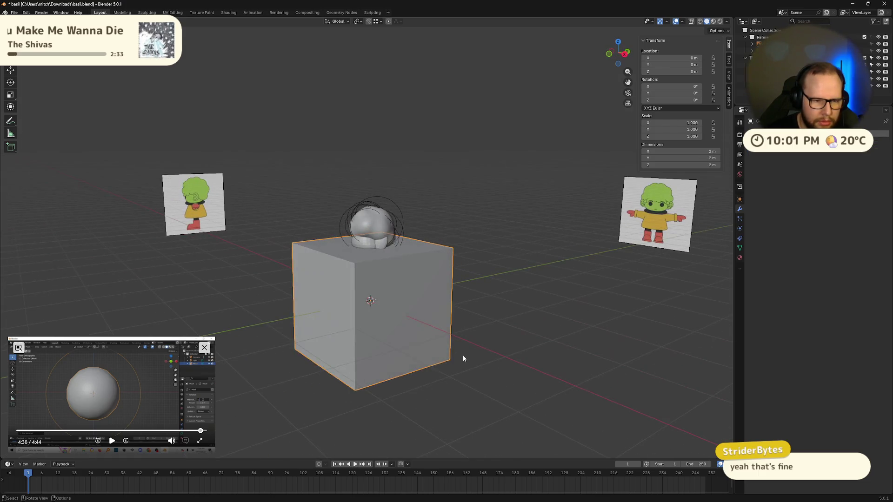
In Edit Mode, extrude the cube's top face upward by 2 m.
{"action": "key", "text": "Tab"}
{"action": "key", "text": "Tab"}
{"action": "key", "text": "Tab"}
{"action": "key", "text": "Tab"}
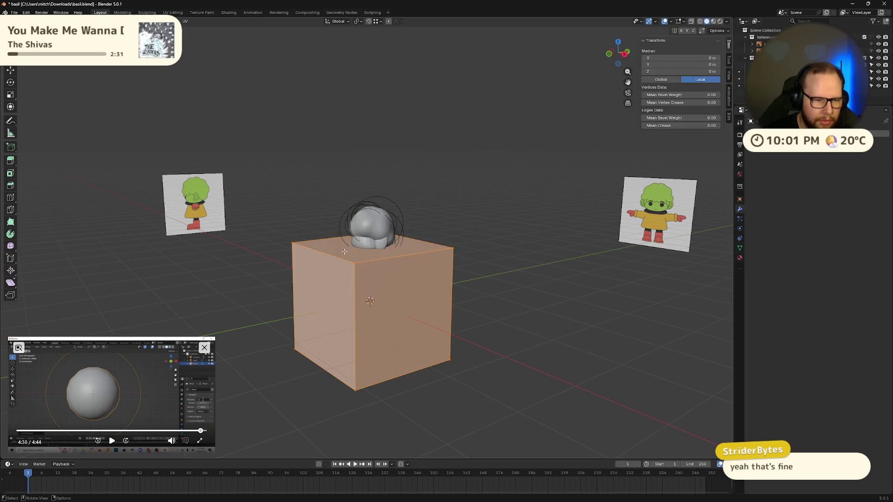
{"action": "key", "text": "Tab"}
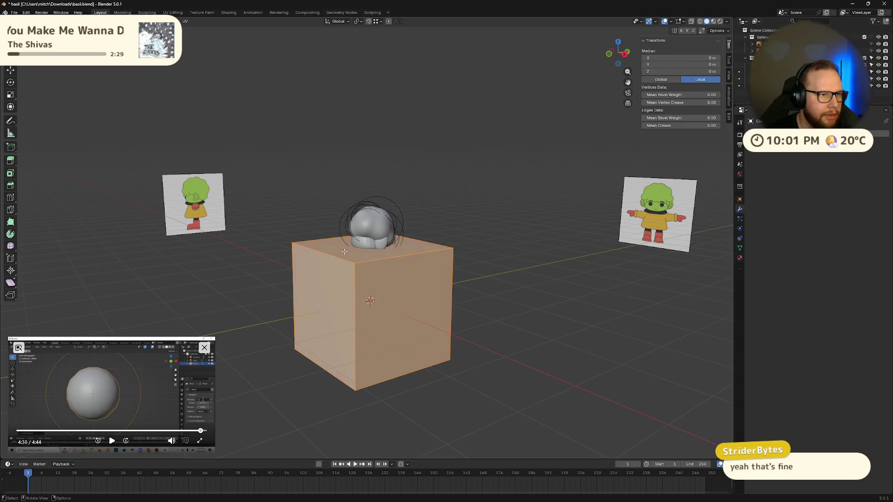
{"action": "left_click", "coordinate": [345, 252]}
{"action": "type", "text": "e"}
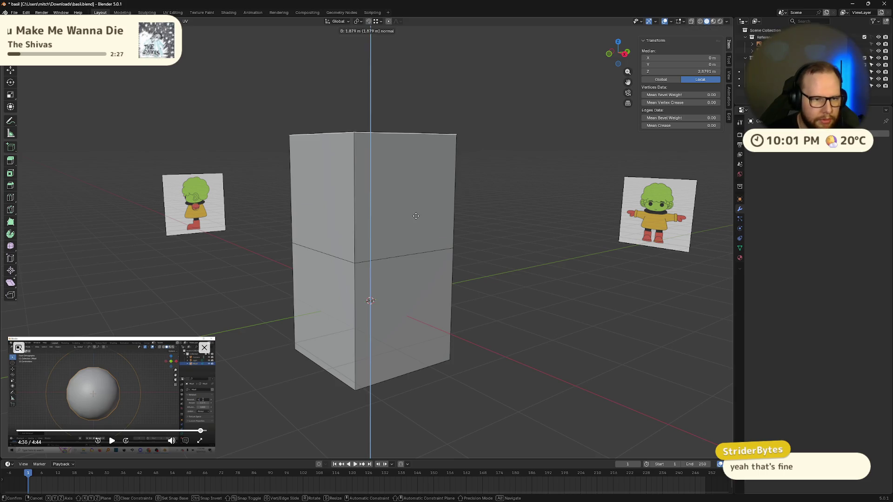
{"action": "type", "text": "1"}
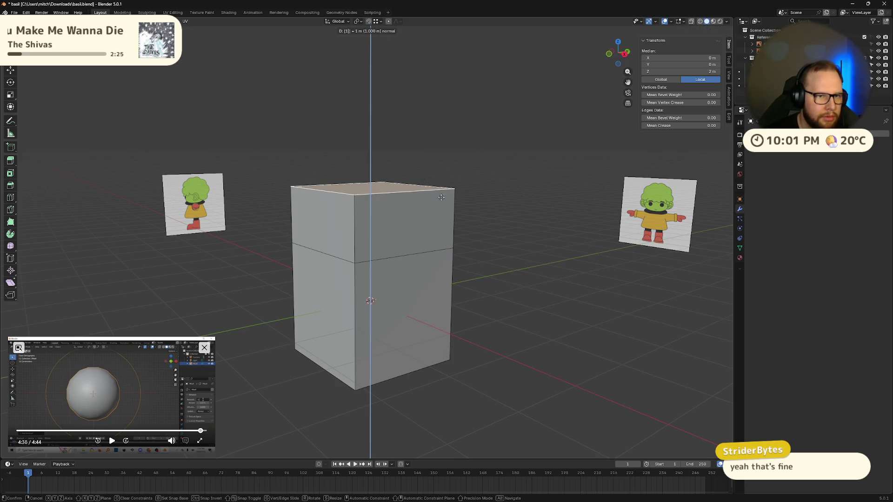
{"action": "type", "text": "2"}
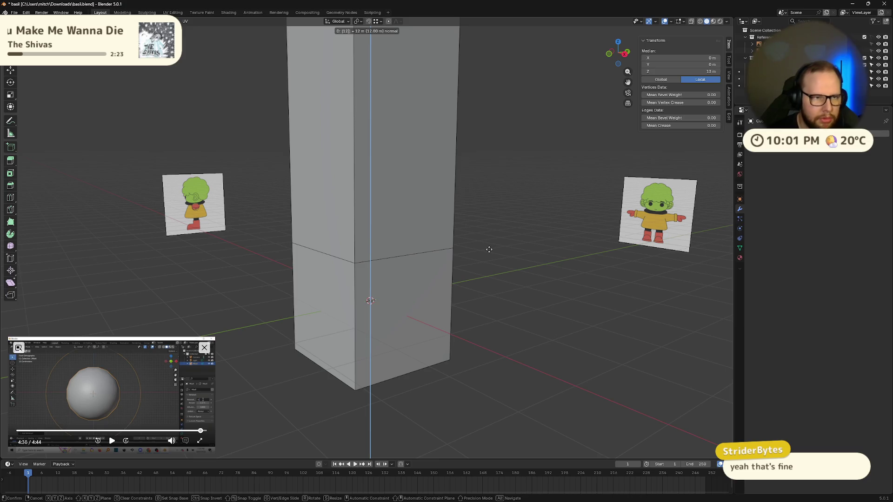
{"action": "key", "text": "BackSpace"}
{"action": "key", "text": "BackSpace"}
{"action": "type", "text": "2"}
{"action": "key", "text": "Return"}
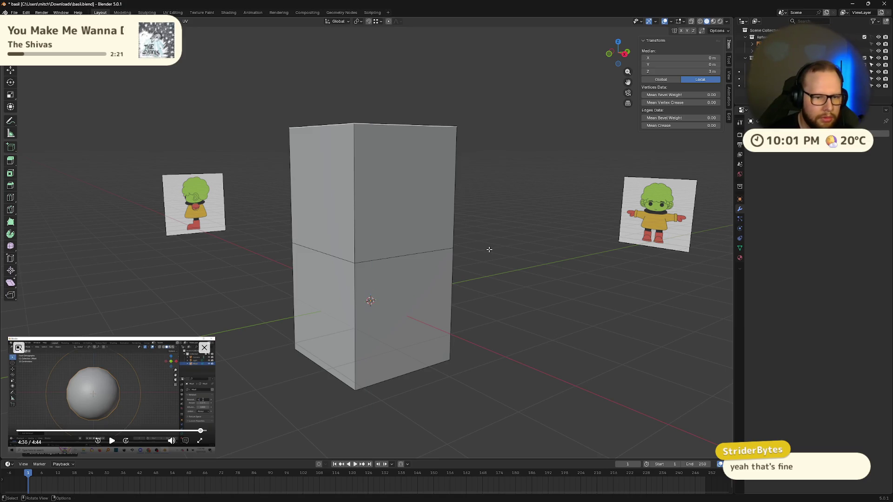
{"action": "scroll", "coordinate": [486, 249], "scroll_direction": "down", "scroll_amount": 2}
{"action": "middle_click_drag", "start_coordinate": [486, 249], "coordinate": [483, 252]}
Back in Object Mode, scale the tall box down.
{"action": "key", "text": "Tab"}
{"action": "key", "text": "s"}
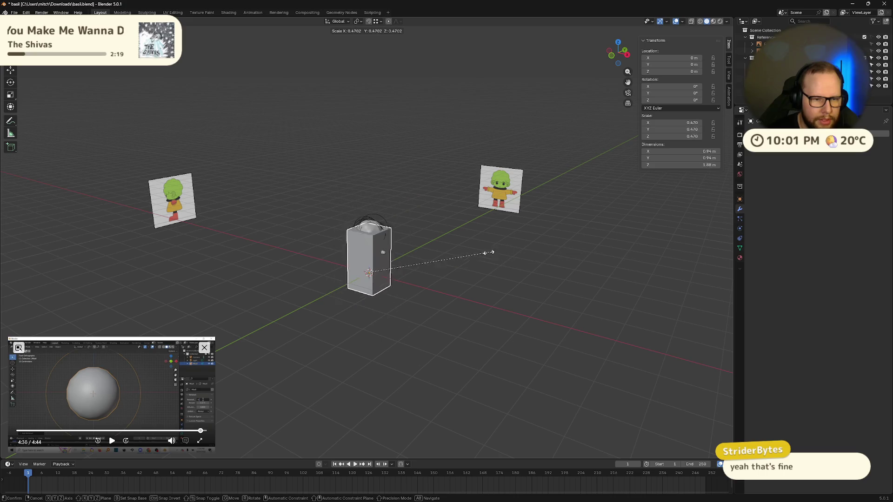
{"action": "left_click", "coordinate": [454, 257]}
Round the box with Ctrl+2 subdivision and shrink the capsule to about half size.
{"action": "key", "text": "ctrl+2"}
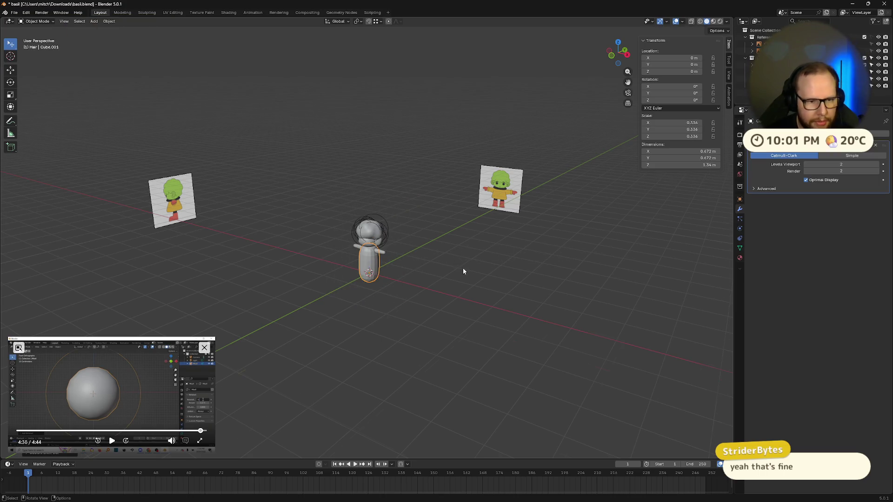
{"action": "mouse_move", "coordinate": [462, 268]}
{"action": "middle_mouse_down"}
{"action": "mouse_move", "coordinate": [452, 301]}
{"action": "mouse_move", "coordinate": [426, 281]}
{"action": "mouse_move", "coordinate": [521, 291]}
{"action": "mouse_move", "coordinate": [479, 282]}
{"action": "middle_mouse_up"}
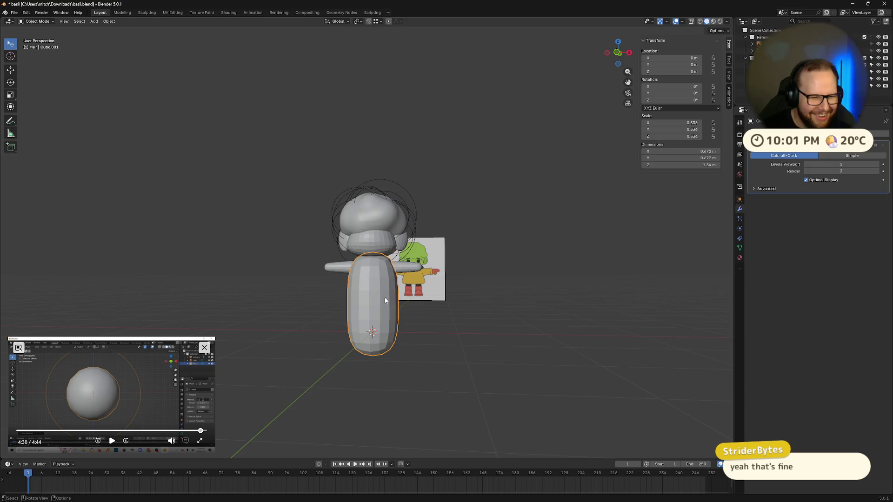
{"action": "middle_click_drag", "start_coordinate": [385, 300], "coordinate": [544, 308]}
{"action": "key", "text": "s"}
{"action": "left_click", "coordinate": [486, 327]}
Move the capsule beside the head, then clear its location back to the world origin.
{"action": "key", "text": "g"}
{"action": "left_click", "coordinate": [512, 261]}
{"action": "mouse_move", "coordinate": [512, 261]}
{"action": "middle_mouse_down"}
{"action": "mouse_move", "coordinate": [485, 222]}
{"action": "mouse_move", "coordinate": [511, 221]}
{"action": "mouse_move", "coordinate": [392, 234]}
{"action": "mouse_move", "coordinate": [428, 239]}
{"action": "mouse_move", "coordinate": [397, 234]}
{"action": "middle_mouse_up"}
{"action": "scroll", "coordinate": [390, 234], "scroll_direction": "up", "scroll_amount": 4}
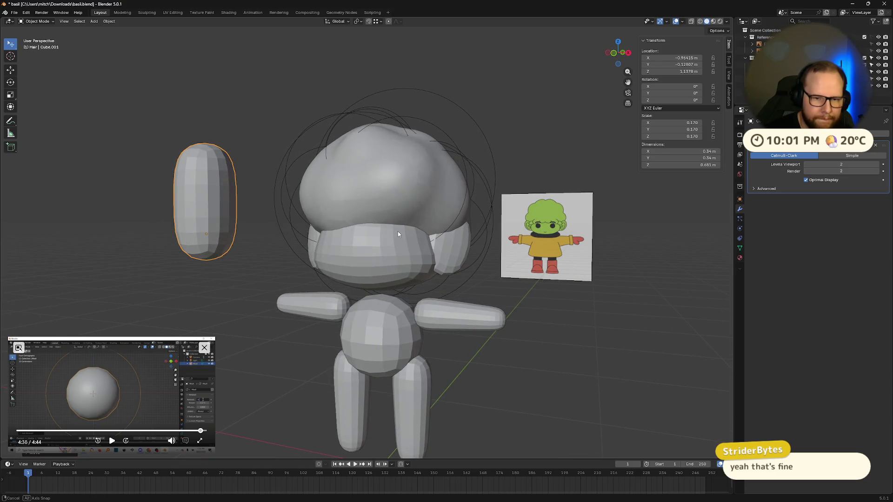
{"action": "middle_click_drag", "start_coordinate": [242, 225], "coordinate": [263, 228]}
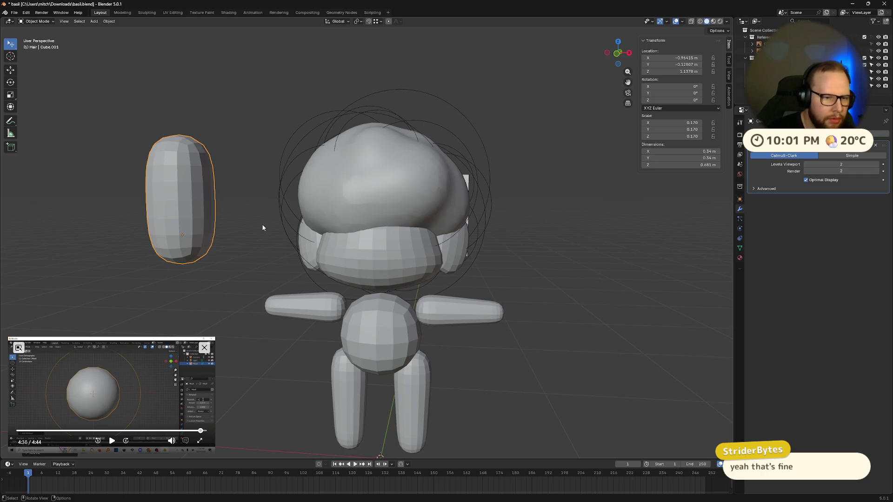
{"action": "key", "text": "alt+g"}
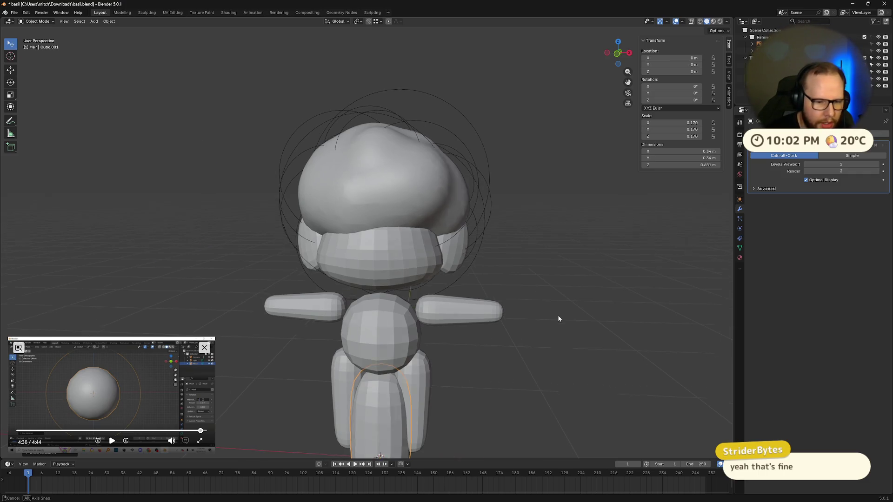
{"action": "middle_click_drag", "start_coordinate": [557, 315], "coordinate": [563, 297]}
Add a Mirror modifier to the leg, shift it outward, and use Head as mirror object.
{"action": "key", "text": "shift+a"}
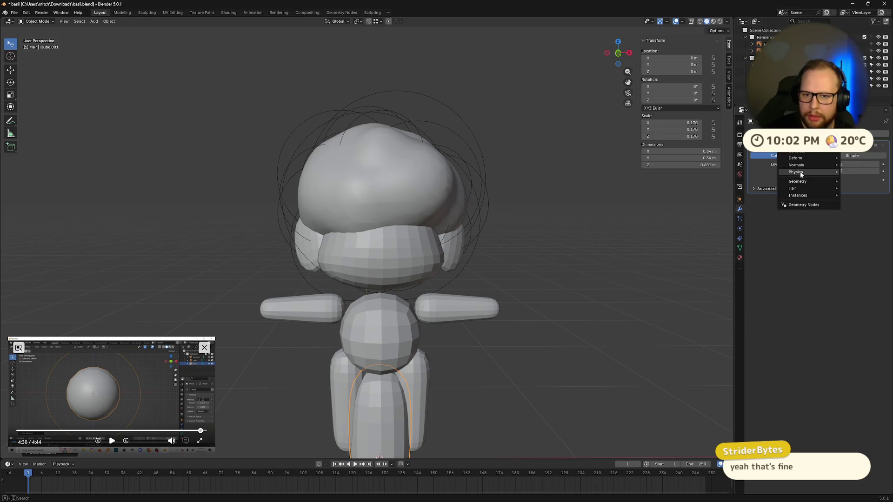
{"action": "key", "text": "shift+a"}
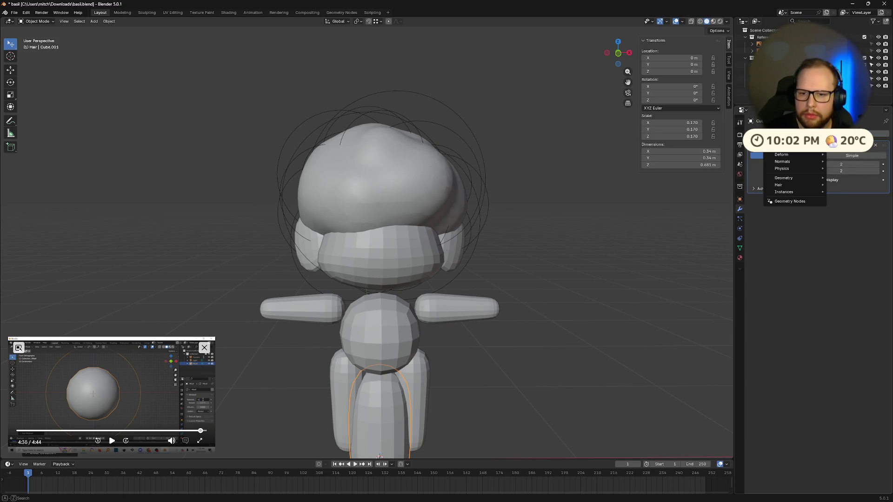
{"action": "mouse_move", "coordinate": [791, 148]}
{"action": "left_click", "coordinate": [851, 204]}
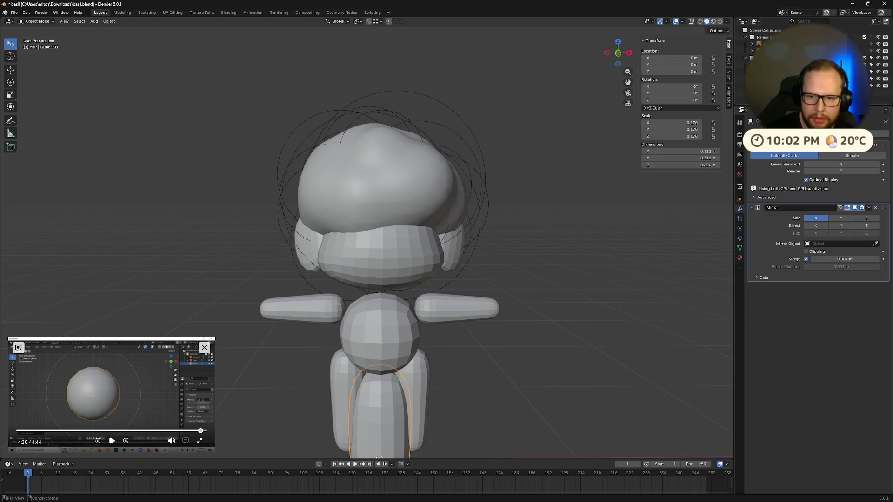
{"action": "key", "text": "g"}
{"action": "left_click", "coordinate": [543, 364]}
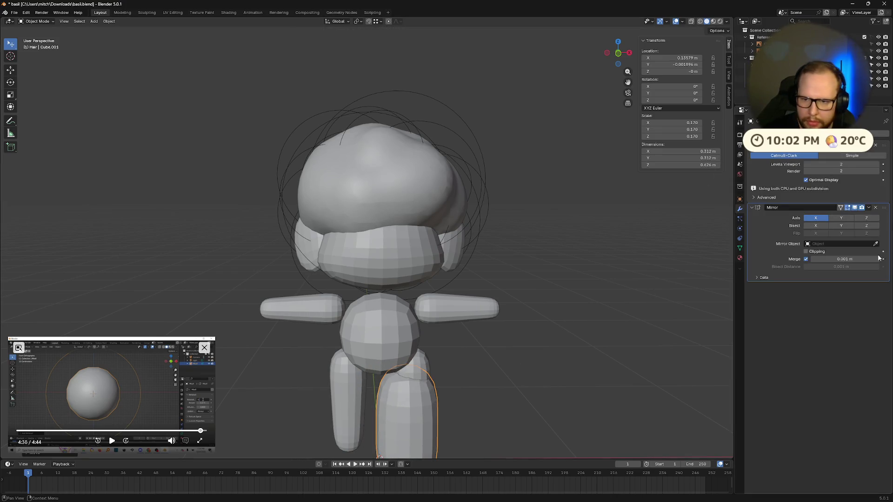
{"action": "left_click", "coordinate": [395, 251]}
Move the capsule piece up beside the head and rotate it.
{"action": "mouse_move", "coordinate": [555, 339]}
{"action": "middle_mouse_down"}
{"action": "mouse_move", "coordinate": [551, 325]}
{"action": "mouse_move", "coordinate": [526, 405]}
{"action": "mouse_move", "coordinate": [417, 385]}
{"action": "mouse_move", "coordinate": [538, 384]}
{"action": "middle_mouse_up"}
{"action": "scroll", "coordinate": [539, 385], "scroll_direction": "down", "scroll_amount": 4}
{"action": "scroll", "coordinate": [536, 386], "scroll_direction": "up", "scroll_amount": 2}
{"action": "scroll", "coordinate": [528, 377], "scroll_direction": "up", "scroll_amount": 1}
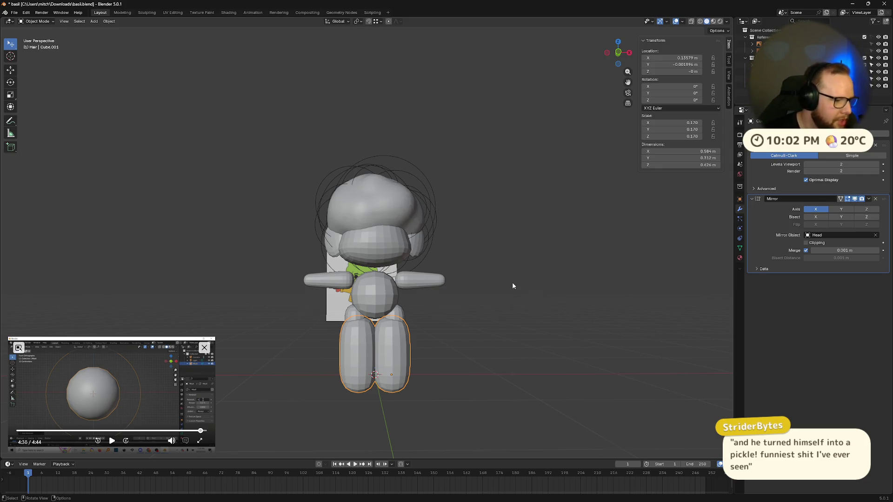
{"action": "mouse_move", "coordinate": [512, 285]}
{"action": "middle_mouse_down"}
{"action": "mouse_move", "coordinate": [447, 295]}
{"action": "mouse_move", "coordinate": [392, 337]}
{"action": "middle_mouse_up"}
{"action": "key", "text": "g"}
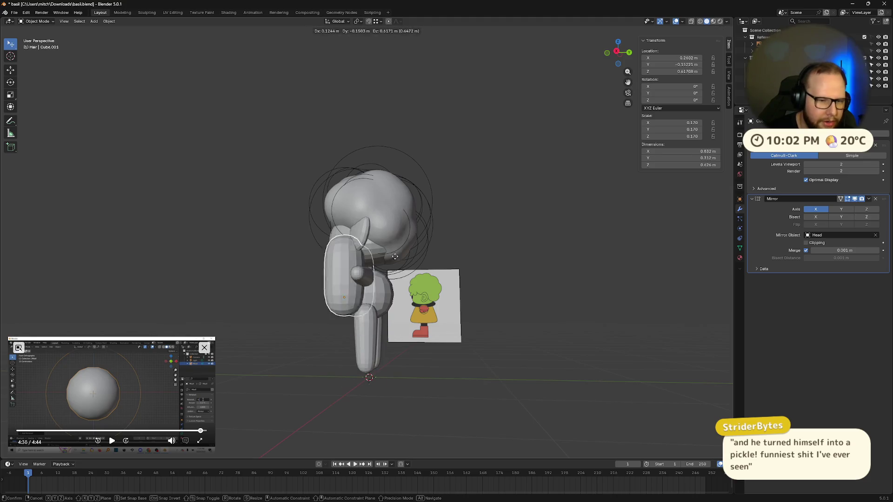
{"action": "left_click", "coordinate": [394, 287]}
{"action": "key", "text": "r"}
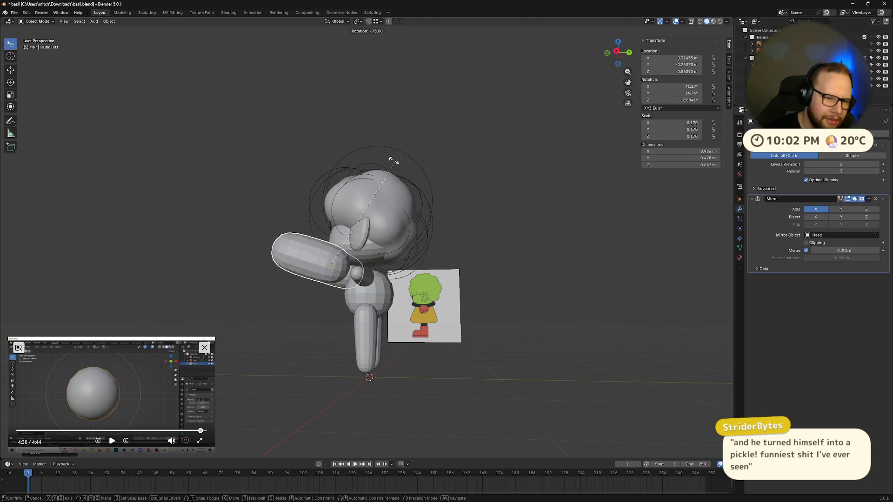
{"action": "left_click", "coordinate": [273, 211]}
{"action": "mouse_move", "coordinate": [273, 212]}
{"action": "middle_mouse_down"}
{"action": "mouse_move", "coordinate": [365, 277]}
{"action": "mouse_move", "coordinate": [418, 274]}
{"action": "mouse_move", "coordinate": [437, 334]}
{"action": "mouse_move", "coordinate": [476, 325]}
{"action": "middle_mouse_up"}
Tilt the capsule pair around global Y, place it over the face, and shrink it to 0.099.
{"action": "key", "text": "r"}
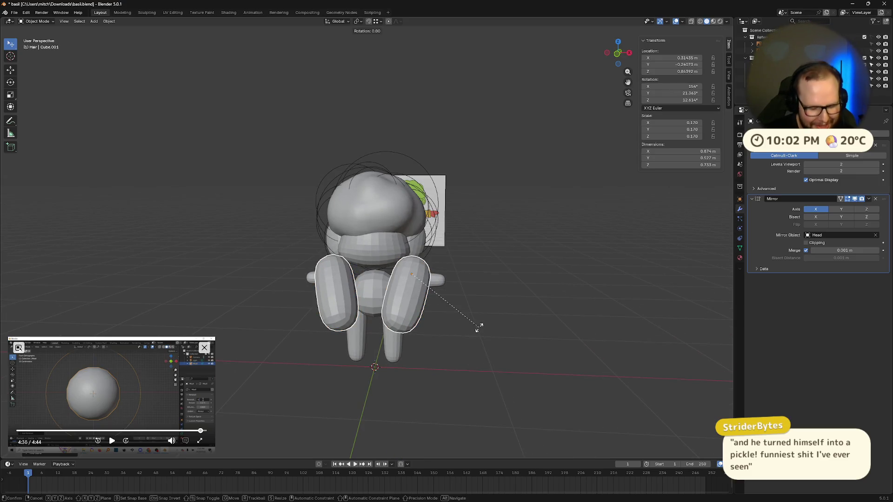
{"action": "key", "text": "y"}
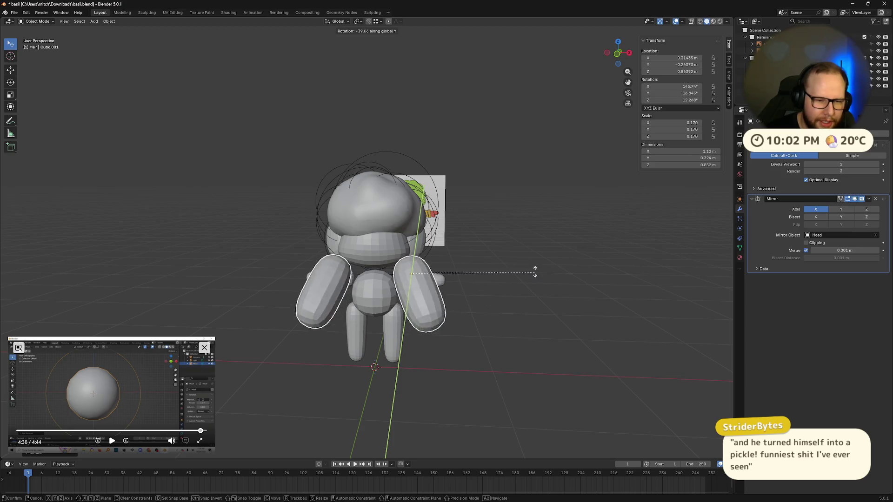
{"action": "left_click", "coordinate": [504, 285]}
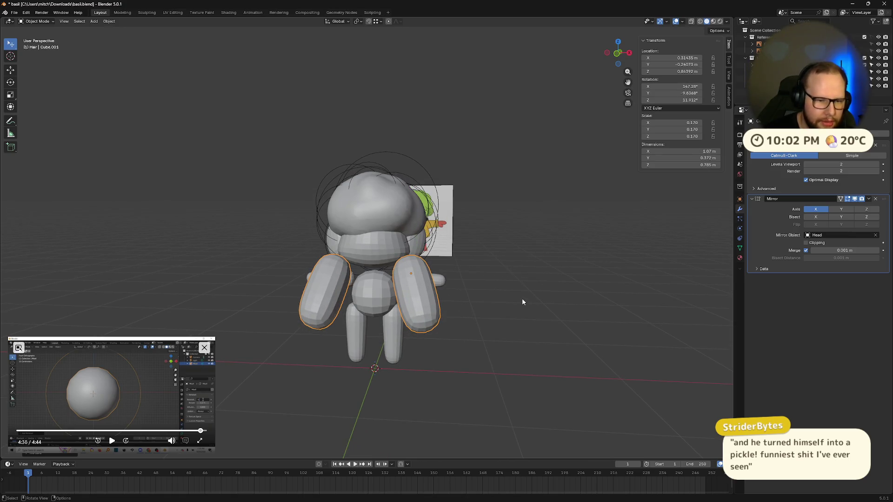
{"action": "key", "text": "g"}
{"action": "left_click", "coordinate": [493, 252]}
{"action": "scroll", "coordinate": [517, 266], "scroll_direction": "up", "scroll_amount": 3}
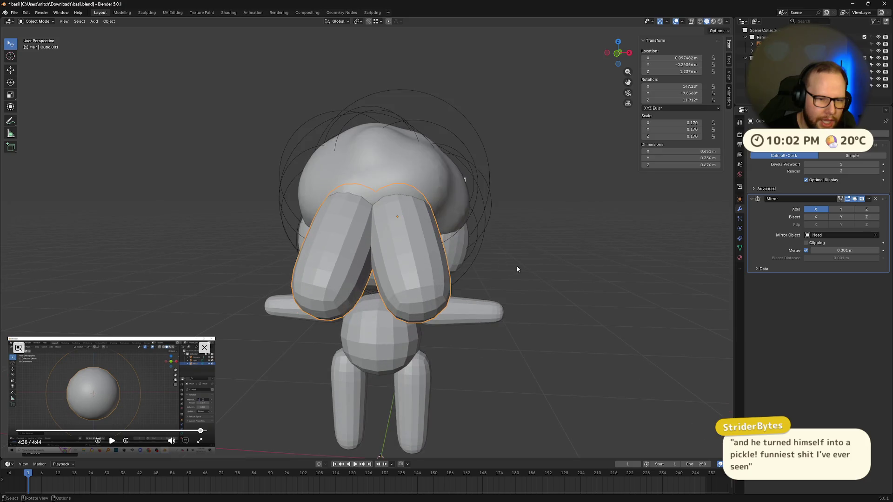
{"action": "key", "text": "s"}
{"action": "left_click", "coordinate": [495, 233]}
{"action": "mouse_move", "coordinate": [495, 233]}
{"action": "middle_mouse_down"}
{"action": "mouse_move", "coordinate": [587, 308]}
{"action": "mouse_move", "coordinate": [558, 298]}
{"action": "mouse_move", "coordinate": [575, 304]}
{"action": "middle_mouse_up"}
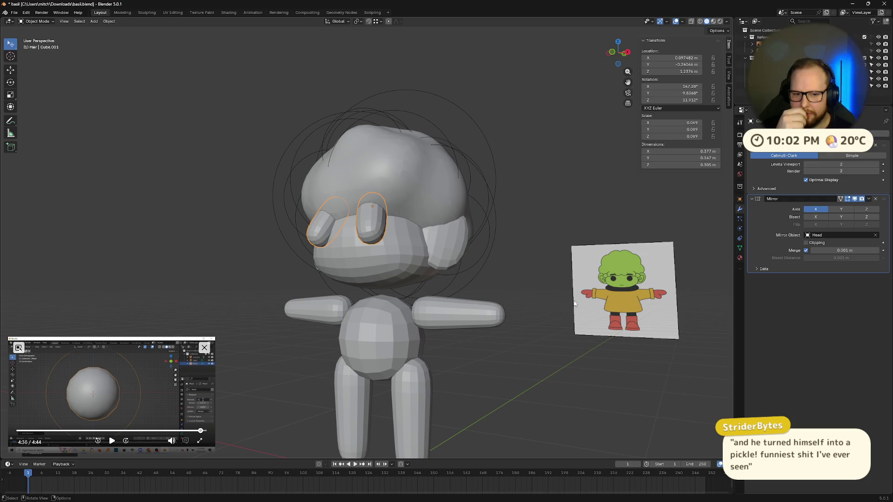
In Edit Mode, slide the bang's lower face along Y and scale it wider.
{"action": "middle_click_drag", "start_coordinate": [519, 299], "coordinate": [456, 315]}
{"action": "scroll", "coordinate": [456, 315], "scroll_direction": "up", "scroll_amount": 3}
{"action": "key", "text": "Tab"}
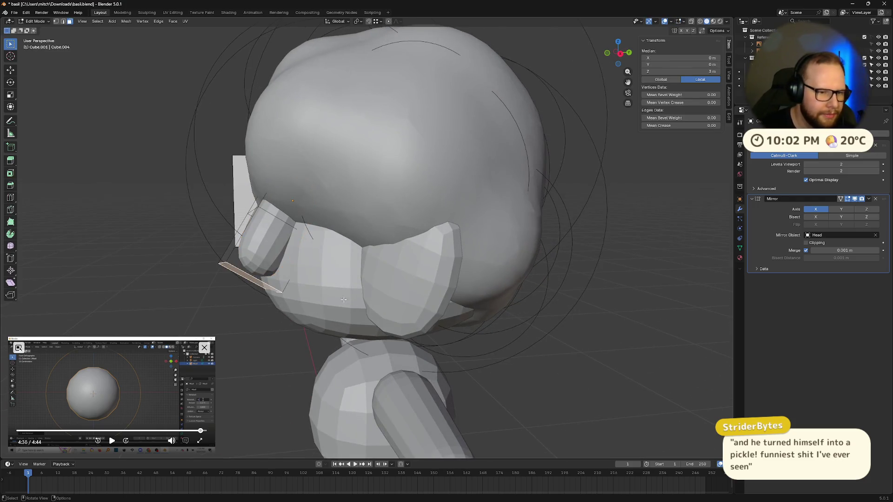
{"action": "key", "text": "g"}
{"action": "key", "text": "z"}
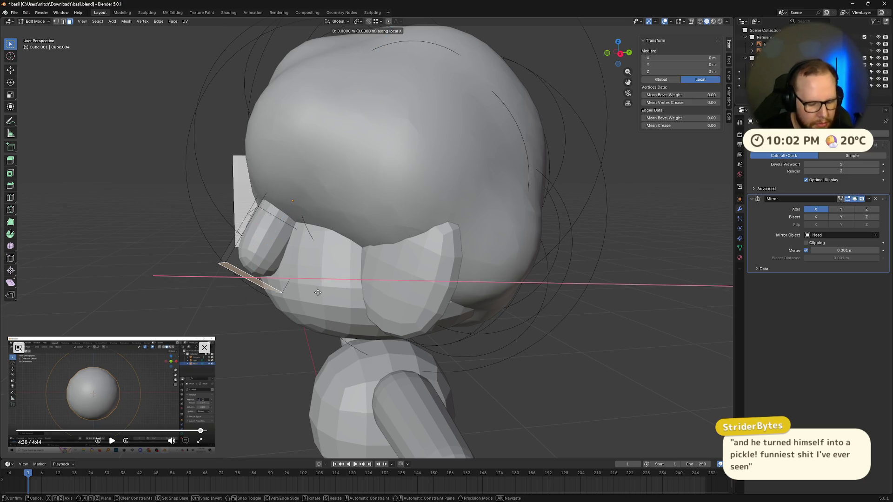
{"action": "key", "text": "y"}
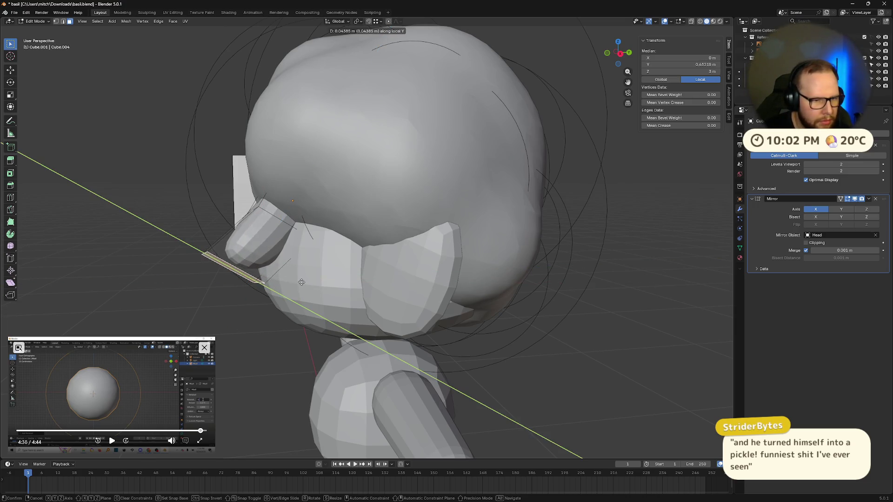
{"action": "left_click", "coordinate": [299, 277]}
{"action": "middle_click_drag", "start_coordinate": [298, 278], "coordinate": [465, 288]}
{"action": "key", "text": "s"}
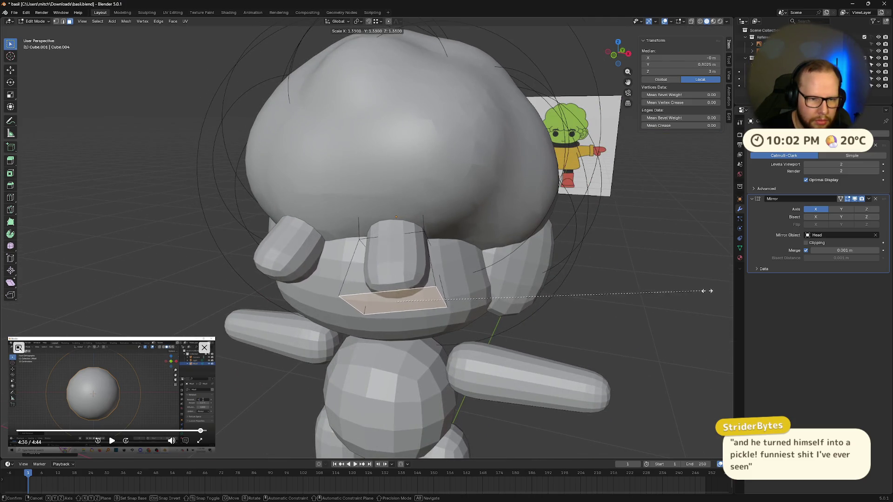
{"action": "left_click", "coordinate": [19, 287]}
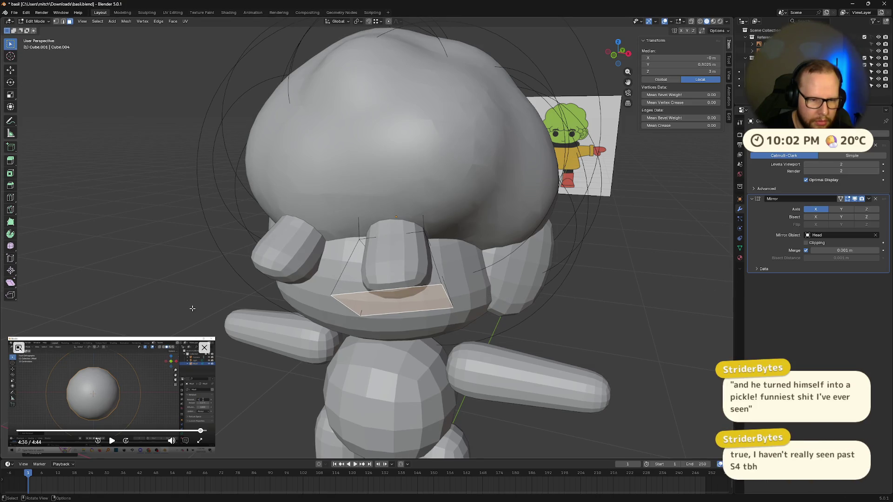
{"action": "mouse_move", "coordinate": [184, 318]}
{"action": "middle_mouse_down"}
{"action": "mouse_move", "coordinate": [419, 299]}
{"action": "mouse_move", "coordinate": [474, 309]}
{"action": "mouse_move", "coordinate": [455, 276]}
{"action": "mouse_move", "coordinate": [628, 312]}
{"action": "mouse_move", "coordinate": [646, 325]}
{"action": "mouse_move", "coordinate": [544, 339]}
{"action": "mouse_move", "coordinate": [575, 344]}
{"action": "mouse_move", "coordinate": [585, 343]}
{"action": "mouse_move", "coordinate": [574, 331]}
{"action": "mouse_move", "coordinate": [497, 325]}
{"action": "mouse_move", "coordinate": [590, 342]}
{"action": "mouse_move", "coordinate": [580, 355]}
{"action": "mouse_move", "coordinate": [524, 360]}
{"action": "mouse_move", "coordinate": [591, 353]}
{"action": "middle_mouse_up"}
In Object Mode, move the bang pair inward toward the forehead centre.
{"action": "key", "text": "Tab"}
{"action": "key", "text": "g"}
{"action": "left_click", "coordinate": [624, 318]}
{"action": "key", "text": "g"}
{"action": "left_click", "coordinate": [577, 329]}
{"action": "key", "text": "ctrl+z"}
{"action": "scroll", "coordinate": [590, 348], "scroll_direction": "down", "scroll_amount": 3}
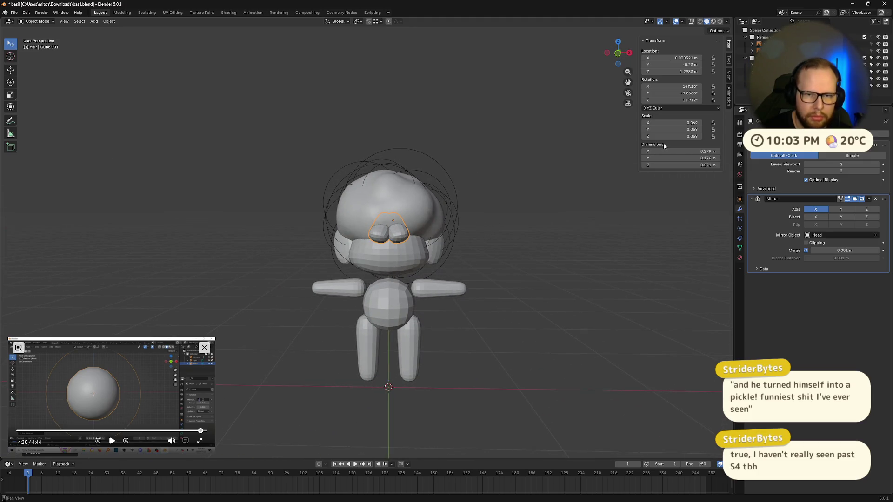
In front orthographic view, shrink the bang piece and centre it on the forehead.
{"action": "left_click", "coordinate": [618, 55]}
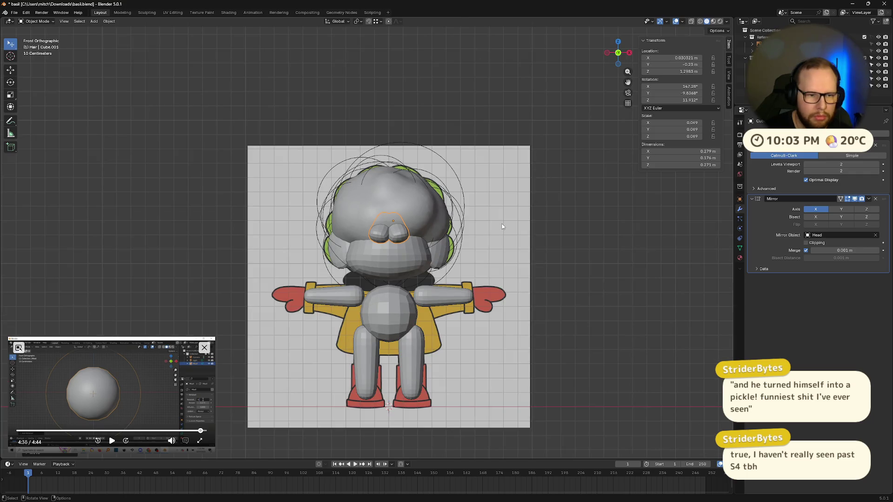
{"action": "scroll", "coordinate": [500, 226], "scroll_direction": "up", "scroll_amount": 5}
{"action": "key", "text": "s"}
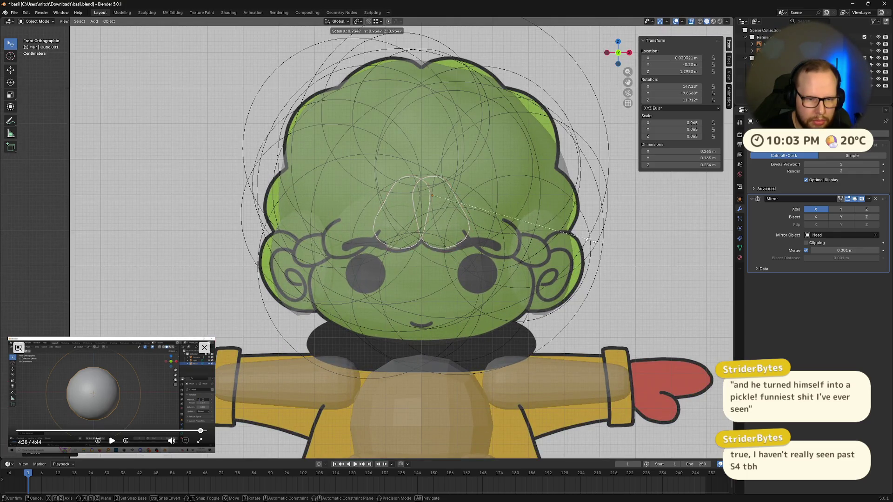
{"action": "left_click", "coordinate": [586, 242]}
{"action": "key", "text": "g"}
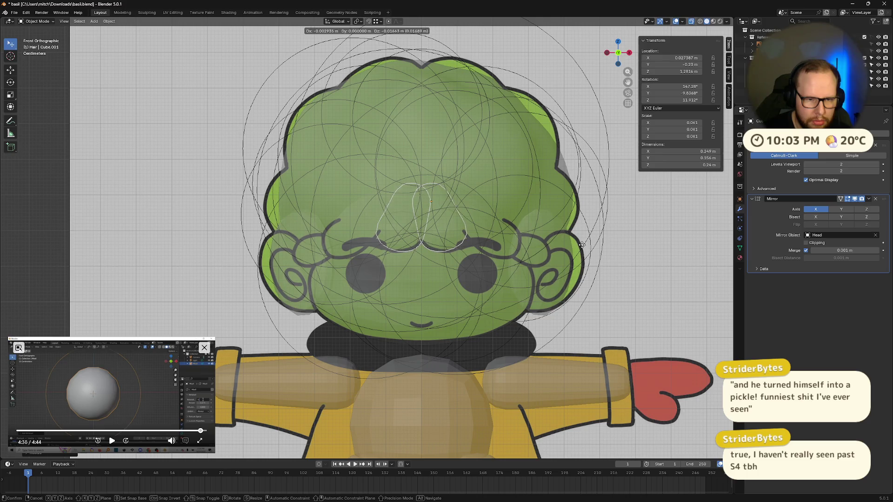
{"action": "left_click", "coordinate": [585, 246]}
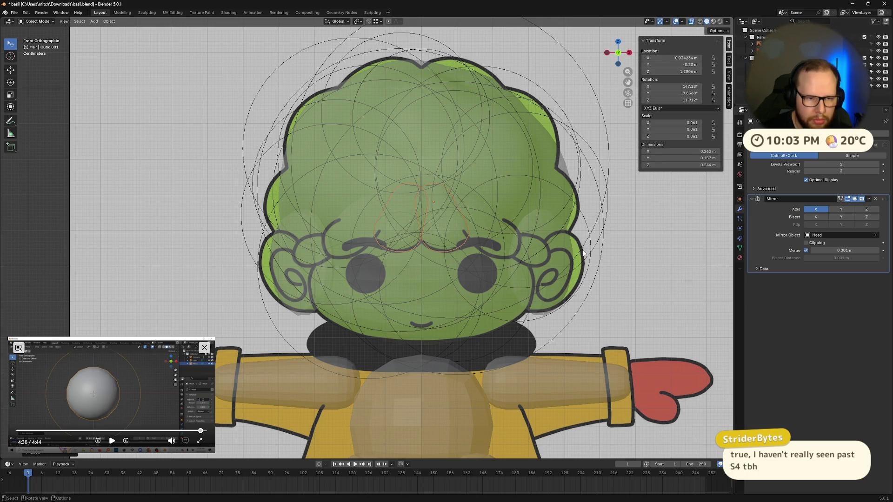
Duplicate the bang, move the copy right along local X, and tilt it.
{"action": "key", "text": "shift+d"}
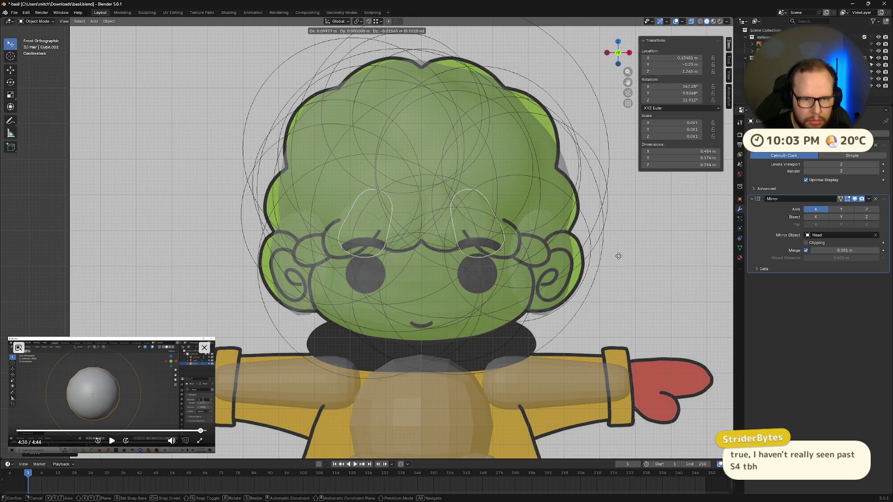
{"action": "left_click", "coordinate": [641, 267]}
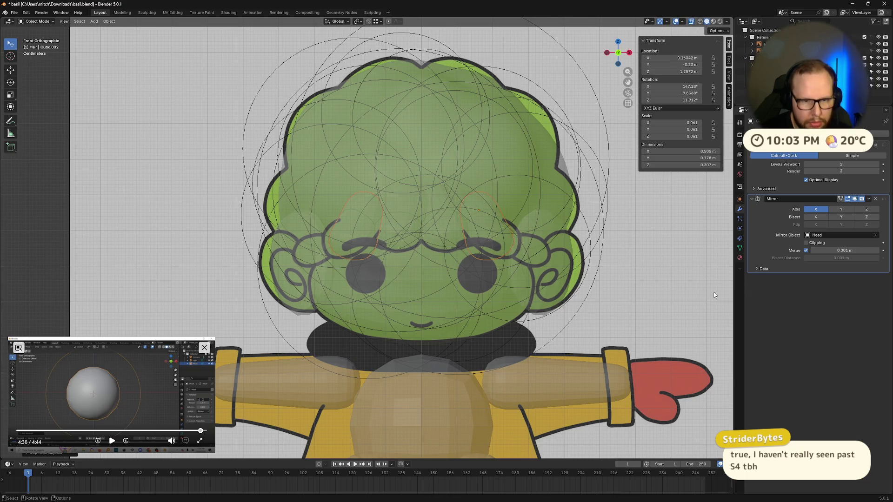
{"action": "key", "text": "g"}
{"action": "key", "text": "x"}
{"action": "key", "text": "x"}
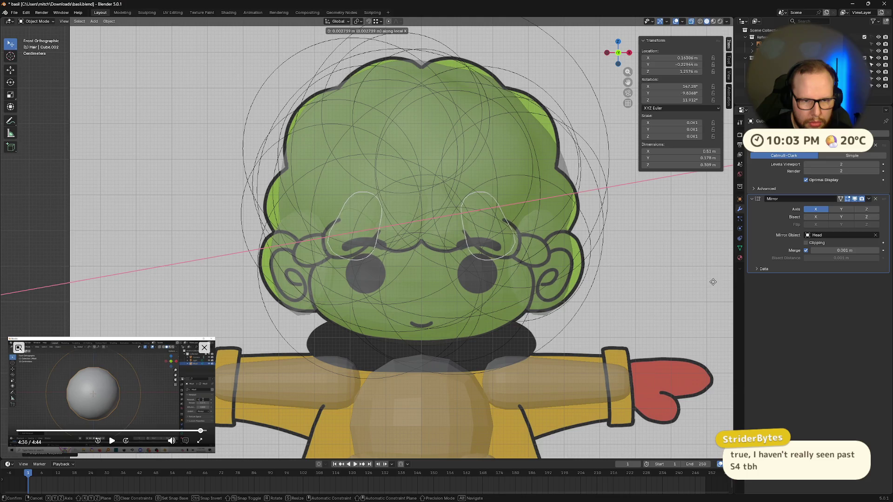
{"action": "left_click", "coordinate": [717, 277]}
{"action": "key", "text": "r"}
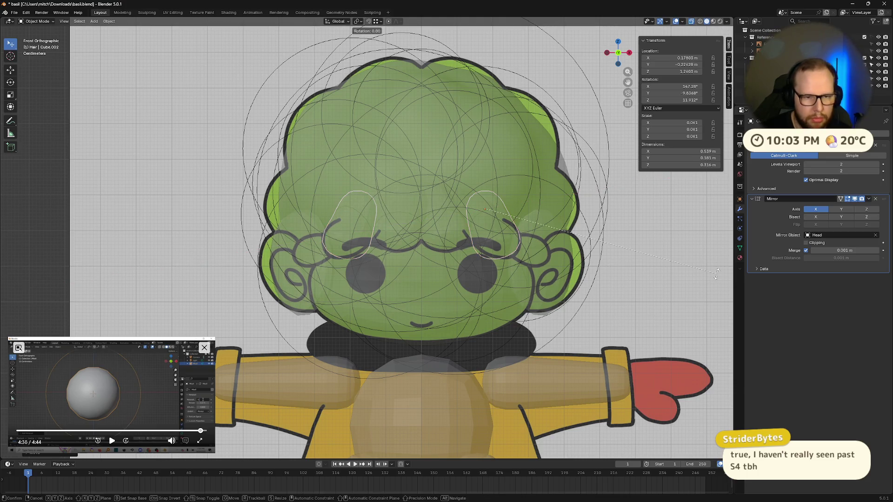
{"action": "key", "text": "x"}
{"action": "key", "text": "x"}
{"action": "key", "text": "y"}
{"action": "key", "text": "y"}
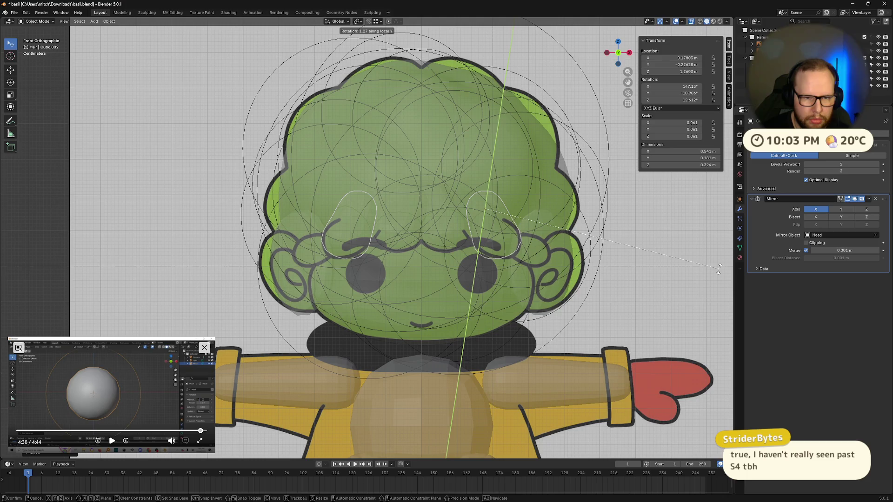
{"action": "key", "text": "y"}
{"action": "key", "text": "y"}
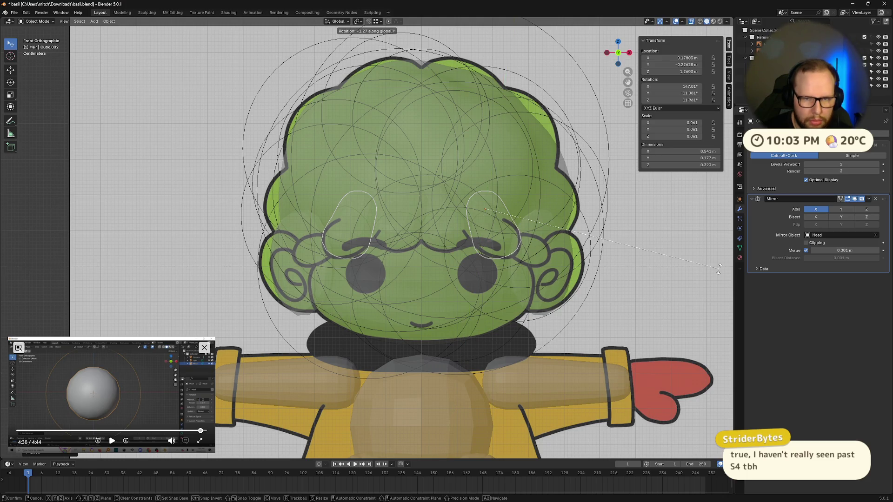
{"action": "left_click", "coordinate": [696, 264]}
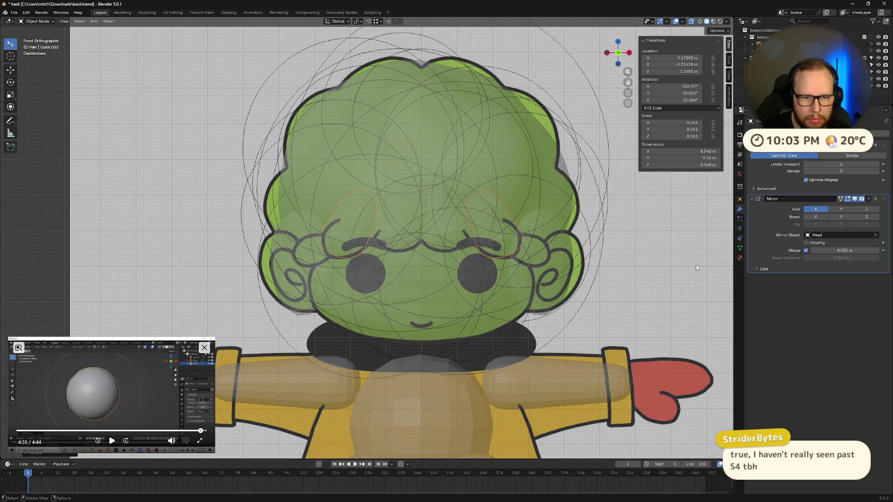
Reposition the bang pieces and scale them down to 0.052, returning to front view.
{"action": "scroll", "coordinate": [578, 293], "scroll_direction": "down", "scroll_amount": 3}
{"action": "mouse_move", "coordinate": [577, 293]}
{"action": "middle_mouse_down"}
{"action": "mouse_move", "coordinate": [581, 285]}
{"action": "mouse_move", "coordinate": [564, 292]}
{"action": "mouse_move", "coordinate": [588, 286]}
{"action": "mouse_move", "coordinate": [590, 295]}
{"action": "mouse_move", "coordinate": [588, 286]}
{"action": "middle_mouse_up"}
{"action": "key", "text": "g"}
{"action": "left_click", "coordinate": [580, 285]}
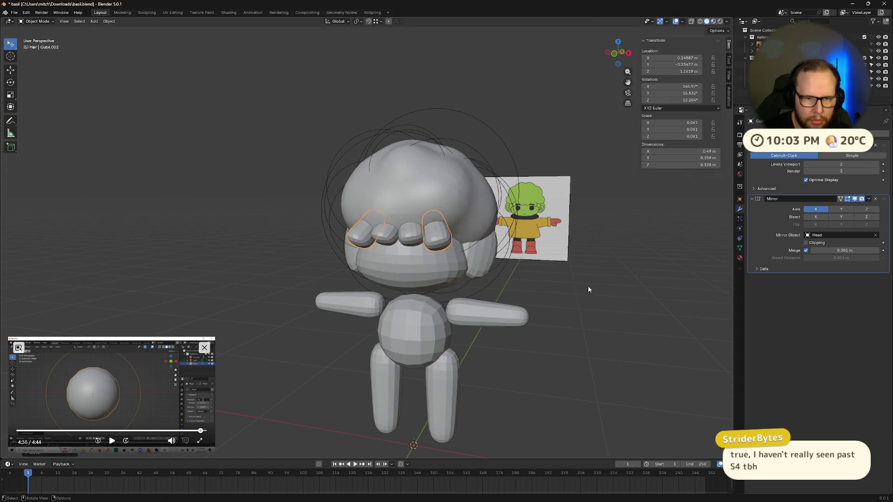
{"action": "key", "text": "s"}
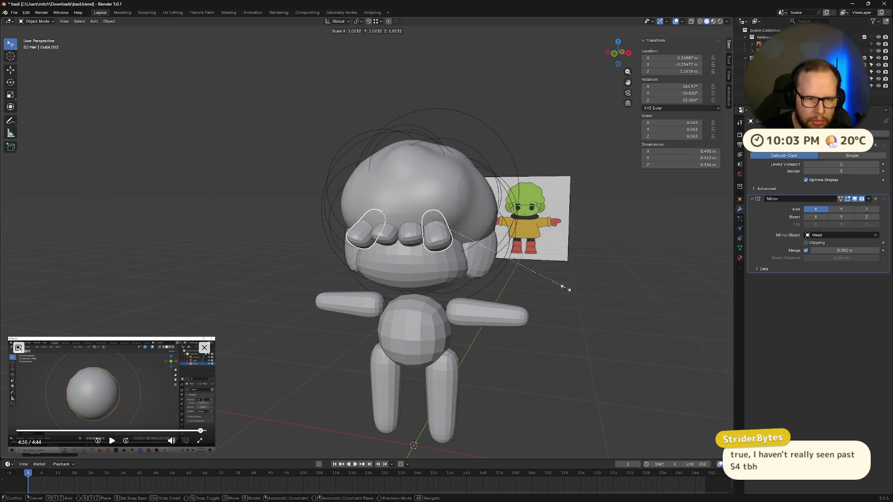
{"action": "left_click", "coordinate": [540, 283]}
{"action": "middle_click_drag", "start_coordinate": [540, 283], "coordinate": [589, 138]}
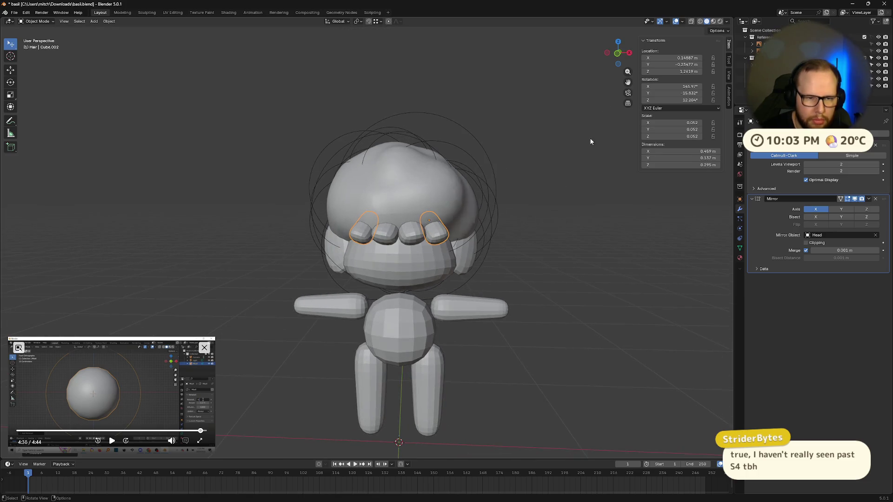
{"action": "left_click", "coordinate": [622, 55]}
{"action": "scroll", "coordinate": [605, 209], "scroll_direction": "up", "scroll_amount": 5}
{"action": "scroll", "coordinate": [619, 273], "scroll_direction": "up", "scroll_amount": 1}
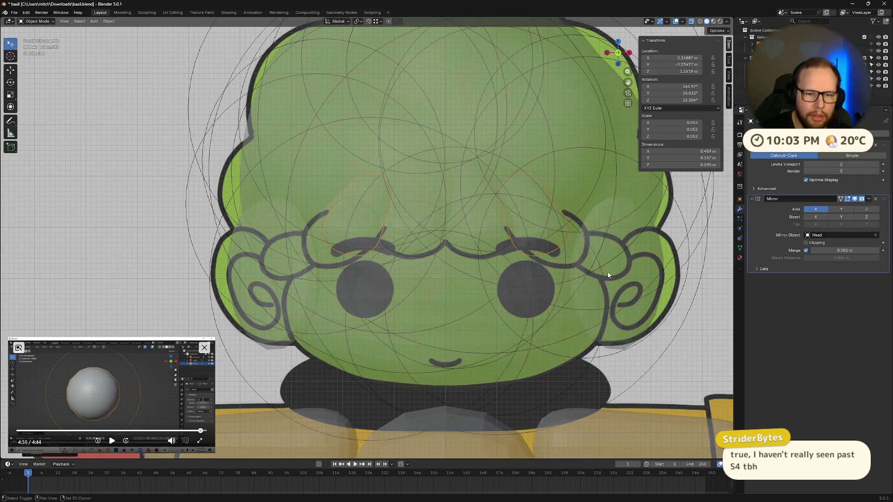
Move and rotate the bang piece to line up with the reference bangs.
{"action": "middle_click_drag", "start_coordinate": [608, 275], "coordinate": [558, 276], "text": "shift"}
{"action": "key", "text": "g"}
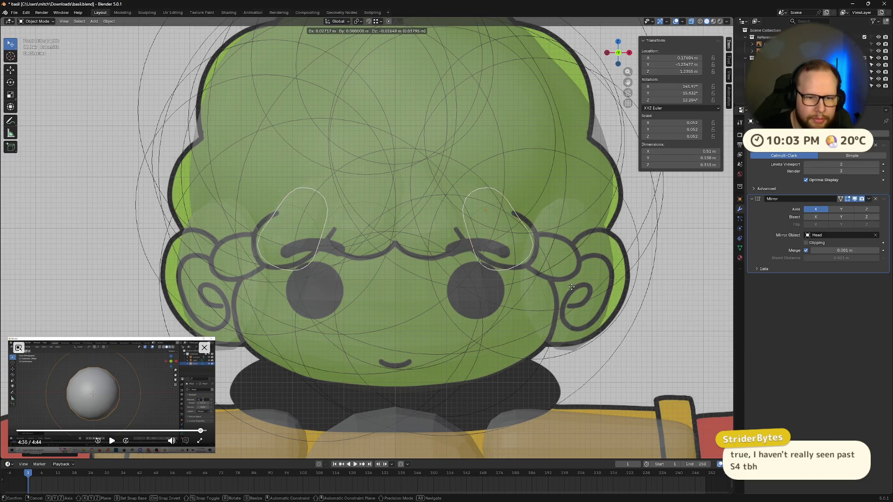
{"action": "left_click", "coordinate": [572, 290]}
{"action": "key", "text": "r"}
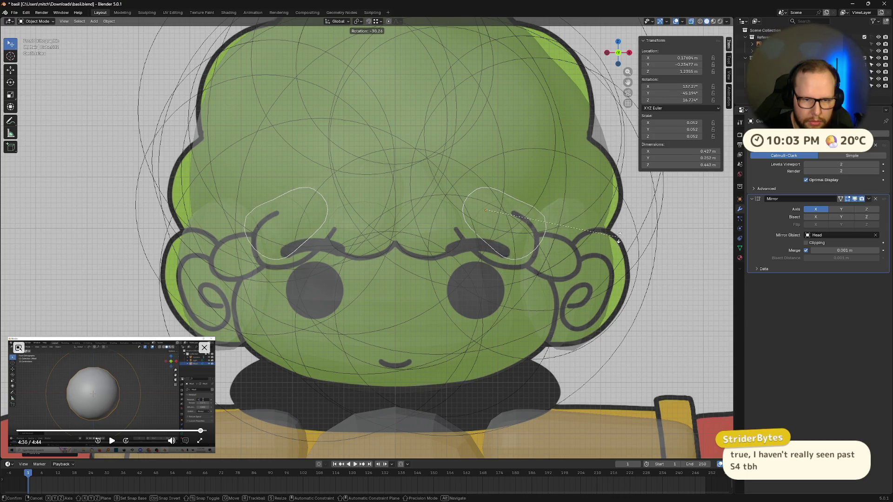
{"action": "left_click", "coordinate": [619, 237]}
{"action": "key", "text": "g"}
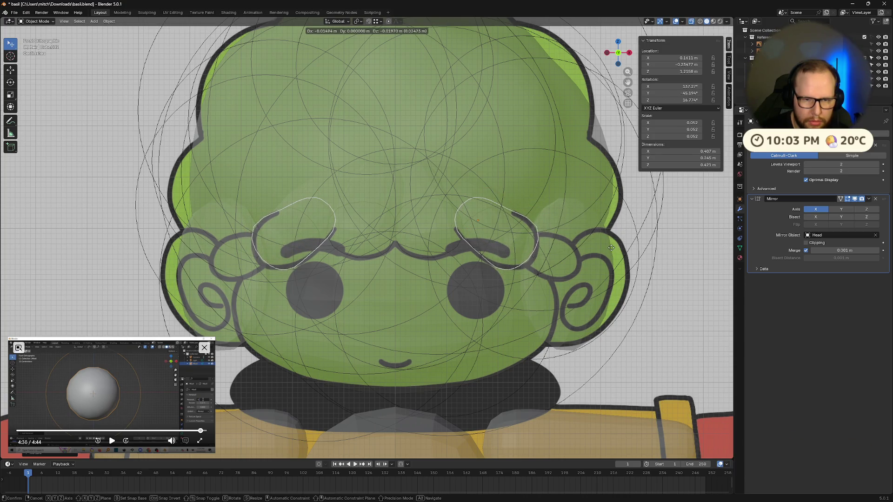
{"action": "left_click", "coordinate": [611, 248]}
Duplicate the bang, shrink and rotate the copy, and place it over the side curl.
{"action": "key", "text": "shift+d"}
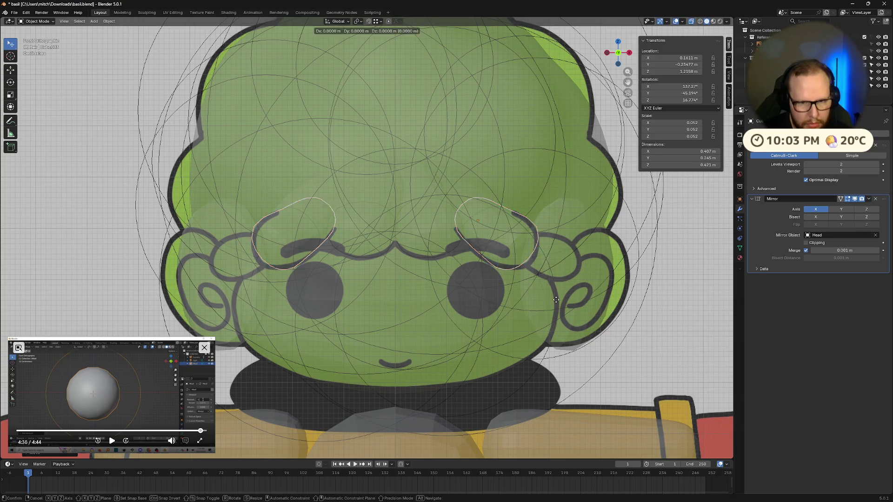
{"action": "key", "text": "Return"}
{"action": "key", "text": "g"}
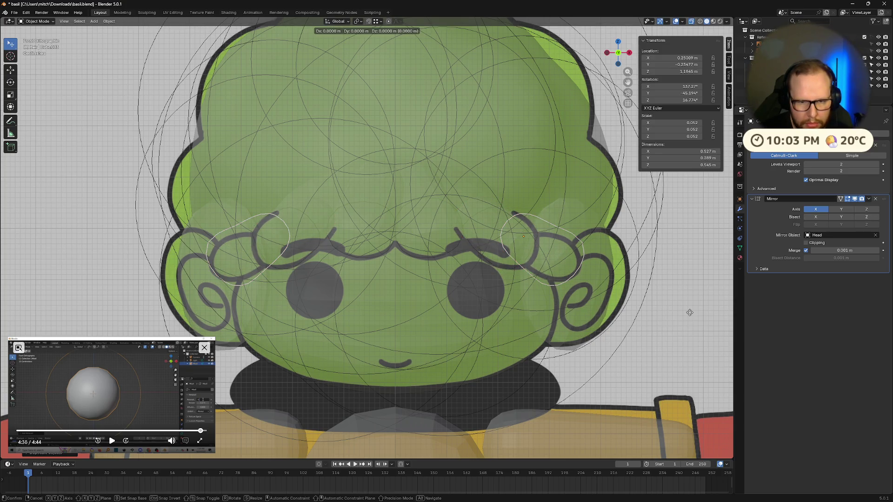
{"action": "key", "text": "s"}
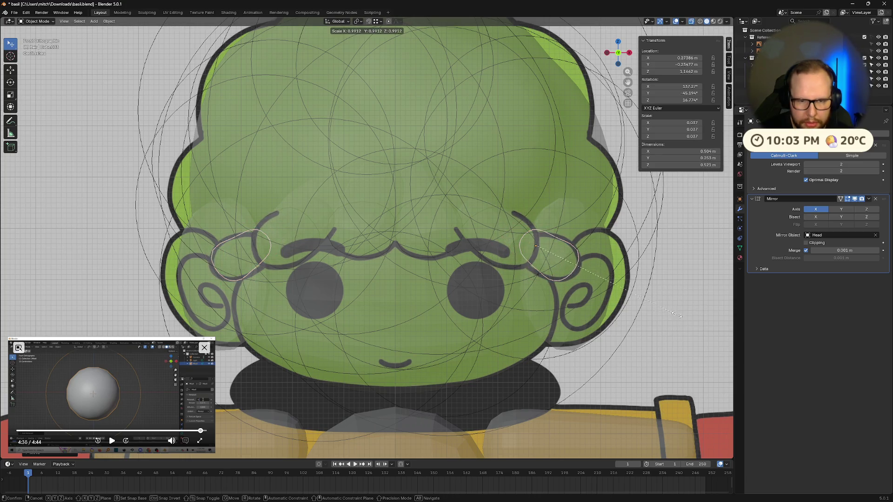
{"action": "left_click", "coordinate": [686, 309]}
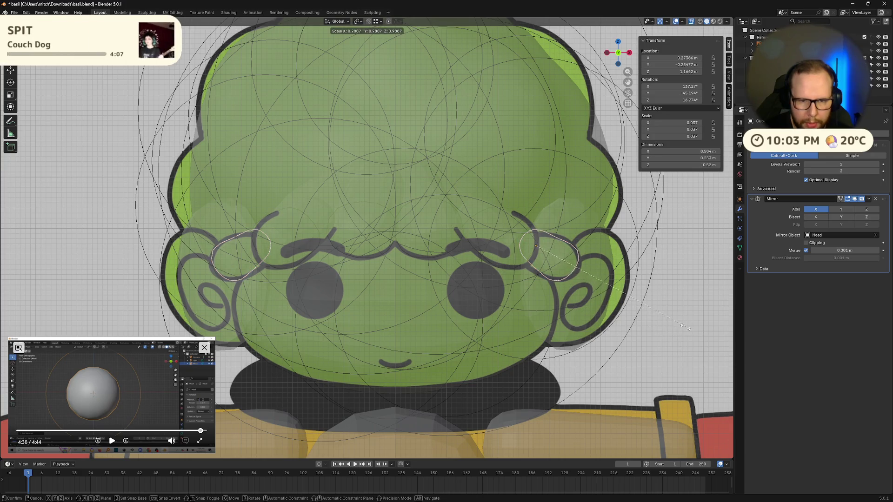
{"action": "key", "text": "r"}
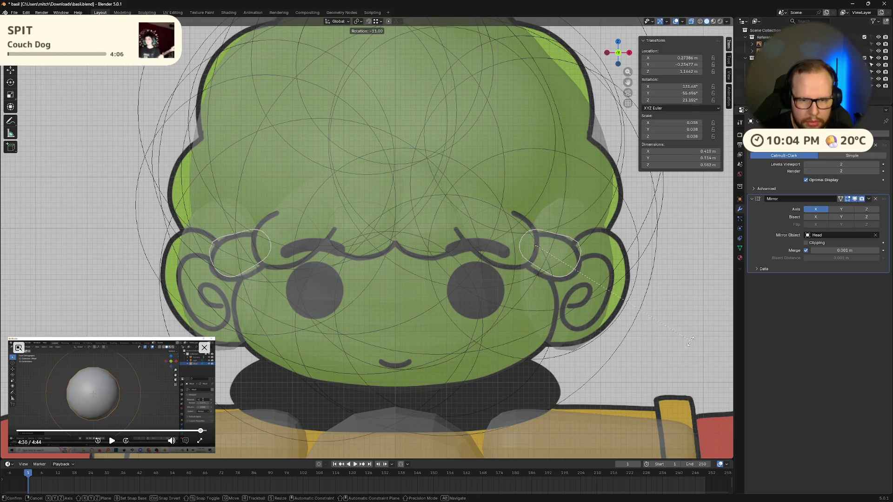
{"action": "left_click", "coordinate": [687, 349]}
{"action": "key", "text": "g"}
{"action": "left_click", "coordinate": [689, 341]}
Check the side-curl copy in perspective view and enlarge it slightly.
{"action": "scroll", "coordinate": [654, 299], "scroll_direction": "down", "scroll_amount": 3}
{"action": "key", "text": "Tab"}
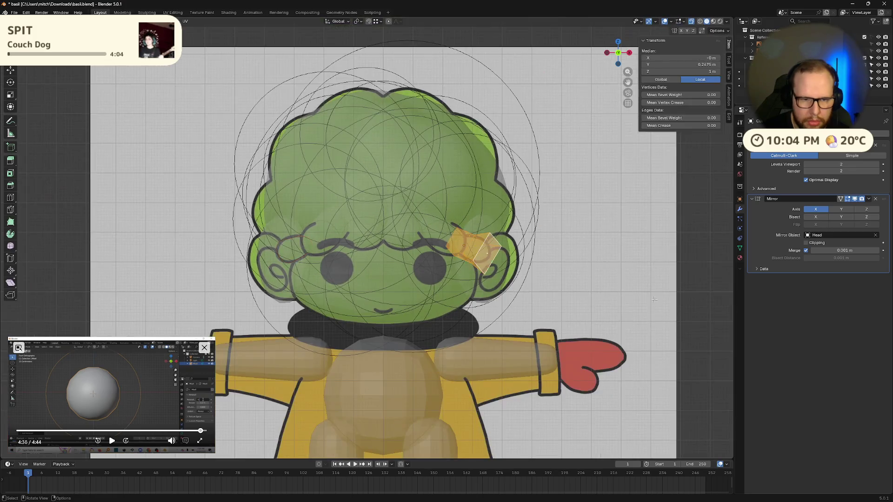
{"action": "key", "text": "Tab"}
{"action": "mouse_move", "coordinate": [609, 292]}
{"action": "middle_mouse_down"}
{"action": "mouse_move", "coordinate": [555, 303]}
{"action": "mouse_move", "coordinate": [624, 299]}
{"action": "mouse_move", "coordinate": [488, 275]}
{"action": "middle_mouse_up"}
{"action": "mouse_move", "coordinate": [376, 234]}
{"action": "middle_mouse_down"}
{"action": "mouse_move", "coordinate": [532, 274]}
{"action": "mouse_move", "coordinate": [490, 280]}
{"action": "middle_mouse_up"}
{"action": "key", "text": "s"}
{"action": "left_click", "coordinate": [581, 279]}
Move the mirrored outer bang pieces and shrink them to scale 0.043.
{"action": "left_click", "coordinate": [353, 244]}
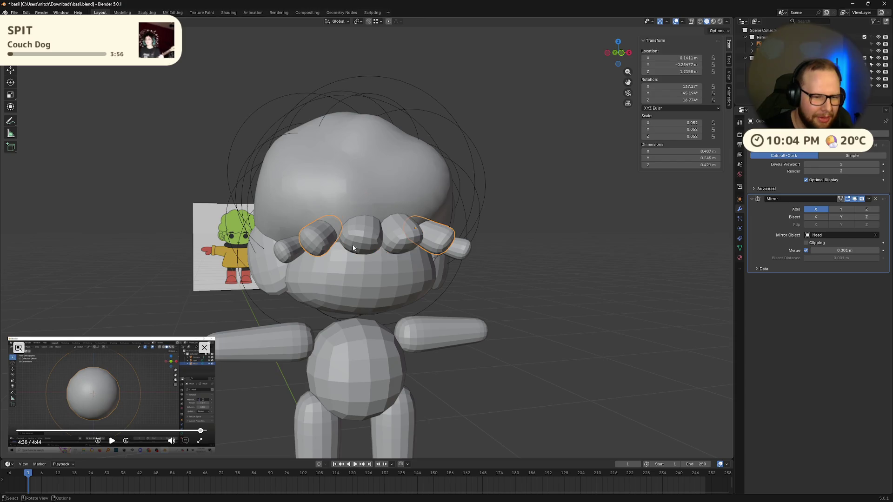
{"action": "mouse_move", "coordinate": [353, 245]}
{"action": "middle_mouse_down"}
{"action": "mouse_move", "coordinate": [418, 280]}
{"action": "mouse_move", "coordinate": [605, 261]}
{"action": "mouse_move", "coordinate": [567, 286]}
{"action": "mouse_move", "coordinate": [523, 297]}
{"action": "mouse_move", "coordinate": [577, 282]}
{"action": "mouse_move", "coordinate": [471, 281]}
{"action": "mouse_move", "coordinate": [535, 265]}
{"action": "mouse_move", "coordinate": [547, 273]}
{"action": "mouse_move", "coordinate": [527, 204]}
{"action": "middle_mouse_up"}
{"action": "key", "text": "g"}
{"action": "left_click", "coordinate": [460, 284]}
{"action": "key", "text": "s"}
{"action": "left_click", "coordinate": [587, 267]}
Tilt the outer bang pieces forward around the X axis, then switch to the Kmart browser page.
{"action": "left_click", "coordinate": [629, 56]}
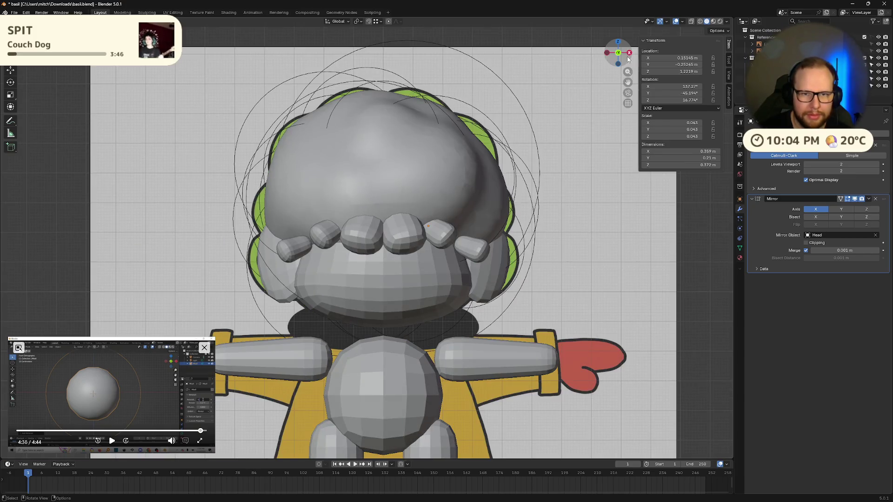
{"action": "middle_click_drag", "start_coordinate": [629, 56], "coordinate": [437, 278]}
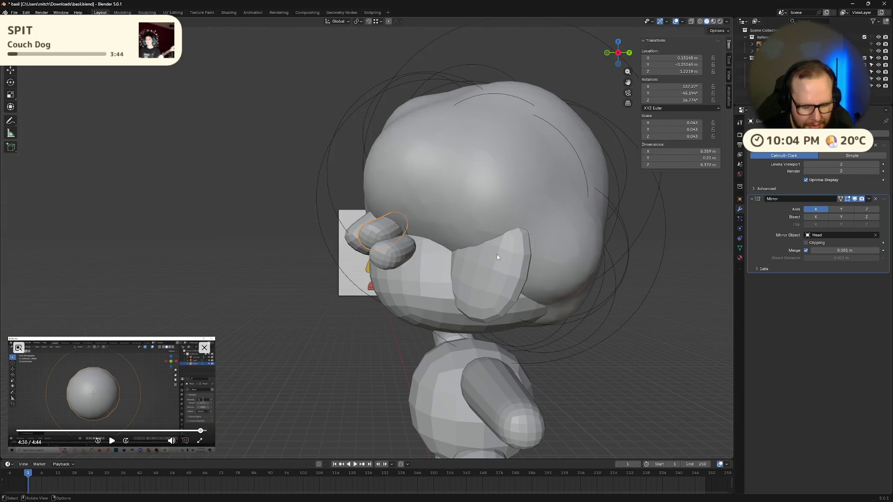
{"action": "key", "text": "r"}
{"action": "key", "text": "x"}
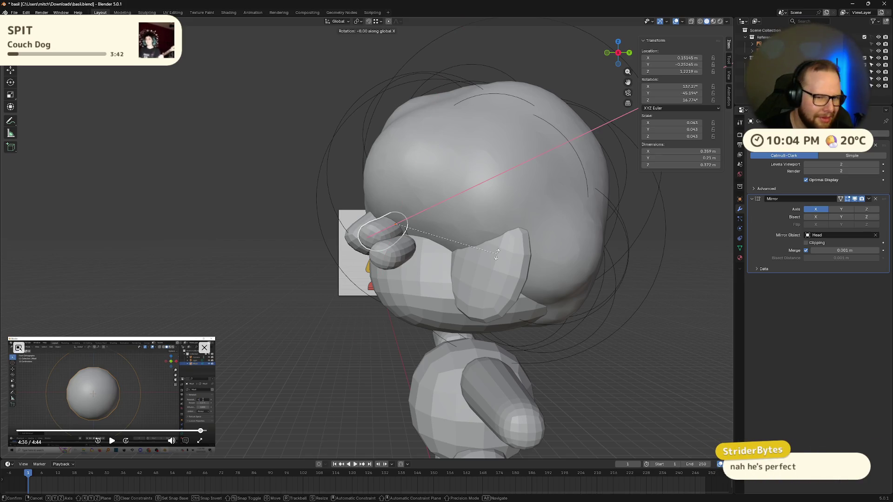
{"action": "left_click", "coordinate": [487, 218]}
{"action": "mouse_move", "coordinate": [487, 217]}
{"action": "middle_mouse_down"}
{"action": "mouse_move", "coordinate": [510, 233]}
{"action": "mouse_move", "coordinate": [536, 232]}
{"action": "middle_mouse_up"}
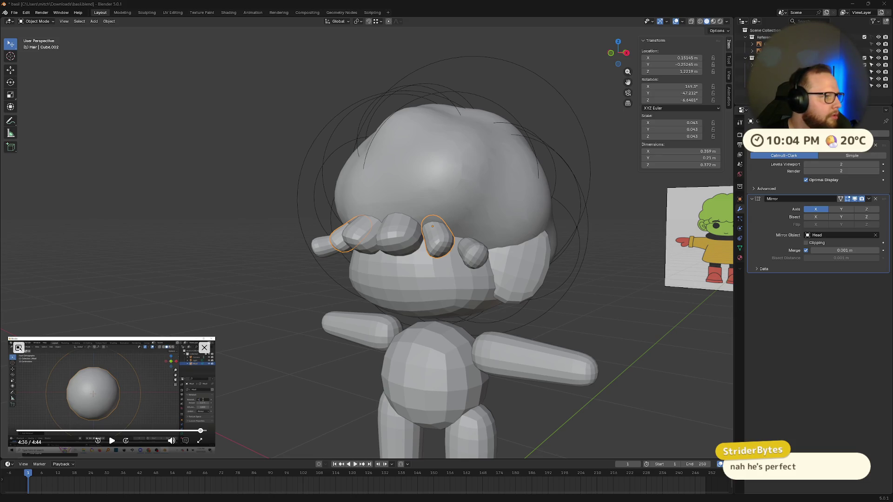
{"action": "key", "text": "alt+Tab"}
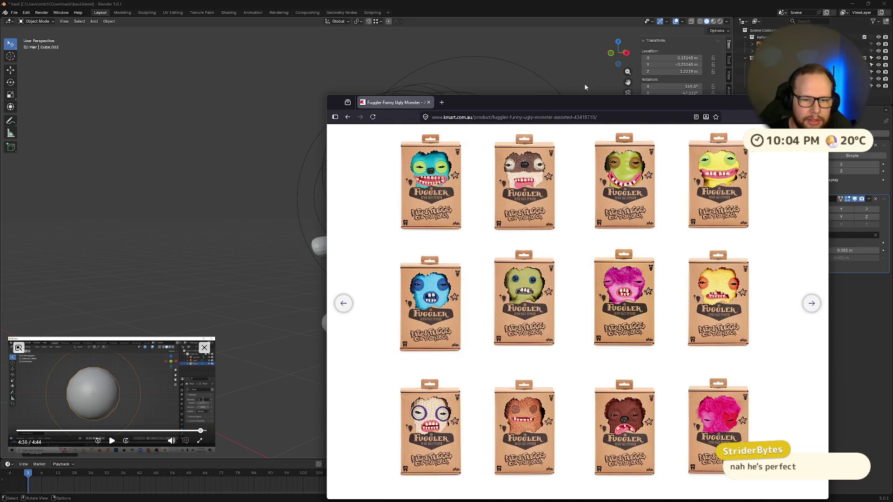
Drag the Kmart browser window up and left to browse the Fuggler monster toy gallery.
{"action": "left_click_drag", "start_coordinate": [533, 103], "coordinate": [403, 44]}
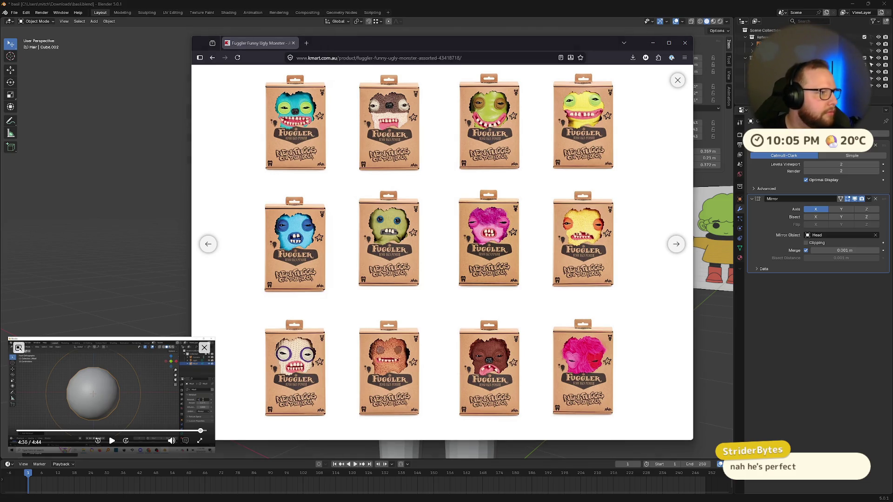
Close the Kmart browser window and orbit back around the chibi character's head.
{"action": "left_click", "coordinate": [687, 45]}
{"action": "scroll", "coordinate": [546, 258], "scroll_direction": "down", "scroll_amount": 1}
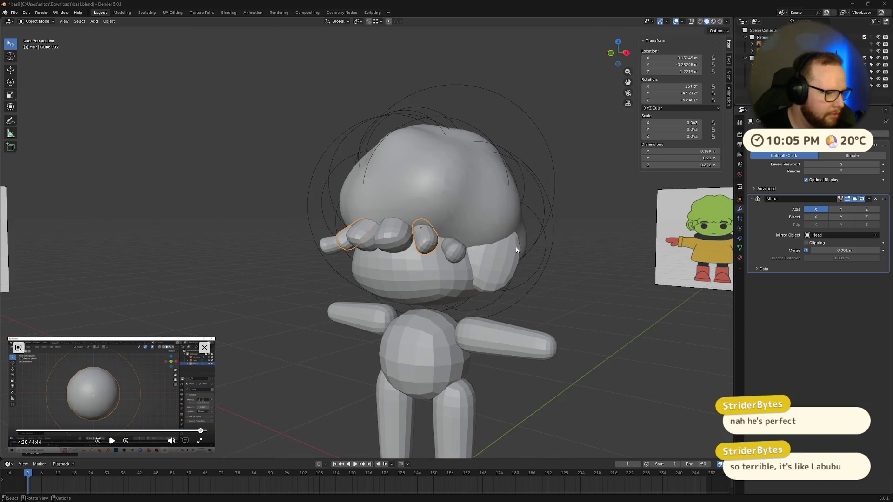
{"action": "mouse_move", "coordinate": [495, 259]}
{"action": "middle_mouse_down"}
{"action": "mouse_move", "coordinate": [607, 267]}
{"action": "mouse_move", "coordinate": [581, 75]}
{"action": "middle_mouse_up"}
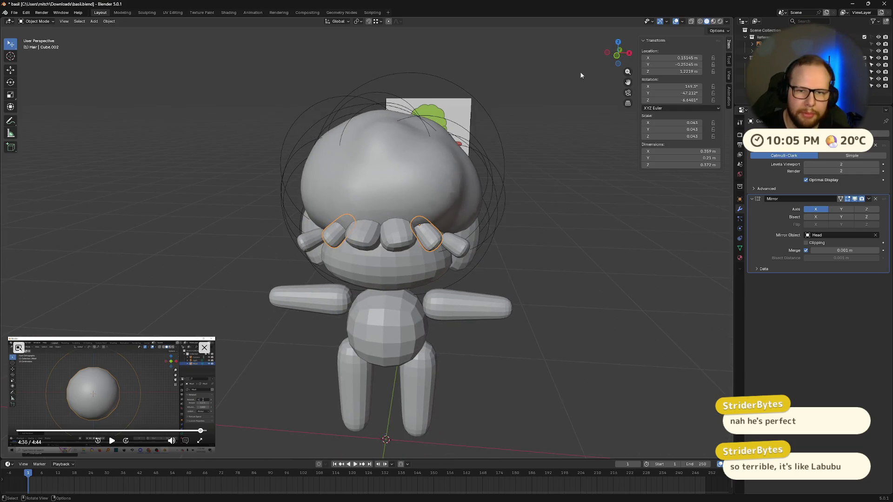
{"action": "left_click", "coordinate": [616, 57]}
{"action": "scroll", "coordinate": [512, 216], "scroll_direction": "up", "scroll_amount": 2}
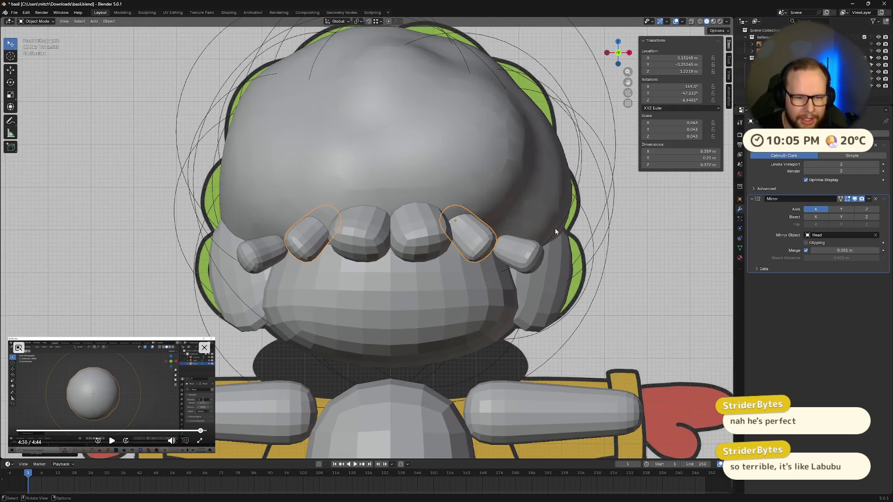
{"action": "middle_click_drag", "start_coordinate": [554, 228], "coordinate": [511, 243]}
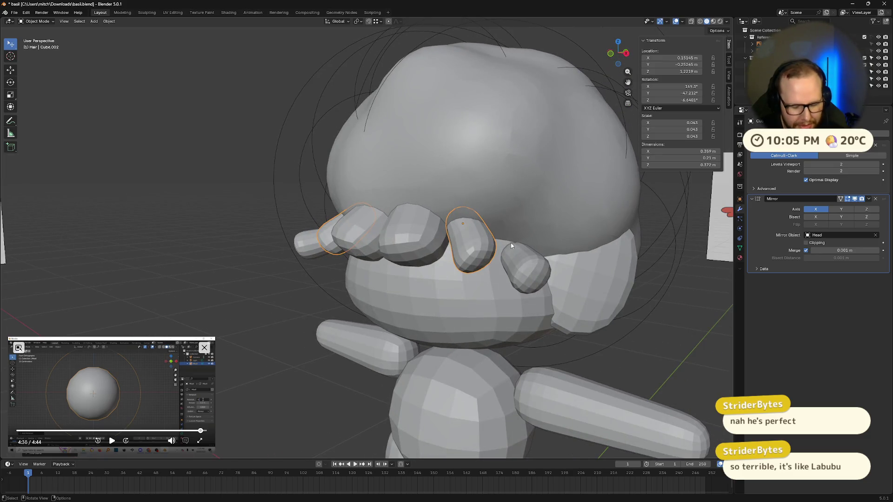
Rotate the outer bang pieces about their local Z axis, then the global Z axis.
{"action": "key", "text": "r"}
{"action": "key", "text": "y"}
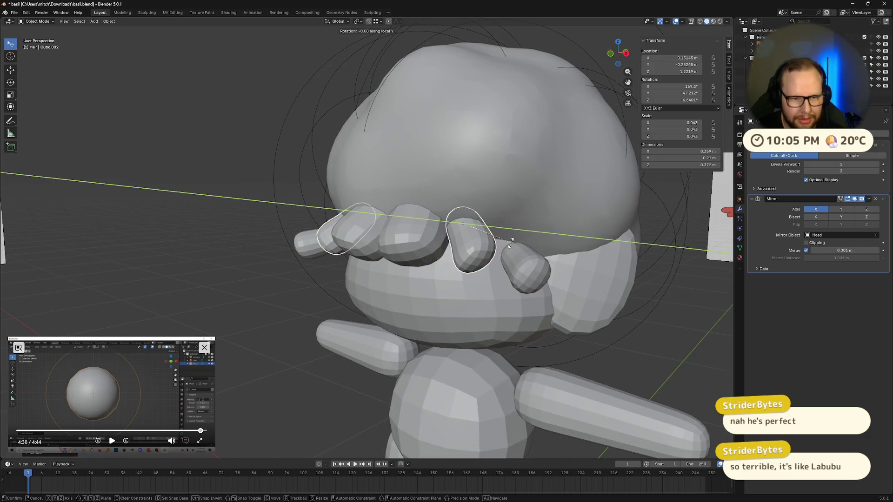
{"action": "key", "text": "x"}
{"action": "key", "text": "z"}
{"action": "key", "text": "z"}
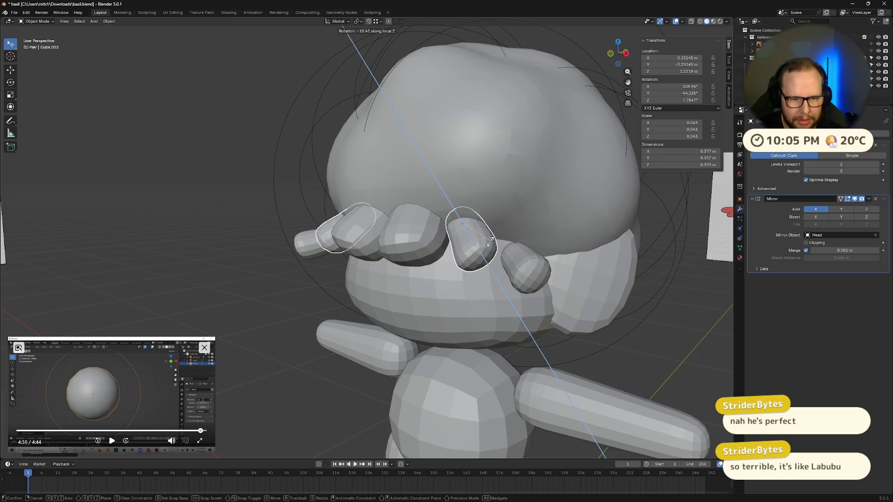
{"action": "left_click", "coordinate": [513, 239]}
{"action": "middle_click_drag", "start_coordinate": [513, 239], "coordinate": [540, 234]}
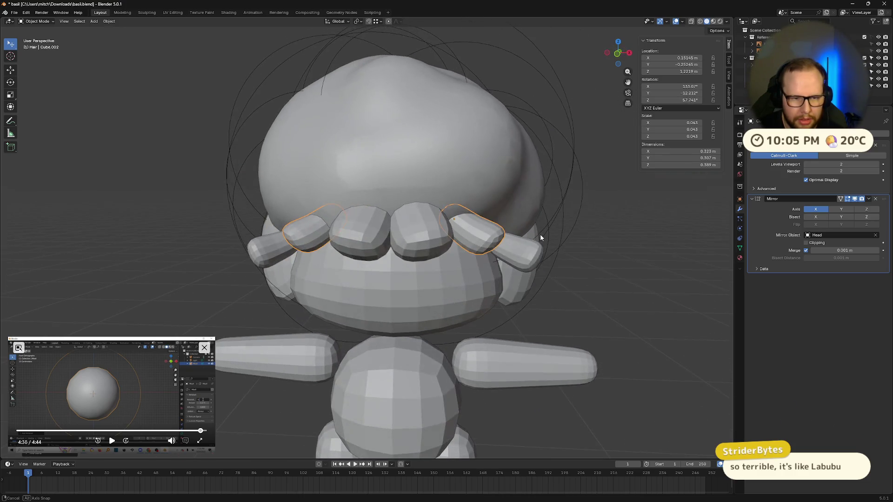
{"action": "key", "text": "r"}
{"action": "key", "text": "z"}
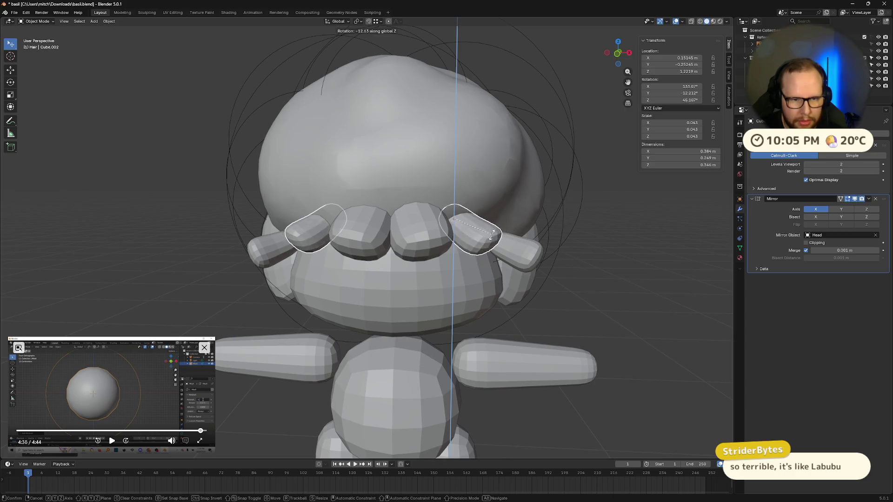
{"action": "left_click", "coordinate": [516, 242]}
{"action": "mouse_move", "coordinate": [517, 242]}
{"action": "middle_mouse_down"}
{"action": "mouse_move", "coordinate": [455, 251]}
{"action": "mouse_move", "coordinate": [534, 236]}
{"action": "mouse_move", "coordinate": [498, 243]}
{"action": "middle_mouse_up"}
Reposition the selected bang piece and the Cube.003 bang piece along the forehead.
{"action": "key", "text": "g"}
{"action": "left_click", "coordinate": [460, 244]}
{"action": "left_click", "coordinate": [427, 248]}
{"action": "middle_click_drag", "start_coordinate": [534, 286], "coordinate": [463, 285]}
{"action": "key", "text": "g"}
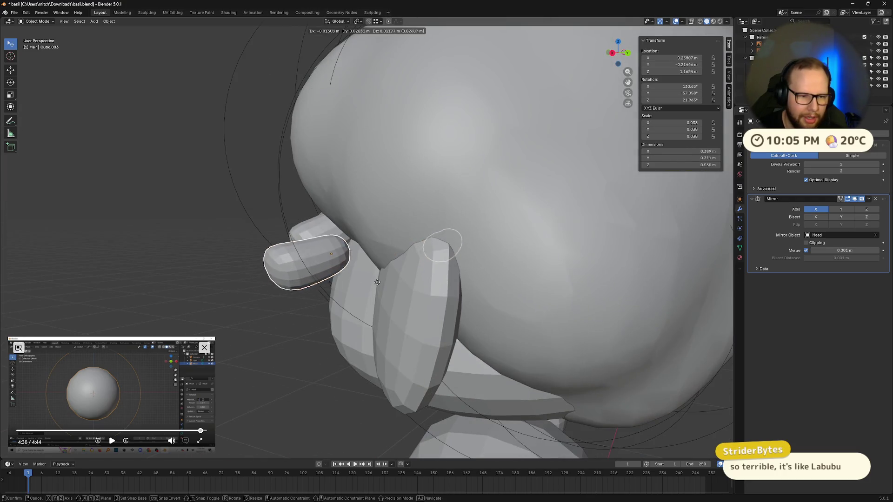
{"action": "left_click", "coordinate": [409, 258]}
{"action": "middle_click_drag", "start_coordinate": [409, 258], "coordinate": [514, 277]}
Rotate the hair piece about its local Z axis and tilt it on its own X axis.
{"action": "key", "text": "r"}
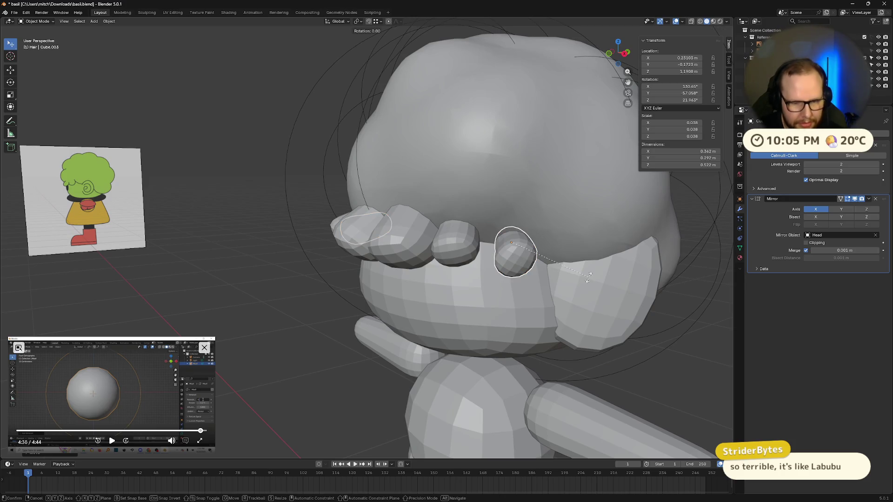
{"action": "key", "text": "z"}
{"action": "key", "text": "z"}
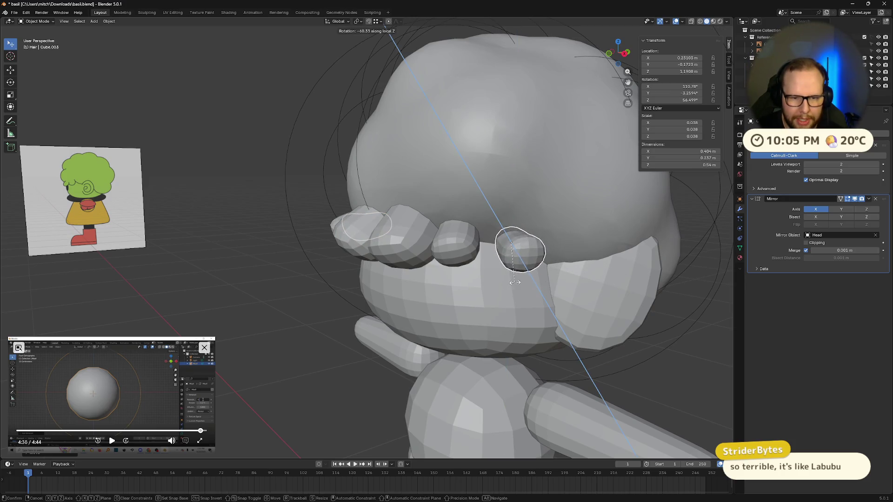
{"action": "left_click", "coordinate": [629, 273]}
{"action": "middle_click_drag", "start_coordinate": [628, 273], "coordinate": [571, 286]}
{"action": "key", "text": "r"}
{"action": "key", "text": "x"}
{"action": "key", "text": "x"}
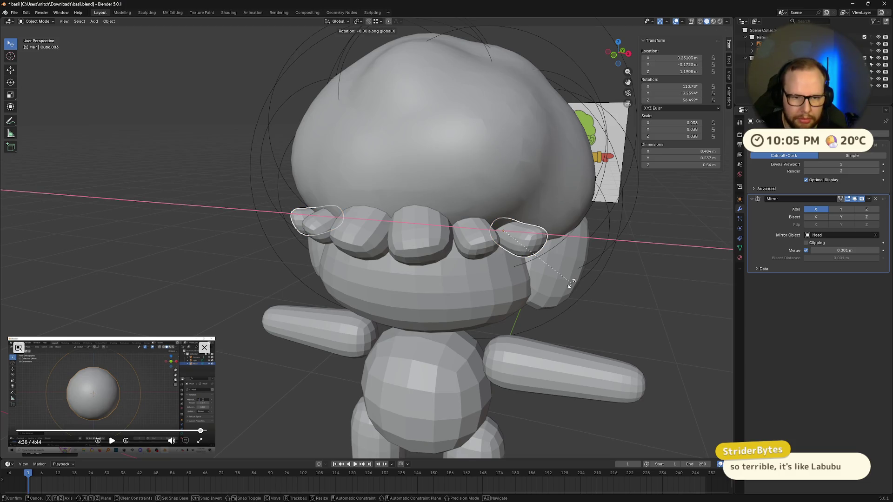
{"action": "left_click", "coordinate": [576, 307]}
{"action": "mouse_move", "coordinate": [585, 303]}
{"action": "middle_mouse_down"}
{"action": "mouse_move", "coordinate": [568, 288]}
{"action": "mouse_move", "coordinate": [608, 273]}
{"action": "mouse_move", "coordinate": [353, 244]}
{"action": "middle_mouse_up"}
{"action": "scroll", "coordinate": [412, 253], "scroll_direction": "up", "scroll_amount": 4}
Shrink the selected bang pieces slightly and shift them into line across the forehead.
{"action": "key", "text": "s"}
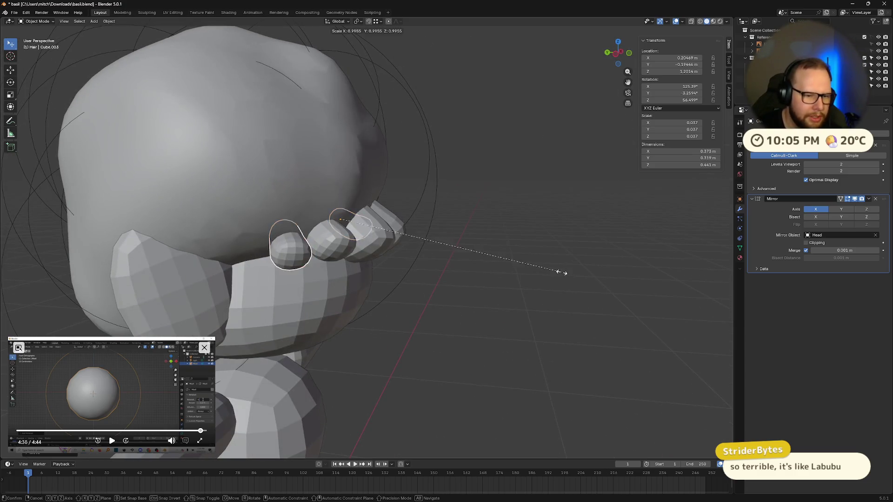
{"action": "left_click", "coordinate": [537, 270]}
{"action": "middle_click_drag", "start_coordinate": [537, 271], "coordinate": [502, 269]}
{"action": "key", "text": "g"}
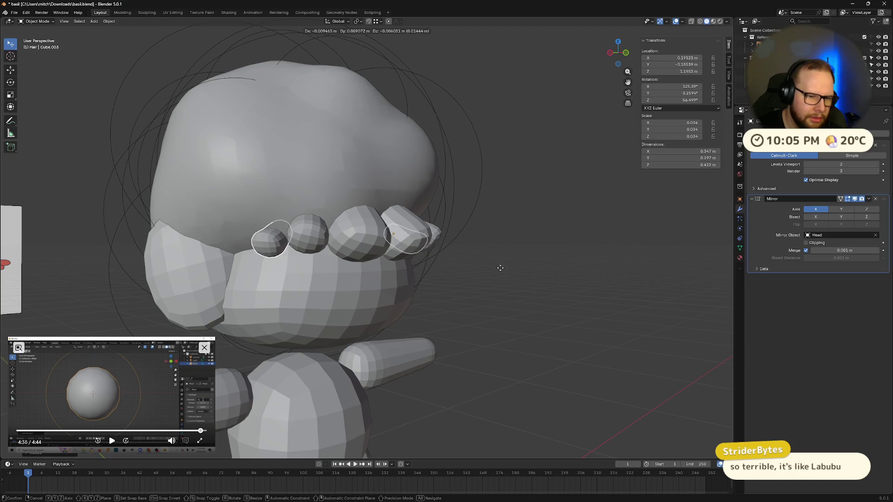
{"action": "left_click", "coordinate": [511, 270]}
{"action": "mouse_move", "coordinate": [512, 270]}
{"action": "middle_mouse_down"}
{"action": "mouse_move", "coordinate": [517, 261]}
{"action": "mouse_move", "coordinate": [623, 253]}
{"action": "mouse_move", "coordinate": [613, 241]}
{"action": "mouse_move", "coordinate": [588, 266]}
{"action": "mouse_move", "coordinate": [467, 231]}
{"action": "middle_mouse_up"}
Rotate another bang piece and nudge it twice into position on the forehead.
{"action": "left_click", "coordinate": [472, 229], "text": "shift"}
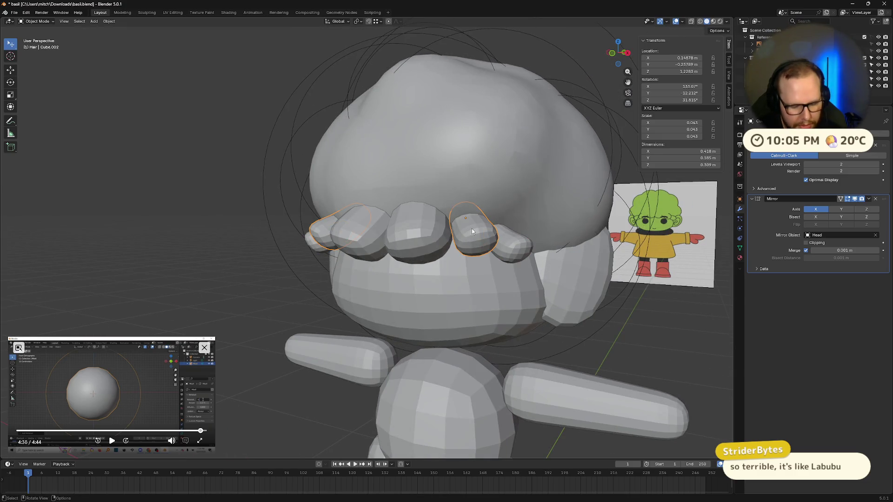
{"action": "key", "text": "r"}
{"action": "left_click", "coordinate": [468, 227]}
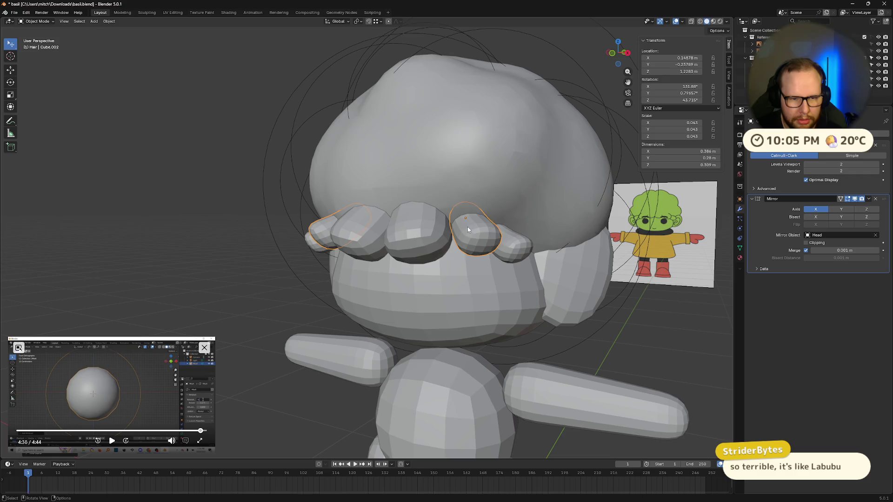
{"action": "key", "text": "g"}
{"action": "left_click", "coordinate": [465, 233]}
{"action": "mouse_move", "coordinate": [466, 233]}
{"action": "middle_mouse_down"}
{"action": "mouse_move", "coordinate": [603, 306]}
{"action": "mouse_move", "coordinate": [565, 281]}
{"action": "mouse_move", "coordinate": [534, 283]}
{"action": "mouse_move", "coordinate": [473, 259]}
{"action": "middle_mouse_up"}
{"action": "key", "text": "g"}
{"action": "left_click", "coordinate": [597, 304]}
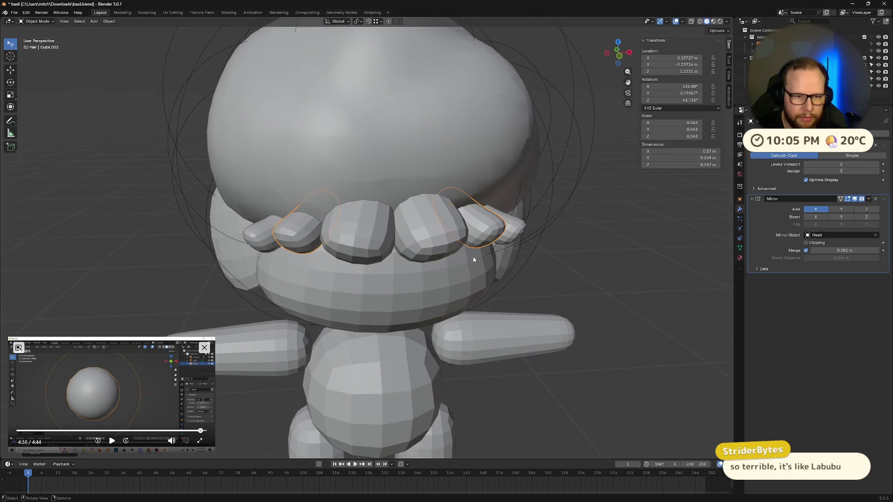
{"action": "left_click", "coordinate": [474, 260]}
Rotate the centre bang about its own Z axis and nudge it slightly.
{"action": "scroll", "coordinate": [505, 269], "scroll_direction": "up", "scroll_amount": 2}
{"action": "key", "text": "r"}
{"action": "key", "text": "z"}
{"action": "key", "text": "z"}
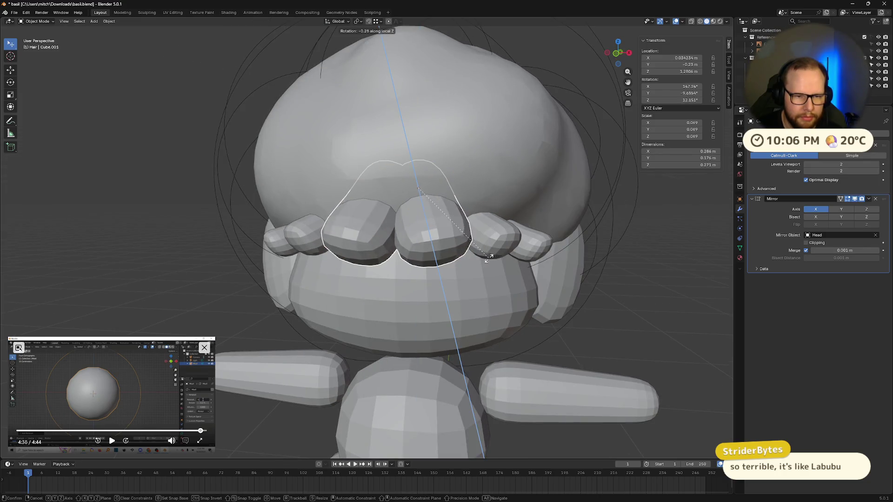
{"action": "left_click", "coordinate": [488, 259]}
{"action": "mouse_move", "coordinate": [489, 258]}
{"action": "middle_mouse_down"}
{"action": "mouse_move", "coordinate": [532, 259]}
{"action": "mouse_move", "coordinate": [526, 286]}
{"action": "mouse_move", "coordinate": [504, 258]}
{"action": "mouse_move", "coordinate": [559, 287]}
{"action": "mouse_move", "coordinate": [503, 299]}
{"action": "mouse_move", "coordinate": [469, 230]}
{"action": "mouse_move", "coordinate": [438, 255]}
{"action": "mouse_move", "coordinate": [439, 281]}
{"action": "mouse_move", "coordinate": [392, 294]}
{"action": "mouse_move", "coordinate": [515, 276]}
{"action": "middle_mouse_up"}
{"action": "key", "text": "g"}
{"action": "left_click", "coordinate": [495, 260]}
{"action": "scroll", "coordinate": [503, 258], "scroll_direction": "down", "scroll_amount": 3}
{"action": "scroll", "coordinate": [468, 230], "scroll_direction": "up", "scroll_amount": 5}
Shrink the small outer bang to about 0.028 scale and tuck it against the face.
{"action": "left_click", "coordinate": [442, 265]}
{"action": "left_click", "coordinate": [392, 294]}
{"action": "key", "text": "g"}
{"action": "left_click", "coordinate": [396, 289]}
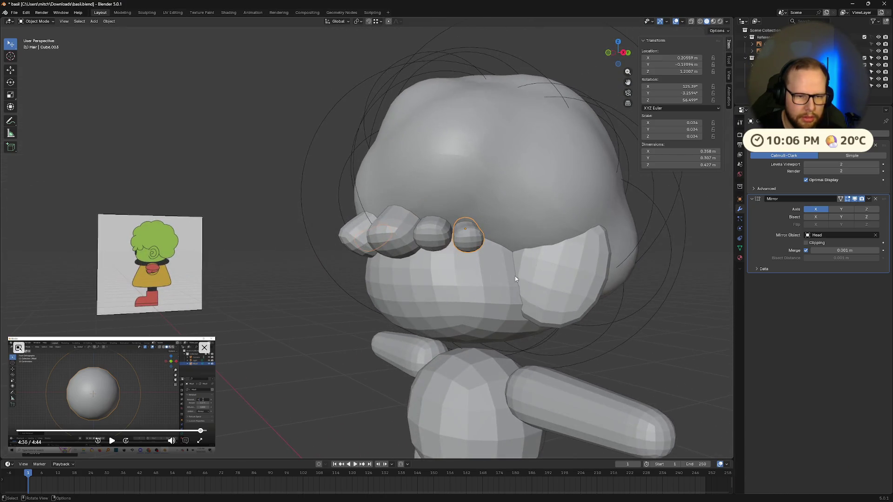
{"action": "key", "text": "s"}
{"action": "left_click", "coordinate": [604, 279]}
{"action": "mouse_move", "coordinate": [605, 279]}
{"action": "middle_mouse_down"}
{"action": "mouse_move", "coordinate": [602, 286]}
{"action": "mouse_move", "coordinate": [610, 265]}
{"action": "mouse_move", "coordinate": [671, 297]}
{"action": "mouse_move", "coordinate": [467, 303]}
{"action": "mouse_move", "coordinate": [443, 293]}
{"action": "mouse_move", "coordinate": [462, 297]}
{"action": "middle_mouse_up"}
{"action": "key", "text": "g"}
{"action": "left_click", "coordinate": [601, 293]}
{"action": "key", "text": "g"}
{"action": "left_click", "coordinate": [610, 265]}
Shift the centre bang slightly into a new position.
{"action": "left_click", "coordinate": [357, 236]}
{"action": "key", "text": "g"}
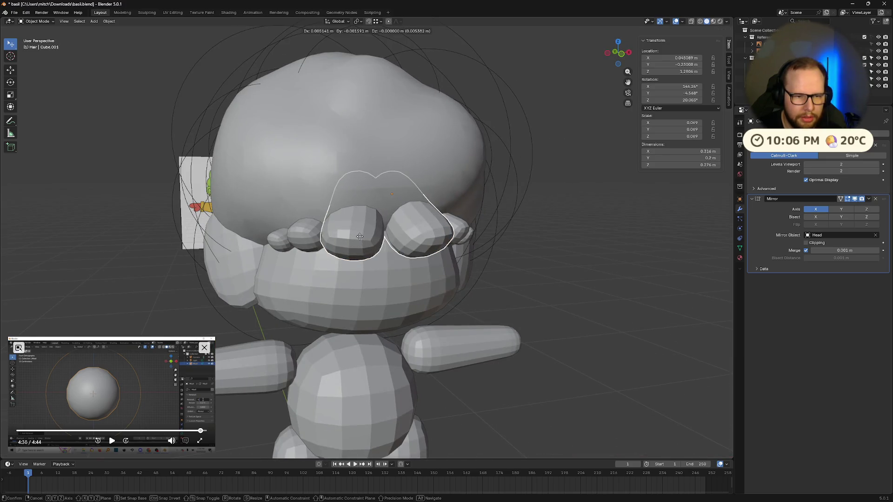
{"action": "left_click", "coordinate": [354, 237]}
{"action": "mouse_move", "coordinate": [355, 238]}
{"action": "middle_mouse_down"}
{"action": "mouse_move", "coordinate": [427, 262]}
{"action": "mouse_move", "coordinate": [465, 251]}
{"action": "mouse_move", "coordinate": [571, 266]}
{"action": "mouse_move", "coordinate": [460, 239]}
{"action": "middle_mouse_up"}
{"action": "left_click", "coordinate": [484, 244]}
Apply Shade Smooth to all the bang pieces.
{"action": "left_click", "coordinate": [459, 239]}
{"action": "right_click", "coordinate": [407, 205]}
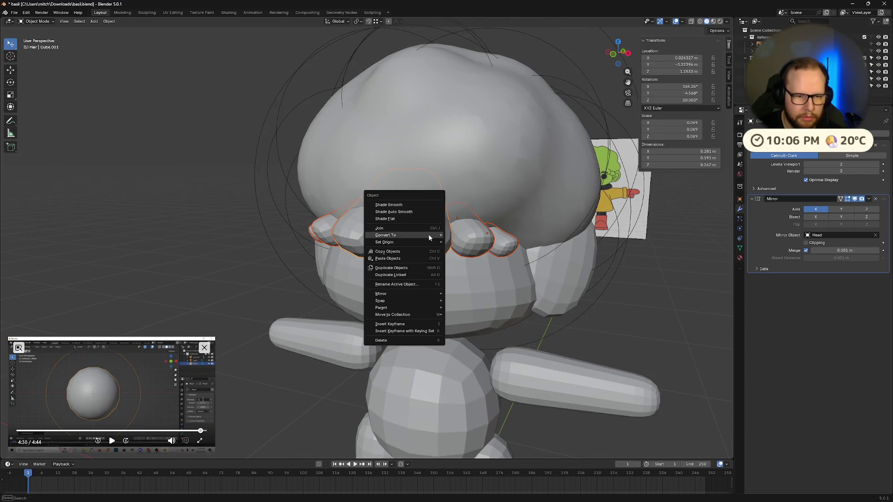
{"action": "left_click", "coordinate": [410, 207]}
{"action": "scroll", "coordinate": [547, 308], "scroll_direction": "down", "scroll_amount": 8}
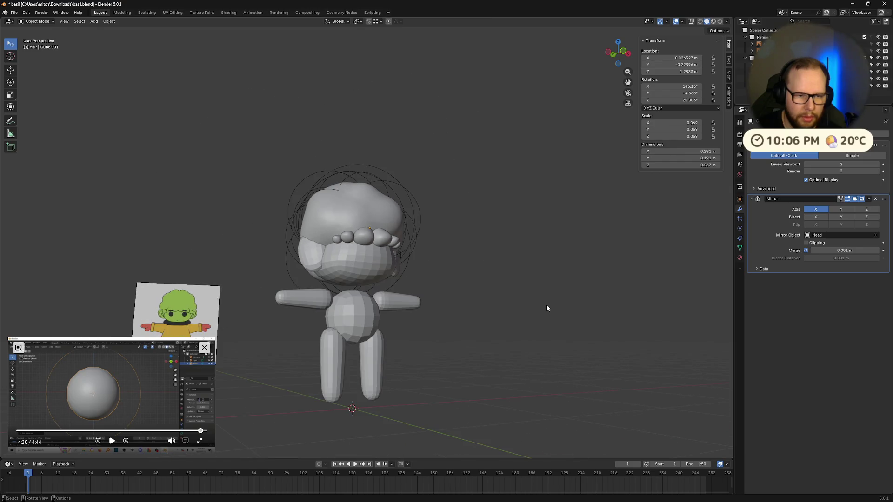
{"action": "mouse_move", "coordinate": [546, 309]}
{"action": "middle_mouse_down"}
{"action": "mouse_move", "coordinate": [512, 315]}
{"action": "mouse_move", "coordinate": [529, 299]}
{"action": "mouse_move", "coordinate": [532, 333]}
{"action": "mouse_move", "coordinate": [465, 295]}
{"action": "mouse_move", "coordinate": [554, 319]}
{"action": "mouse_move", "coordinate": [403, 313]}
{"action": "middle_mouse_up"}
{"action": "scroll", "coordinate": [532, 333], "scroll_direction": "up", "scroll_amount": 5}
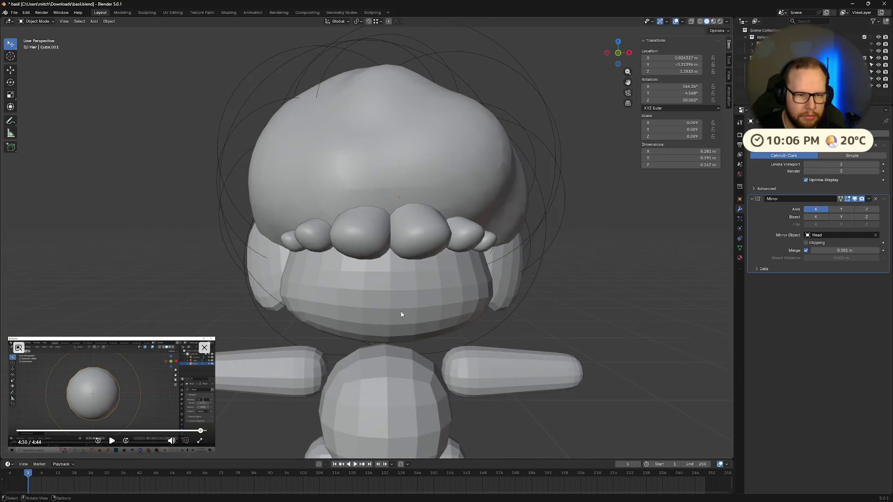
Smooth-shade the head, then the Body, ears and other selected parts.
{"action": "left_click", "coordinate": [403, 313]}
{"action": "scroll", "coordinate": [403, 313], "scroll_direction": "down", "scroll_amount": 4}
{"action": "right_click", "coordinate": [389, 279]}
{"action": "left_click", "coordinate": [390, 278]}
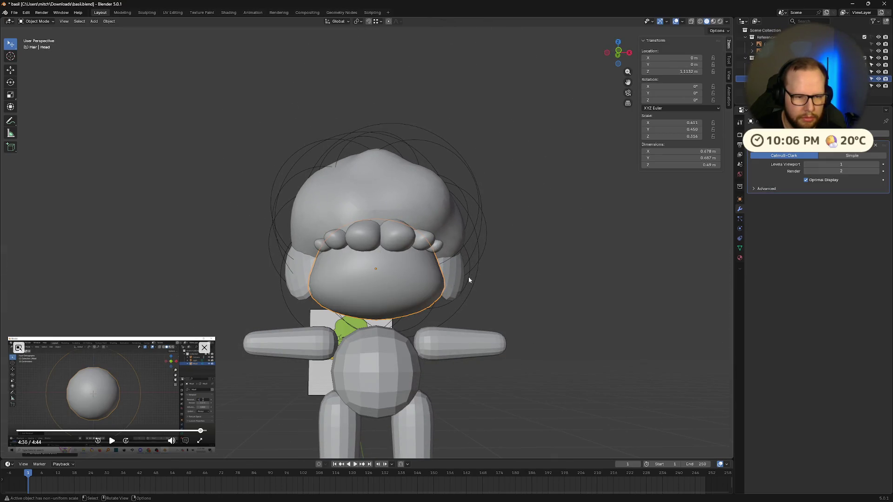
{"action": "left_click", "coordinate": [453, 279], "text": "shift"}
{"action": "left_click", "coordinate": [432, 354], "text": "shift"}
{"action": "left_click", "coordinate": [376, 372], "text": "shift"}
{"action": "right_click", "coordinate": [376, 372]}
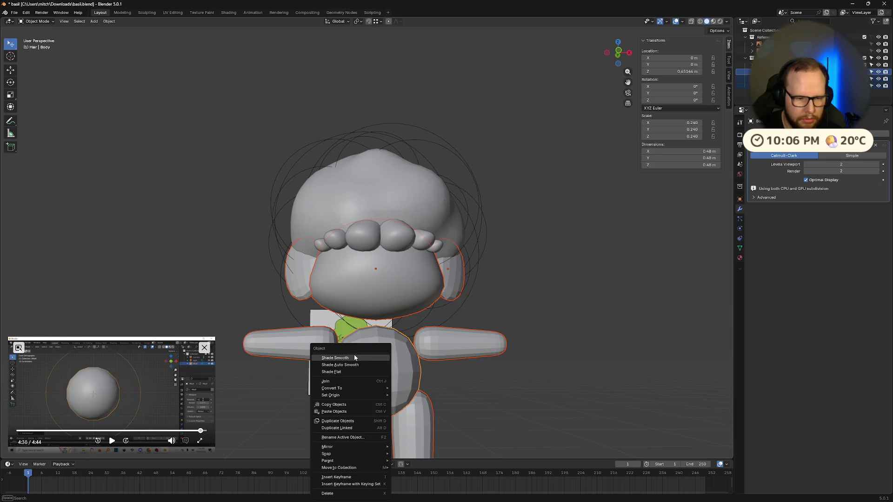
{"action": "left_click", "coordinate": [376, 372]}
Open the hair blob's options, smooth-shade the Limbs, and orbit to inspect the character.
{"action": "left_click", "coordinate": [375, 169]}
{"action": "right_click", "coordinate": [378, 171]}
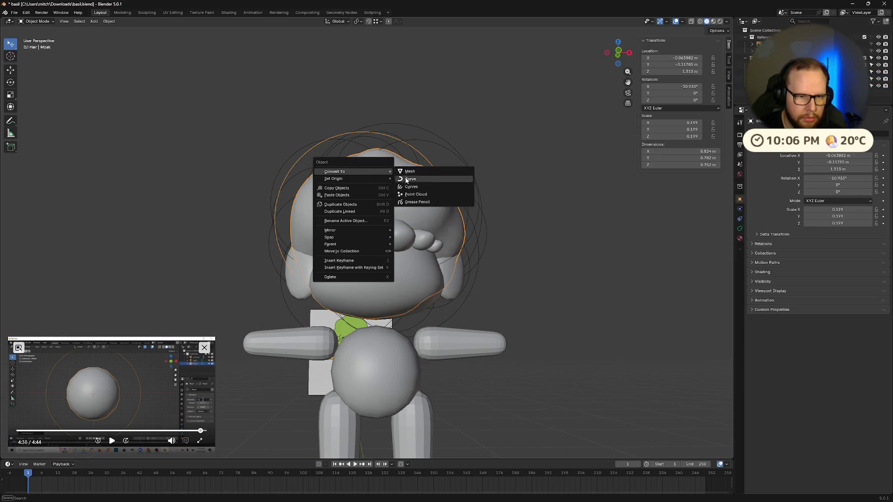
{"action": "mouse_move", "coordinate": [566, 242]}
{"action": "middle_mouse_down"}
{"action": "mouse_move", "coordinate": [584, 322]}
{"action": "mouse_move", "coordinate": [520, 350]}
{"action": "mouse_move", "coordinate": [476, 329]}
{"action": "middle_mouse_up"}
{"action": "left_click", "coordinate": [476, 329]}
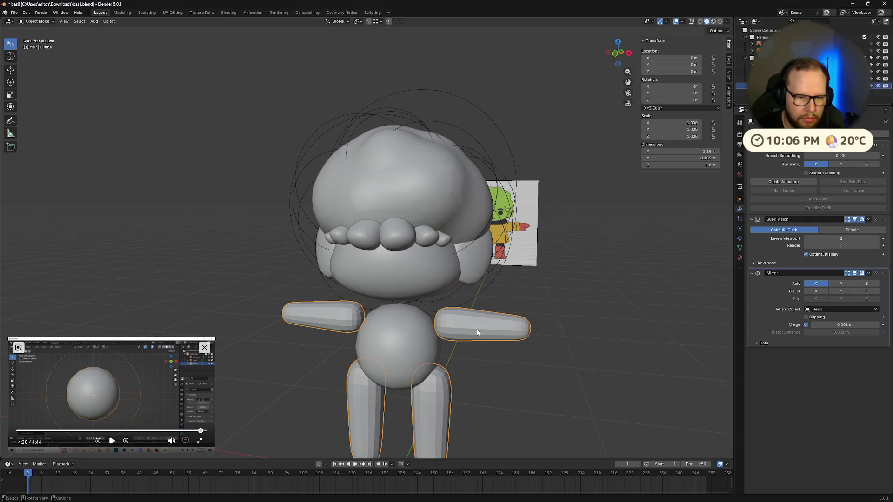
{"action": "right_click", "coordinate": [476, 330]}
{"action": "left_click", "coordinate": [477, 329]}
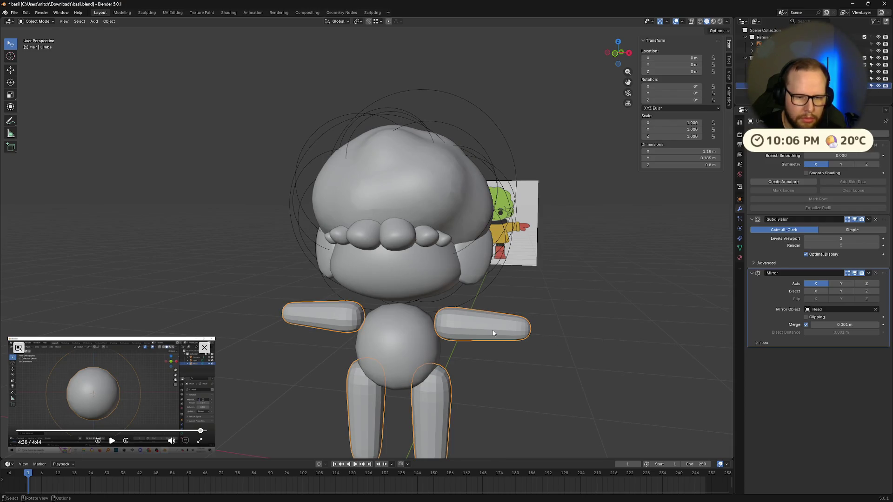
{"action": "mouse_move", "coordinate": [526, 367]}
{"action": "middle_mouse_down"}
{"action": "mouse_move", "coordinate": [628, 361]}
{"action": "mouse_move", "coordinate": [597, 362]}
{"action": "mouse_move", "coordinate": [587, 344]}
{"action": "middle_mouse_up"}
{"action": "scroll", "coordinate": [597, 362], "scroll_direction": "down", "scroll_amount": 3}
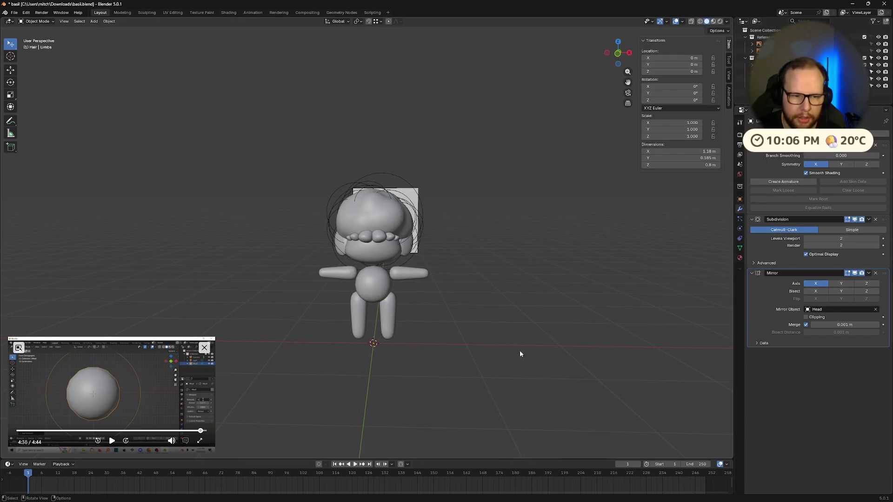
{"action": "mouse_move", "coordinate": [520, 352]}
{"action": "middle_mouse_down"}
{"action": "mouse_move", "coordinate": [466, 350]}
{"action": "mouse_move", "coordinate": [556, 343]}
{"action": "mouse_move", "coordinate": [539, 334]}
{"action": "middle_mouse_up"}
{"action": "scroll", "coordinate": [523, 348], "scroll_direction": "up", "scroll_amount": 5}
{"action": "scroll", "coordinate": [523, 347], "scroll_direction": "up", "scroll_amount": 6}
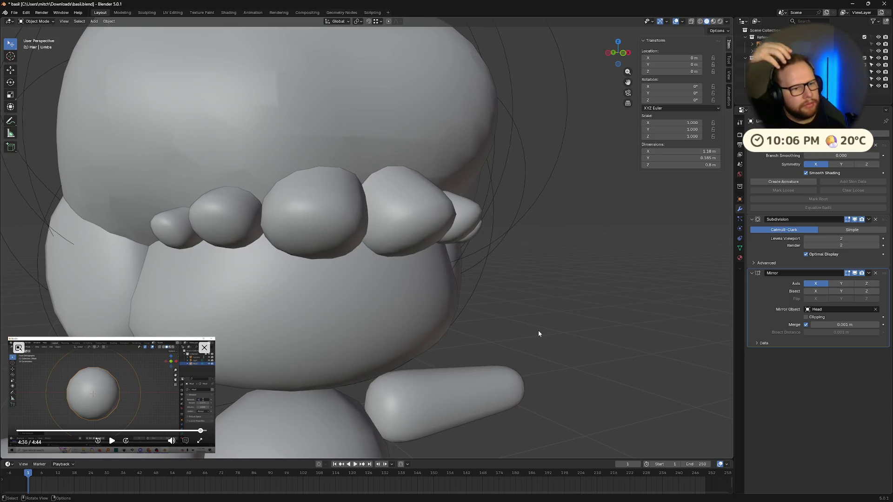
{"action": "mouse_move", "coordinate": [520, 297]}
{"action": "middle_mouse_down"}
{"action": "mouse_move", "coordinate": [504, 321]}
{"action": "mouse_move", "coordinate": [536, 332]}
{"action": "mouse_move", "coordinate": [528, 353]}
{"action": "mouse_move", "coordinate": [488, 273]}
{"action": "middle_mouse_up"}
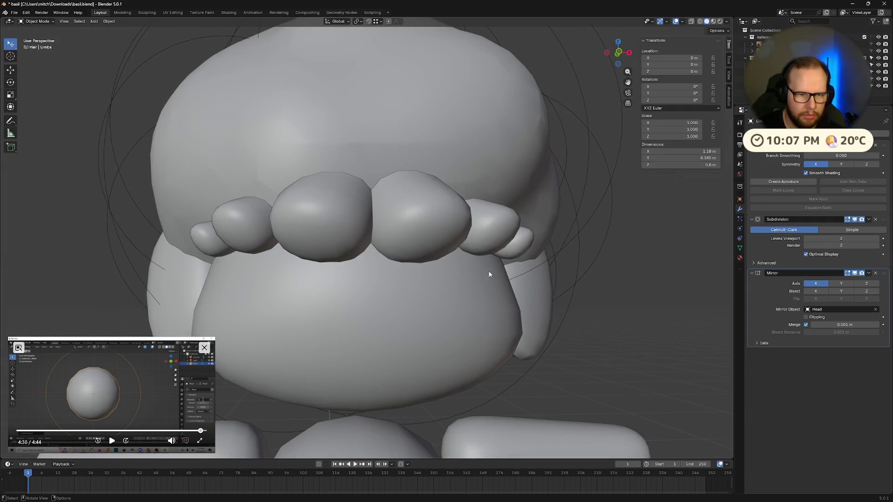
{"action": "left_click", "coordinate": [488, 274]}
In Edit Mode, flatten the centre bang's cage along its local Y axis to about 0.585.
{"action": "key", "text": "Tab"}
{"action": "middle_click_drag", "start_coordinate": [543, 357], "coordinate": [515, 350]}
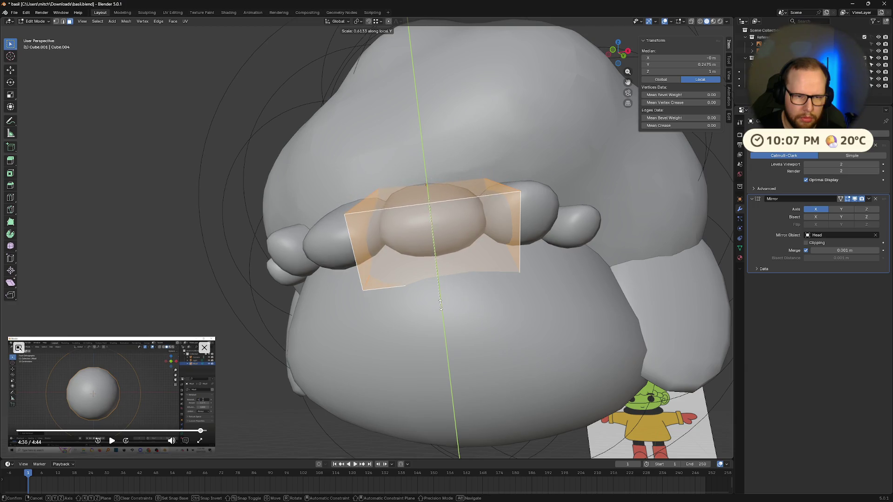
{"action": "left_click", "coordinate": [449, 291]}
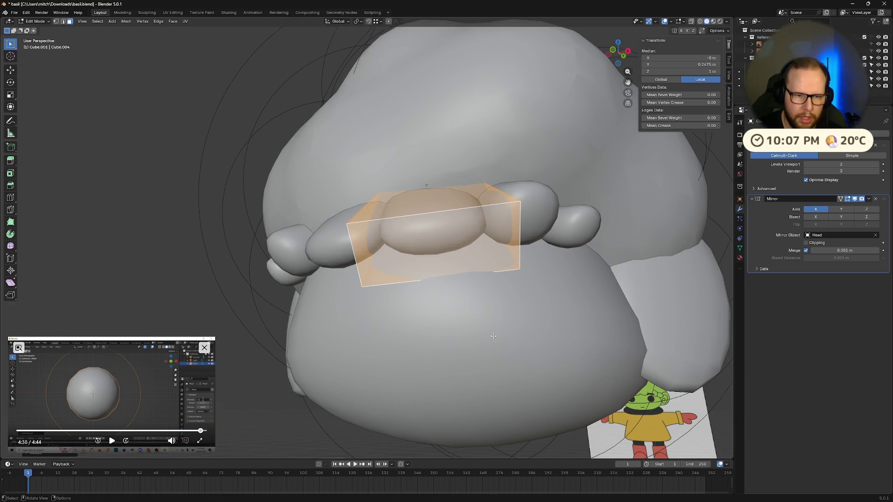
{"action": "mouse_move", "coordinate": [465, 297]}
{"action": "middle_mouse_down"}
{"action": "mouse_move", "coordinate": [639, 318]}
{"action": "mouse_move", "coordinate": [537, 194]}
{"action": "middle_mouse_up"}
{"action": "left_click", "coordinate": [639, 318]}
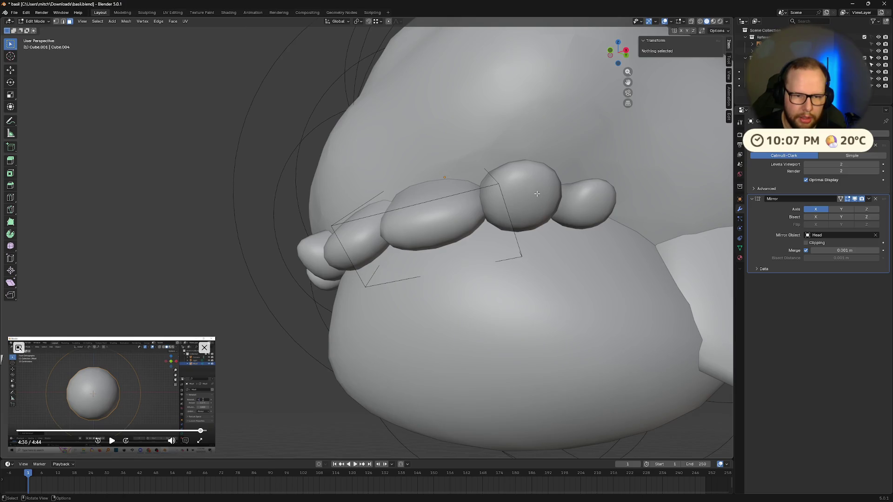
Shrink the neighbouring bang cage, flatten it along its Y axis, and exit Edit Mode.
{"action": "key", "text": "l"}
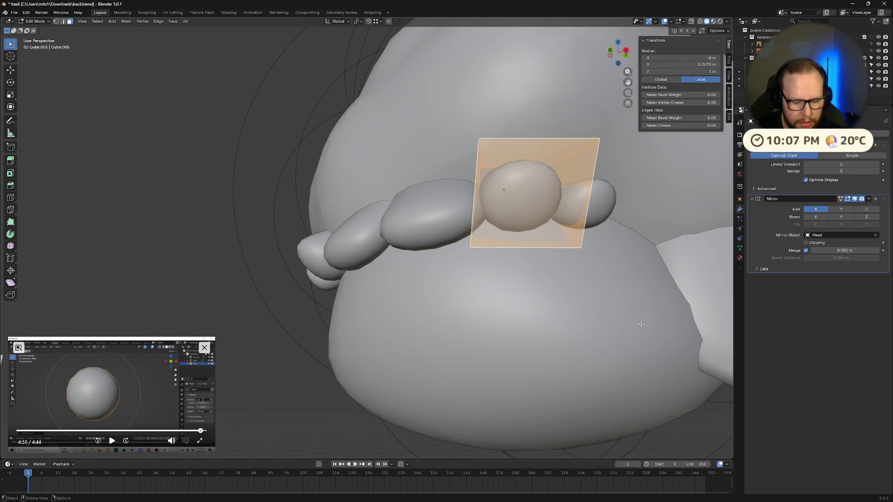
{"action": "key", "text": "s"}
{"action": "left_click", "coordinate": [617, 219]}
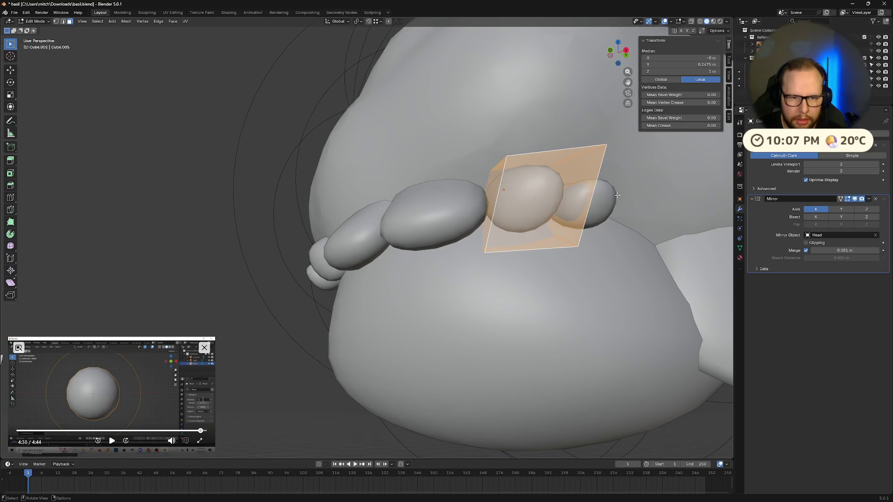
{"action": "key", "text": "s"}
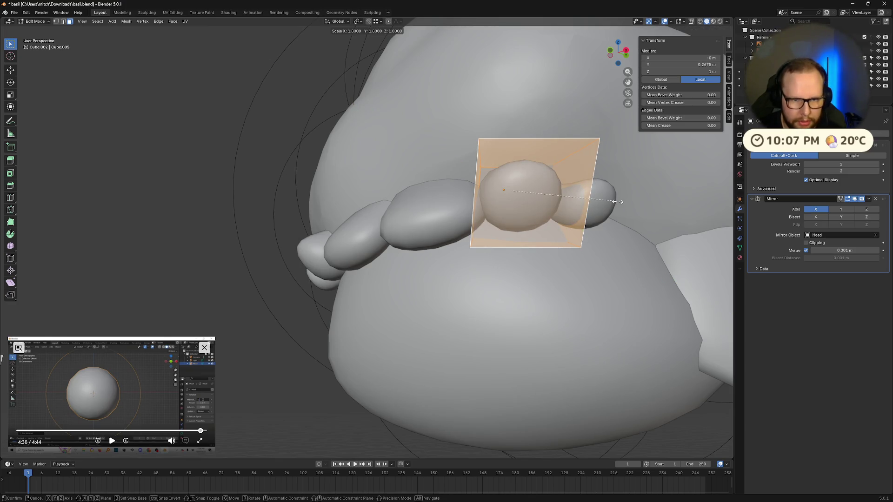
{"action": "key", "text": "y"}
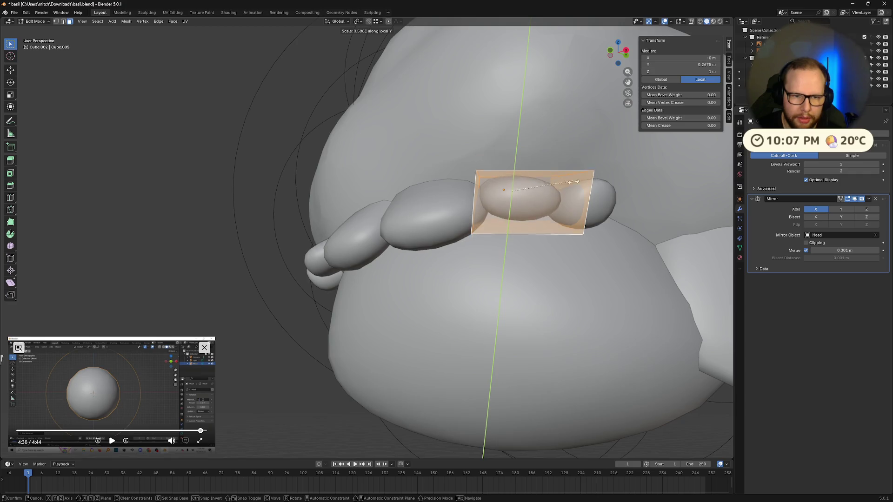
{"action": "left_click", "coordinate": [560, 205]}
{"action": "mouse_move", "coordinate": [561, 205]}
{"action": "middle_mouse_down"}
{"action": "mouse_move", "coordinate": [672, 276]}
{"action": "mouse_move", "coordinate": [684, 312]}
{"action": "middle_mouse_up"}
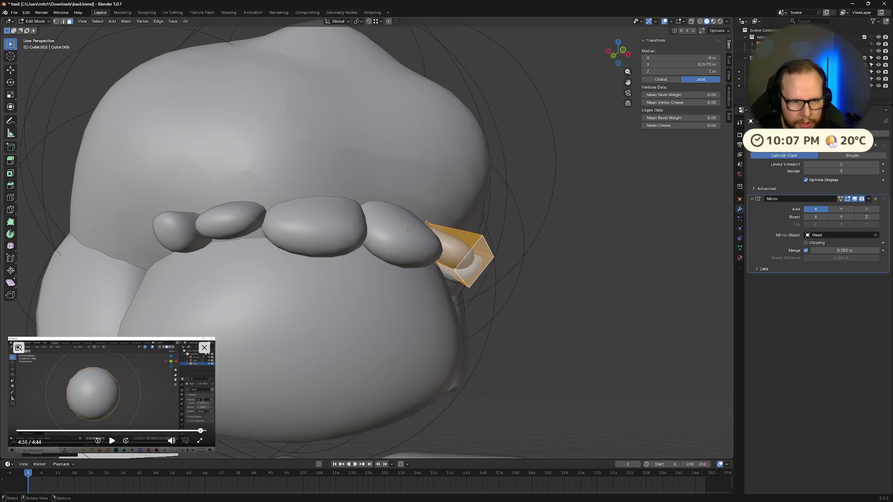
{"action": "key", "text": "r"}
{"action": "right_click", "coordinate": [684, 312]}
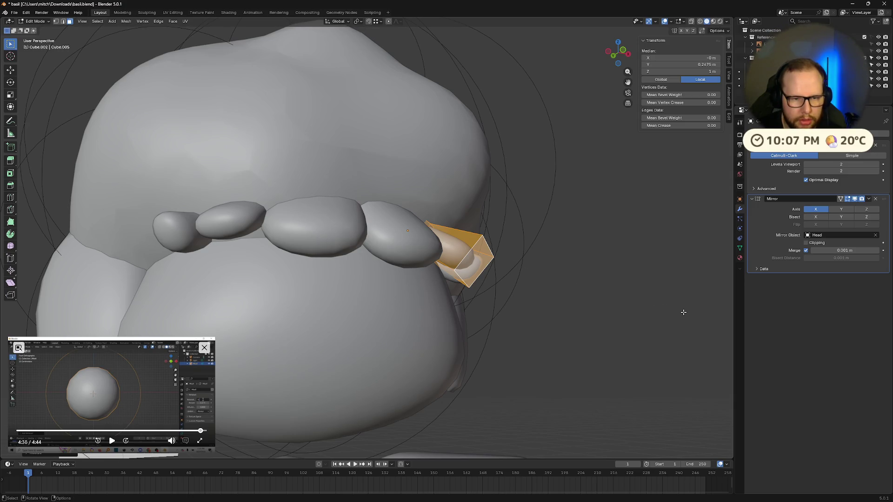
{"action": "key", "text": "Tab"}
{"action": "middle_click_drag", "start_coordinate": [683, 311], "coordinate": [679, 319]}
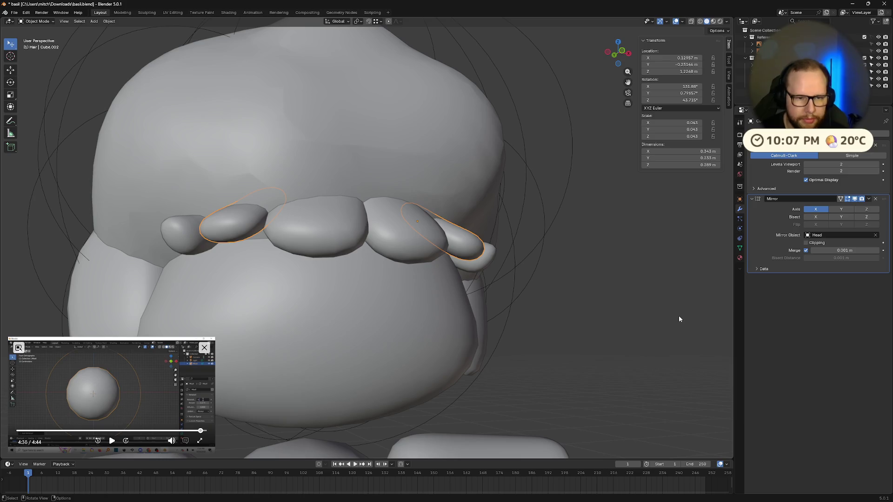
Tilt the bang pieces around their X axis and shift them along Z.
{"action": "key", "text": "r"}
{"action": "key", "text": "x"}
{"action": "key", "text": "x"}
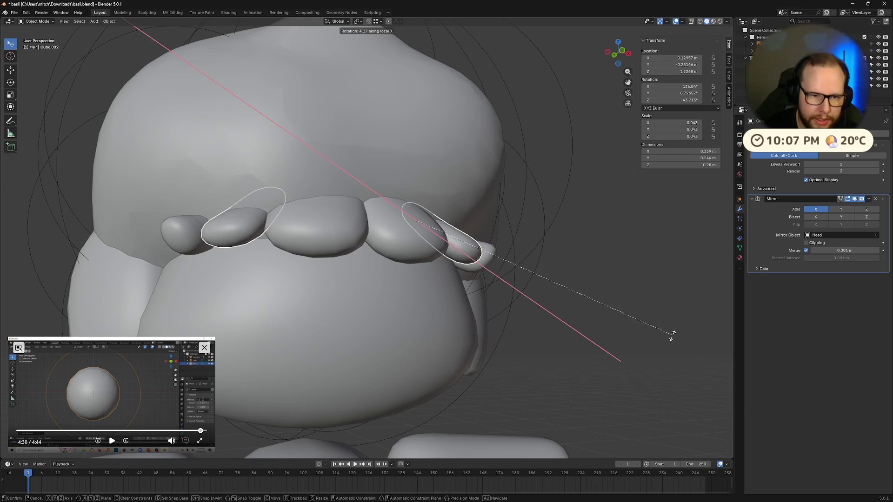
{"action": "left_click", "coordinate": [590, 375]}
{"action": "key", "text": "g"}
{"action": "left_click", "coordinate": [585, 358]}
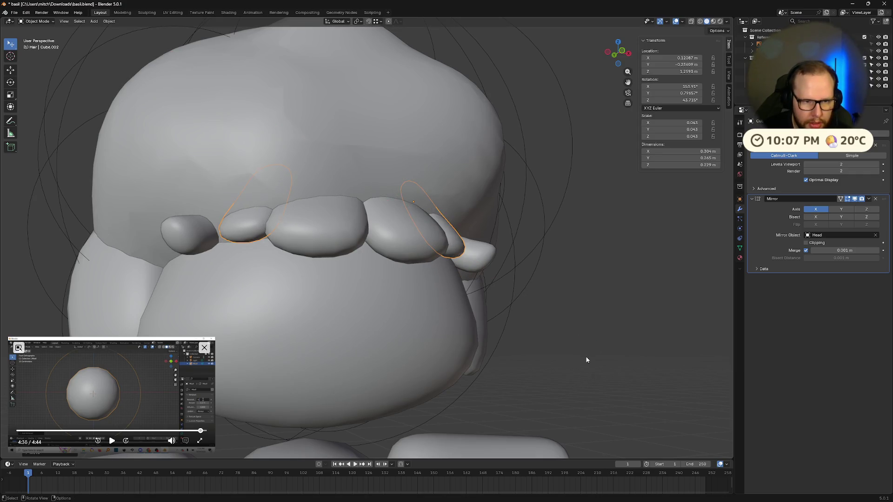
{"action": "key", "text": "z"}
{"action": "key", "text": "z"}
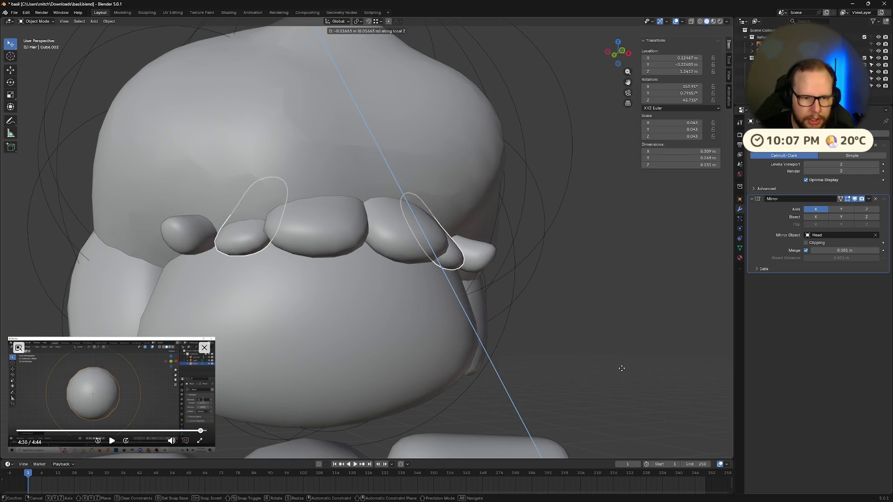
{"action": "left_click", "coordinate": [621, 369]}
{"action": "mouse_move", "coordinate": [624, 369]}
{"action": "middle_mouse_down"}
{"action": "mouse_move", "coordinate": [529, 369]}
{"action": "mouse_move", "coordinate": [510, 378]}
{"action": "mouse_move", "coordinate": [639, 381]}
{"action": "middle_mouse_up"}
Move the bangs along global Y for depth, then re-tilt them around global X.
{"action": "key", "text": "g"}
{"action": "key", "text": "y"}
{"action": "left_click", "coordinate": [507, 383]}
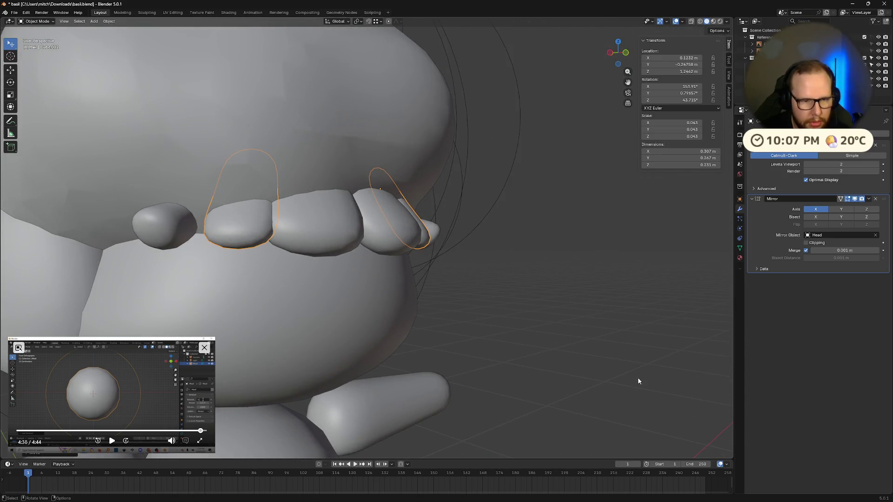
{"action": "key", "text": "r"}
{"action": "key", "text": "x"}
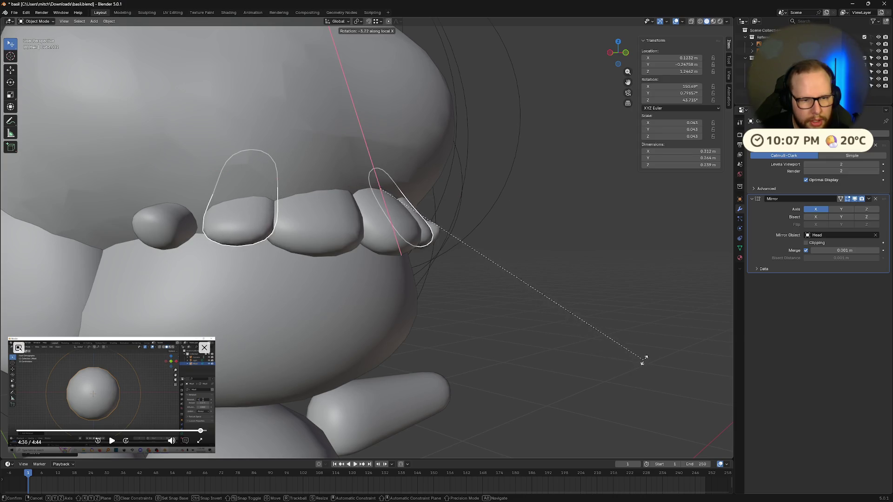
{"action": "left_click", "coordinate": [647, 354]}
{"action": "mouse_move", "coordinate": [646, 354]}
{"action": "middle_mouse_down"}
{"action": "mouse_move", "coordinate": [598, 369]}
{"action": "mouse_move", "coordinate": [578, 369]}
{"action": "mouse_move", "coordinate": [568, 356]}
{"action": "middle_mouse_up"}
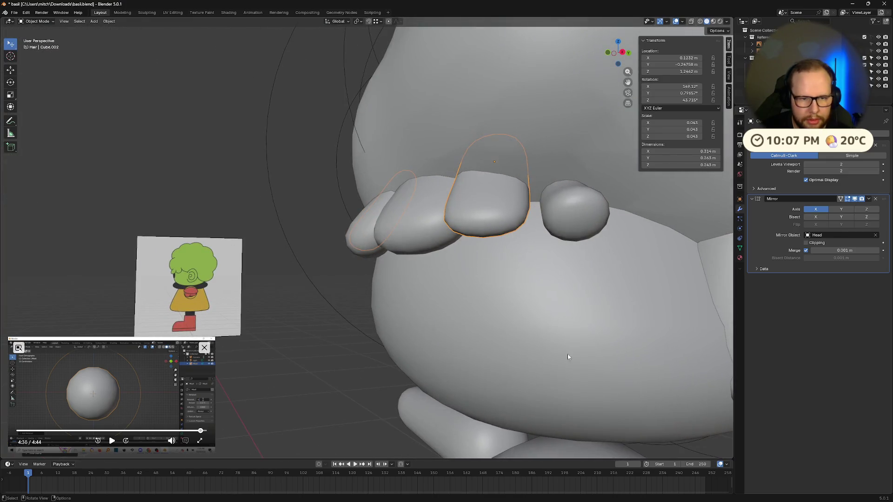
{"action": "mouse_move", "coordinate": [636, 352]}
{"action": "middle_mouse_down"}
{"action": "mouse_move", "coordinate": [580, 358]}
{"action": "mouse_move", "coordinate": [608, 351]}
{"action": "middle_mouse_up"}
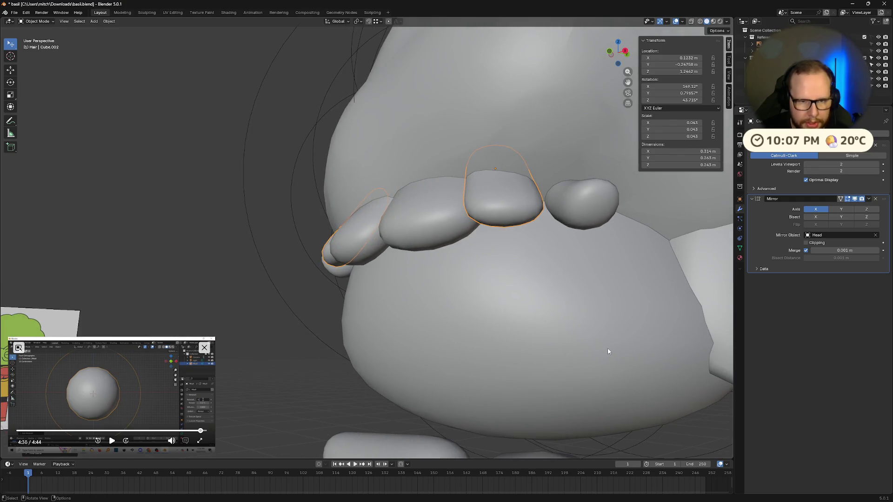
Stretch a bang piece along its Y axis and slightly widen the central bang.
{"action": "key", "text": "s"}
{"action": "key", "text": "y"}
{"action": "key", "text": "y"}
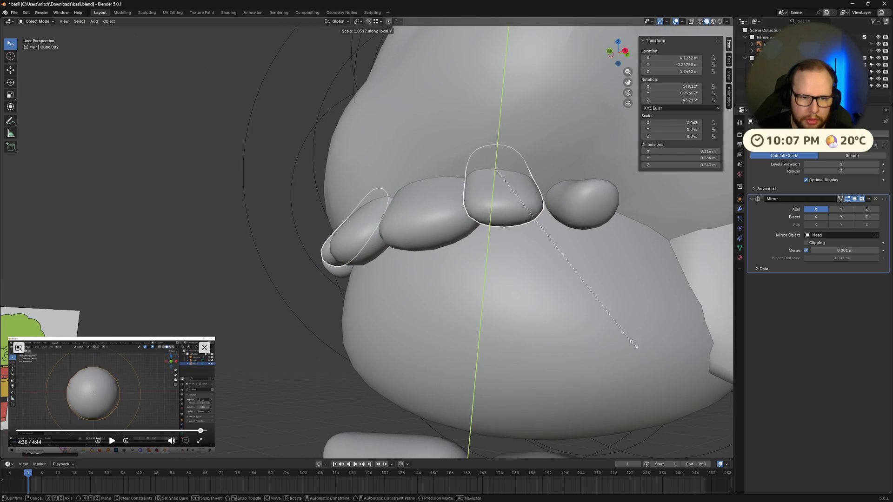
{"action": "left_click", "coordinate": [664, 341]}
{"action": "middle_click_drag", "start_coordinate": [664, 341], "coordinate": [642, 344]}
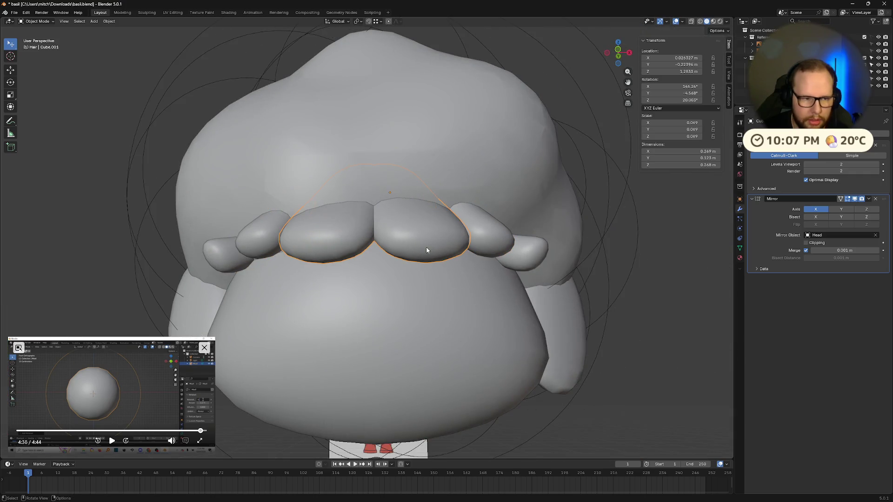
{"action": "key", "text": "s"}
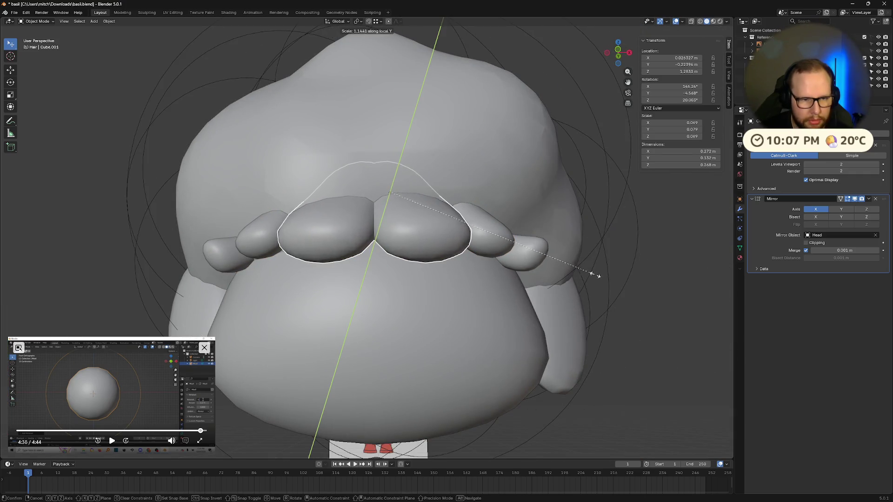
{"action": "left_click", "coordinate": [597, 276]}
{"action": "mouse_move", "coordinate": [550, 334]}
{"action": "middle_mouse_down"}
{"action": "mouse_move", "coordinate": [606, 331]}
{"action": "mouse_move", "coordinate": [539, 329]}
{"action": "mouse_move", "coordinate": [579, 357]}
{"action": "mouse_move", "coordinate": [436, 325]}
{"action": "mouse_move", "coordinate": [315, 226]}
{"action": "middle_mouse_up"}
{"action": "mouse_move", "coordinate": [498, 249]}
{"action": "middle_mouse_down"}
{"action": "mouse_move", "coordinate": [456, 242]}
{"action": "mouse_move", "coordinate": [546, 258]}
{"action": "mouse_move", "coordinate": [633, 244]}
{"action": "mouse_move", "coordinate": [651, 300]}
{"action": "mouse_move", "coordinate": [598, 255]}
{"action": "mouse_move", "coordinate": [596, 277]}
{"action": "mouse_move", "coordinate": [641, 257]}
{"action": "mouse_move", "coordinate": [656, 266]}
{"action": "mouse_move", "coordinate": [645, 279]}
{"action": "mouse_move", "coordinate": [668, 303]}
{"action": "mouse_move", "coordinate": [640, 300]}
{"action": "middle_mouse_up"}
Nudge the bang pieces into new positions around the forehead.
{"action": "key", "text": "g"}
{"action": "left_click", "coordinate": [499, 254]}
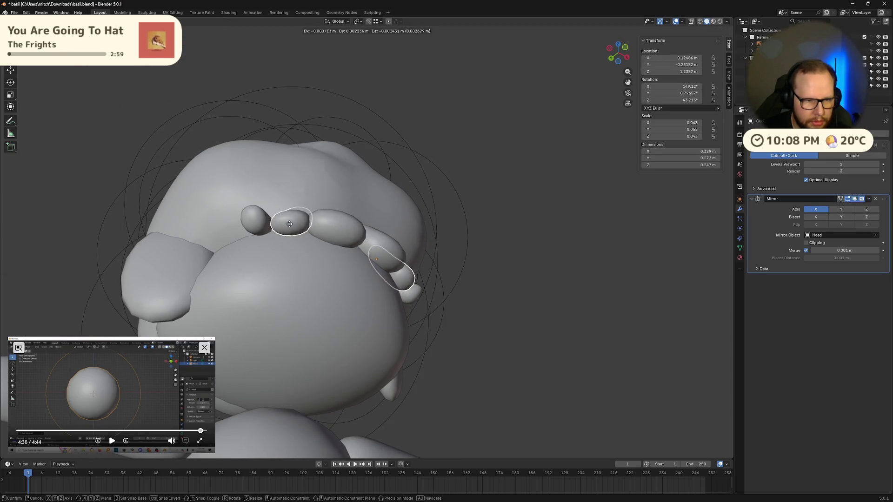
{"action": "middle_click_drag", "start_coordinate": [298, 224], "coordinate": [461, 304]}
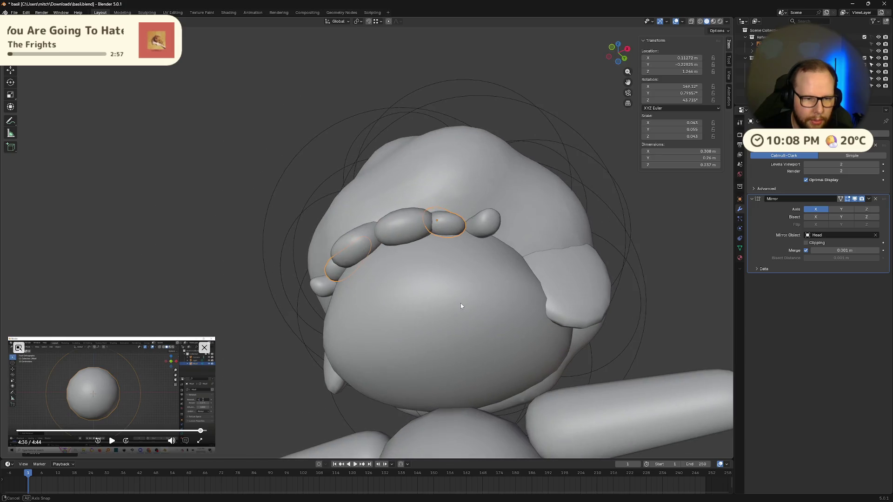
{"action": "left_click", "coordinate": [471, 247]}
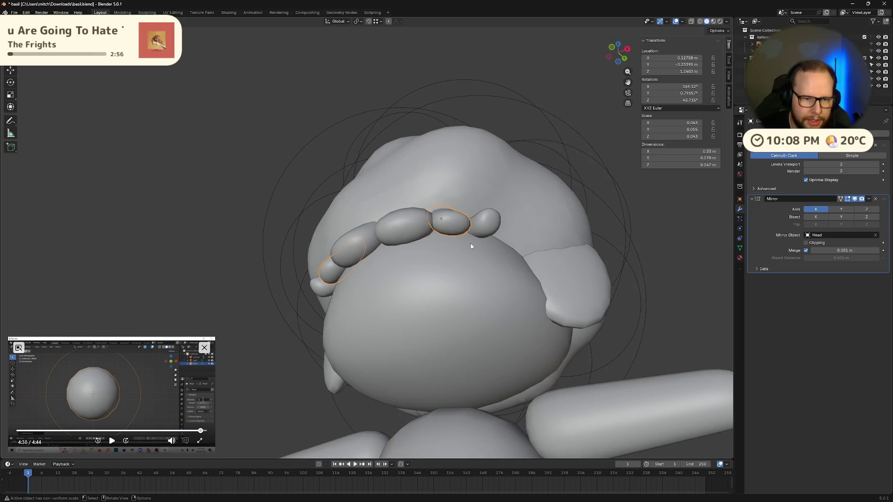
{"action": "key", "text": "g"}
{"action": "left_click", "coordinate": [450, 226]}
{"action": "mouse_move", "coordinate": [450, 226]}
{"action": "middle_mouse_down"}
{"action": "mouse_move", "coordinate": [473, 224]}
{"action": "mouse_move", "coordinate": [465, 275]}
{"action": "mouse_move", "coordinate": [443, 285]}
{"action": "mouse_move", "coordinate": [482, 263]}
{"action": "mouse_move", "coordinate": [474, 289]}
{"action": "mouse_move", "coordinate": [444, 292]}
{"action": "mouse_move", "coordinate": [490, 250]}
{"action": "mouse_move", "coordinate": [545, 242]}
{"action": "mouse_move", "coordinate": [553, 273]}
{"action": "mouse_move", "coordinate": [586, 272]}
{"action": "mouse_move", "coordinate": [472, 245]}
{"action": "mouse_move", "coordinate": [580, 290]}
{"action": "middle_mouse_up"}
Nudge the bang pair inward along the hairline to about X 0.126, Z 1.228 m.
{"action": "key", "text": "g"}
{"action": "left_click", "coordinate": [479, 275]}
{"action": "key", "text": "g"}
{"action": "left_click", "coordinate": [438, 296]}
Reduce the bangs' tilt and slightly resize the bang piece.
{"action": "key", "text": "r"}
{"action": "left_click", "coordinate": [587, 261]}
{"action": "scroll", "coordinate": [522, 289], "scroll_direction": "up", "scroll_amount": 6}
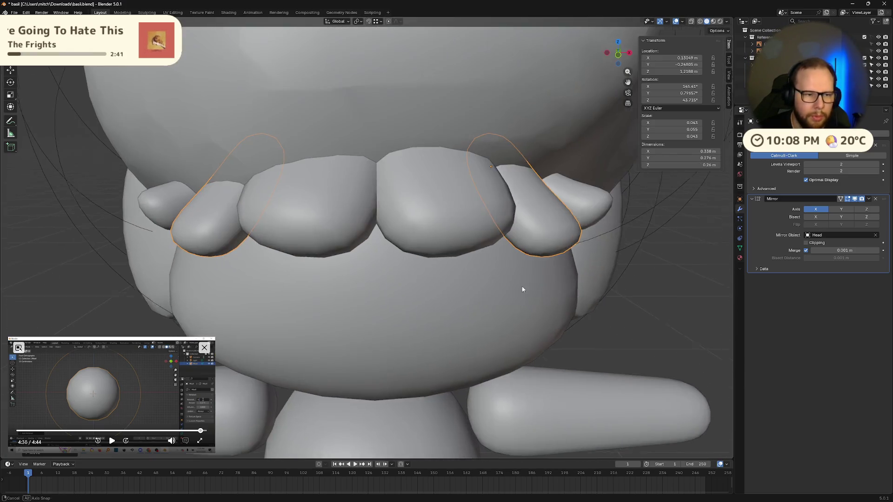
{"action": "mouse_move", "coordinate": [522, 290]}
{"action": "middle_mouse_down"}
{"action": "mouse_move", "coordinate": [573, 275]}
{"action": "mouse_move", "coordinate": [522, 252]}
{"action": "mouse_move", "coordinate": [585, 274]}
{"action": "mouse_move", "coordinate": [582, 297]}
{"action": "mouse_move", "coordinate": [572, 291]}
{"action": "mouse_move", "coordinate": [600, 261]}
{"action": "mouse_move", "coordinate": [663, 269]}
{"action": "mouse_move", "coordinate": [633, 283]}
{"action": "mouse_move", "coordinate": [655, 279]}
{"action": "middle_mouse_up"}
{"action": "key", "text": "s"}
{"action": "left_click", "coordinate": [562, 268]}
{"action": "scroll", "coordinate": [649, 279], "scroll_direction": "up", "scroll_amount": 2}
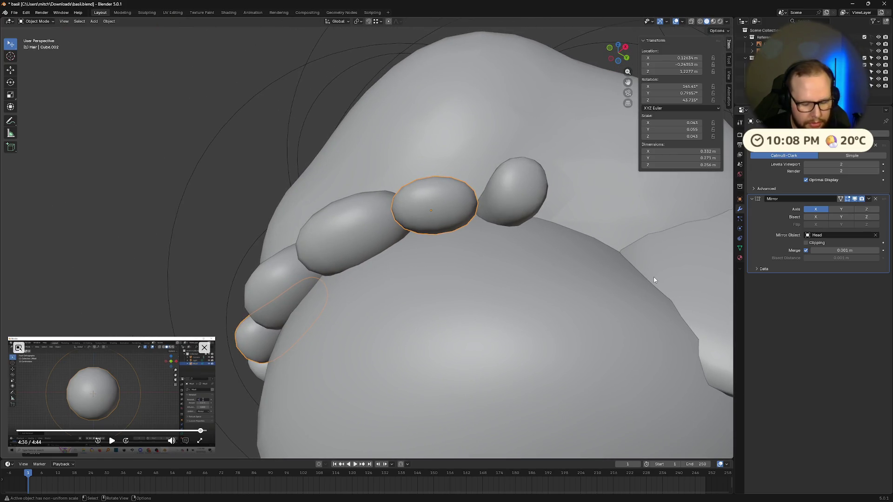
Rotate the bang pieces, then tilt them further around their own X axis.
{"action": "key", "text": "r"}
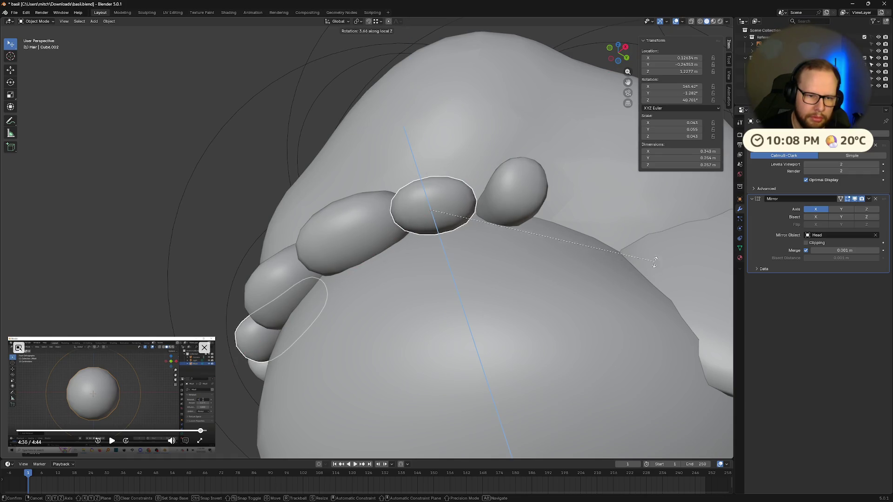
{"action": "left_click", "coordinate": [648, 250]}
{"action": "scroll", "coordinate": [648, 250], "scroll_direction": "down", "scroll_amount": 3}
{"action": "mouse_move", "coordinate": [648, 249]}
{"action": "middle_mouse_down"}
{"action": "mouse_move", "coordinate": [560, 295]}
{"action": "mouse_move", "coordinate": [578, 325]}
{"action": "mouse_move", "coordinate": [535, 297]}
{"action": "mouse_move", "coordinate": [543, 280]}
{"action": "middle_mouse_up"}
{"action": "scroll", "coordinate": [543, 280], "scroll_direction": "up", "scroll_amount": 1}
{"action": "key", "text": "r"}
{"action": "key", "text": "x"}
{"action": "key", "text": "x"}
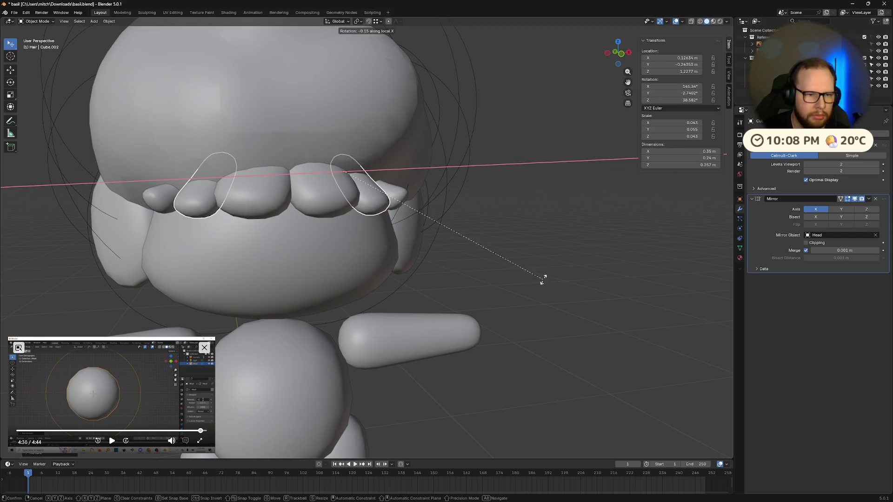
{"action": "left_click", "coordinate": [562, 286]}
{"action": "mouse_move", "coordinate": [561, 285]}
{"action": "middle_mouse_down"}
{"action": "mouse_move", "coordinate": [488, 261]}
{"action": "mouse_move", "coordinate": [533, 254]}
{"action": "middle_mouse_up"}
{"action": "mouse_move", "coordinate": [588, 310]}
{"action": "middle_mouse_down"}
{"action": "mouse_move", "coordinate": [602, 298]}
{"action": "mouse_move", "coordinate": [409, 278]}
{"action": "middle_mouse_up"}
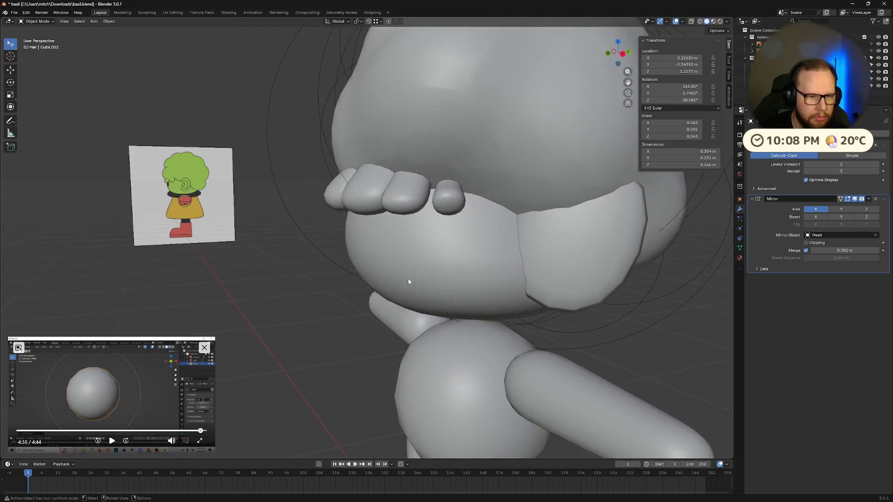
Tilt the outer bang piece around its own X axis.
{"action": "left_click", "coordinate": [367, 191]}
{"action": "key", "text": "r"}
{"action": "key", "text": "x"}
{"action": "key", "text": "x"}
{"action": "left_click", "coordinate": [365, 196]}
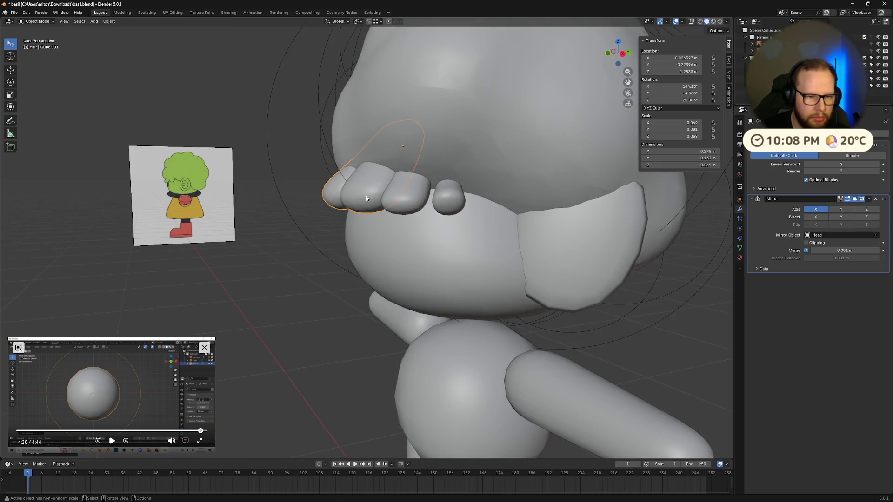
{"action": "mouse_move", "coordinate": [365, 196]}
{"action": "middle_mouse_down"}
{"action": "mouse_move", "coordinate": [429, 177]}
{"action": "mouse_move", "coordinate": [621, 278]}
{"action": "middle_mouse_up"}
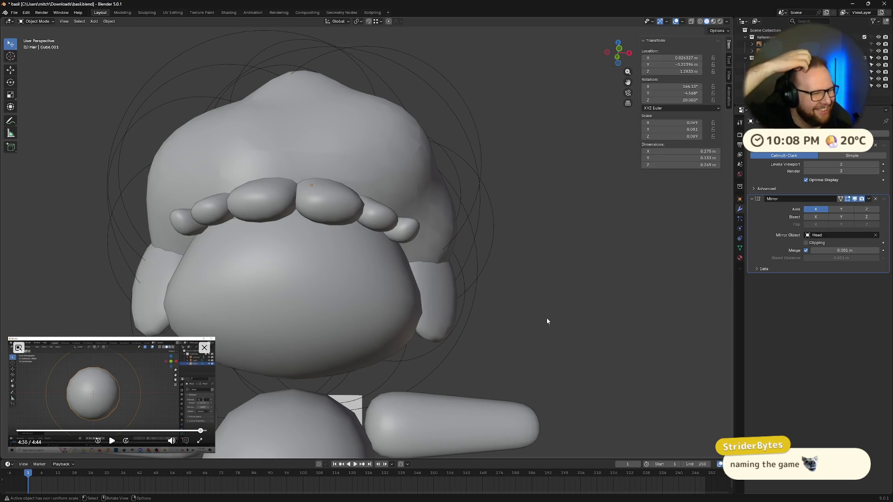
{"action": "mouse_move", "coordinate": [522, 299]}
{"action": "middle_mouse_down"}
{"action": "mouse_move", "coordinate": [490, 299]}
{"action": "mouse_move", "coordinate": [411, 213]}
{"action": "middle_mouse_up"}
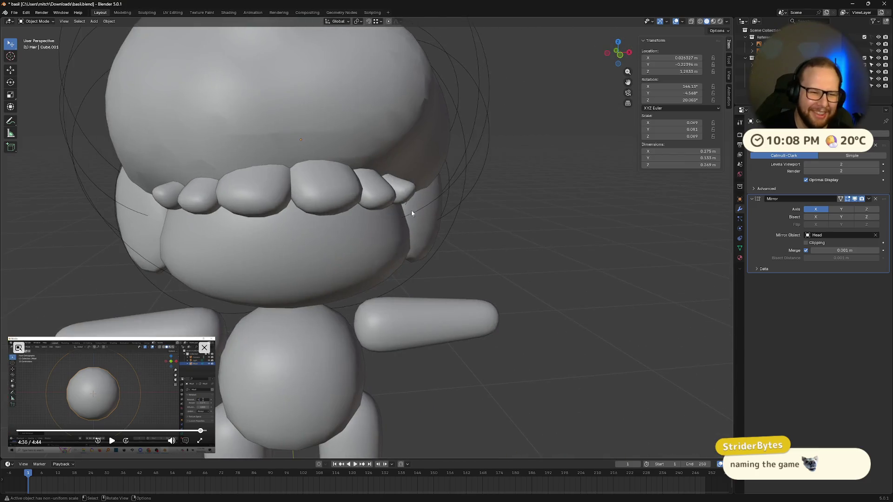
{"action": "mouse_move", "coordinate": [562, 284]}
{"action": "middle_mouse_down"}
{"action": "mouse_move", "coordinate": [514, 276]}
{"action": "mouse_move", "coordinate": [508, 284]}
{"action": "mouse_move", "coordinate": [540, 249]}
{"action": "mouse_move", "coordinate": [531, 294]}
{"action": "mouse_move", "coordinate": [504, 292]}
{"action": "mouse_move", "coordinate": [494, 242]}
{"action": "mouse_move", "coordinate": [514, 255]}
{"action": "mouse_move", "coordinate": [489, 294]}
{"action": "middle_mouse_up"}
Refine the bang piece's angle with two more local X-axis rotations.
{"action": "key", "text": "x"}
{"action": "key", "text": "x"}
{"action": "left_click", "coordinate": [530, 281]}
{"action": "key", "text": "r"}
{"action": "key", "text": "x"}
{"action": "key", "text": "x"}
{"action": "key", "text": "x"}
{"action": "left_click", "coordinate": [486, 290]}
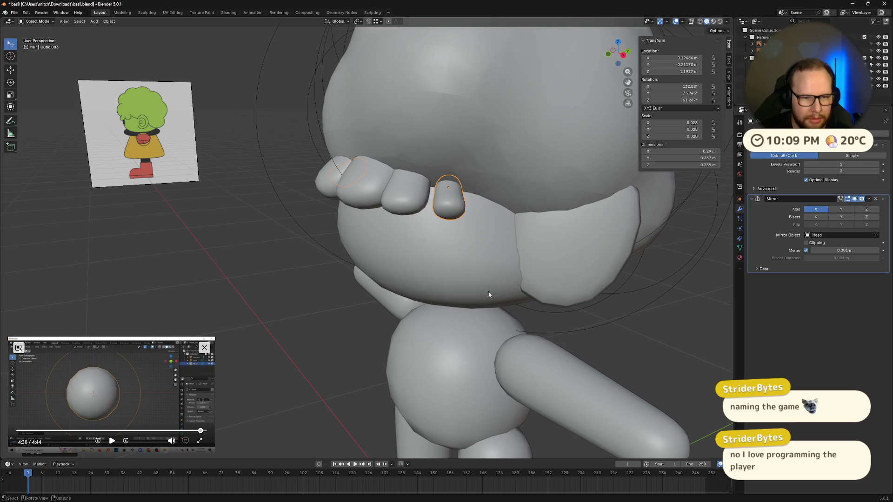
Flatten Cube.003 along global Y and nudge it lower to about Z 1.195 m.
{"action": "key", "text": "s"}
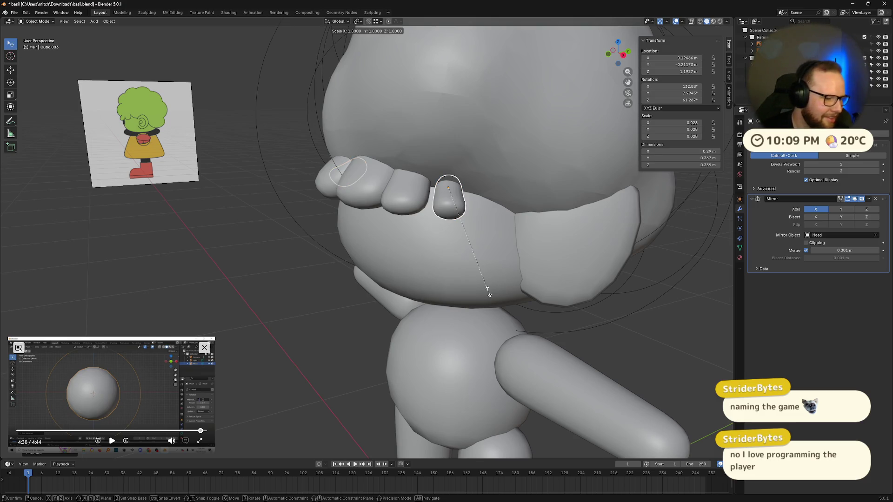
{"action": "key", "text": "y"}
{"action": "left_click", "coordinate": [554, 282]}
{"action": "mouse_move", "coordinate": [558, 281]}
{"action": "middle_mouse_down"}
{"action": "mouse_move", "coordinate": [560, 252]}
{"action": "mouse_move", "coordinate": [575, 270]}
{"action": "mouse_move", "coordinate": [636, 280]}
{"action": "mouse_move", "coordinate": [574, 300]}
{"action": "mouse_move", "coordinate": [574, 242]}
{"action": "mouse_move", "coordinate": [513, 269]}
{"action": "mouse_move", "coordinate": [590, 275]}
{"action": "mouse_move", "coordinate": [614, 265]}
{"action": "mouse_move", "coordinate": [610, 290]}
{"action": "mouse_move", "coordinate": [642, 265]}
{"action": "mouse_move", "coordinate": [503, 248]}
{"action": "mouse_move", "coordinate": [419, 255]}
{"action": "mouse_move", "coordinate": [349, 230]}
{"action": "mouse_move", "coordinate": [351, 219]}
{"action": "mouse_move", "coordinate": [318, 235]}
{"action": "mouse_move", "coordinate": [391, 238]}
{"action": "mouse_move", "coordinate": [445, 267]}
{"action": "mouse_move", "coordinate": [423, 266]}
{"action": "mouse_move", "coordinate": [464, 261]}
{"action": "mouse_move", "coordinate": [414, 254]}
{"action": "mouse_move", "coordinate": [315, 315]}
{"action": "mouse_move", "coordinate": [366, 194]}
{"action": "middle_mouse_up"}
{"action": "key", "text": "g"}
{"action": "left_click", "coordinate": [577, 299]}
{"action": "key", "text": "g"}
{"action": "left_click", "coordinate": [610, 288]}
{"action": "mouse_move", "coordinate": [464, 234]}
{"action": "middle_mouse_down"}
{"action": "mouse_move", "coordinate": [459, 228]}
{"action": "mouse_move", "coordinate": [596, 239]}
{"action": "mouse_move", "coordinate": [512, 267]}
{"action": "mouse_move", "coordinate": [483, 260]}
{"action": "middle_mouse_up"}
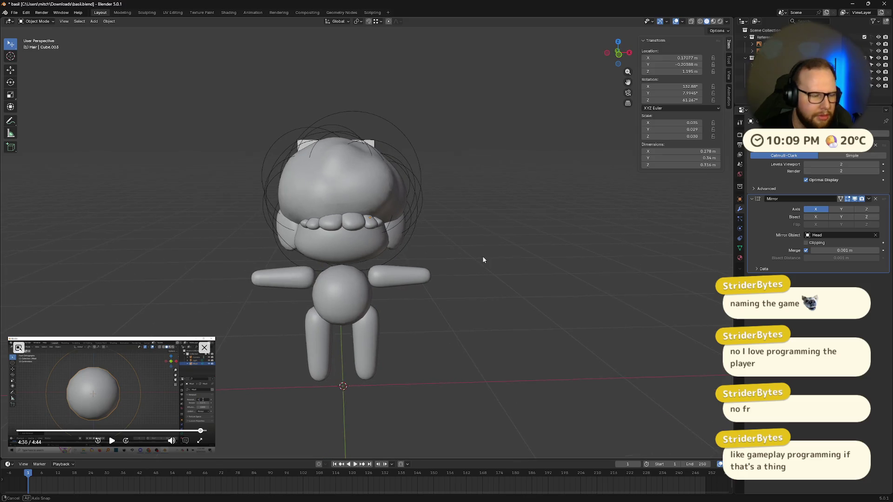
Finish placing the bang piece, then shift the neighbouring bang piece slightly.
{"action": "scroll", "coordinate": [482, 259], "scroll_direction": "up", "scroll_amount": 5}
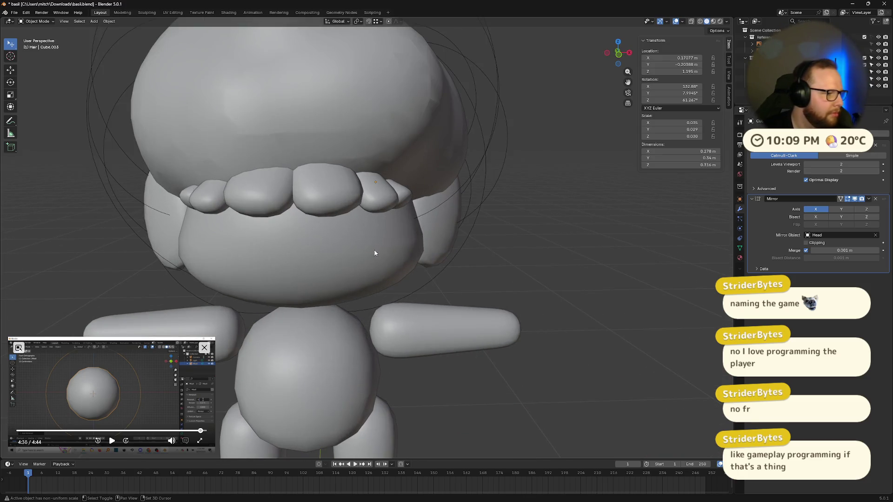
{"action": "middle_click_drag", "start_coordinate": [375, 253], "coordinate": [478, 262], "text": "shift"}
{"action": "middle_click_drag", "start_coordinate": [507, 288], "coordinate": [549, 300]}
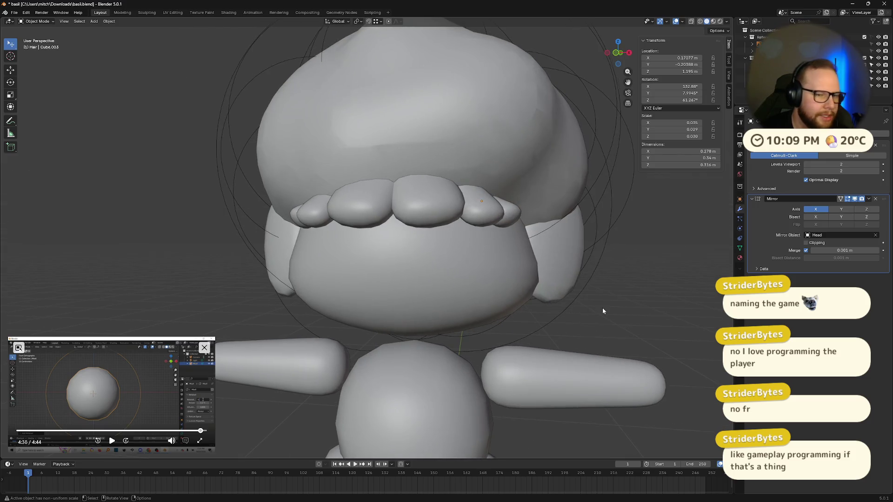
{"action": "middle_click_drag", "start_coordinate": [603, 310], "coordinate": [577, 305]}
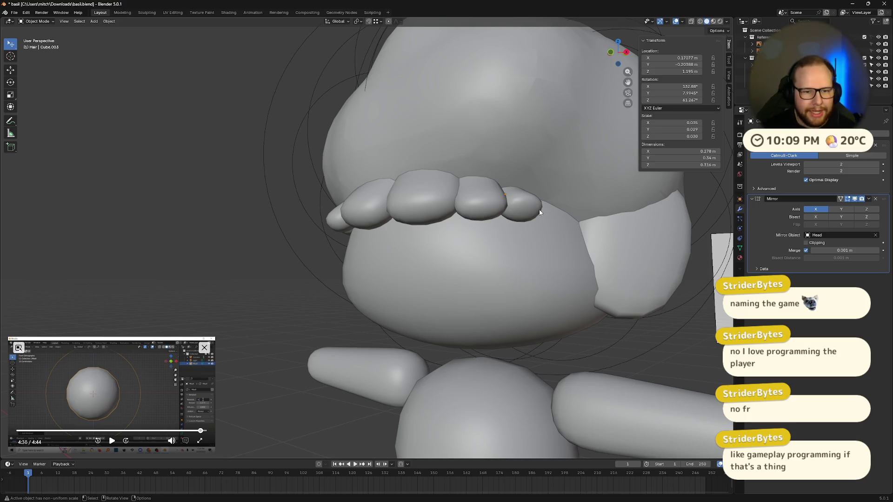
{"action": "middle_click_drag", "start_coordinate": [541, 213], "coordinate": [482, 218]}
{"action": "mouse_move", "coordinate": [397, 214]}
{"action": "middle_mouse_down"}
{"action": "mouse_move", "coordinate": [405, 234]}
{"action": "mouse_move", "coordinate": [363, 219]}
{"action": "middle_mouse_up"}
{"action": "left_click", "coordinate": [358, 216]}
{"action": "scroll", "coordinate": [384, 200], "scroll_direction": "down", "scroll_amount": 3}
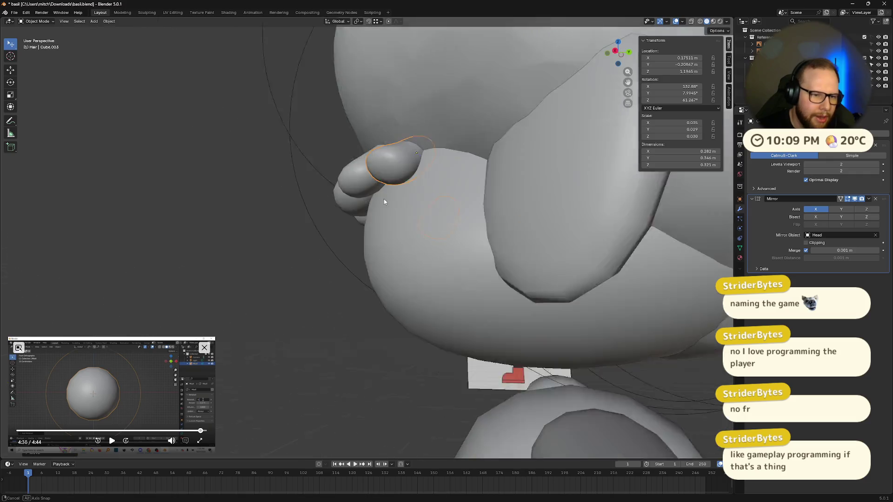
{"action": "mouse_move", "coordinate": [384, 199]}
{"action": "middle_mouse_down"}
{"action": "mouse_move", "coordinate": [450, 208]}
{"action": "mouse_move", "coordinate": [531, 201]}
{"action": "mouse_move", "coordinate": [391, 254]}
{"action": "middle_mouse_up"}
{"action": "left_click", "coordinate": [474, 205]}
{"action": "key", "text": "g"}
{"action": "left_click", "coordinate": [473, 206]}
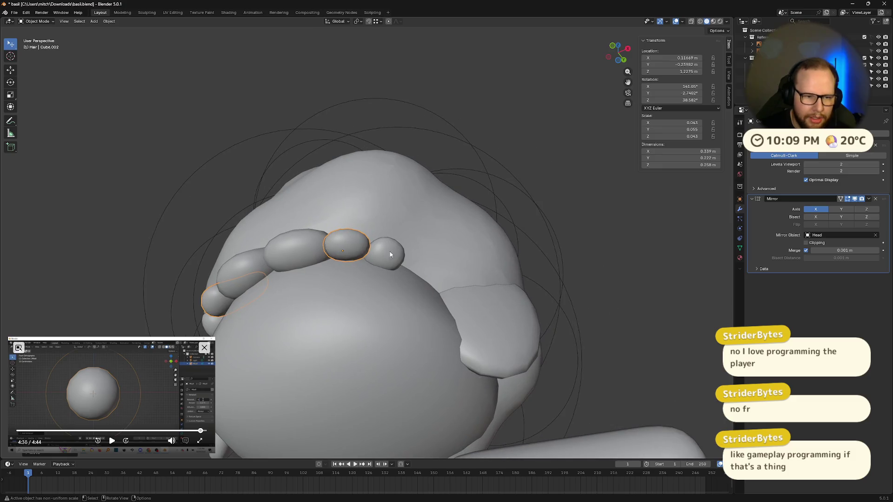
Turn the bang pieces slightly around their local vertical Z axis.
{"action": "key", "text": "r"}
{"action": "key", "text": "z"}
{"action": "key", "text": "z"}
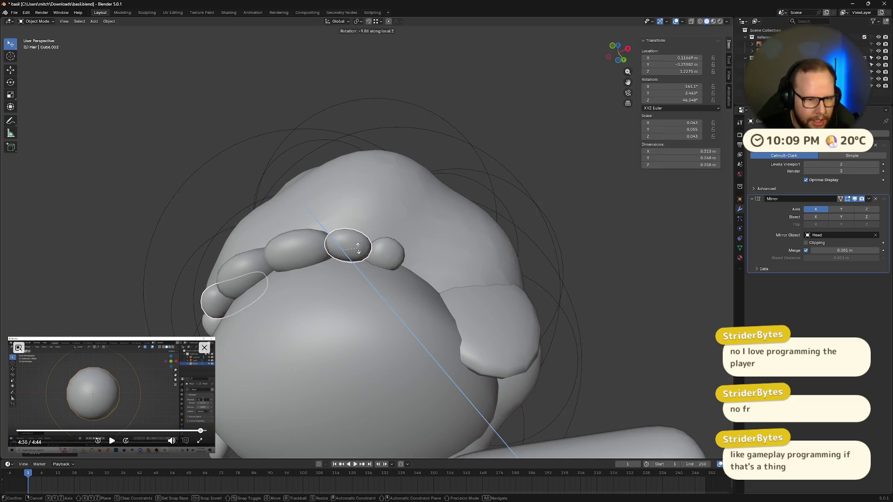
{"action": "left_click", "coordinate": [357, 251]}
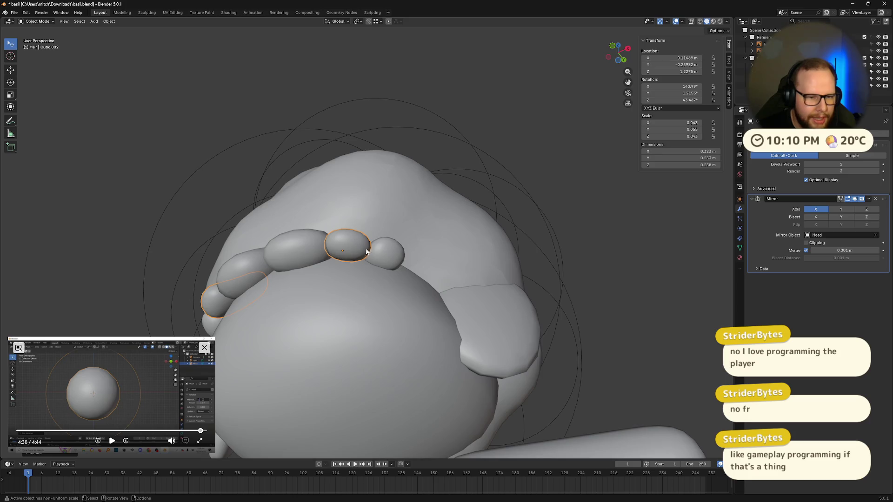
{"action": "mouse_move", "coordinate": [367, 251]}
{"action": "middle_mouse_down"}
{"action": "mouse_move", "coordinate": [400, 265]}
{"action": "mouse_move", "coordinate": [475, 269]}
{"action": "mouse_move", "coordinate": [506, 293]}
{"action": "mouse_move", "coordinate": [529, 287]}
{"action": "mouse_move", "coordinate": [509, 305]}
{"action": "mouse_move", "coordinate": [355, 311]}
{"action": "mouse_move", "coordinate": [422, 252]}
{"action": "mouse_move", "coordinate": [502, 249]}
{"action": "mouse_move", "coordinate": [527, 246]}
{"action": "mouse_move", "coordinate": [476, 244]}
{"action": "mouse_move", "coordinate": [580, 231]}
{"action": "mouse_move", "coordinate": [564, 255]}
{"action": "mouse_move", "coordinate": [479, 243]}
{"action": "mouse_move", "coordinate": [472, 228]}
{"action": "mouse_move", "coordinate": [422, 244]}
{"action": "mouse_move", "coordinate": [484, 232]}
{"action": "mouse_move", "coordinate": [493, 257]}
{"action": "mouse_move", "coordinate": [515, 242]}
{"action": "mouse_move", "coordinate": [497, 251]}
{"action": "mouse_move", "coordinate": [419, 251]}
{"action": "middle_mouse_up"}
Select the centre front bang piece and enter Edit Mode on its mesh.
{"action": "scroll", "coordinate": [356, 250], "scroll_direction": "up", "scroll_amount": 6}
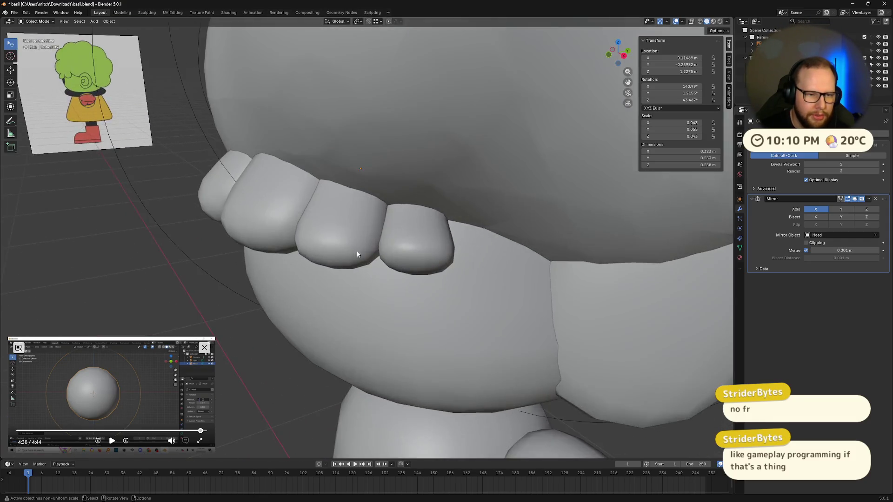
{"action": "middle_click_drag", "start_coordinate": [357, 250], "coordinate": [377, 245]}
{"action": "scroll", "coordinate": [392, 244], "scroll_direction": "down", "scroll_amount": 6}
{"action": "middle_click_drag", "start_coordinate": [437, 242], "coordinate": [444, 274]}
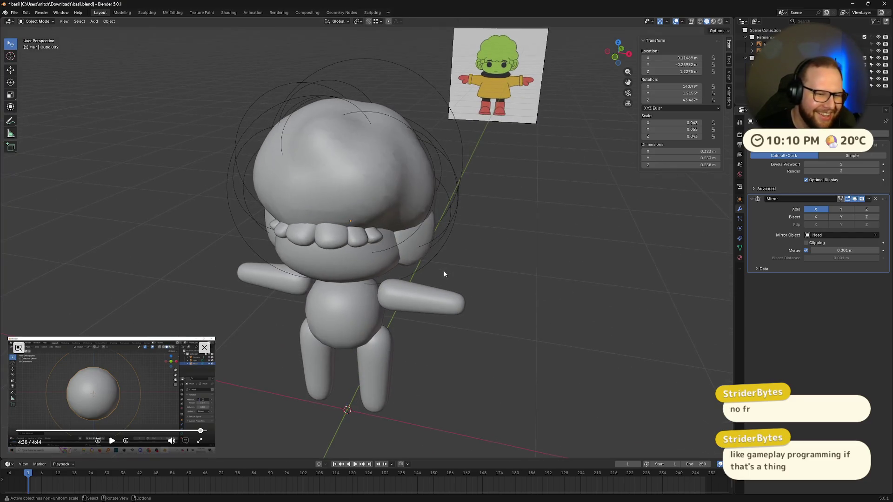
{"action": "scroll", "coordinate": [444, 274], "scroll_direction": "up", "scroll_amount": 6}
{"action": "left_click", "coordinate": [260, 239]}
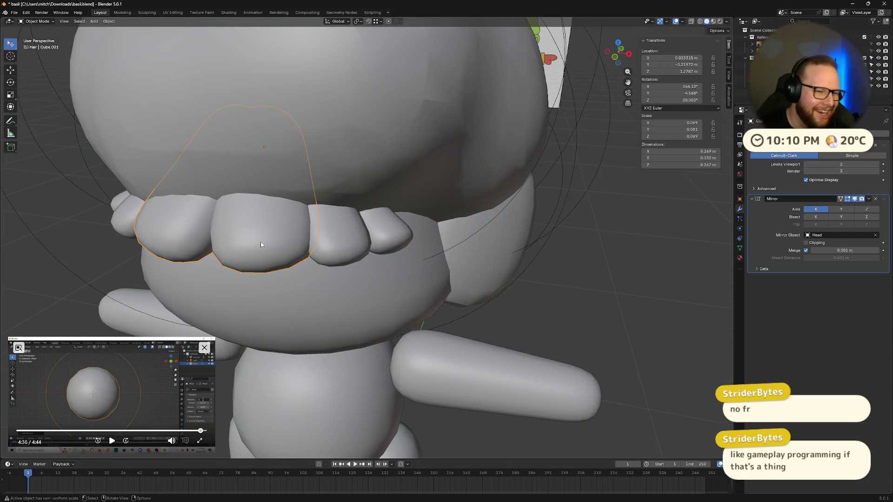
{"action": "key", "text": "Tab"}
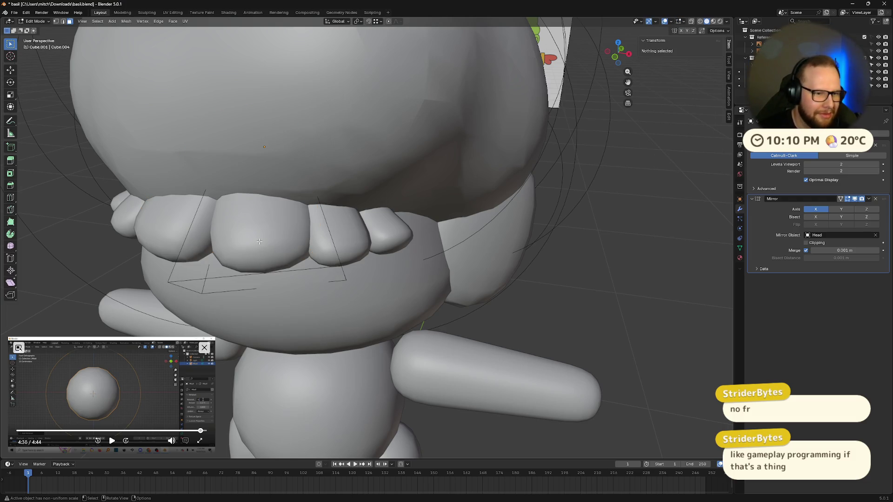
Inset the bang's front face and extrude it outward as a raised panel.
{"action": "left_click", "coordinate": [260, 242]}
{"action": "key", "text": "i"}
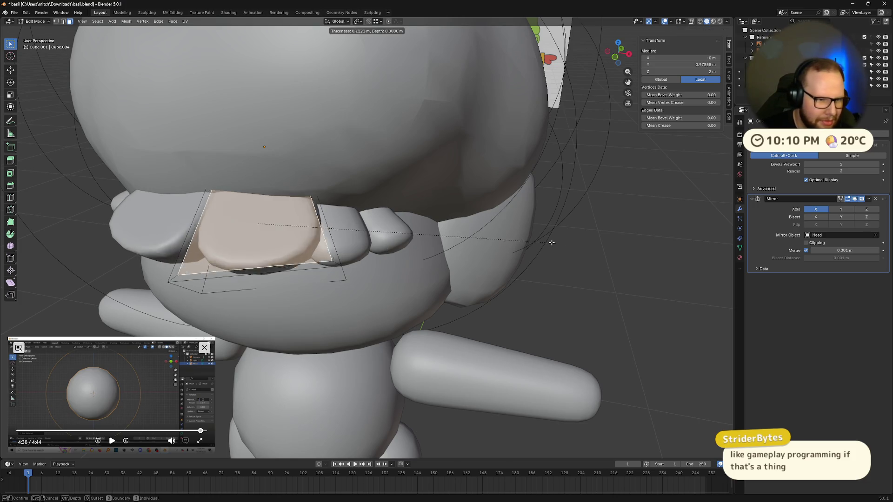
{"action": "left_click", "coordinate": [534, 241]}
{"action": "middle_click_drag", "start_coordinate": [535, 241], "coordinate": [527, 257]}
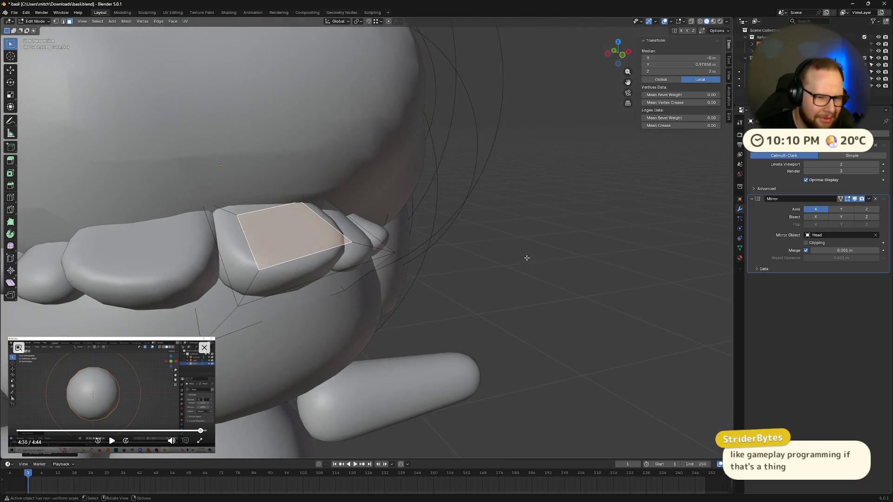
{"action": "key", "text": "e"}
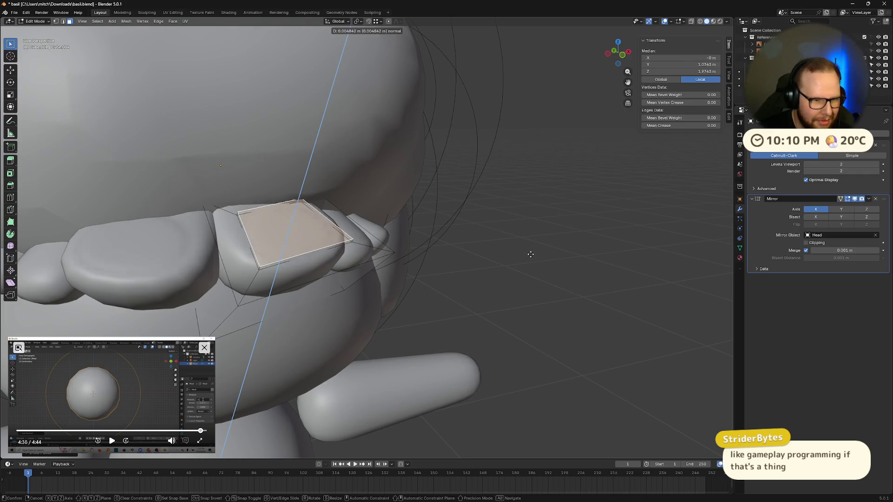
{"action": "left_click", "coordinate": [531, 252]}
{"action": "key", "text": "alt+a"}
{"action": "middle_click_drag", "start_coordinate": [618, 250], "coordinate": [522, 251]}
Return to Object Mode, select the Hair object, and compare the reshaped bang with the reference.
{"action": "key", "text": "Tab"}
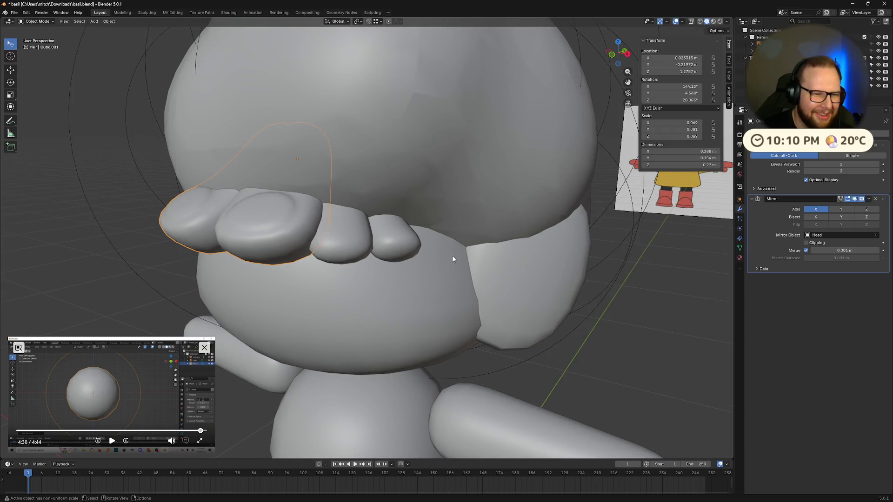
{"action": "left_click", "coordinate": [454, 256]}
{"action": "scroll", "coordinate": [460, 256], "scroll_direction": "up", "scroll_amount": 3}
{"action": "mouse_move", "coordinate": [460, 255]}
{"action": "middle_mouse_down"}
{"action": "mouse_move", "coordinate": [372, 231]}
{"action": "mouse_move", "coordinate": [621, 254]}
{"action": "mouse_move", "coordinate": [601, 263]}
{"action": "middle_mouse_up"}
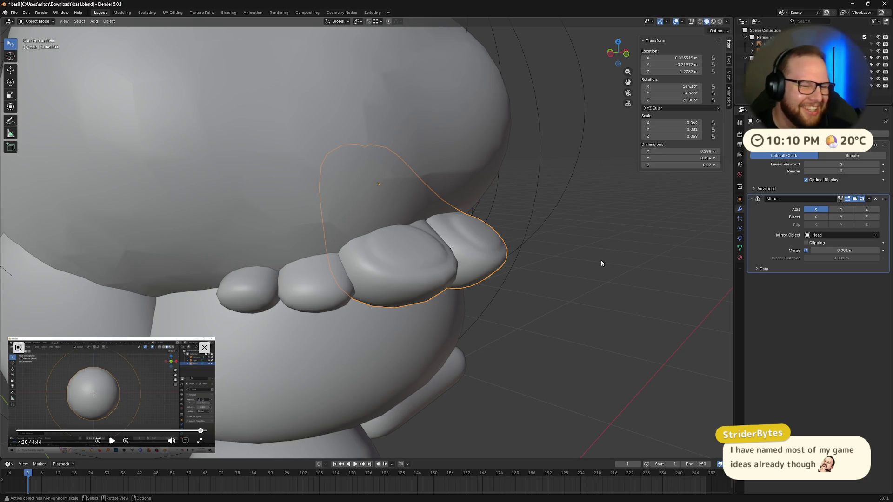
{"action": "mouse_move", "coordinate": [601, 263]}
{"action": "middle_mouse_down"}
{"action": "mouse_move", "coordinate": [532, 273]}
{"action": "mouse_move", "coordinate": [456, 267]}
{"action": "mouse_move", "coordinate": [465, 268]}
{"action": "middle_mouse_up"}
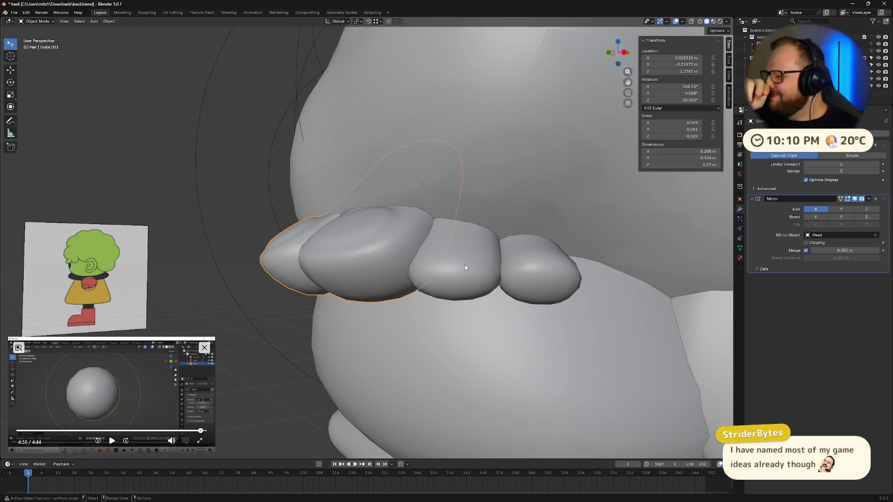
Add an edge loop to the large side bang in Edit Mode, then cancel and undo it.
{"action": "left_click", "coordinate": [373, 231]}
{"action": "key", "text": "Tab"}
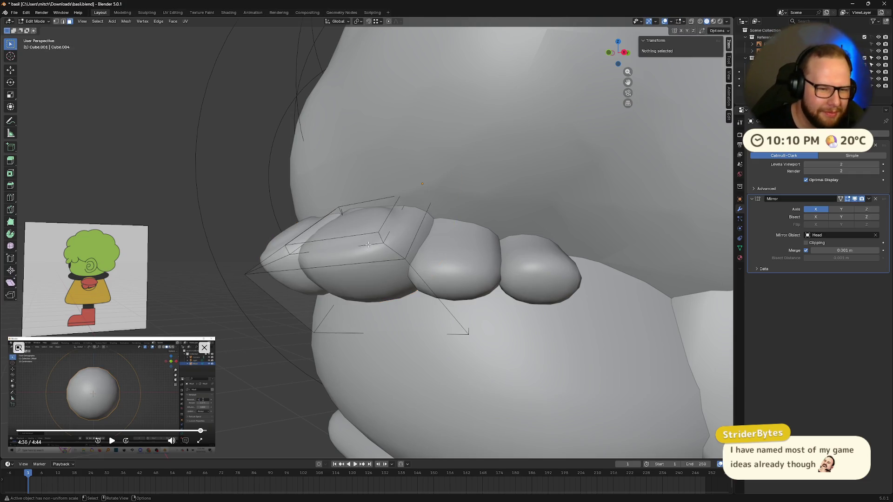
{"action": "middle_click_drag", "start_coordinate": [364, 247], "coordinate": [386, 243]}
{"action": "key", "text": "ctrl+r"}
{"action": "left_click", "coordinate": [392, 247]}
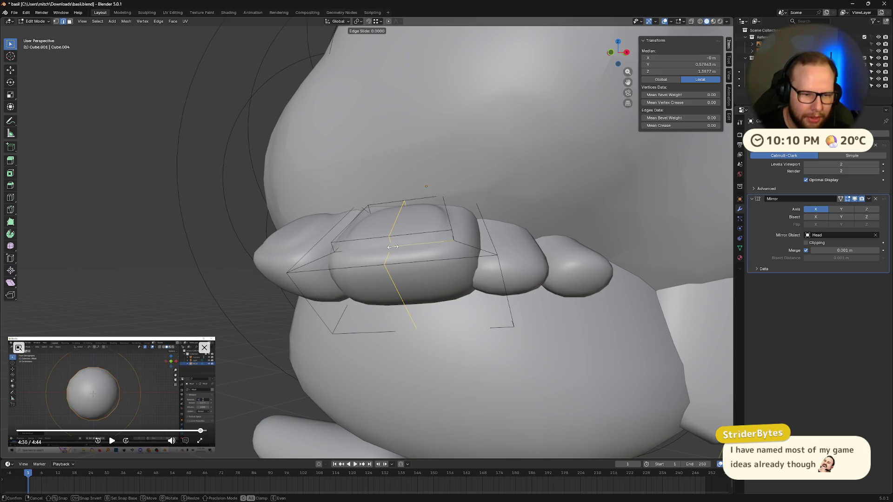
{"action": "key", "text": "g"}
{"action": "key", "text": "z"}
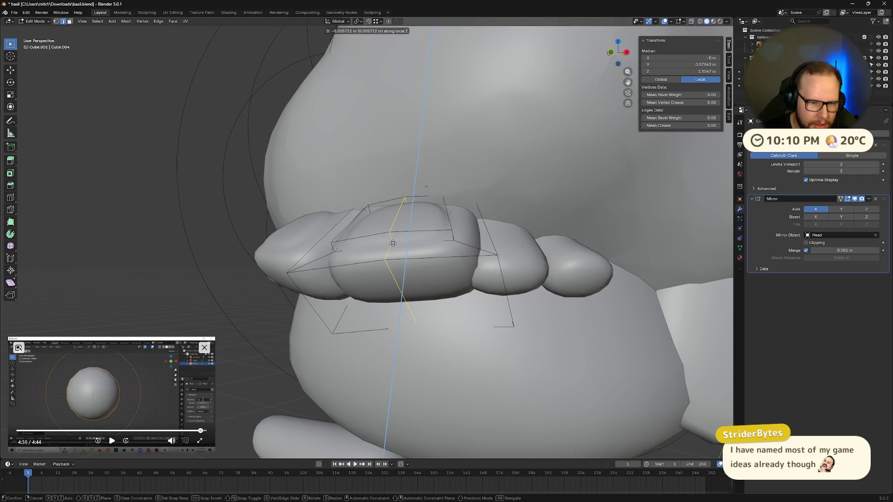
{"action": "right_click", "coordinate": [393, 243]}
{"action": "key", "text": "ctrl+z"}
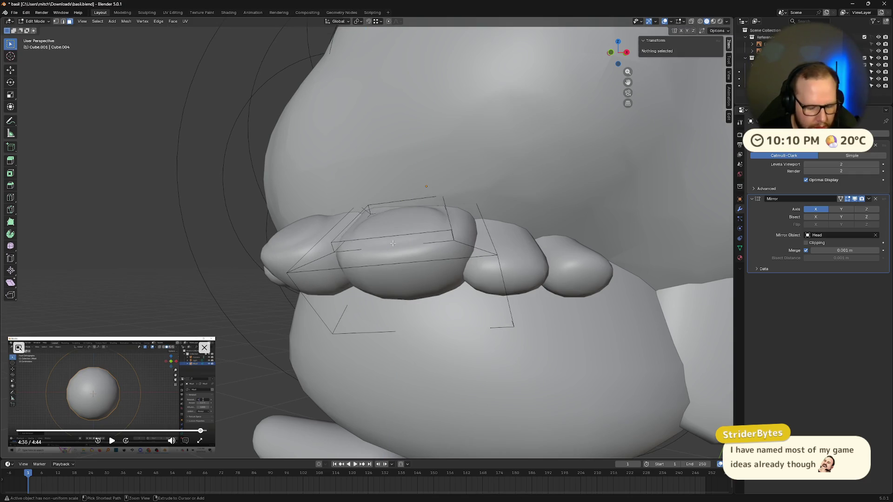
Re-add the edge loop, push it forward along local Y, and return to Object Mode.
{"action": "key", "text": "ctrl+r"}
{"action": "key", "text": "ctrl+shift+z"}
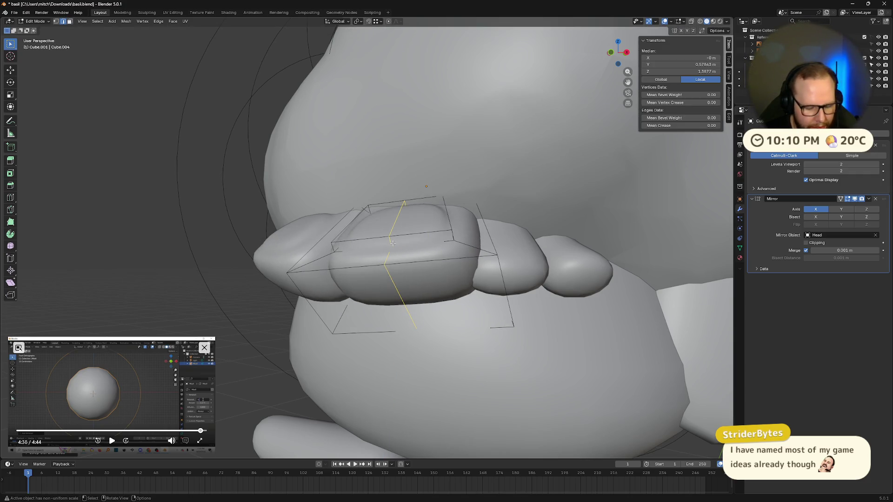
{"action": "key", "text": "g"}
{"action": "key", "text": "y"}
{"action": "key", "text": "y"}
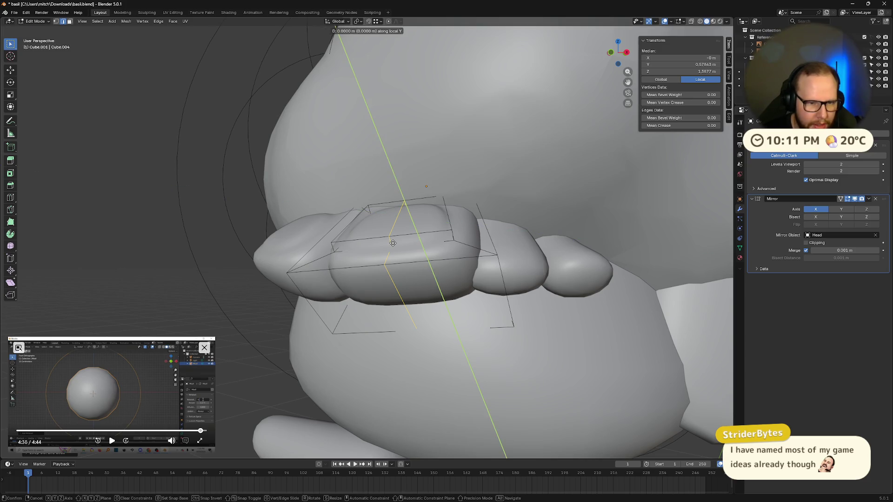
{"action": "left_click", "coordinate": [388, 235]}
{"action": "middle_click_drag", "start_coordinate": [449, 251], "coordinate": [474, 252]}
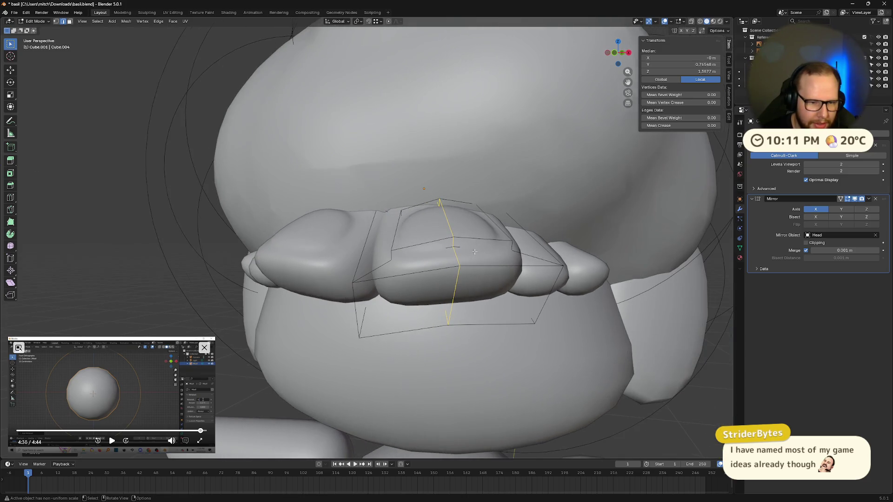
{"action": "mouse_move", "coordinate": [687, 422]}
{"action": "middle_mouse_down"}
{"action": "mouse_move", "coordinate": [587, 384]}
{"action": "mouse_move", "coordinate": [645, 377]}
{"action": "mouse_move", "coordinate": [567, 378]}
{"action": "mouse_move", "coordinate": [559, 364]}
{"action": "mouse_move", "coordinate": [452, 365]}
{"action": "mouse_move", "coordinate": [482, 356]}
{"action": "middle_mouse_up"}
{"action": "key", "text": "Tab"}
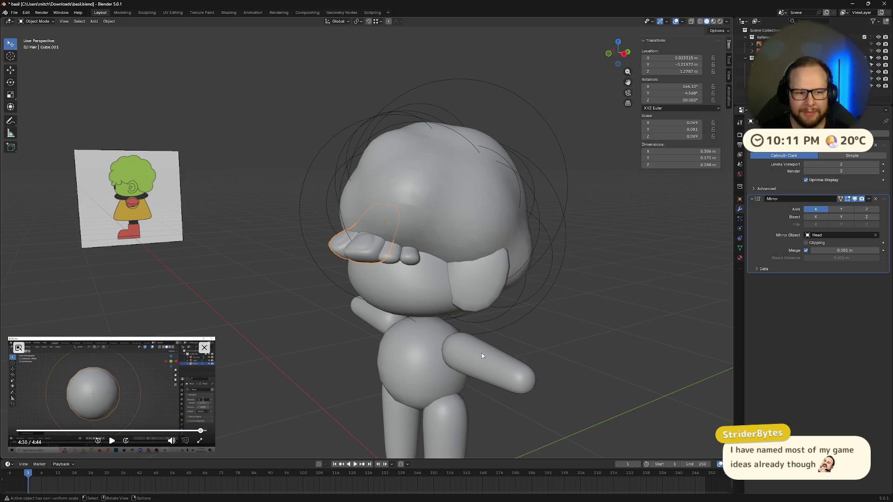
{"action": "mouse_move", "coordinate": [406, 297]}
{"action": "middle_mouse_down"}
{"action": "mouse_move", "coordinate": [385, 294]}
{"action": "mouse_move", "coordinate": [447, 298]}
{"action": "mouse_move", "coordinate": [428, 300]}
{"action": "middle_mouse_up"}
{"action": "mouse_move", "coordinate": [488, 315]}
{"action": "middle_mouse_down"}
{"action": "mouse_move", "coordinate": [490, 303]}
{"action": "mouse_move", "coordinate": [466, 309]}
{"action": "mouse_move", "coordinate": [434, 278]}
{"action": "mouse_move", "coordinate": [470, 253]}
{"action": "mouse_move", "coordinate": [522, 242]}
{"action": "mouse_move", "coordinate": [532, 299]}
{"action": "mouse_move", "coordinate": [473, 297]}
{"action": "middle_mouse_up"}
{"action": "scroll", "coordinate": [433, 278], "scroll_direction": "up", "scroll_amount": 4}
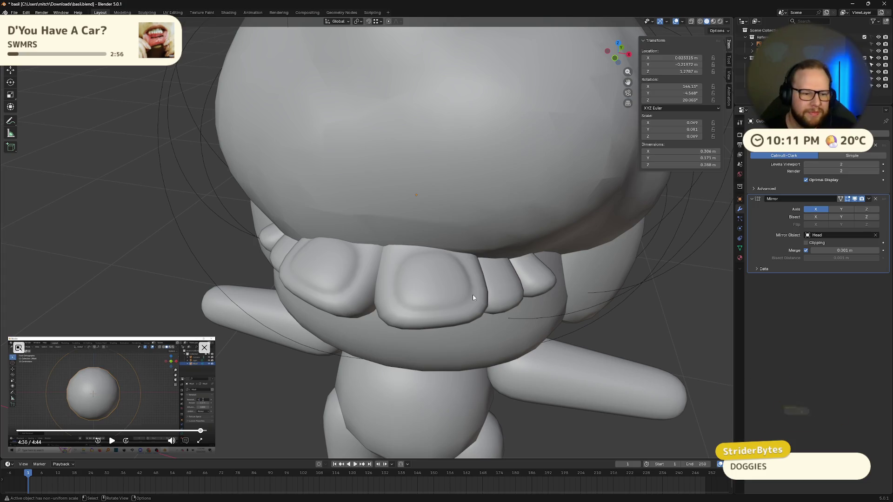
{"action": "scroll", "coordinate": [463, 293], "scroll_direction": "down", "scroll_amount": 4}
{"action": "mouse_move", "coordinate": [462, 293]}
{"action": "middle_mouse_down"}
{"action": "mouse_move", "coordinate": [437, 307]}
{"action": "mouse_move", "coordinate": [542, 311]}
{"action": "mouse_move", "coordinate": [538, 318]}
{"action": "middle_mouse_up"}
{"action": "key", "text": "shift+b"}
{"action": "left_click_drag", "start_coordinate": [215, 82], "coordinate": [580, 396]}
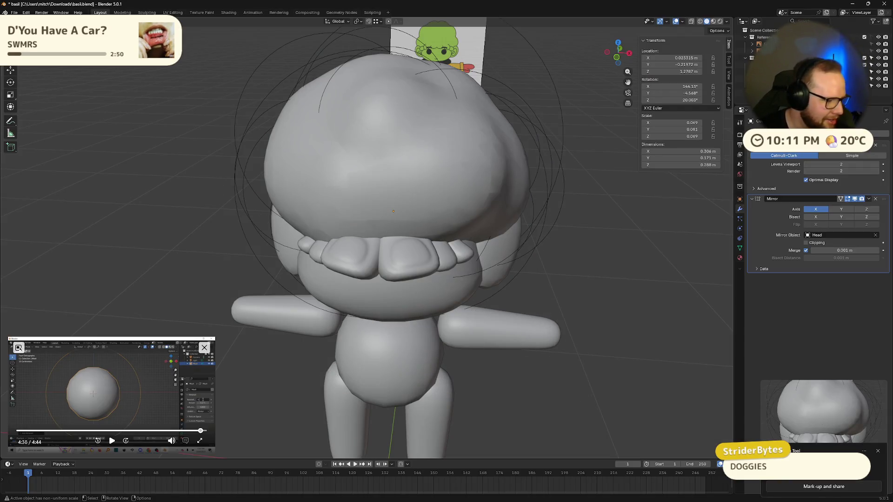
{"action": "key", "text": "super"}
{"action": "key", "text": "Escape"}
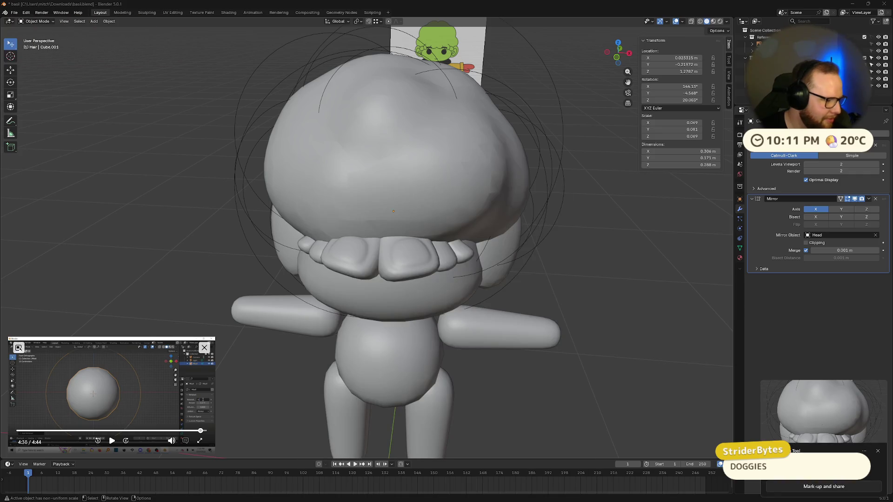
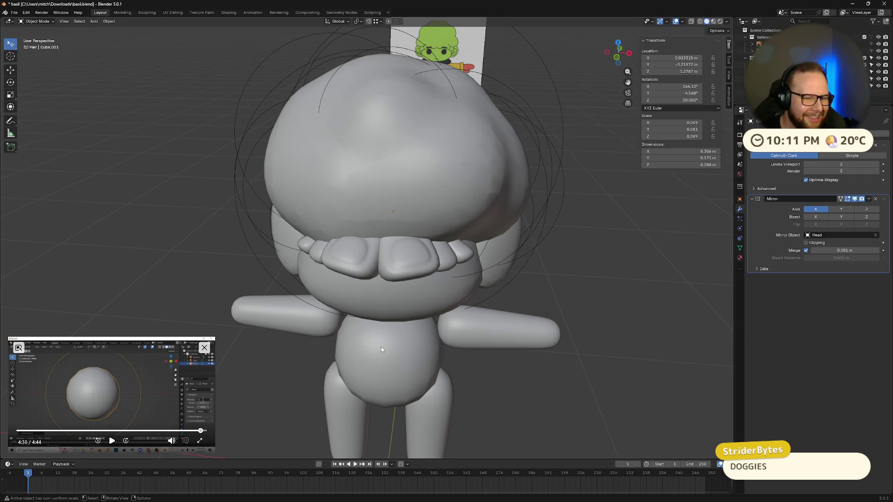
Enter Edit Mode on the hair piece, deselect its faces, and return to Object Mode.
{"action": "middle_click_drag", "start_coordinate": [382, 350], "coordinate": [640, 325]}
{"action": "key", "text": "Tab"}
{"action": "key", "text": "Tab"}
{"action": "key", "text": "Tab"}
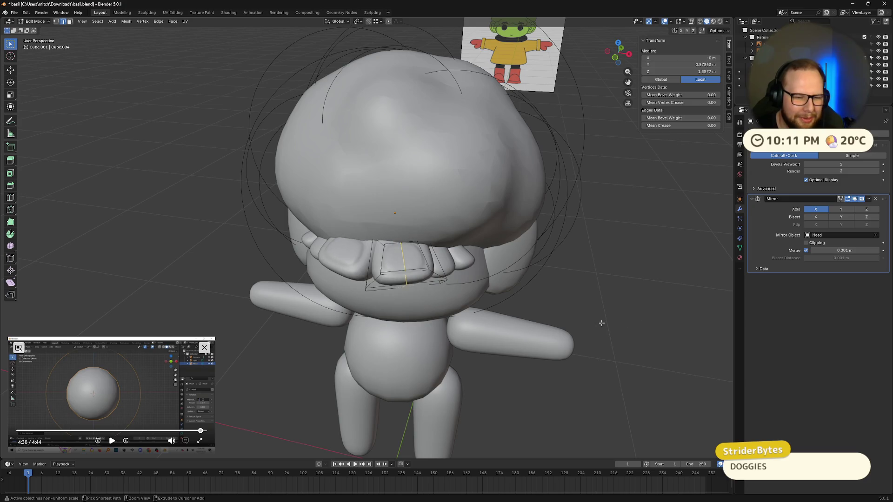
{"action": "key", "text": "alt+a"}
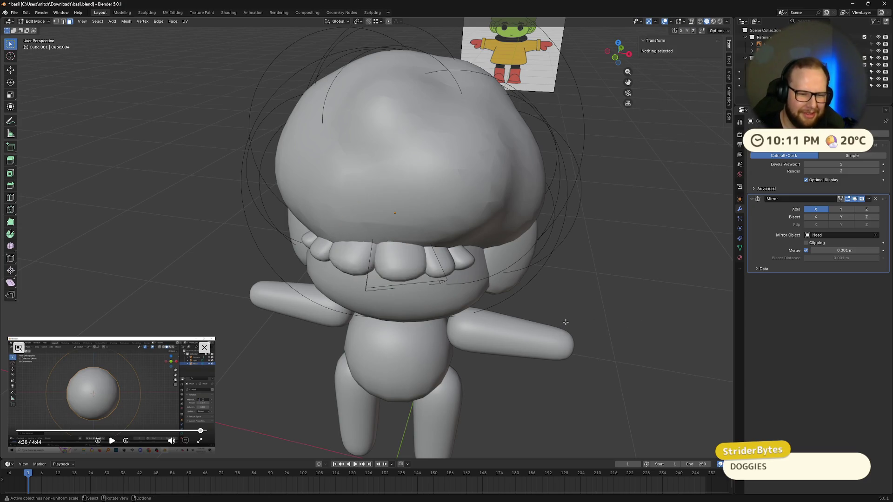
{"action": "mouse_move", "coordinate": [566, 322]}
{"action": "middle_mouse_down"}
{"action": "mouse_move", "coordinate": [582, 285]}
{"action": "mouse_move", "coordinate": [578, 328]}
{"action": "mouse_move", "coordinate": [533, 334]}
{"action": "mouse_move", "coordinate": [527, 320]}
{"action": "mouse_move", "coordinate": [550, 289]}
{"action": "mouse_move", "coordinate": [610, 293]}
{"action": "mouse_move", "coordinate": [642, 273]}
{"action": "mouse_move", "coordinate": [662, 303]}
{"action": "mouse_move", "coordinate": [596, 311]}
{"action": "mouse_move", "coordinate": [642, 321]}
{"action": "mouse_move", "coordinate": [411, 310]}
{"action": "middle_mouse_up"}
{"action": "key", "text": "Tab"}
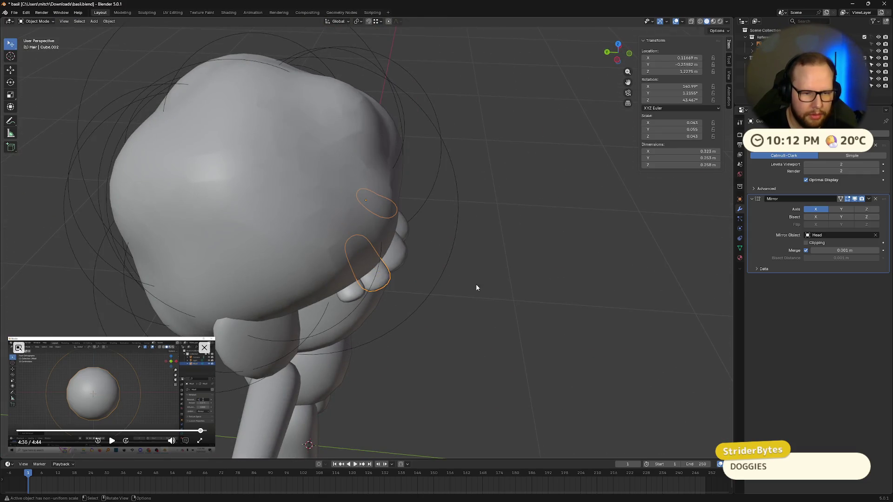
Move the fringe hair piece along its local Z, then enlarge and reposition it.
{"action": "mouse_move", "coordinate": [477, 287]}
{"action": "middle_mouse_down"}
{"action": "mouse_move", "coordinate": [554, 280]}
{"action": "mouse_move", "coordinate": [632, 293]}
{"action": "mouse_move", "coordinate": [478, 295]}
{"action": "mouse_move", "coordinate": [578, 276]}
{"action": "mouse_move", "coordinate": [572, 303]}
{"action": "mouse_move", "coordinate": [551, 293]}
{"action": "mouse_move", "coordinate": [607, 281]}
{"action": "mouse_move", "coordinate": [565, 301]}
{"action": "mouse_move", "coordinate": [499, 284]}
{"action": "mouse_move", "coordinate": [539, 279]}
{"action": "mouse_move", "coordinate": [553, 267]}
{"action": "mouse_move", "coordinate": [572, 284]}
{"action": "mouse_move", "coordinate": [497, 243]}
{"action": "mouse_move", "coordinate": [494, 268]}
{"action": "mouse_move", "coordinate": [474, 270]}
{"action": "mouse_move", "coordinate": [486, 267]}
{"action": "middle_mouse_up"}
{"action": "key", "text": "g"}
{"action": "key", "text": "z"}
{"action": "key", "text": "z"}
{"action": "left_click", "coordinate": [498, 292]}
{"action": "key", "text": "s"}
{"action": "left_click", "coordinate": [582, 277]}
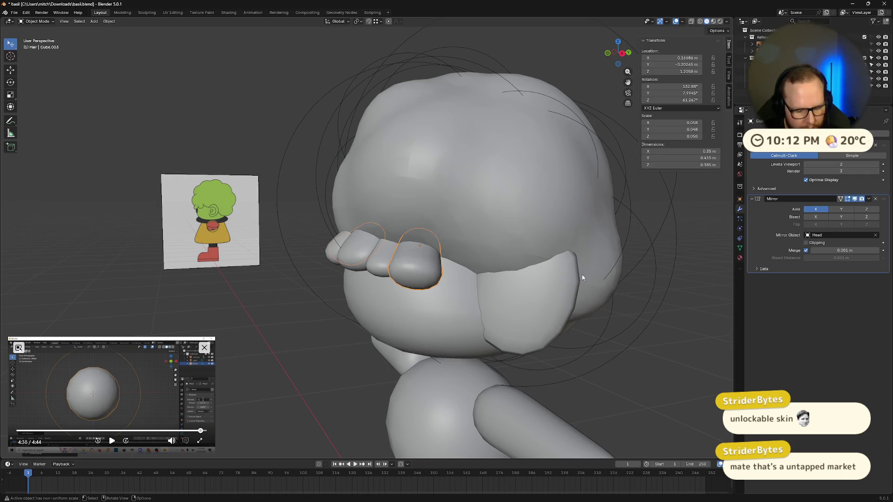
{"action": "key", "text": "g"}
{"action": "left_click", "coordinate": [615, 288]}
{"action": "mouse_move", "coordinate": [614, 289]}
{"action": "middle_mouse_down"}
{"action": "mouse_move", "coordinate": [641, 295]}
{"action": "mouse_move", "coordinate": [667, 275]}
{"action": "mouse_move", "coordinate": [688, 283]}
{"action": "mouse_move", "coordinate": [378, 289]}
{"action": "middle_mouse_up"}
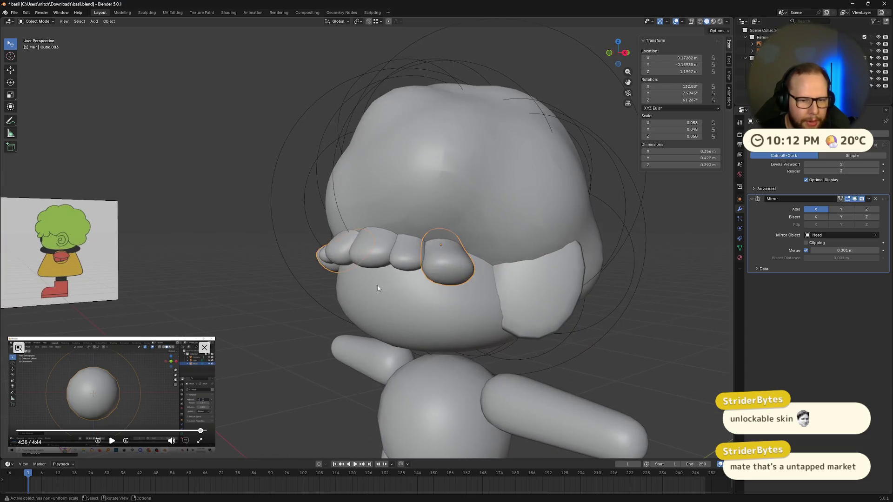
{"action": "middle_click_drag", "start_coordinate": [463, 285], "coordinate": [484, 288]}
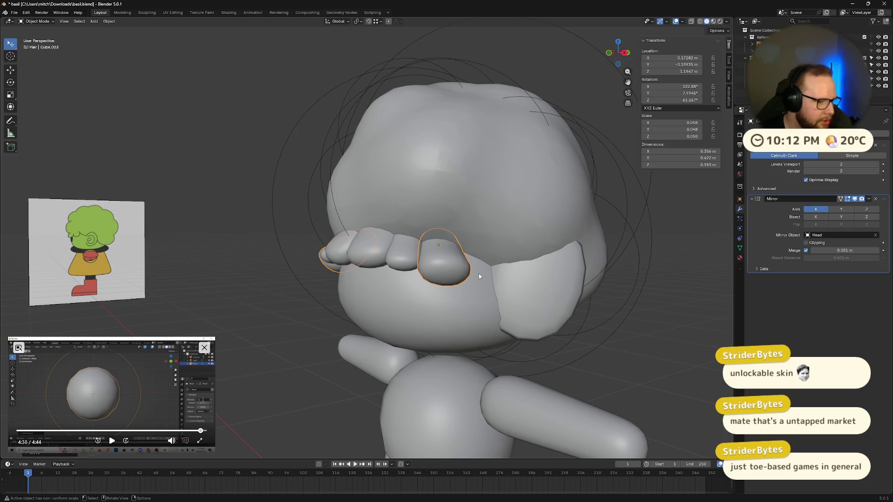
{"action": "mouse_move", "coordinate": [479, 273]}
{"action": "middle_mouse_down"}
{"action": "mouse_move", "coordinate": [514, 269]}
{"action": "mouse_move", "coordinate": [580, 292]}
{"action": "middle_mouse_up"}
Duplicate the hair piece along the fringe and turn the copy around Z.
{"action": "key", "text": "shift+d"}
{"action": "left_click", "coordinate": [521, 276]}
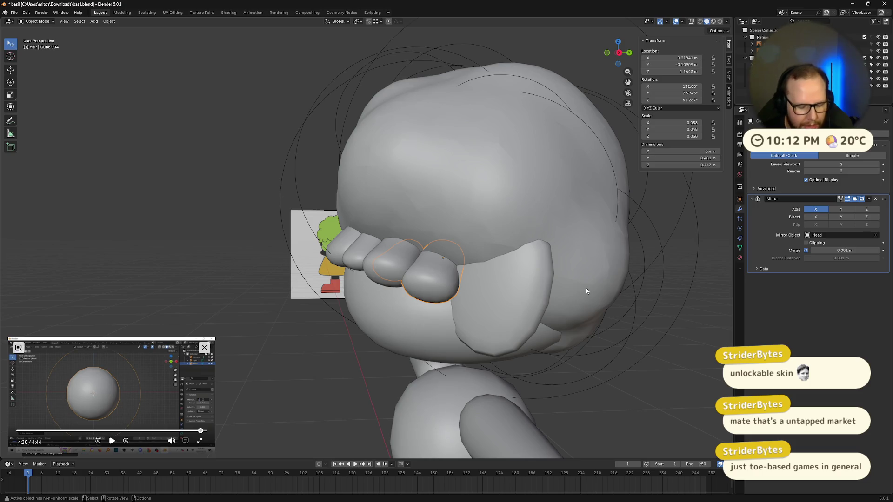
{"action": "key", "text": "r"}
{"action": "key", "text": "z"}
{"action": "key", "text": "z"}
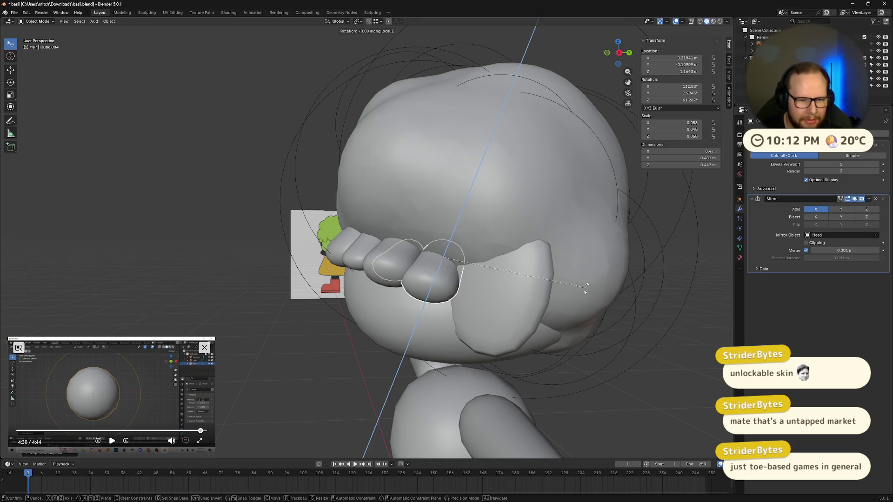
{"action": "left_click", "coordinate": [587, 288]}
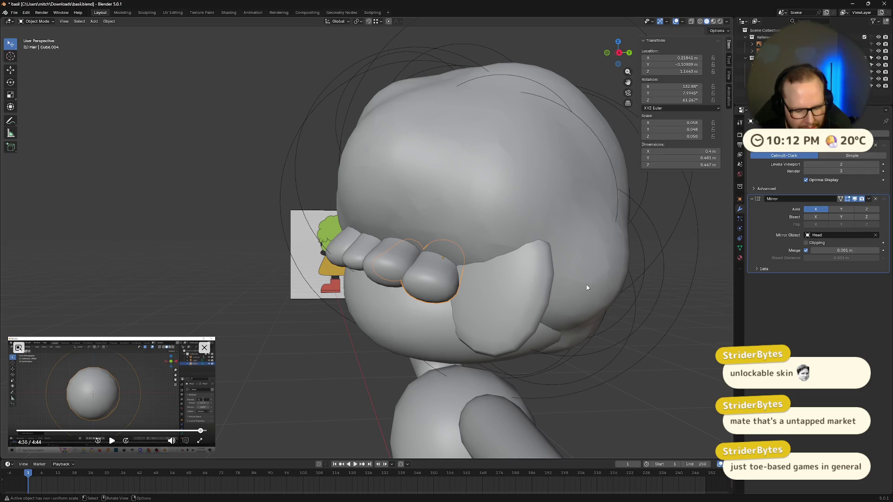
{"action": "key", "text": "r"}
{"action": "key", "text": "z"}
{"action": "left_click", "coordinate": [544, 317]}
{"action": "middle_click_drag", "start_coordinate": [544, 316], "coordinate": [610, 277]}
Tilt the new hair piece around its X axis and adjust its height along Z.
{"action": "key", "text": "r"}
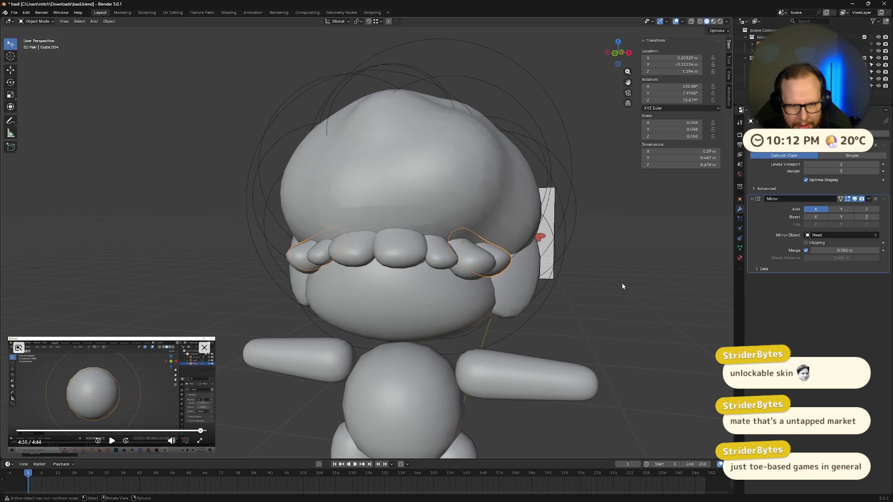
{"action": "key", "text": "x"}
{"action": "key", "text": "x"}
{"action": "key", "text": "g"}
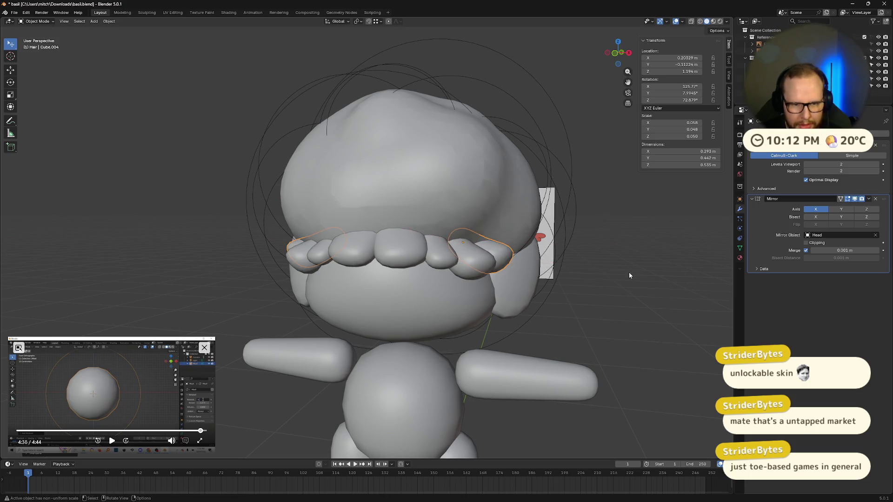
{"action": "mouse_move", "coordinate": [629, 273]}
{"action": "middle_mouse_down"}
{"action": "mouse_move", "coordinate": [605, 285]}
{"action": "mouse_move", "coordinate": [582, 264]}
{"action": "mouse_move", "coordinate": [623, 303]}
{"action": "mouse_move", "coordinate": [549, 274]}
{"action": "mouse_move", "coordinate": [514, 230]}
{"action": "mouse_move", "coordinate": [582, 261]}
{"action": "mouse_move", "coordinate": [606, 261]}
{"action": "mouse_move", "coordinate": [601, 269]}
{"action": "mouse_move", "coordinate": [553, 266]}
{"action": "mouse_move", "coordinate": [565, 290]}
{"action": "mouse_move", "coordinate": [556, 247]}
{"action": "mouse_move", "coordinate": [436, 241]}
{"action": "middle_mouse_up"}
{"action": "key", "text": "z"}
{"action": "left_click", "coordinate": [611, 289]}
Enlarge the selected hair pieces twice and shift them into place on the fringe.
{"action": "key", "text": "s"}
{"action": "left_click", "coordinate": [614, 264]}
{"action": "key", "text": "g"}
{"action": "key", "text": "z"}
{"action": "key", "text": "z"}
{"action": "left_click", "coordinate": [563, 280]}
{"action": "key", "text": "s"}
{"action": "left_click", "coordinate": [515, 263]}
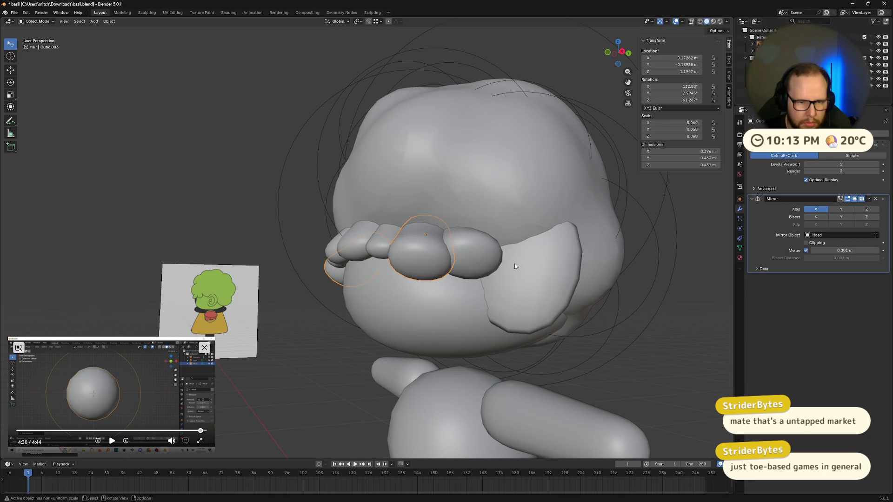
{"action": "key", "text": "g"}
{"action": "mouse_move", "coordinate": [539, 273]}
{"action": "middle_mouse_down", "text": "alt"}
{"action": "mouse_move", "coordinate": [567, 280]}
{"action": "mouse_move", "coordinate": [450, 272]}
{"action": "middle_mouse_up", "text": "alt"}
{"action": "left_click", "coordinate": [564, 278]}
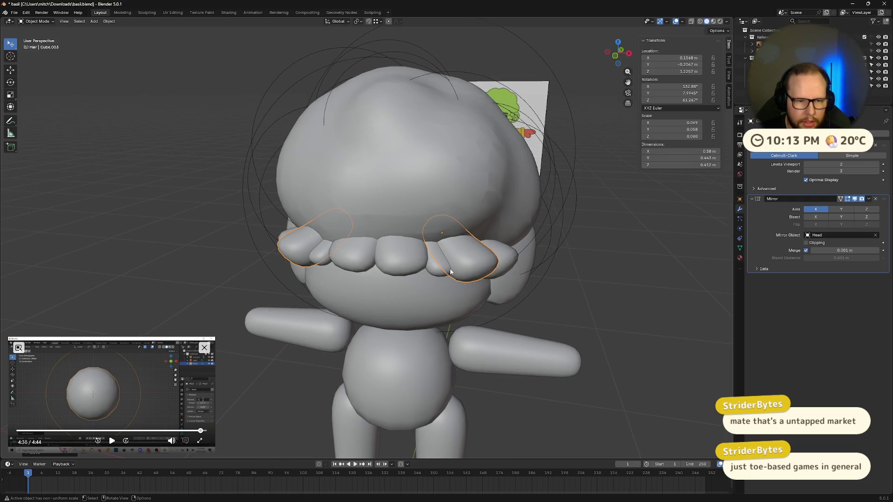
Delete the surplus hair lobe, then slightly enlarge and move the centre fringe lobe.
{"action": "key", "text": "x"}
{"action": "left_click", "coordinate": [409, 265]}
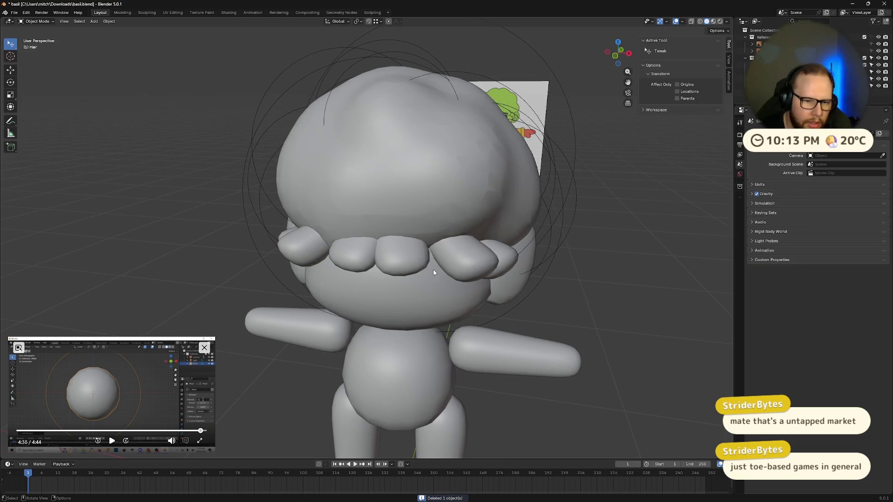
{"action": "left_click", "coordinate": [407, 261]}
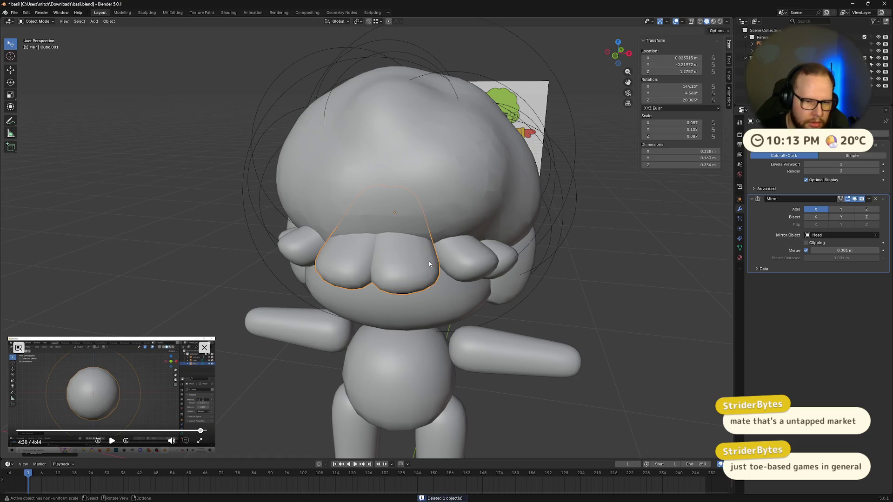
{"action": "left_click", "coordinate": [425, 259]}
{"action": "middle_click_drag", "start_coordinate": [425, 259], "coordinate": [519, 236]}
{"action": "key", "text": "g"}
{"action": "left_click", "coordinate": [519, 236]}
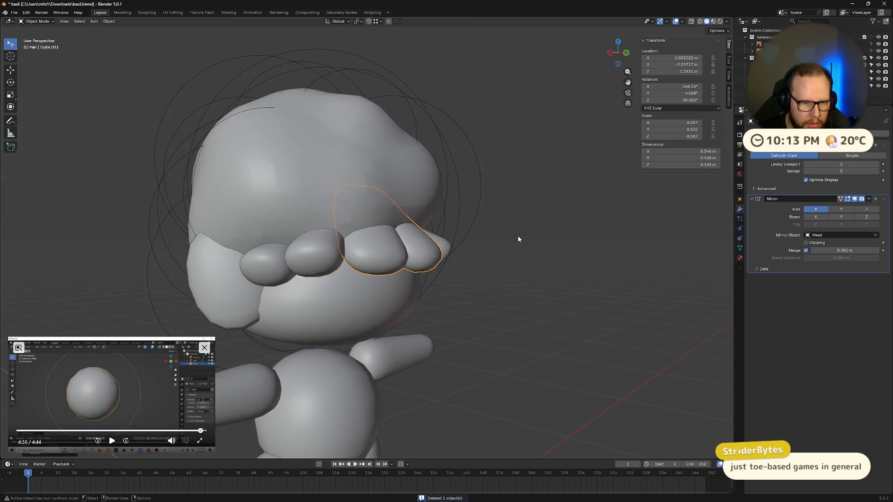
Rotate the centre lobe, previewing rendered shading before going back to solid shading.
{"action": "key", "text": "z"}
{"action": "key", "text": "Escape"}
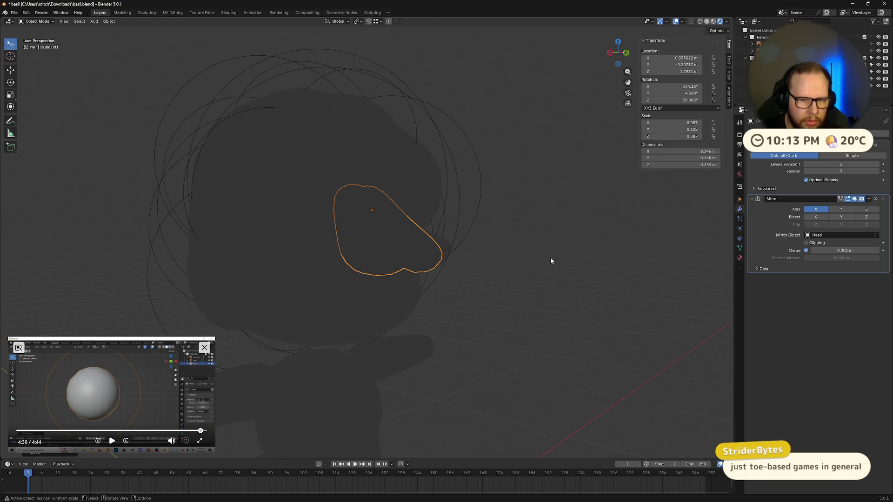
{"action": "key", "text": "r"}
{"action": "left_click", "coordinate": [594, 232]}
{"action": "middle_click_drag", "start_coordinate": [594, 233], "coordinate": [547, 271]}
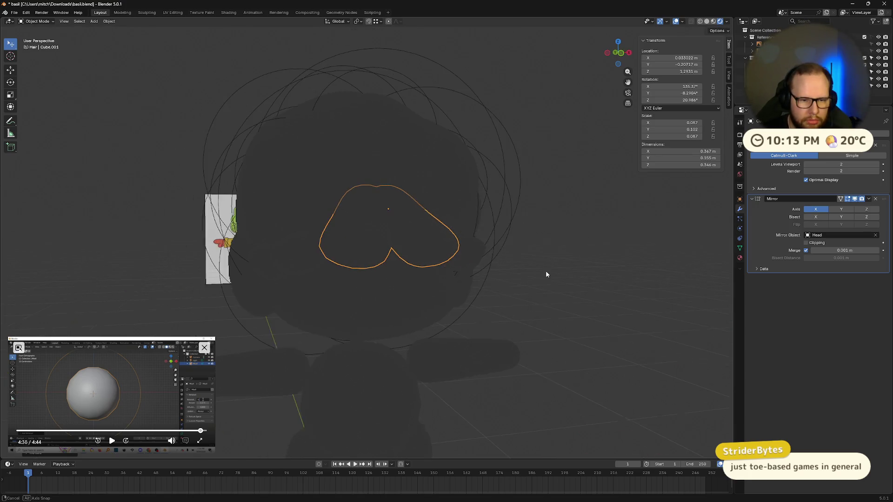
{"action": "key", "text": "r"}
{"action": "key", "text": "Escape"}
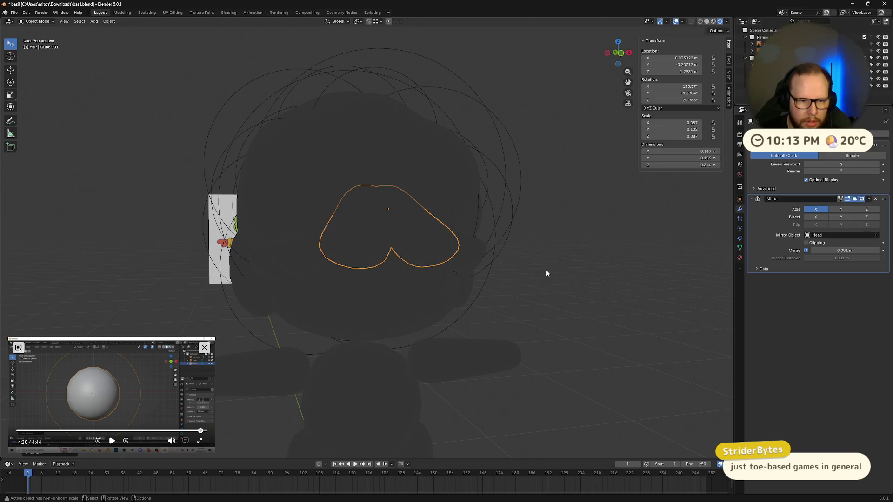
{"action": "key", "text": "x"}
{"action": "key", "text": "z"}
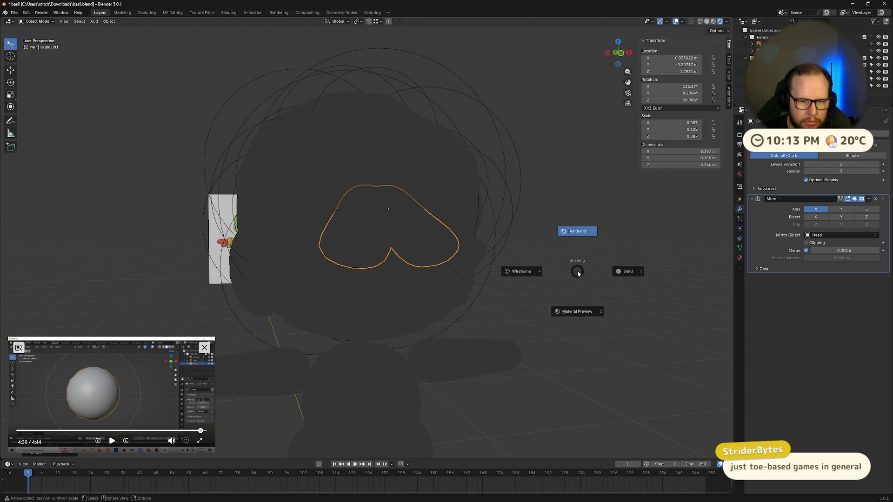
{"action": "left_click", "coordinate": [646, 274]}
{"action": "mouse_move", "coordinate": [647, 274]}
{"action": "middle_mouse_down"}
{"action": "mouse_move", "coordinate": [579, 283]}
{"action": "mouse_move", "coordinate": [594, 260]}
{"action": "mouse_move", "coordinate": [587, 269]}
{"action": "middle_mouse_up"}
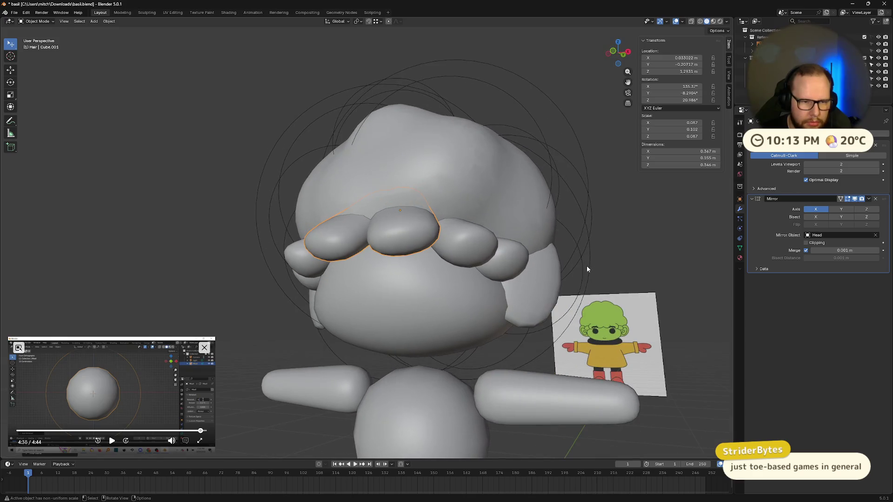
Stretch the centre lobe along its local Y axis.
{"action": "key", "text": "s"}
{"action": "key", "text": "y"}
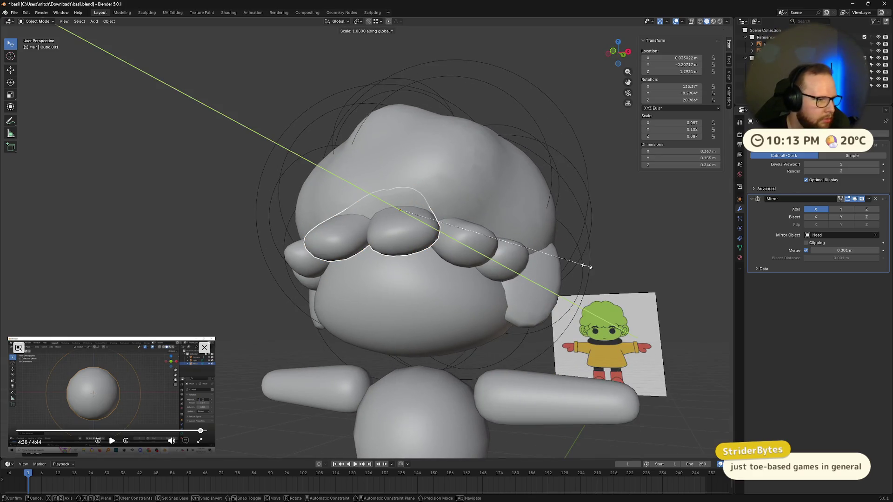
{"action": "right_click", "coordinate": [594, 262]}
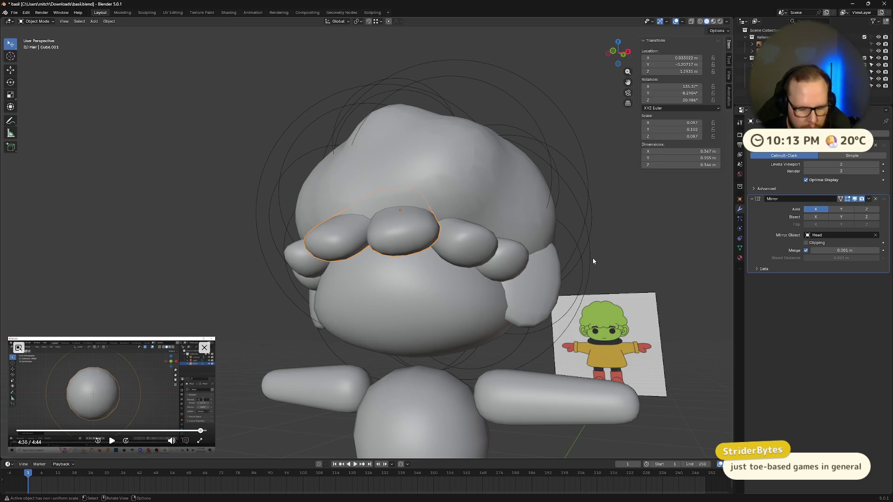
{"action": "key", "text": "s"}
{"action": "key", "text": "y"}
{"action": "key", "text": "y"}
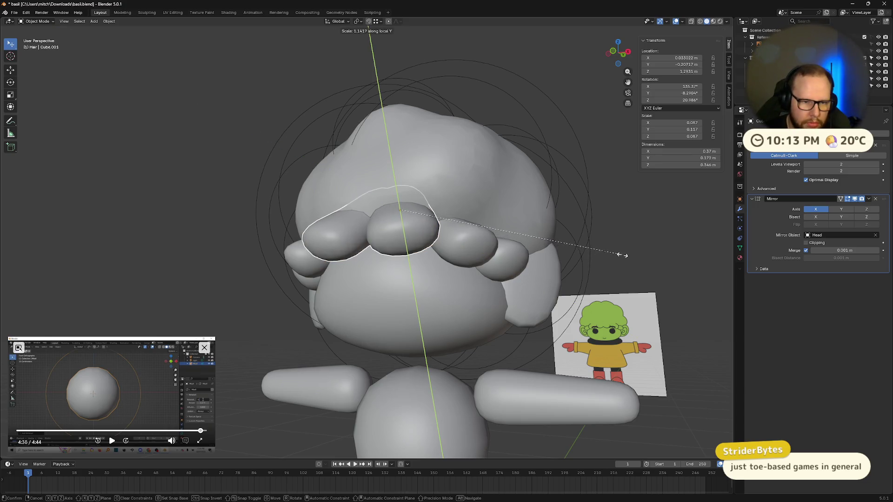
{"action": "left_click", "coordinate": [643, 250]}
{"action": "mouse_move", "coordinate": [643, 249]}
{"action": "middle_mouse_down"}
{"action": "mouse_move", "coordinate": [721, 264]}
{"action": "mouse_move", "coordinate": [701, 248]}
{"action": "mouse_move", "coordinate": [667, 247]}
{"action": "middle_mouse_up"}
Raise the centre lobe along its local Z axis in two moves.
{"action": "key", "text": "g"}
{"action": "key", "text": "z"}
{"action": "key", "text": "z"}
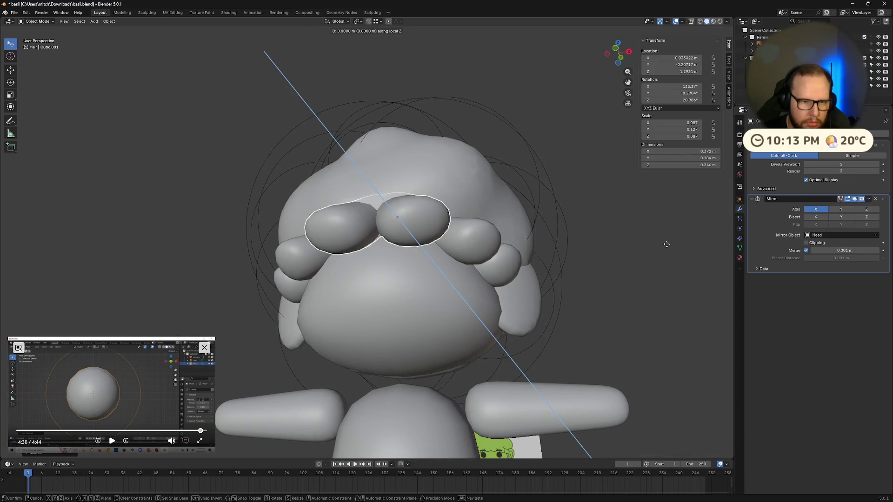
{"action": "left_click", "coordinate": [673, 251]}
{"action": "mouse_move", "coordinate": [673, 252]}
{"action": "middle_mouse_down"}
{"action": "mouse_move", "coordinate": [711, 286]}
{"action": "mouse_move", "coordinate": [11, 292]}
{"action": "mouse_move", "coordinate": [26, 291]}
{"action": "middle_mouse_up"}
{"action": "key", "text": "g"}
{"action": "key", "text": "z"}
{"action": "key", "text": "z"}
{"action": "left_click", "coordinate": [712, 284]}
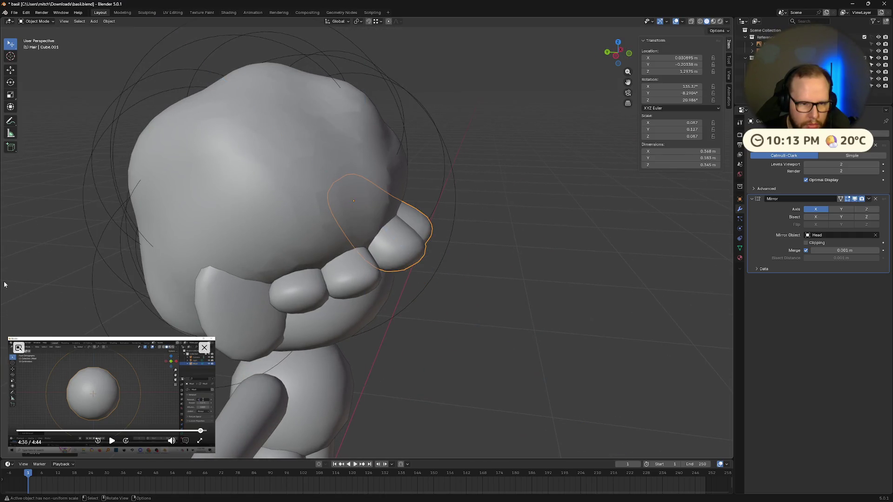
{"action": "middle_click_drag", "start_coordinate": [712, 284], "coordinate": [728, 280]}
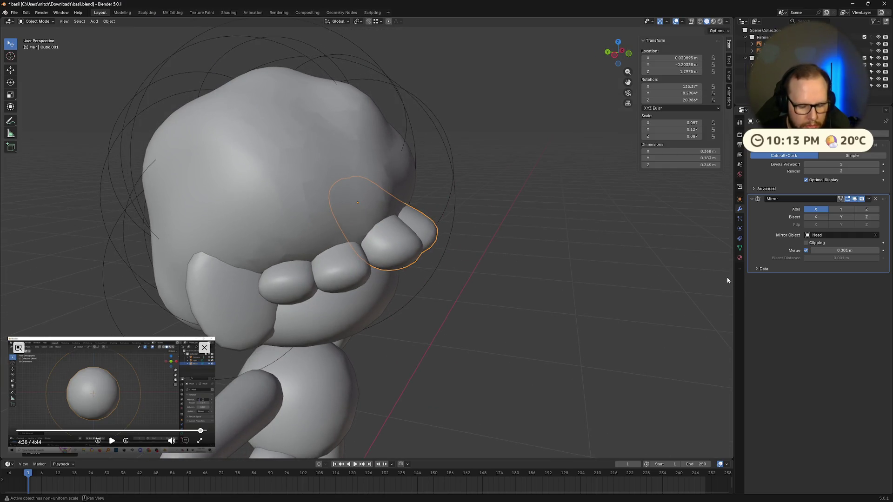
Shift the centre lobe along Y and nudge it into line with the neighbouring lobes.
{"action": "key", "text": "g"}
{"action": "key", "text": "y"}
{"action": "key", "text": "y"}
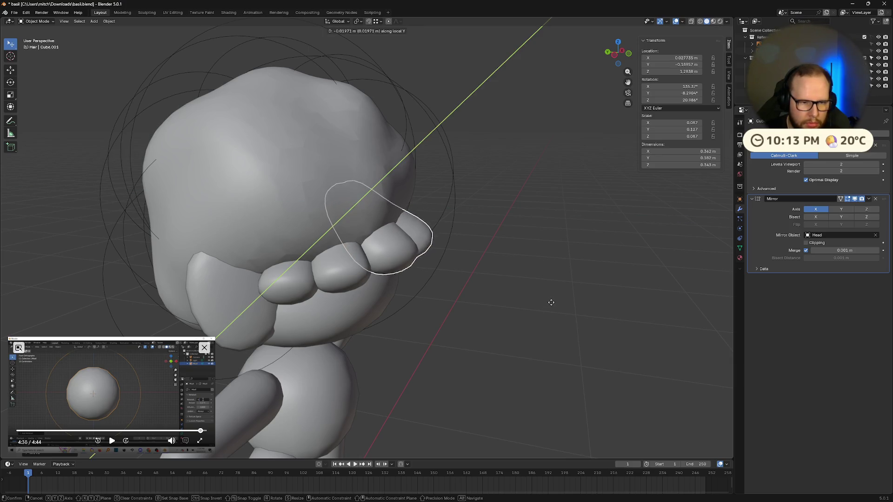
{"action": "left_click", "coordinate": [550, 300]}
{"action": "mouse_move", "coordinate": [550, 300]}
{"action": "middle_mouse_down"}
{"action": "mouse_move", "coordinate": [522, 295]}
{"action": "mouse_move", "coordinate": [490, 267]}
{"action": "mouse_move", "coordinate": [524, 291]}
{"action": "mouse_move", "coordinate": [516, 298]}
{"action": "mouse_move", "coordinate": [613, 286]}
{"action": "mouse_move", "coordinate": [520, 275]}
{"action": "mouse_move", "coordinate": [534, 283]}
{"action": "mouse_move", "coordinate": [440, 303]}
{"action": "mouse_move", "coordinate": [341, 281]}
{"action": "mouse_move", "coordinate": [412, 283]}
{"action": "middle_mouse_up"}
{"action": "key", "text": "g"}
{"action": "left_click", "coordinate": [494, 274]}
{"action": "key", "text": "g"}
{"action": "left_click", "coordinate": [516, 300]}
Select the side hair pieces and rotate them around their local Z to follow the forehead.
{"action": "left_click", "coordinate": [387, 281]}
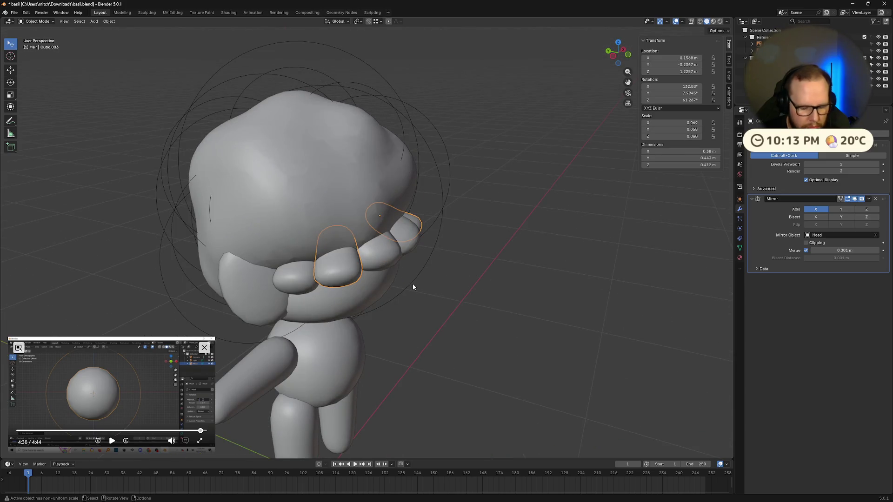
{"action": "key", "text": "r"}
{"action": "key", "text": "x"}
{"action": "key", "text": "x"}
{"action": "right_click", "coordinate": [412, 284]}
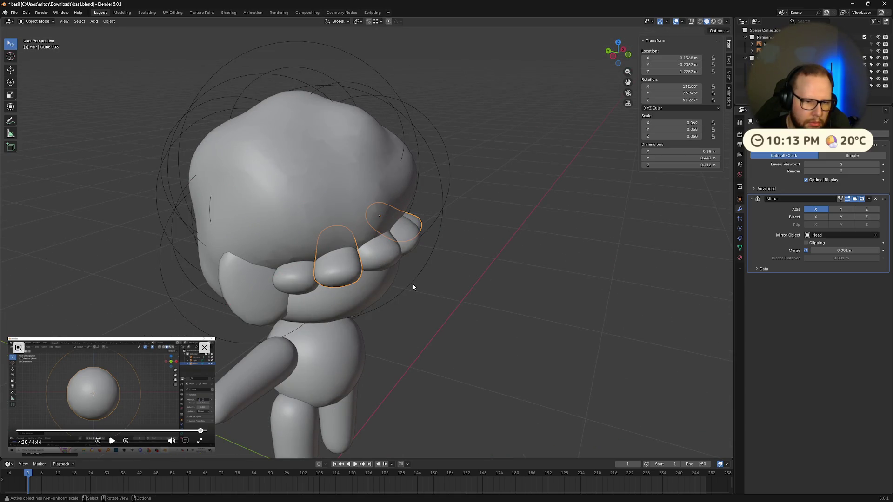
{"action": "key", "text": "r"}
{"action": "key", "text": "z"}
{"action": "key", "text": "z"}
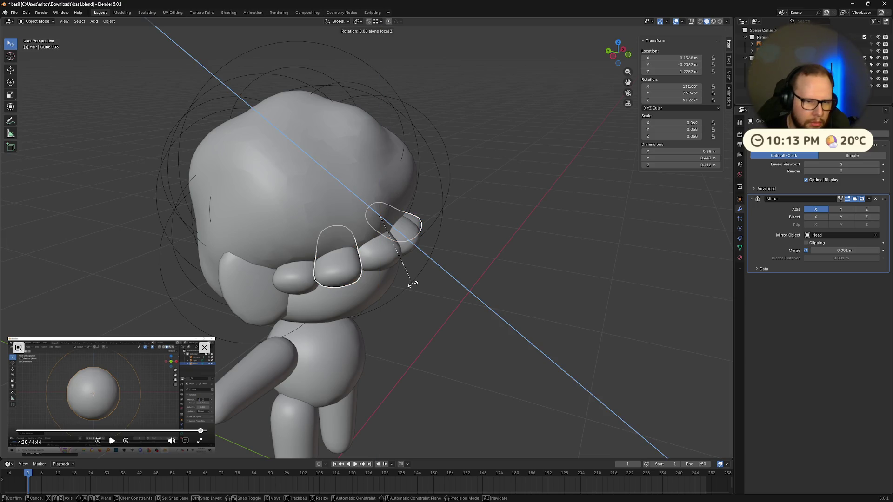
{"action": "key", "text": "z"}
{"action": "key", "text": "z"}
{"action": "left_click", "coordinate": [432, 288]}
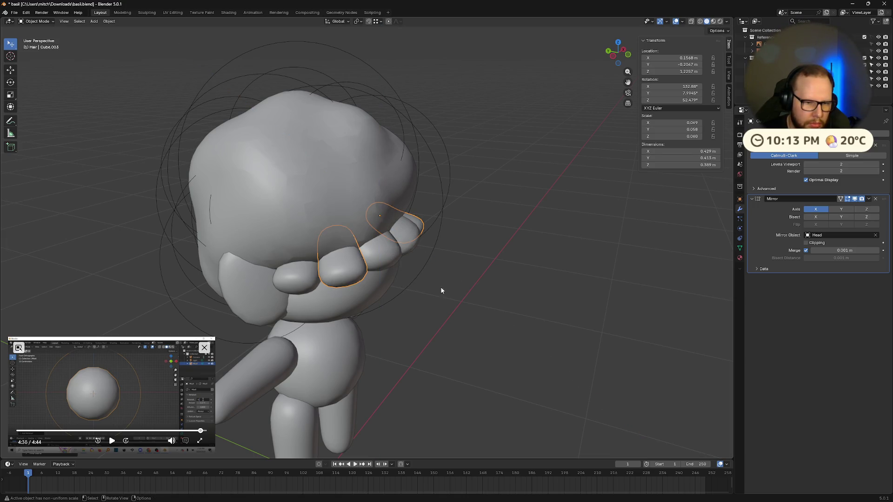
Reposition the side hair pieces, trying local Z and Y axis locks.
{"action": "key", "text": "g"}
{"action": "key", "text": "z"}
{"action": "key", "text": "z"}
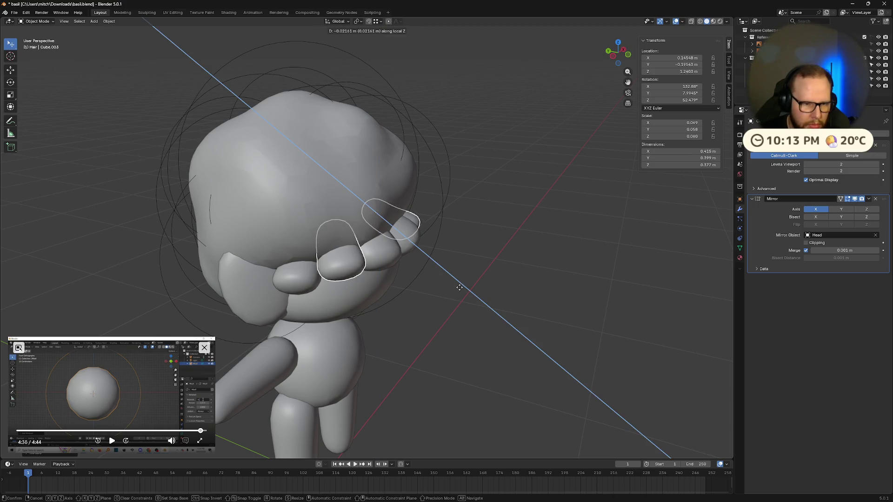
{"action": "key", "text": "z"}
{"action": "mouse_move", "coordinate": [460, 287]}
{"action": "middle_mouse_down"}
{"action": "mouse_move", "coordinate": [471, 277]}
{"action": "mouse_move", "coordinate": [462, 247]}
{"action": "middle_mouse_up"}
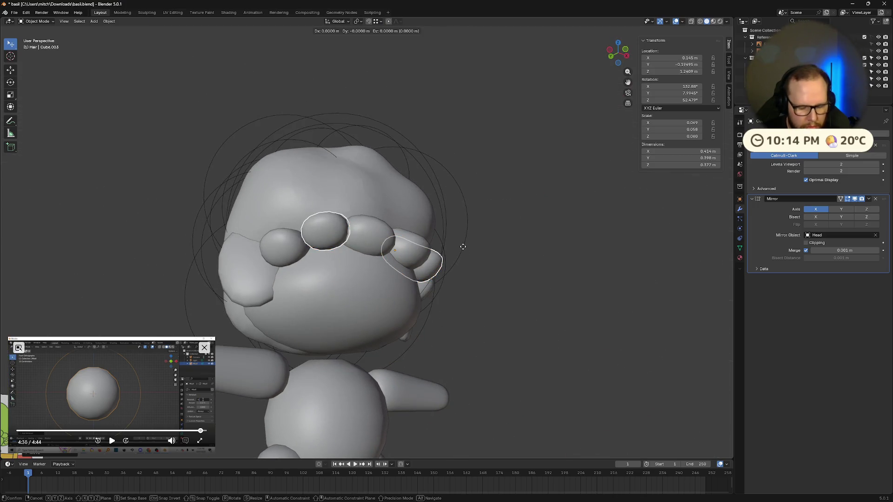
{"action": "key", "text": "y"}
{"action": "key", "text": "y"}
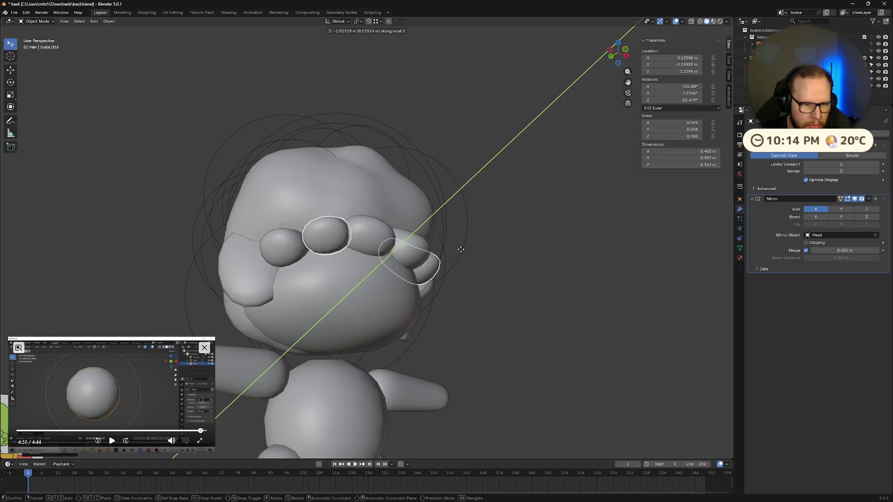
{"action": "key", "text": "y"}
{"action": "left_click", "coordinate": [461, 249]}
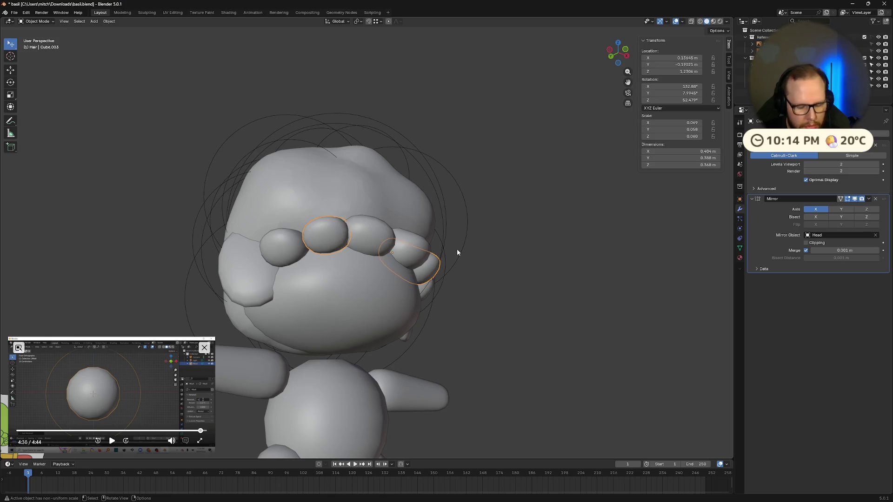
Nudge the hair piece sideways along local X and select the front hair piece.
{"action": "key", "text": "g"}
{"action": "key", "text": "x"}
{"action": "key", "text": "x"}
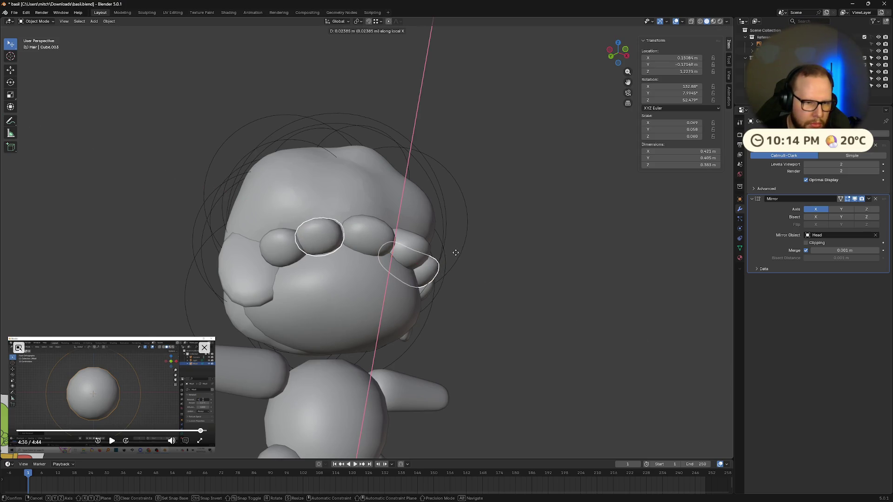
{"action": "left_click", "coordinate": [456, 252]}
{"action": "mouse_move", "coordinate": [579, 264]}
{"action": "middle_mouse_down"}
{"action": "mouse_move", "coordinate": [544, 279]}
{"action": "mouse_move", "coordinate": [562, 292]}
{"action": "mouse_move", "coordinate": [542, 283]}
{"action": "middle_mouse_up"}
{"action": "left_click", "coordinate": [457, 260]}
{"action": "mouse_move", "coordinate": [456, 262]}
{"action": "middle_mouse_down"}
{"action": "mouse_move", "coordinate": [584, 275]}
{"action": "mouse_move", "coordinate": [559, 259]}
{"action": "mouse_move", "coordinate": [586, 252]}
{"action": "mouse_move", "coordinate": [535, 281]}
{"action": "mouse_move", "coordinate": [519, 279]}
{"action": "mouse_move", "coordinate": [559, 280]}
{"action": "middle_mouse_up"}
Inspect the head while selecting the hair Mball, the bangs, and the Limbs object in turn.
{"action": "scroll", "coordinate": [586, 252], "scroll_direction": "down", "scroll_amount": 5}
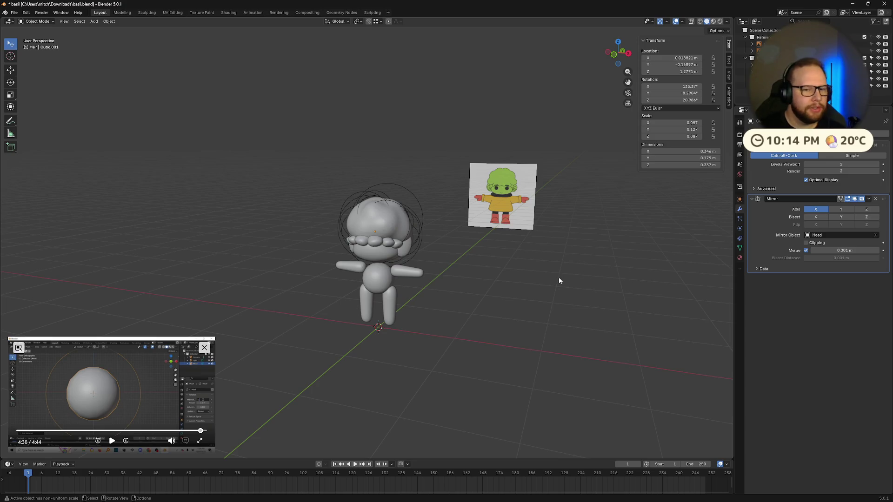
{"action": "scroll", "coordinate": [560, 281], "scroll_direction": "up", "scroll_amount": 5}
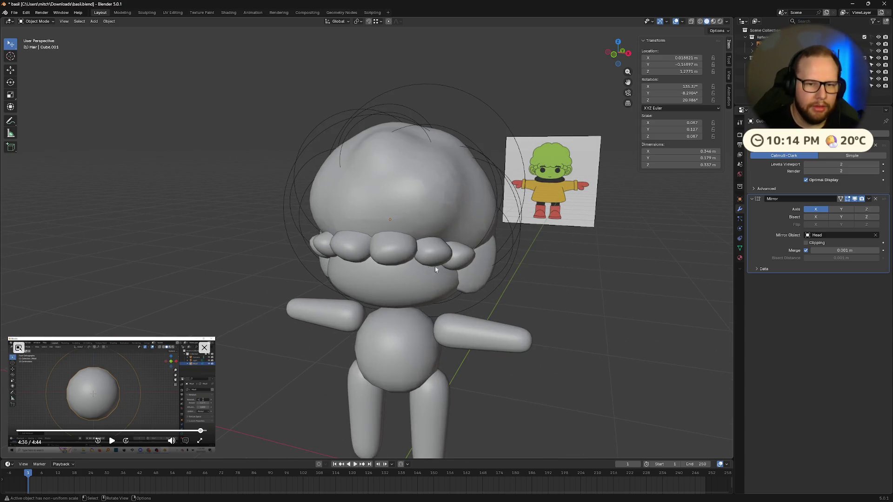
{"action": "middle_click_drag", "start_coordinate": [447, 269], "coordinate": [390, 202]}
{"action": "left_click", "coordinate": [390, 202]}
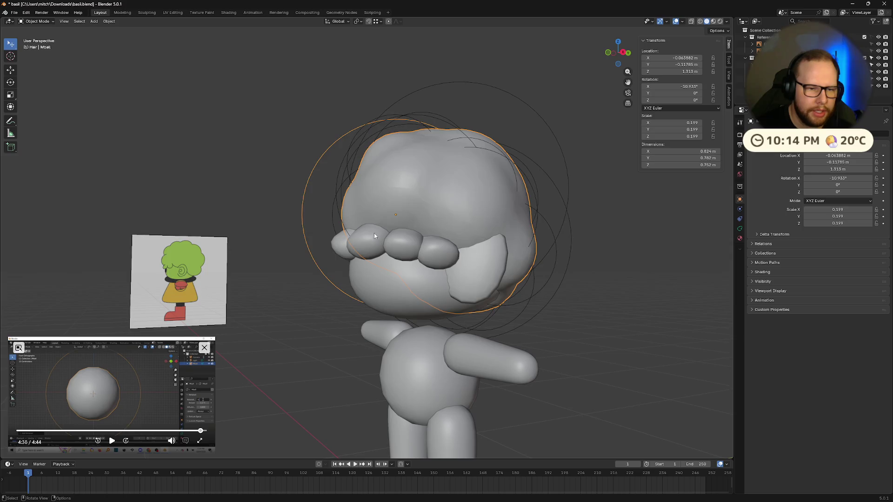
{"action": "middle_click_drag", "start_coordinate": [375, 235], "coordinate": [464, 250]}
{"action": "left_click", "coordinate": [465, 249], "text": "shift"}
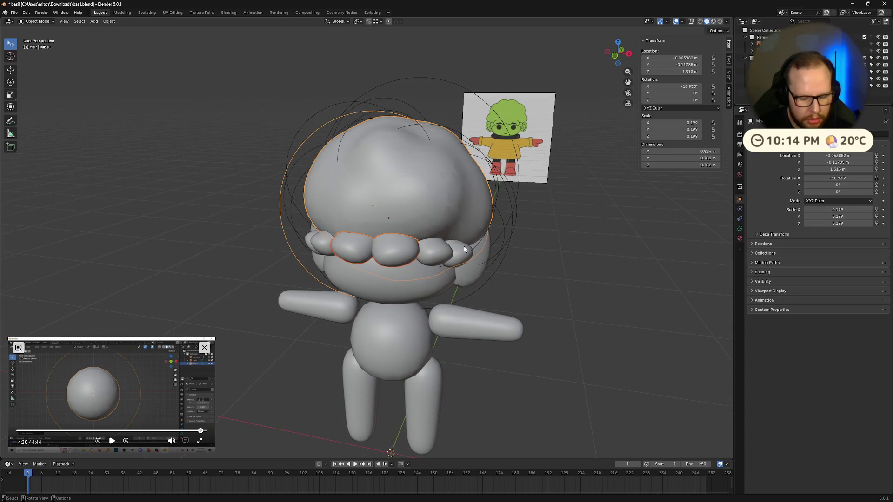
{"action": "left_click", "coordinate": [565, 267]}
{"action": "mouse_move", "coordinate": [565, 267]}
{"action": "middle_mouse_down"}
{"action": "mouse_move", "coordinate": [614, 283]}
{"action": "mouse_move", "coordinate": [582, 280]}
{"action": "middle_mouse_up"}
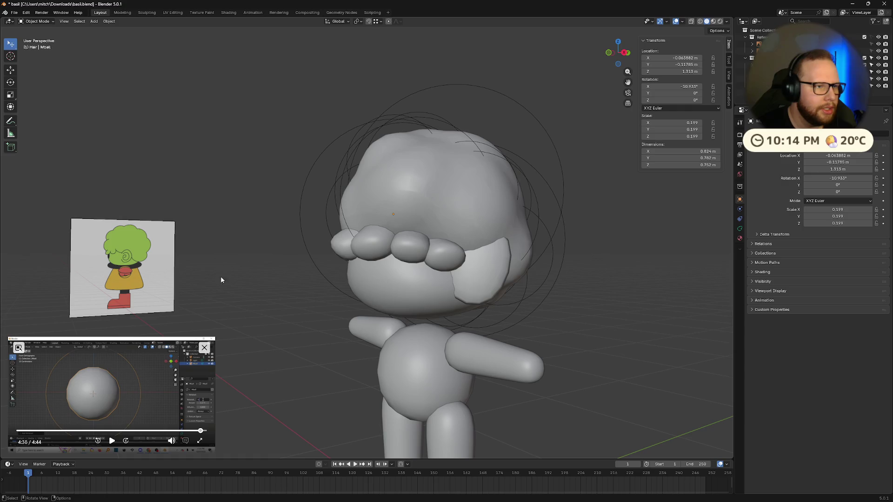
{"action": "middle_click_drag", "start_coordinate": [233, 271], "coordinate": [476, 343]}
{"action": "left_click", "coordinate": [476, 343]}
{"action": "mouse_move", "coordinate": [537, 410]}
{"action": "middle_mouse_down"}
{"action": "mouse_move", "coordinate": [554, 389]}
{"action": "mouse_move", "coordinate": [538, 362]}
{"action": "middle_mouse_up"}
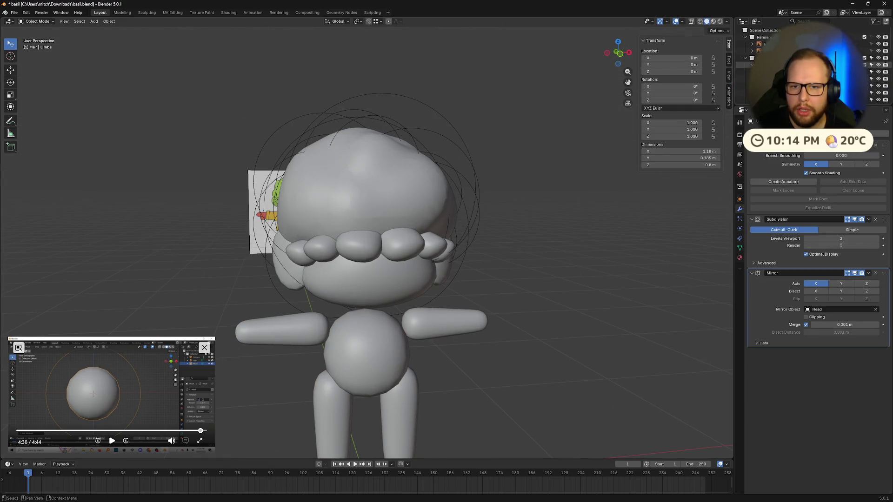
Copy the ear object and paste it into the scene with Ctrl+C/Ctrl+V.
{"action": "left_click", "coordinate": [766, 72]}
{"action": "middle_click_drag", "start_coordinate": [557, 236], "coordinate": [540, 235]}
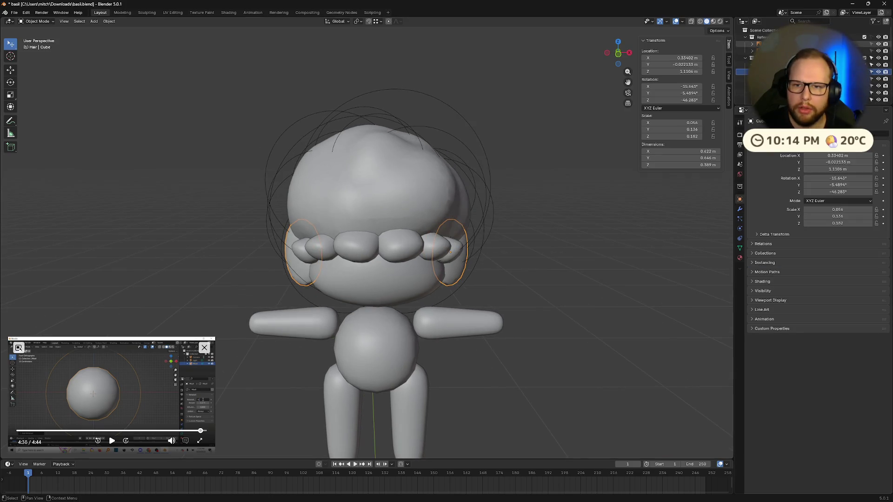
{"action": "key", "text": "ctrl+c"}
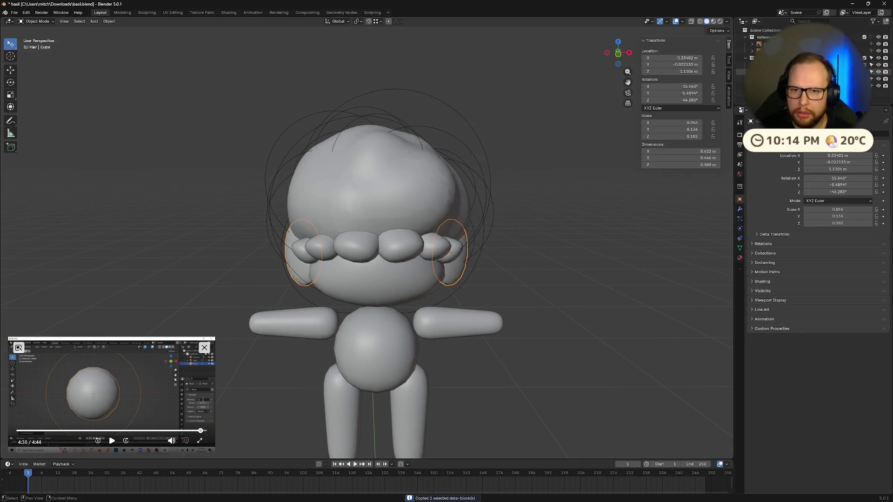
{"action": "key", "text": "ctrl+v"}
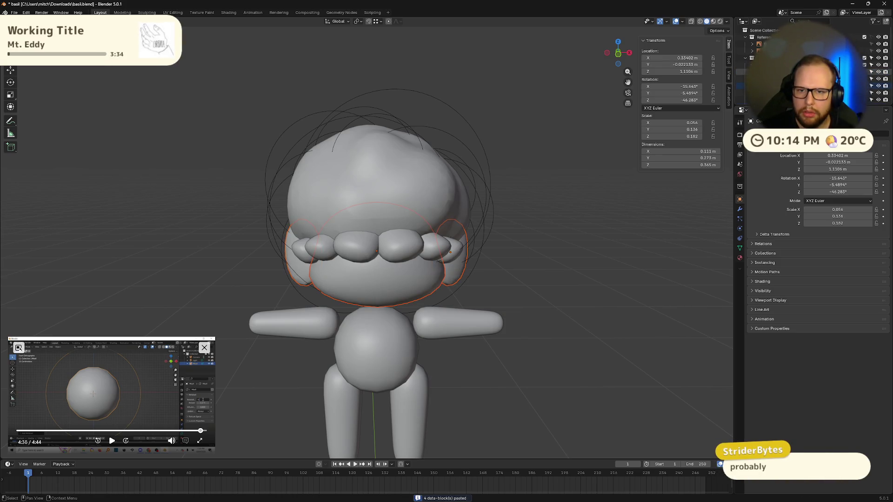
Click through the Outliner entries to find and select the two ear pieces.
{"action": "left_click", "coordinate": [745, 79]}
{"action": "left_click", "coordinate": [744, 72]}
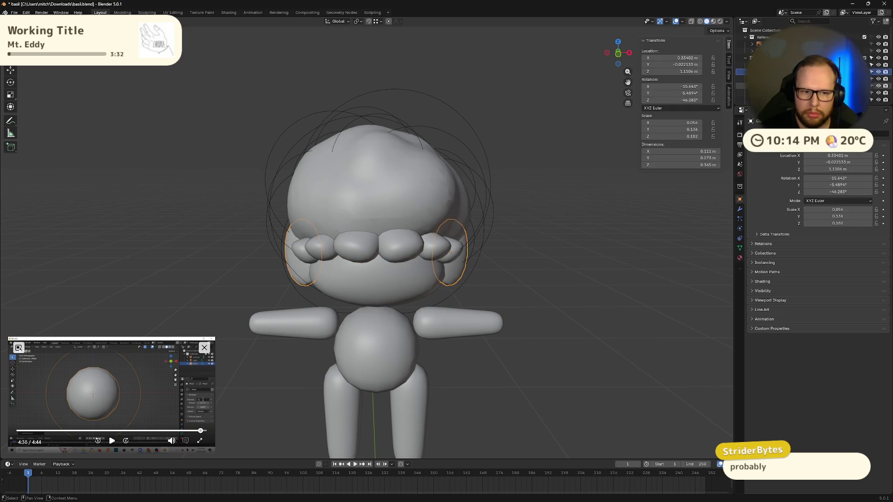
{"action": "left_click", "coordinate": [744, 92]}
{"action": "left_click", "coordinate": [744, 85]}
{"action": "left_click", "coordinate": [745, 79]}
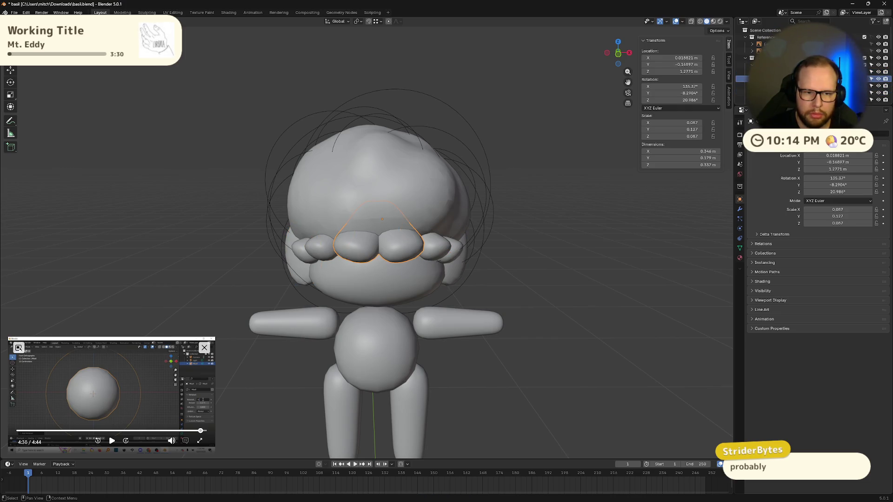
{"action": "left_click", "coordinate": [744, 72]}
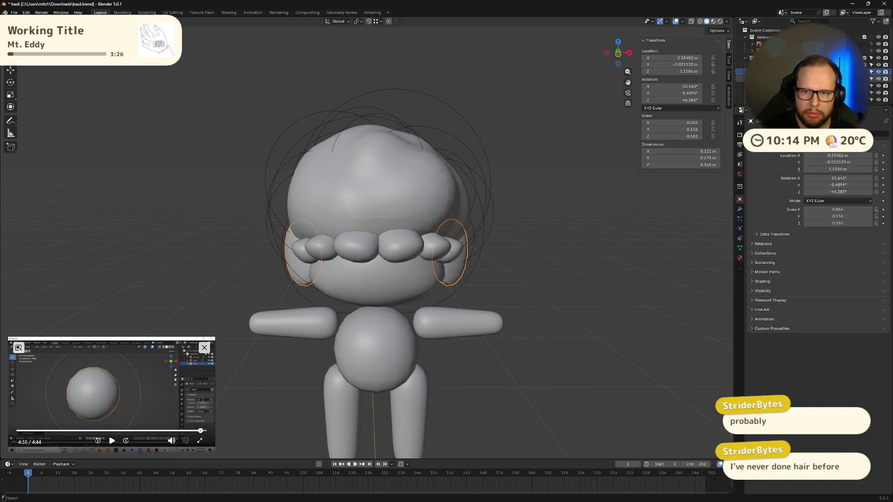
{"action": "left_click", "coordinate": [744, 86]}
{"action": "left_click", "coordinate": [744, 78]}
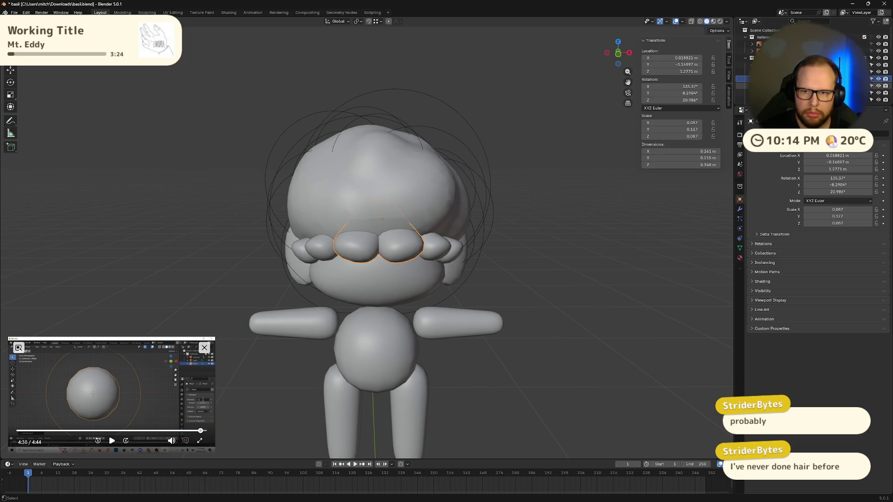
{"action": "left_click", "coordinate": [745, 72]}
{"action": "left_click", "coordinate": [744, 79]}
{"action": "left_click", "coordinate": [745, 72]}
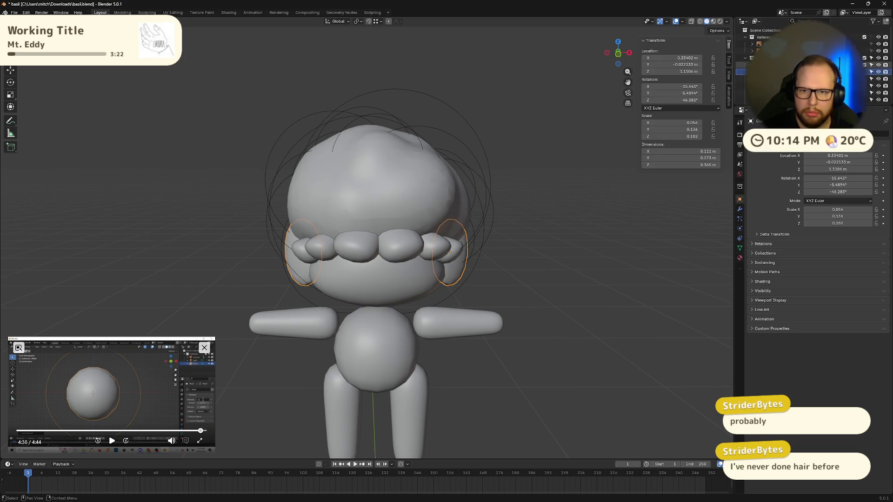
{"action": "left_click", "coordinate": [746, 66]}
{"action": "left_click", "coordinate": [744, 72]}
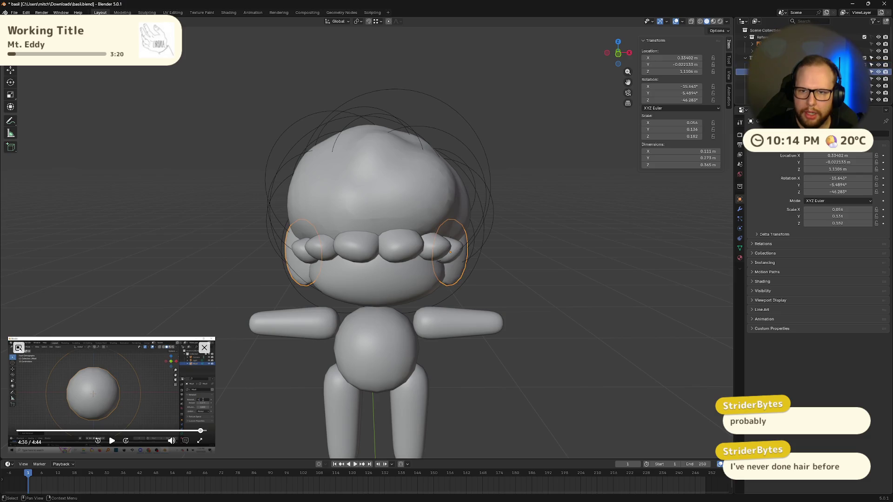
Rename the ear object to 'Ears' in the Outliner.
{"action": "scroll", "coordinate": [791, 60], "scroll_direction": "down", "scroll_amount": 5}
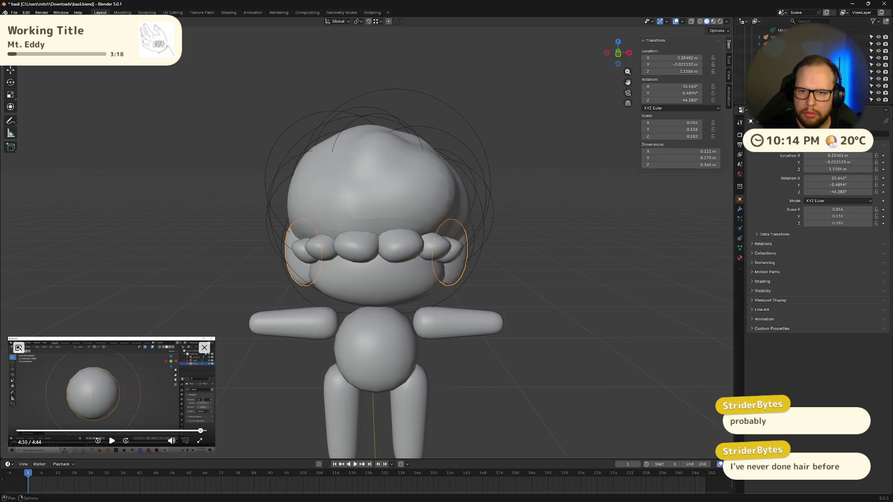
{"action": "left_click", "coordinate": [791, 90]}
{"action": "left_click", "coordinate": [791, 83]}
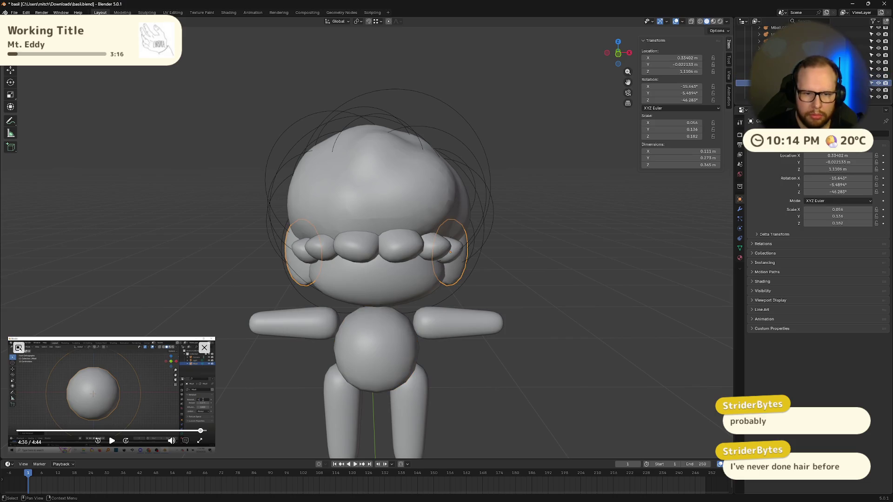
{"action": "double_click", "coordinate": [791, 83]}
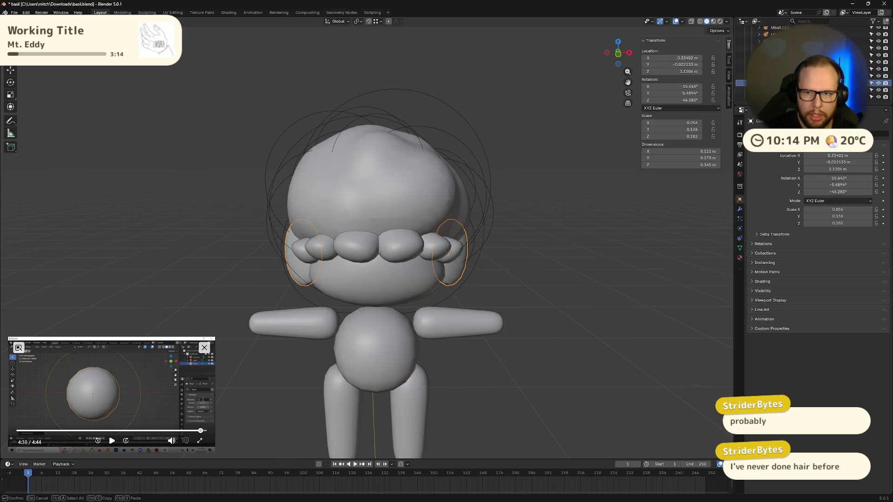
{"action": "key", "text": "Return"}
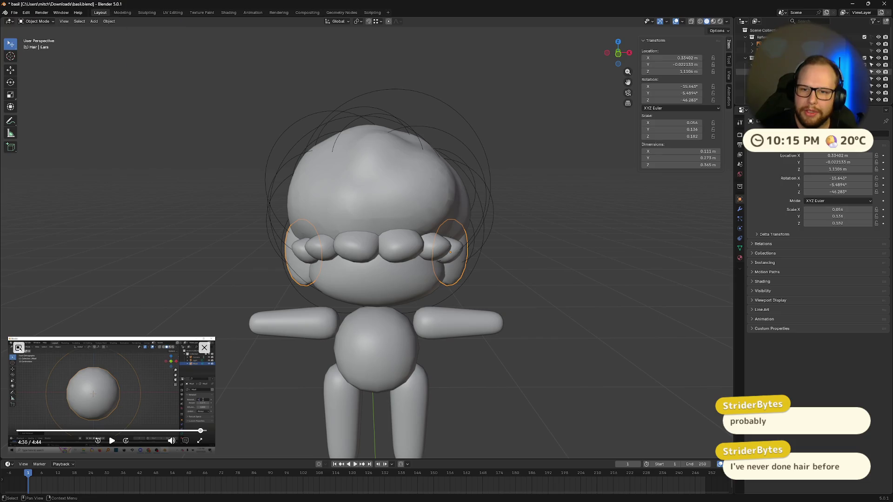
{"action": "left_click", "coordinate": [763, 72]}
{"action": "middle_click_drag", "start_coordinate": [605, 190], "coordinate": [619, 193]}
{"action": "left_click", "coordinate": [763, 86]}
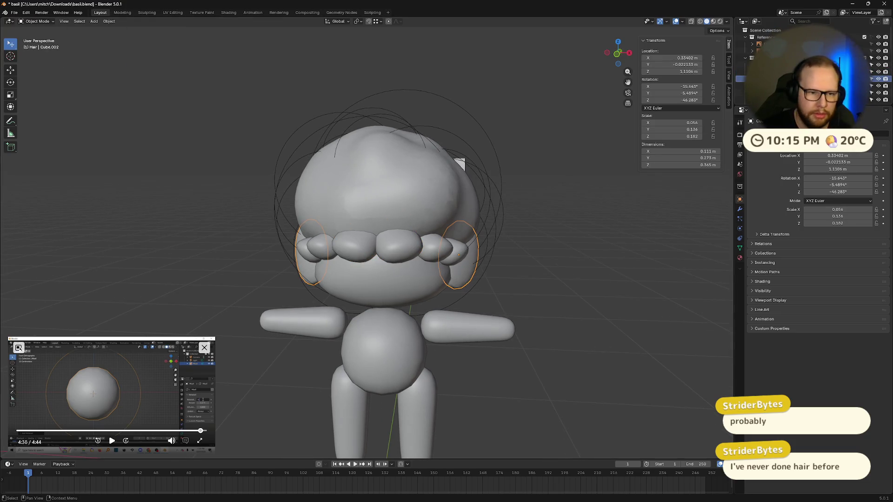
{"action": "left_click", "coordinate": [763, 78]}
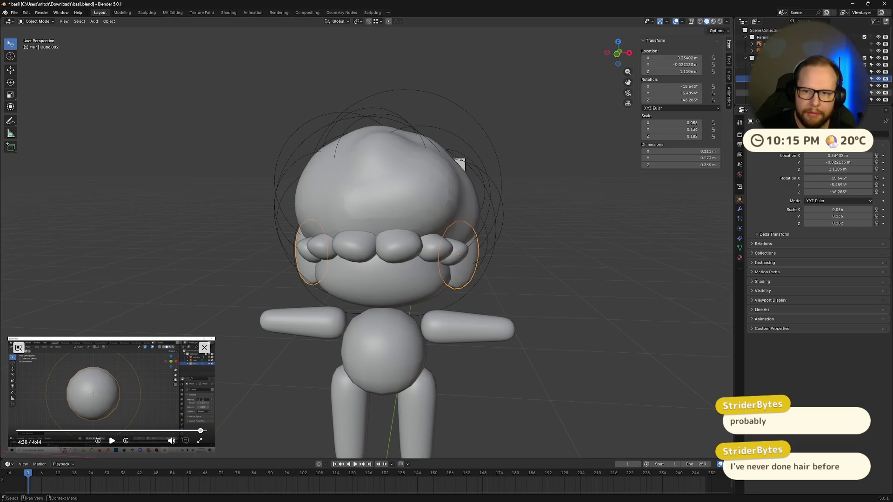
{"action": "scroll", "coordinate": [791, 60], "scroll_direction": "down", "scroll_amount": 3}
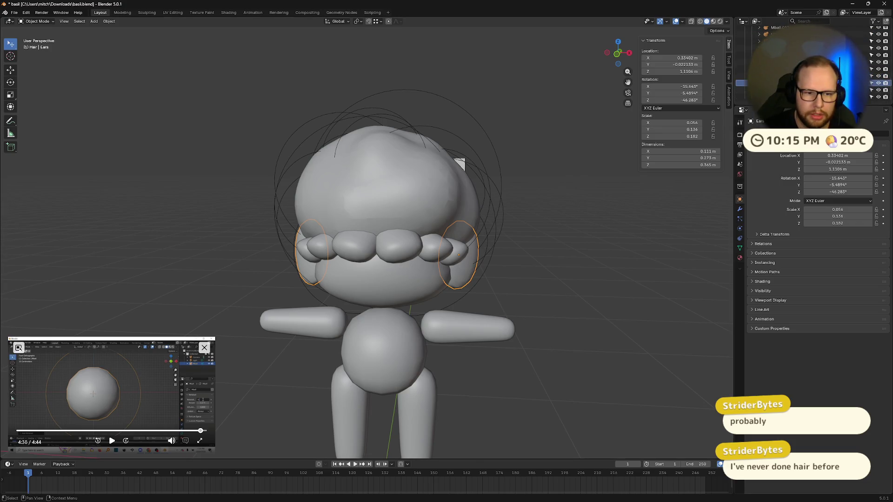
{"action": "scroll", "coordinate": [790, 60], "scroll_direction": "up", "scroll_amount": 3}
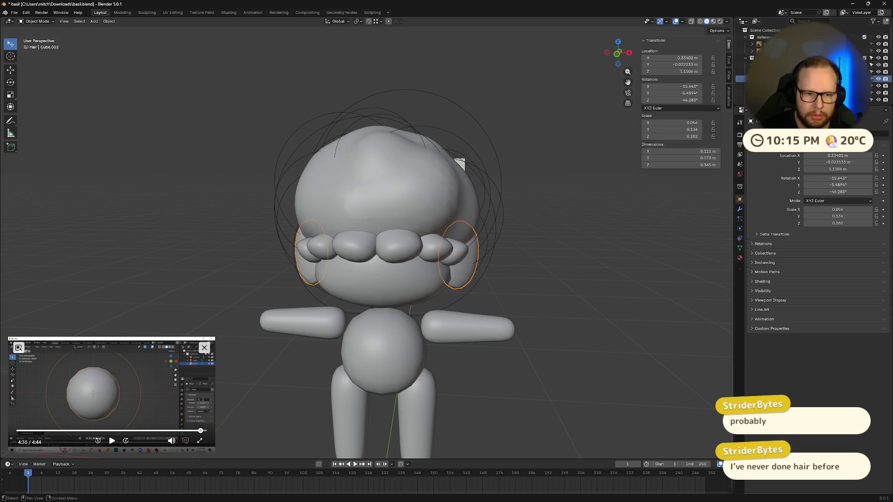
{"action": "key", "text": "Delete"}
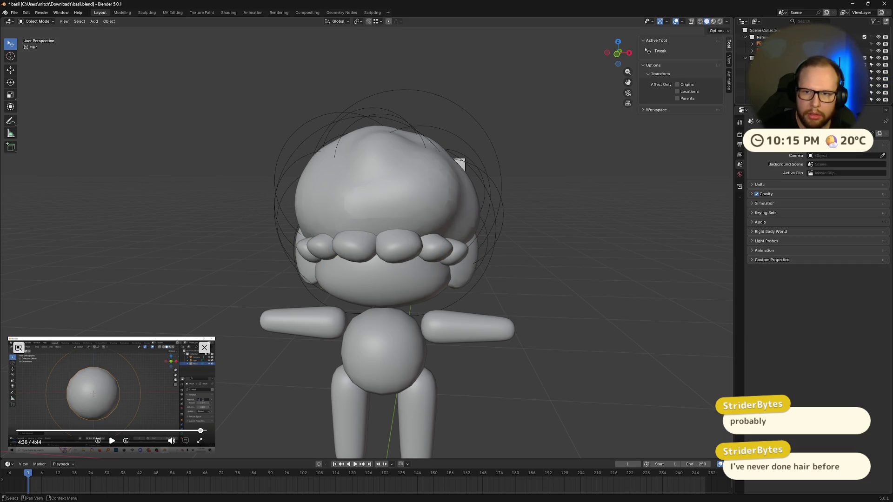
{"action": "left_click", "coordinate": [767, 100]}
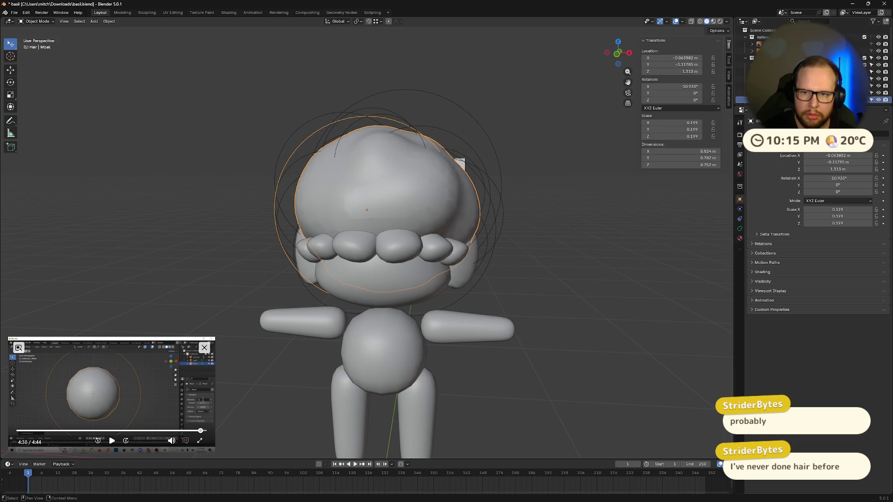
{"action": "left_click", "coordinate": [768, 93]}
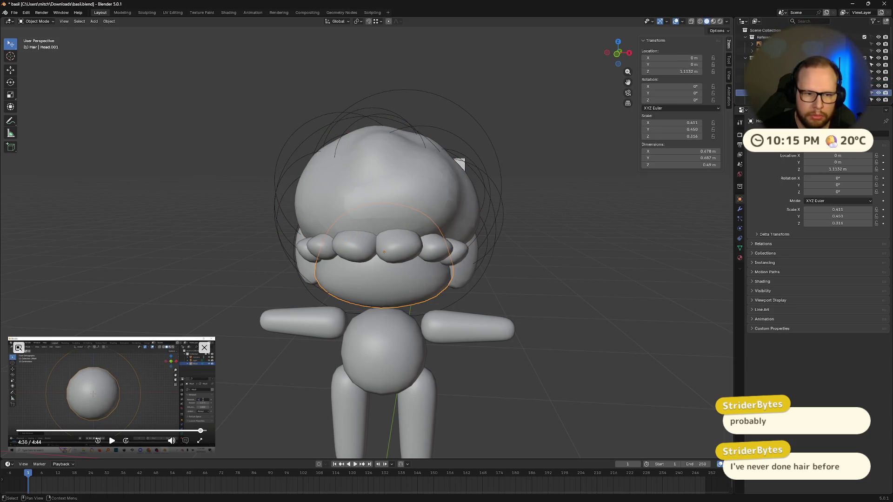
{"action": "scroll", "coordinate": [768, 92], "scroll_direction": "down", "scroll_amount": 2}
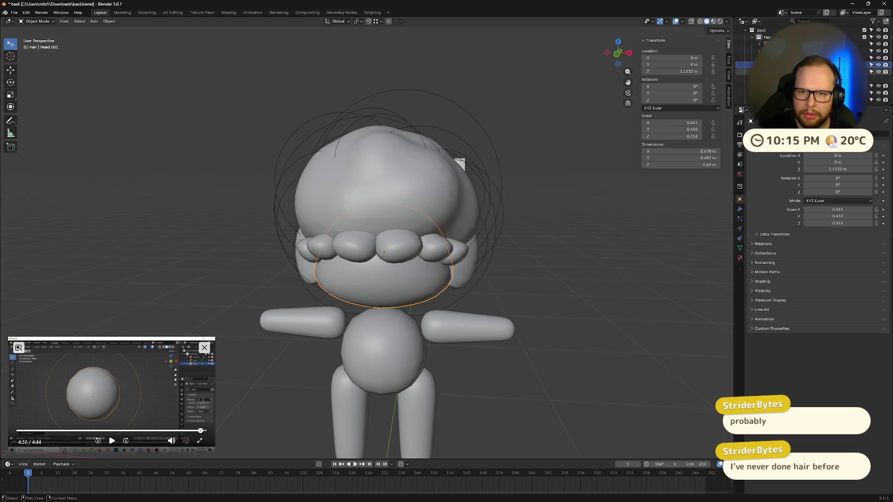
{"action": "scroll", "coordinate": [763, 70], "scroll_direction": "up", "scroll_amount": 2}
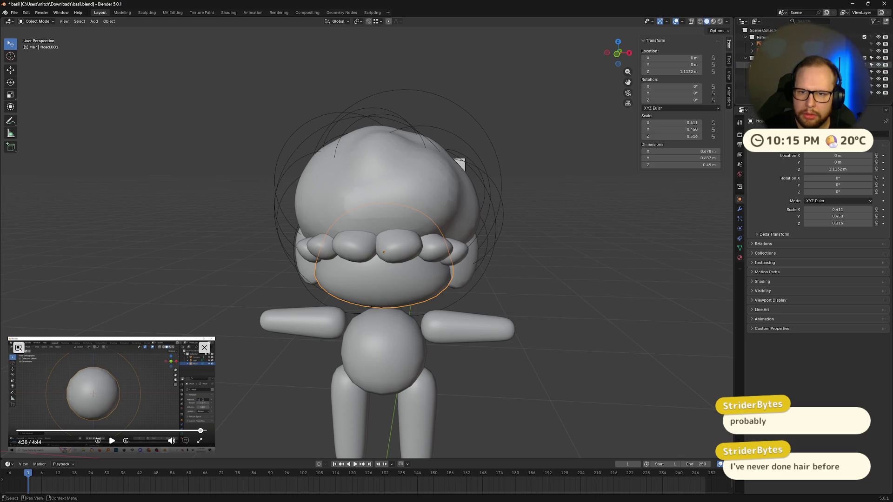
{"action": "scroll", "coordinate": [763, 70], "scroll_direction": "down", "scroll_amount": 1}
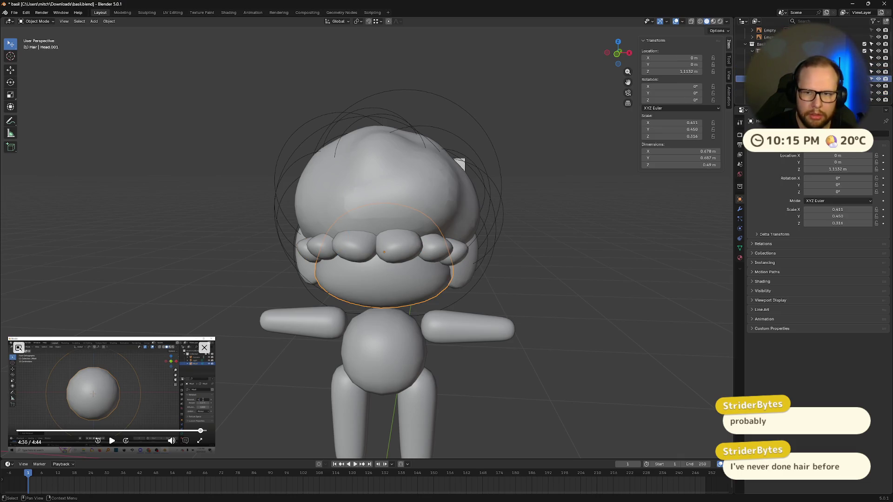
{"action": "key", "text": "Delete"}
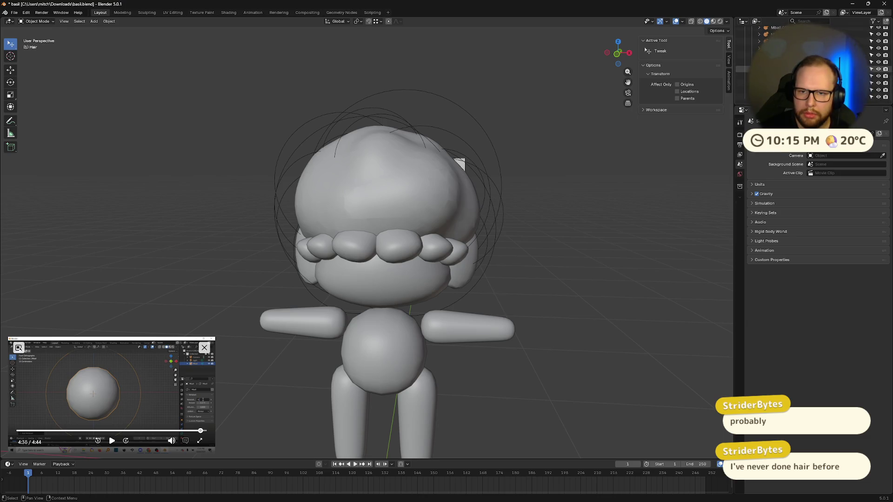
{"action": "key", "text": "ctrl+z"}
{"action": "key", "text": "ctrl+z"}
{"action": "key", "text": "ctrl+z"}
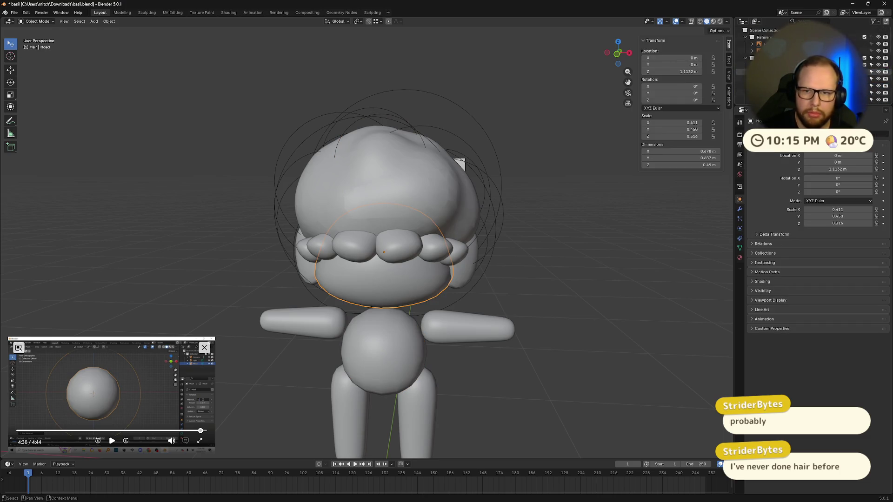
{"action": "key", "text": "ctrl+shift+z"}
{"action": "key", "text": "ctrl+shift+z"}
Try duplicating the hair metaballs, then undo back to the hair selection.
{"action": "middle_click_drag", "start_coordinate": [586, 196], "coordinate": [552, 192]}
{"action": "key", "text": "ctrl+shift+z"}
{"action": "right_click", "coordinate": [510, 231]}
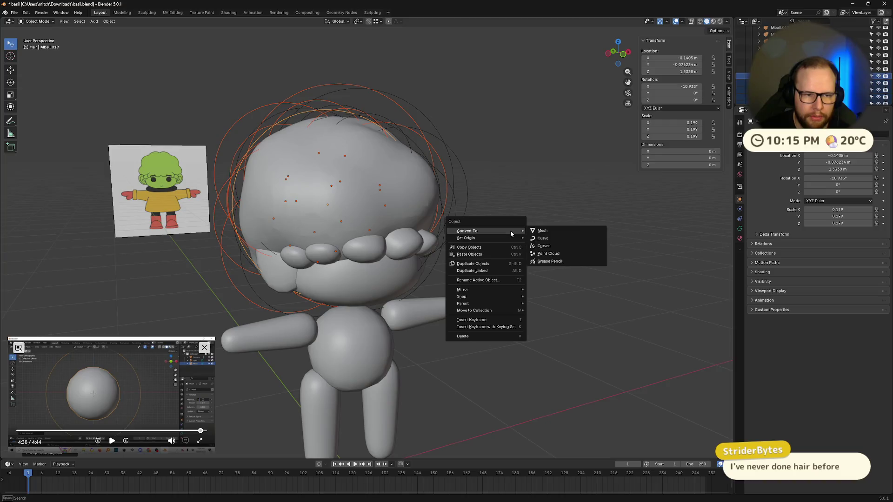
{"action": "key", "text": "ctrl+shift+z"}
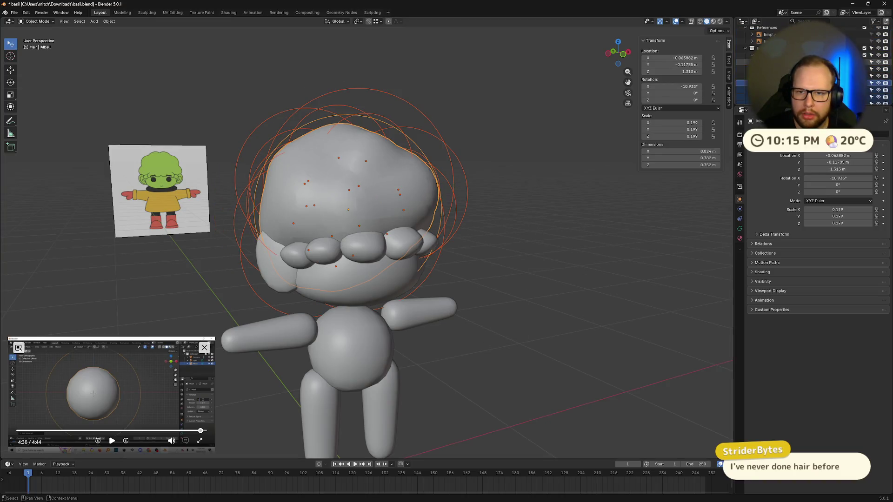
{"action": "key", "text": "ctrl+shift+z"}
{"action": "key", "text": "ctrl+shift+z"}
Try converting the hair metaballs to a mesh, then step back through the undo history.
{"action": "middle_click_drag", "start_coordinate": [510, 238], "coordinate": [568, 214]}
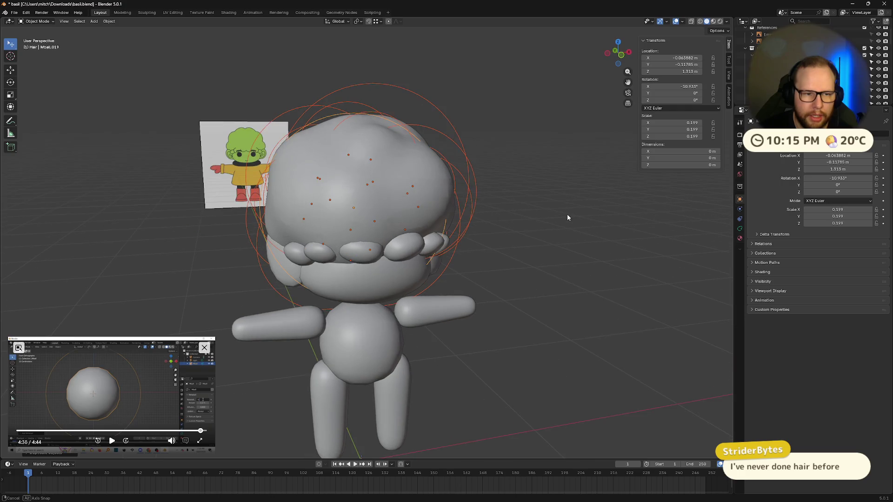
{"action": "right_click", "coordinate": [357, 193]}
{"action": "mouse_move", "coordinate": [357, 193]}
{"action": "left_click", "coordinate": [401, 197]}
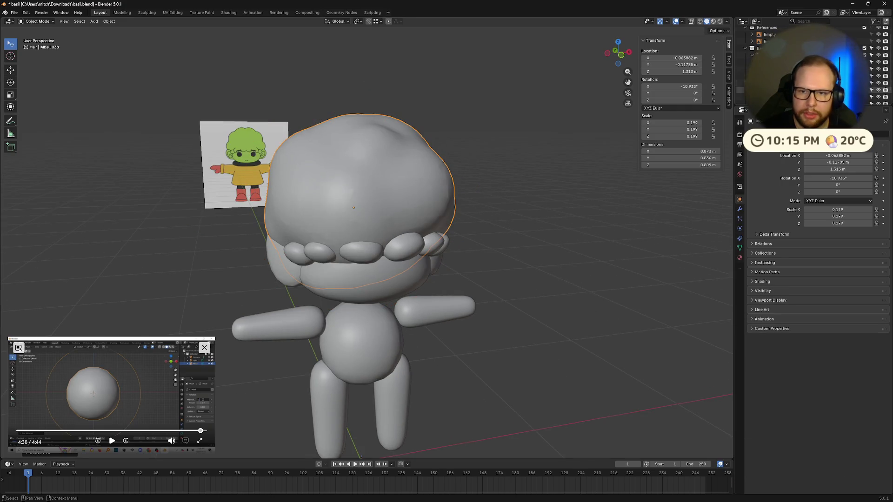
{"action": "key", "text": "ctrl+z"}
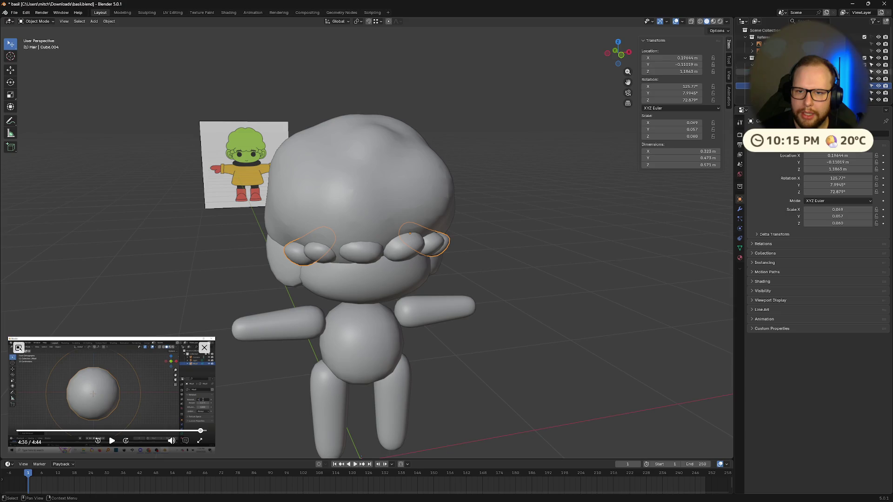
{"action": "key", "text": "ctrl+z"}
{"action": "key", "text": "ctrl+z"}
{"action": "key", "text": "ctrl+z"}
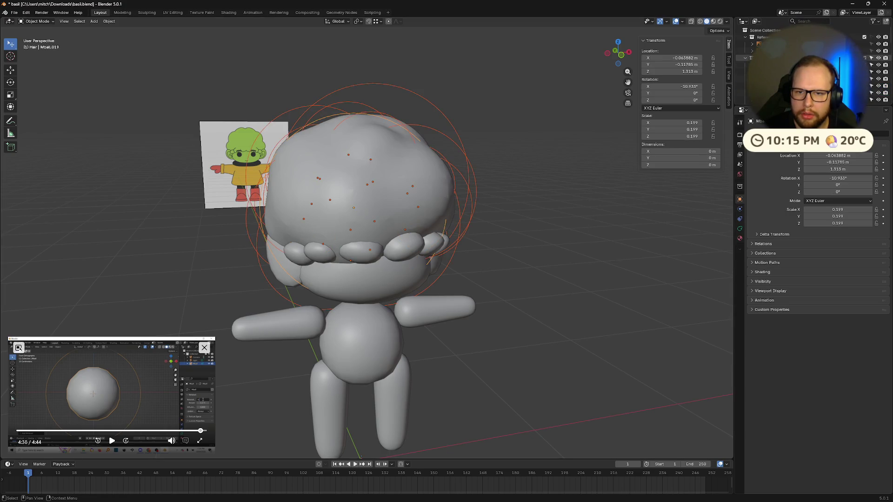
{"action": "key", "text": "ctrl+z"}
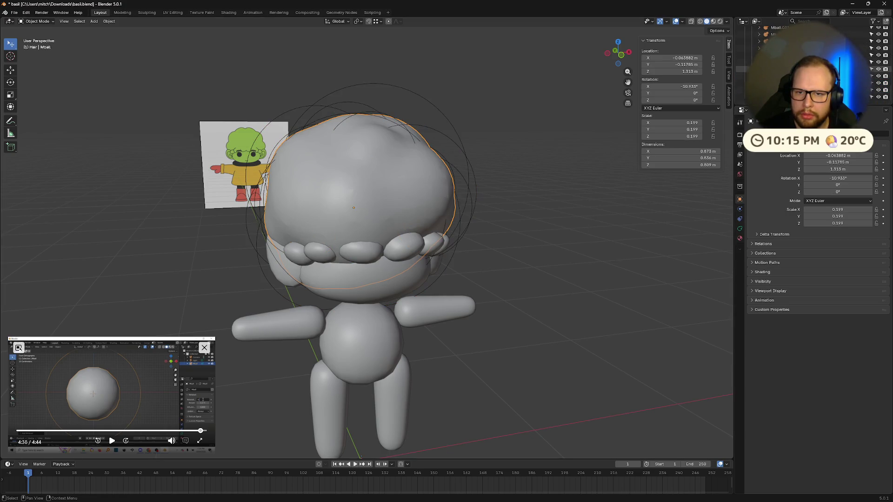
{"action": "key", "text": "ctrl+shift+z"}
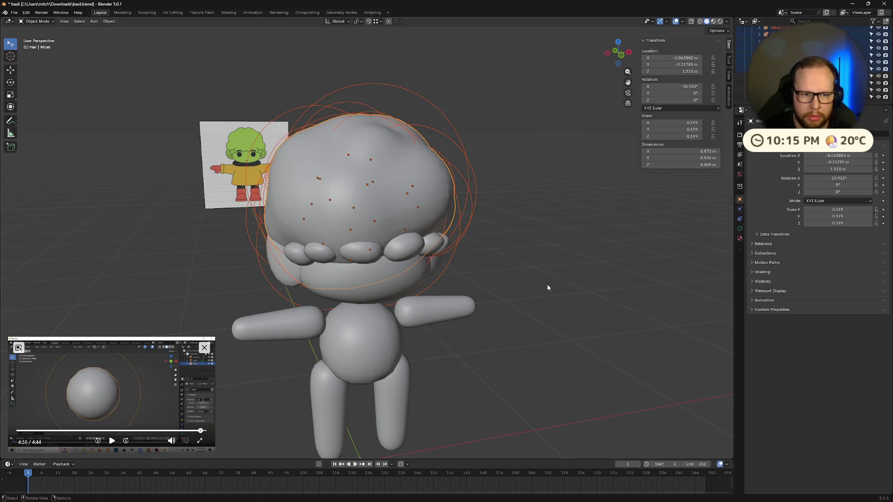
Paste the 38 copied hair metaballs, try a mesh conversion, and undo it.
{"action": "key", "text": "ctrl+v"}
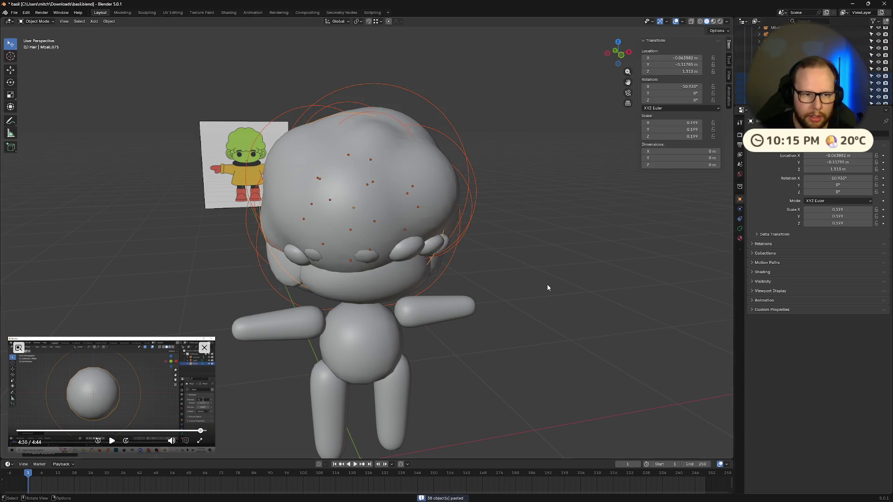
{"action": "right_click", "coordinate": [547, 289]}
{"action": "left_click", "coordinate": [578, 285]}
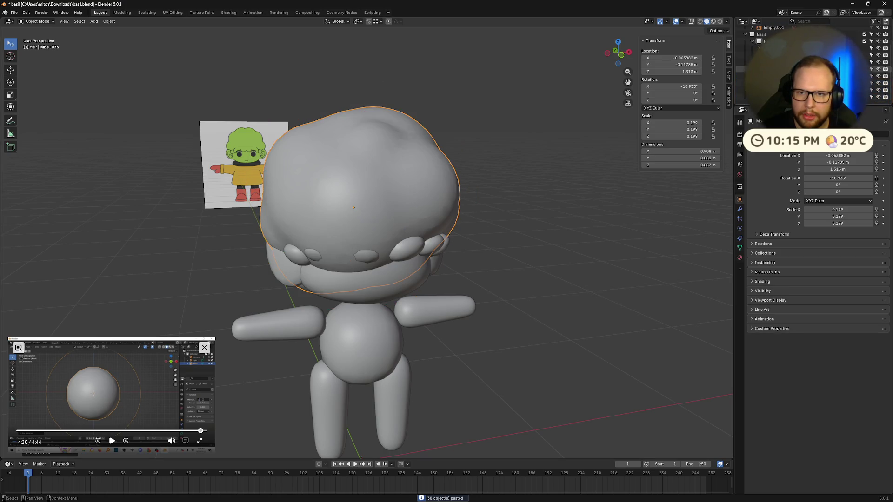
{"action": "left_click_drag", "start_coordinate": [766, 34], "coordinate": [767, 35]}
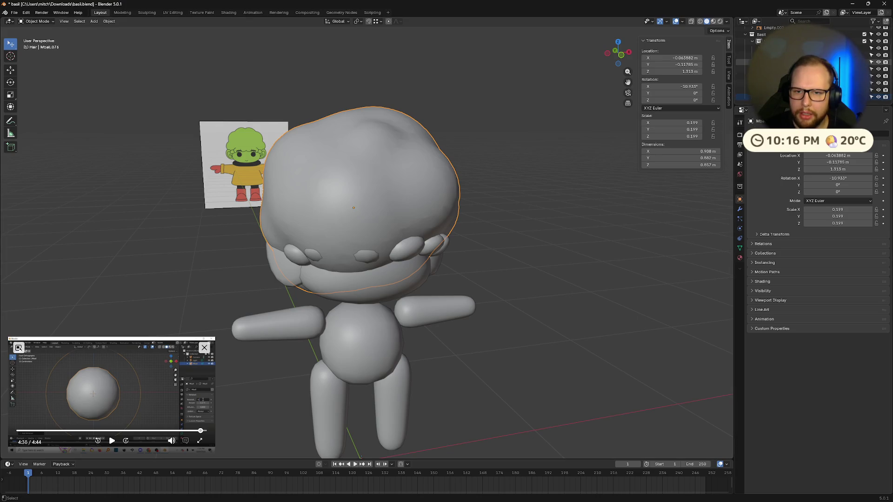
{"action": "key", "text": "ctrl+z"}
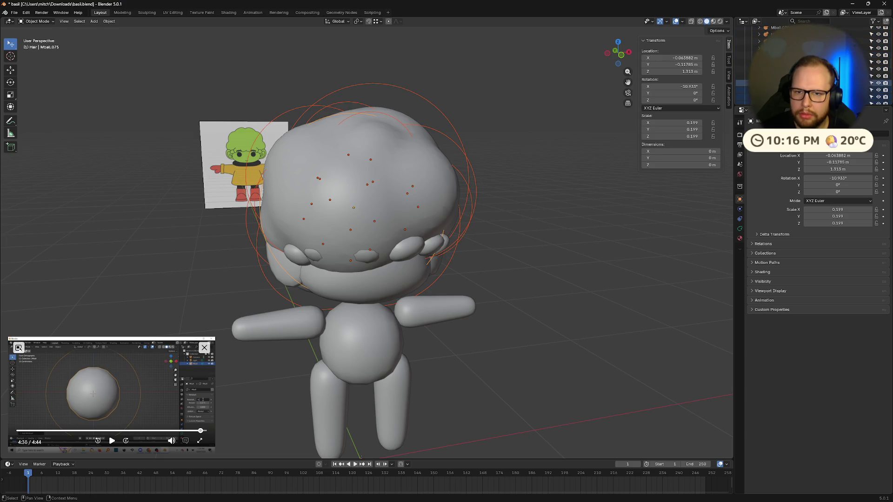
{"action": "right_click", "coordinate": [548, 208]}
{"action": "mouse_move", "coordinate": [548, 208]}
{"action": "left_click", "coordinate": [590, 208]}
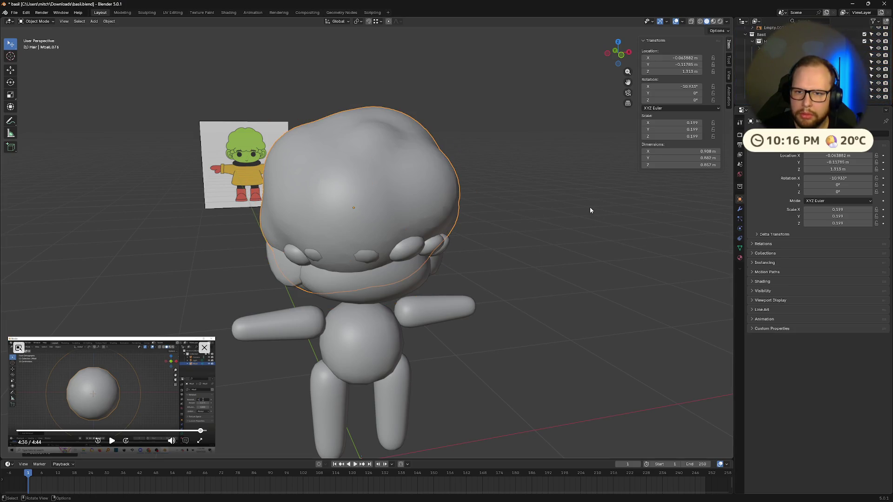
{"action": "scroll", "coordinate": [814, 65], "scroll_direction": "down", "scroll_amount": 5}
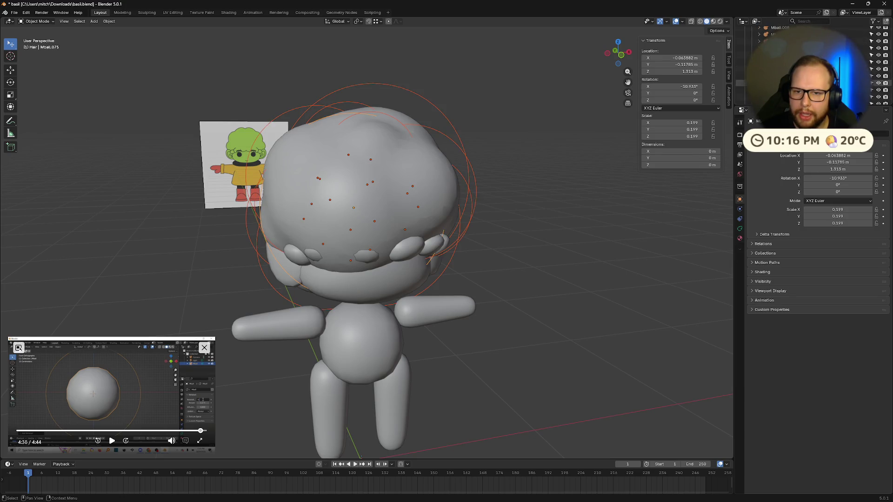
Move the hair metaballs left of the character, try converting them to mesh, and undo.
{"action": "scroll", "coordinate": [553, 221], "scroll_direction": "up", "scroll_amount": 3}
{"action": "scroll", "coordinate": [553, 221], "scroll_direction": "down", "scroll_amount": 6}
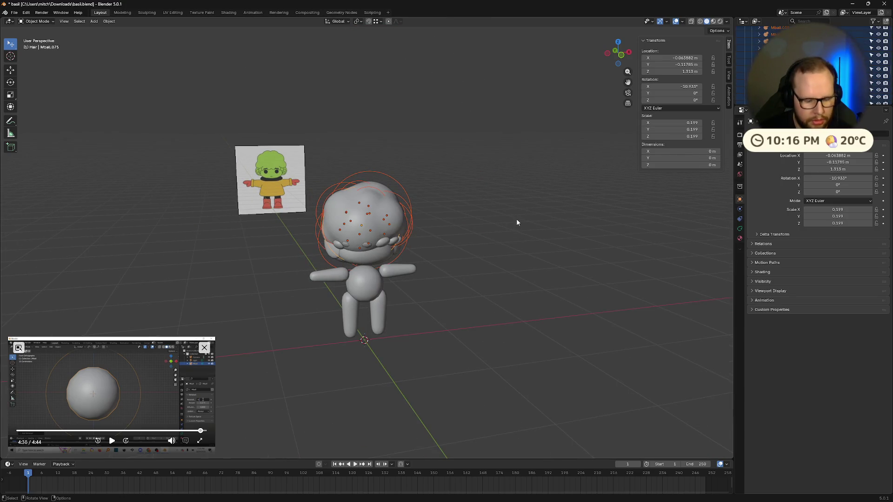
{"action": "key", "text": "g"}
{"action": "left_click", "coordinate": [340, 229]}
{"action": "right_click", "coordinate": [273, 233]}
{"action": "mouse_move", "coordinate": [258, 231]}
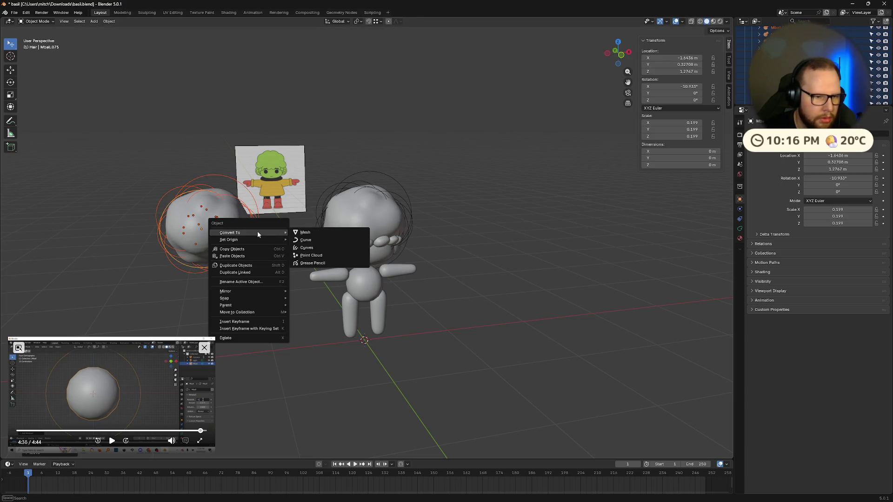
{"action": "left_click", "coordinate": [317, 235]}
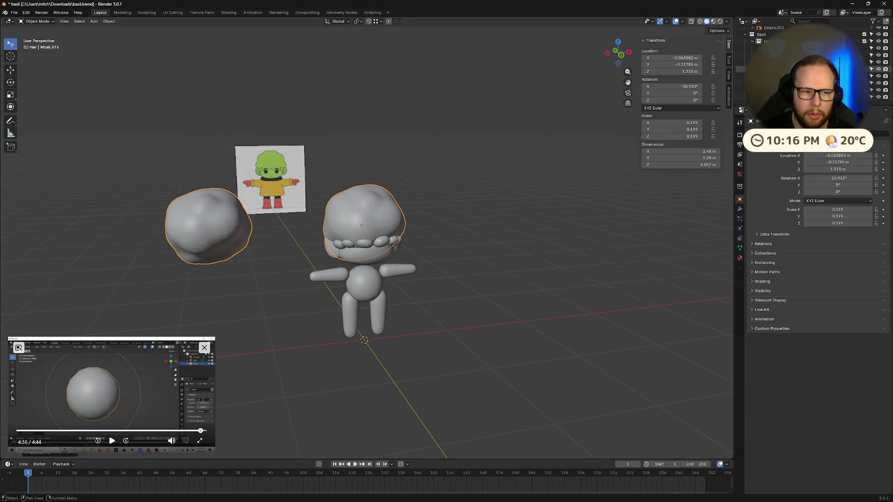
{"action": "key", "text": "ctrl+z"}
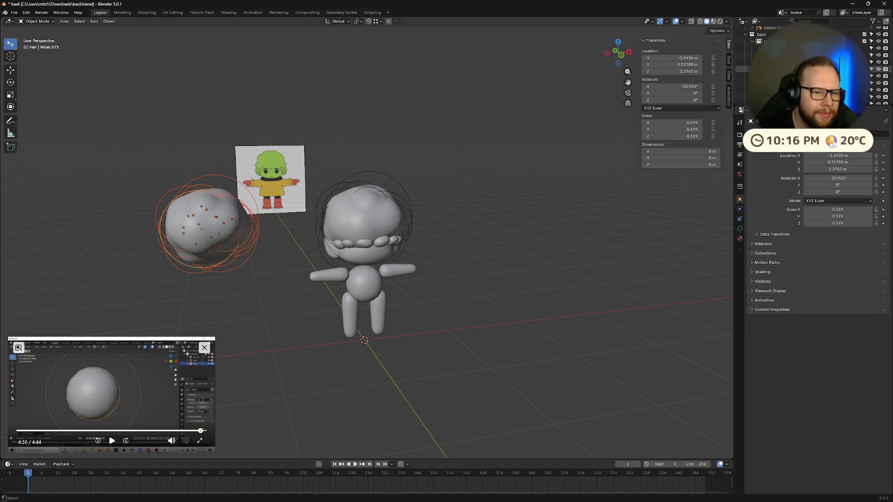
Make Mball.057 the active object, retry the mesh conversion, and undo it.
{"action": "middle_click_drag", "start_coordinate": [498, 206], "coordinate": [490, 205]}
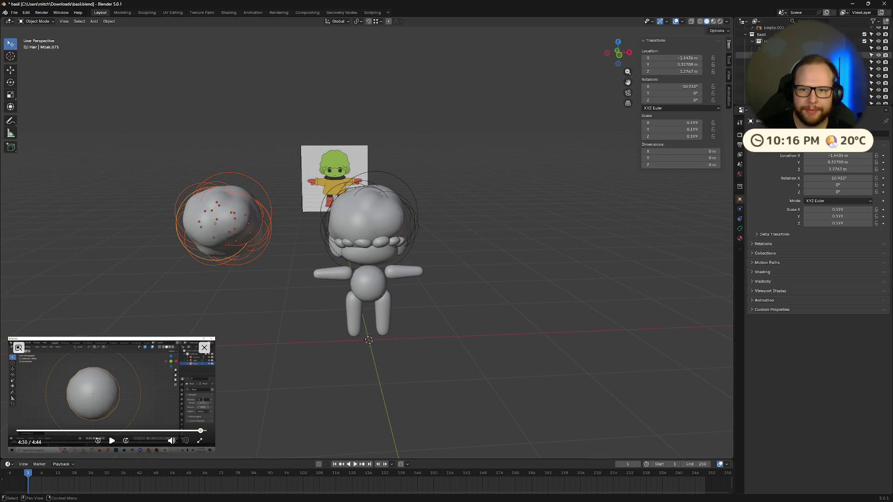
{"action": "scroll", "coordinate": [809, 54], "scroll_direction": "down", "scroll_amount": 5}
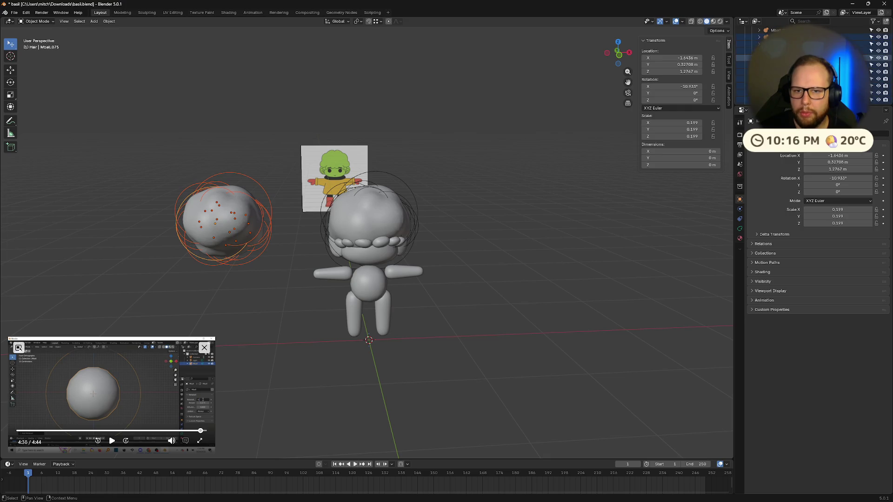
{"action": "left_click_drag", "start_coordinate": [800, 44], "coordinate": [800, 29]}
{"action": "scroll", "coordinate": [809, 65], "scroll_direction": "down", "scroll_amount": 3}
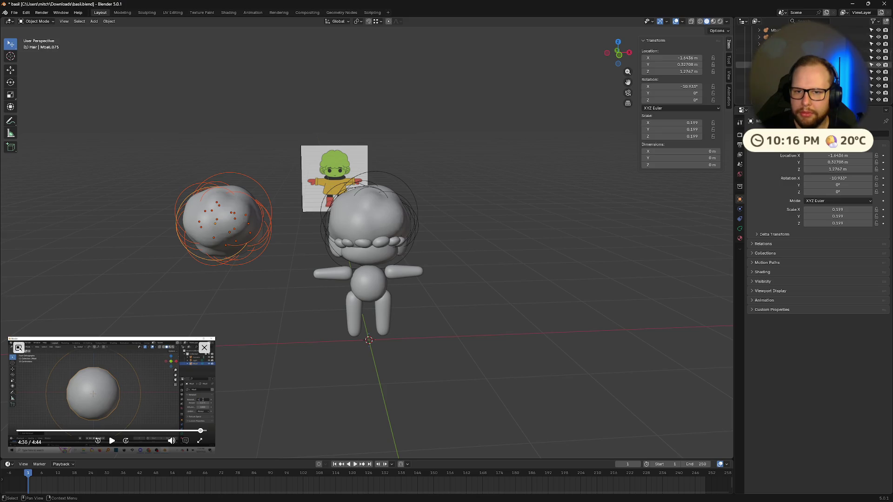
{"action": "left_click", "coordinate": [772, 72]}
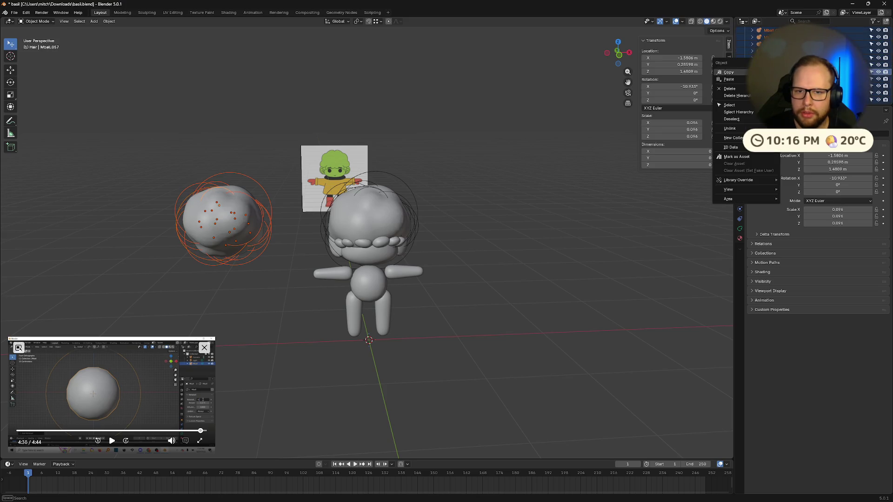
{"action": "right_click", "coordinate": [208, 222]}
{"action": "mouse_move", "coordinate": [208, 222]}
{"action": "left_click", "coordinate": [245, 223]}
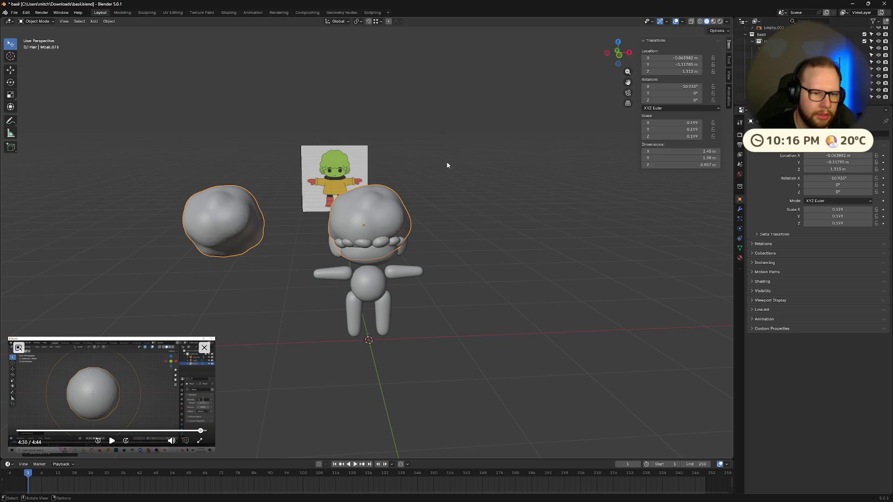
{"action": "key", "text": "ctrl+z"}
Toggle the Hair collection's visibility, then select and delete the old test blob.
{"action": "middle_click_drag", "start_coordinate": [513, 188], "coordinate": [549, 186]}
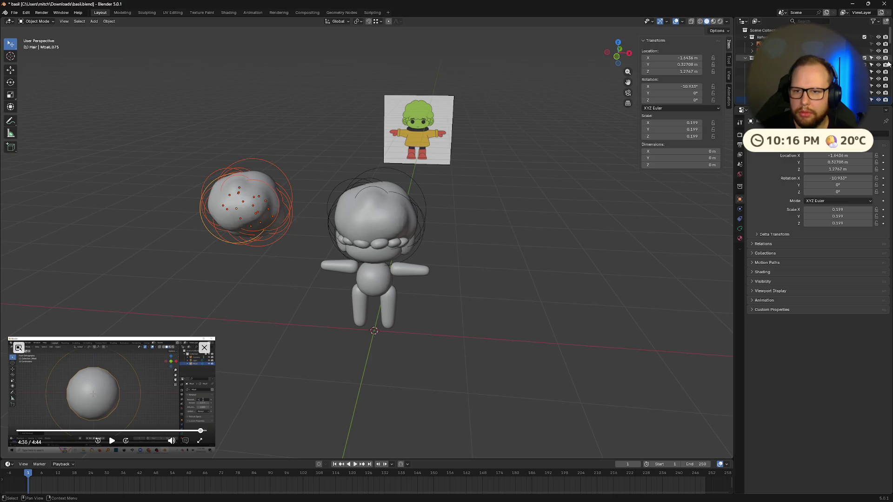
{"action": "left_click", "coordinate": [864, 65]}
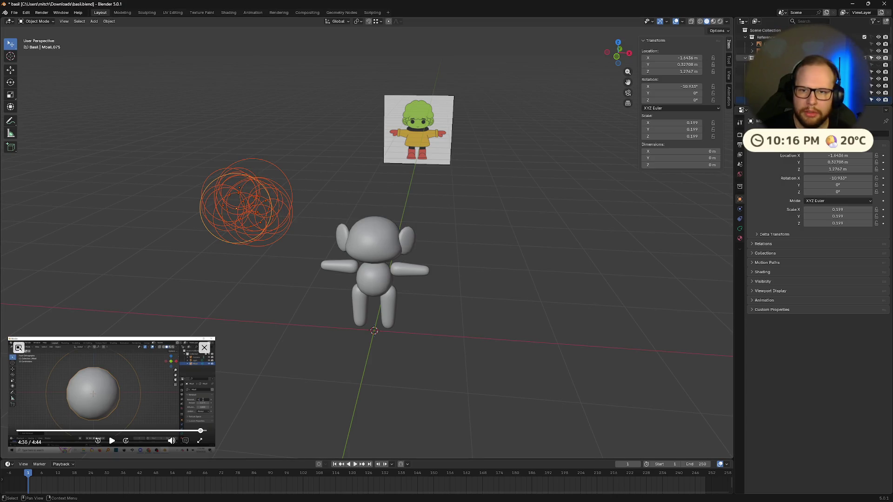
{"action": "scroll", "coordinate": [814, 65], "scroll_direction": "down", "scroll_amount": 3}
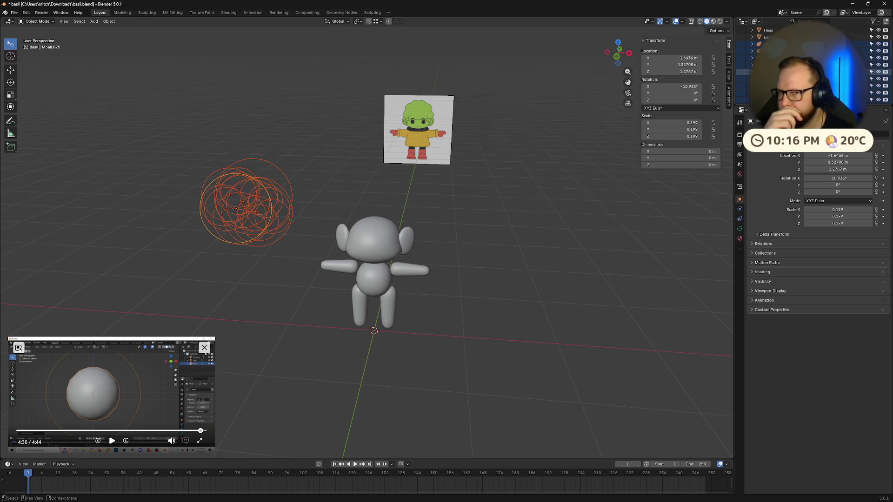
{"action": "scroll", "coordinate": [881, 70], "scroll_direction": "up", "scroll_amount": 5}
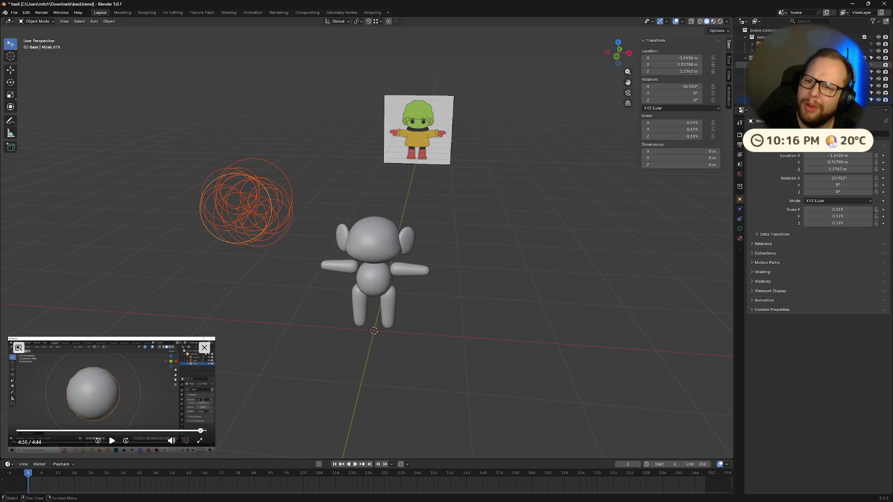
{"action": "left_click", "coordinate": [880, 67]}
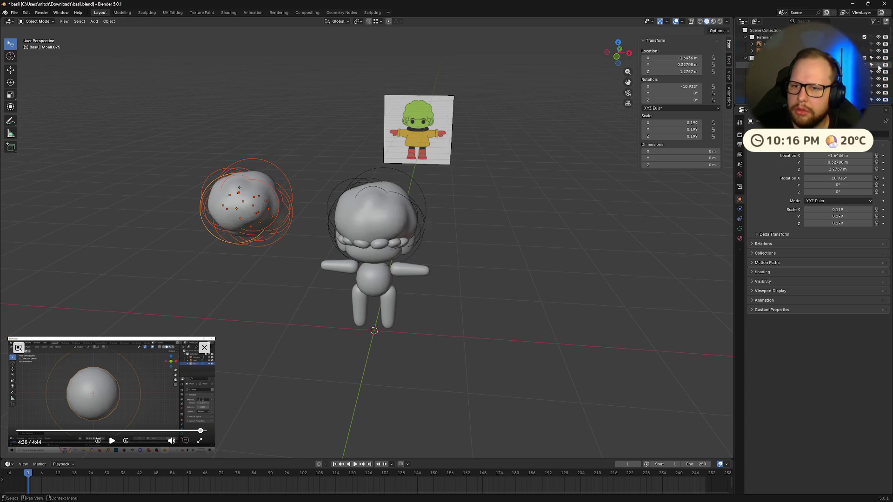
{"action": "left_click", "coordinate": [533, 259]}
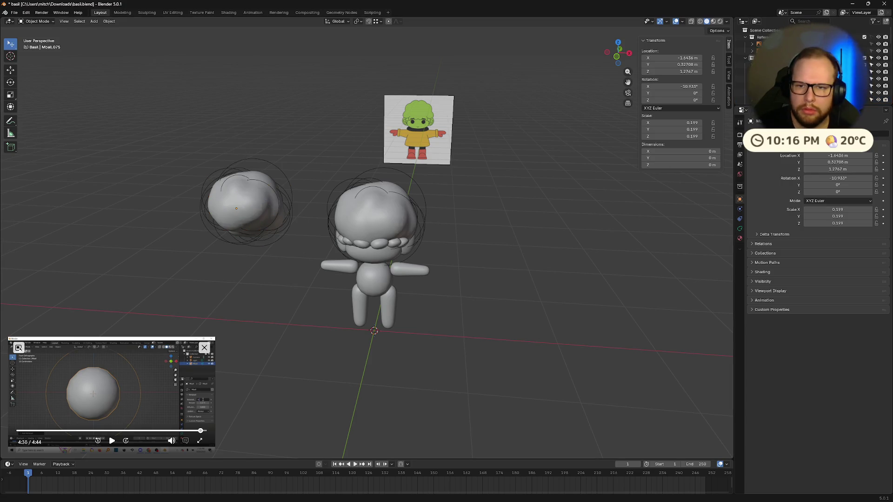
{"action": "left_click", "coordinate": [763, 86]}
{"action": "key", "text": "ctrl+z"}
{"action": "key", "text": "ctrl+z"}
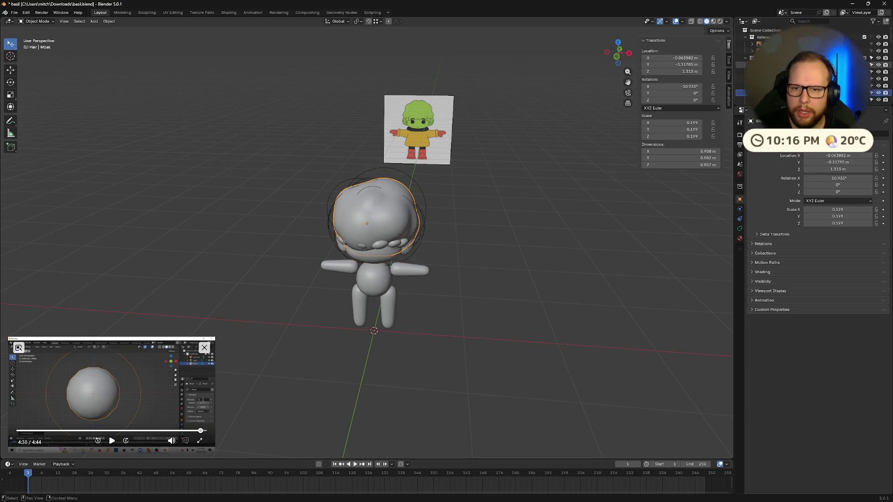
Select the main hair metaball Mball and duplicate it to the left of the character.
{"action": "scroll", "coordinate": [809, 65], "scroll_direction": "down", "scroll_amount": 5}
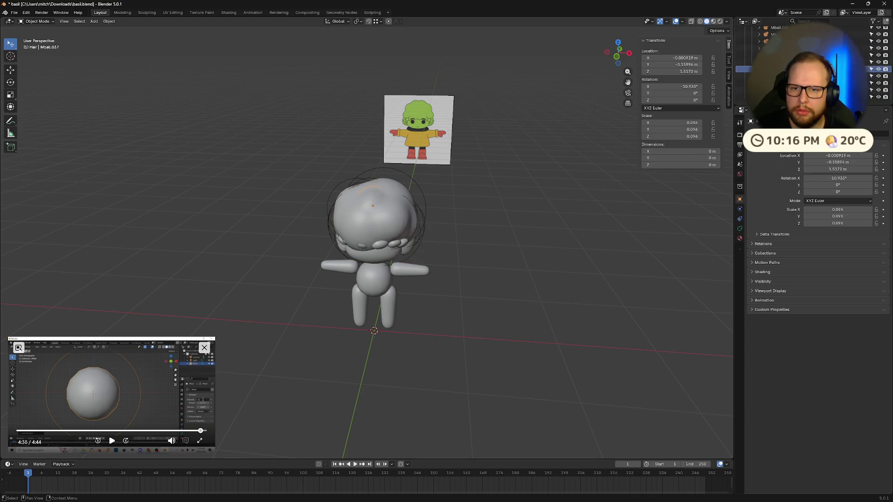
{"action": "left_click", "coordinate": [744, 69]}
{"action": "scroll", "coordinate": [744, 70], "scroll_direction": "up", "scroll_amount": 5}
{"action": "left_click", "coordinate": [744, 93]}
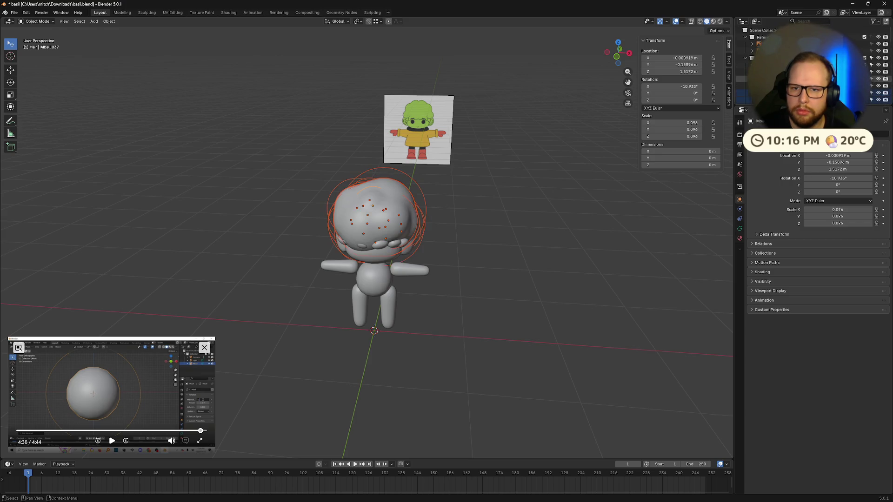
{"action": "right_click", "coordinate": [744, 93]}
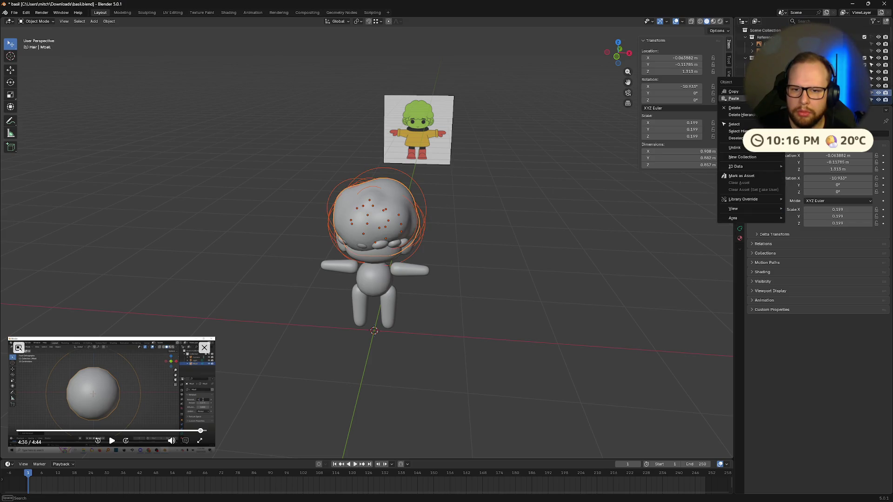
{"action": "key", "text": "shift+d"}
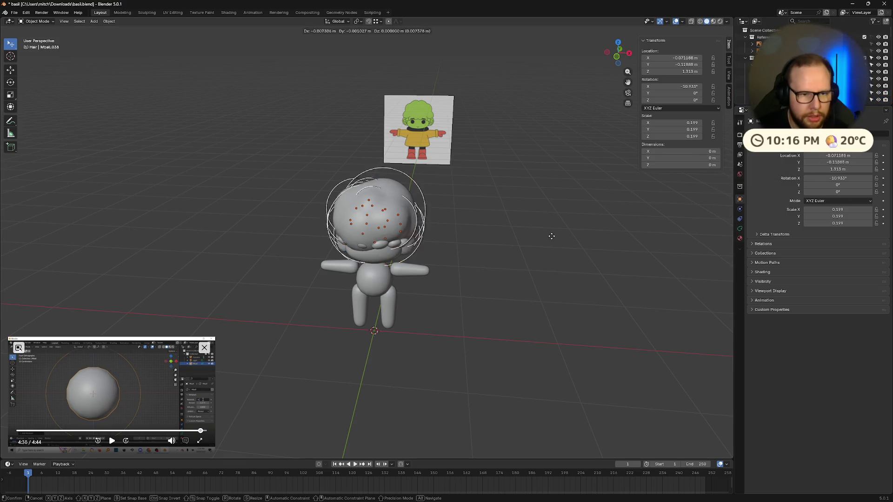
{"action": "left_click", "coordinate": [343, 217]}
Try converting the copied hair to a mesh, undo, and box-select the copy again.
{"action": "right_click", "coordinate": [143, 159]}
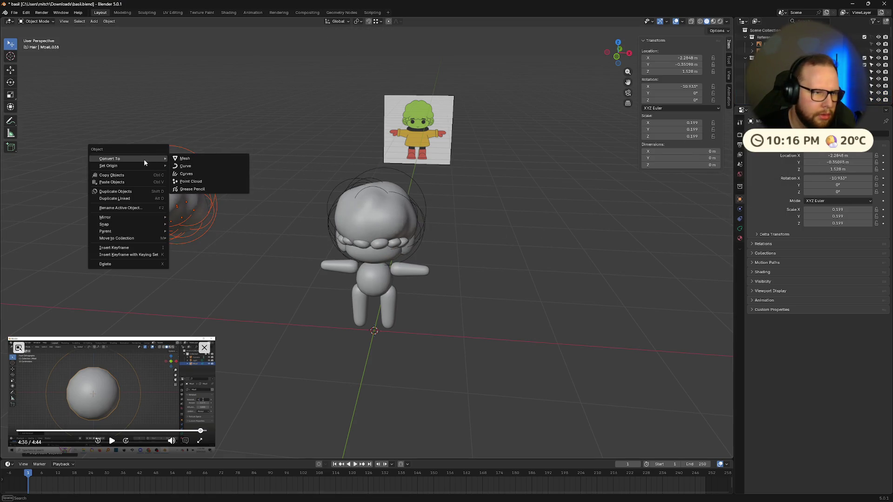
{"action": "left_click", "coordinate": [200, 159]}
{"action": "key", "text": "ctrl+z"}
{"action": "left_click", "coordinate": [264, 151]}
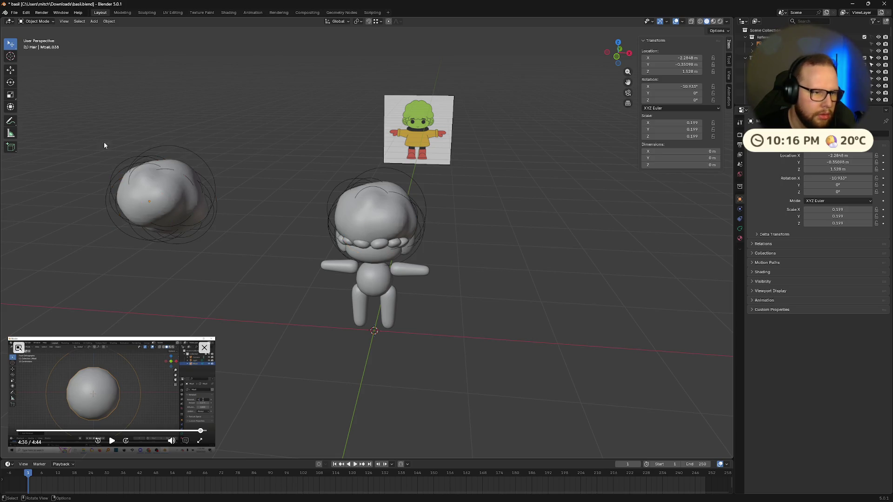
{"action": "key", "text": "w"}
{"action": "left_click_drag", "start_coordinate": [92, 116], "coordinate": [236, 283]}
{"action": "right_click", "coordinate": [234, 232]}
{"action": "mouse_move", "coordinate": [229, 232]}
{"action": "left_click", "coordinate": [255, 168]}
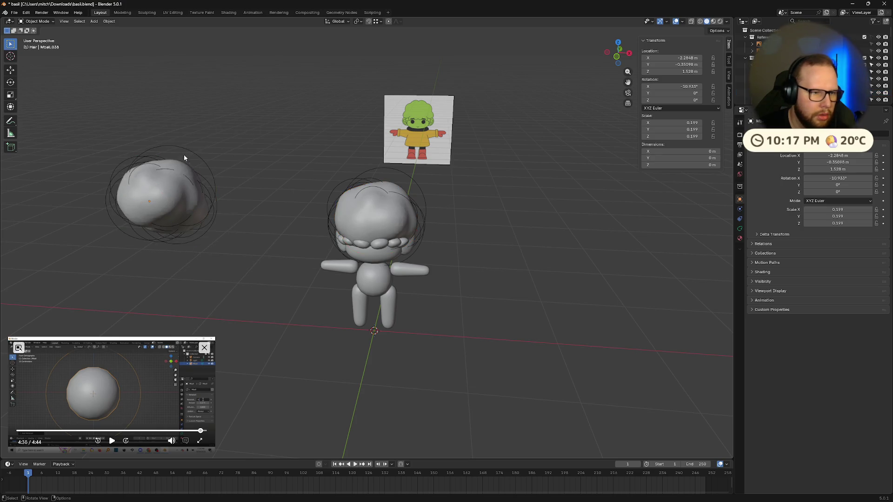
{"action": "mouse_move", "coordinate": [183, 155]}
{"action": "middle_mouse_down"}
{"action": "mouse_move", "coordinate": [155, 182]}
{"action": "mouse_move", "coordinate": [193, 166]}
{"action": "middle_mouse_up"}
Box-select the duplicated hair blob beside the character and delete it.
{"action": "left_click_drag", "start_coordinate": [175, 146], "coordinate": [287, 251]}
{"action": "middle_click_drag", "start_coordinate": [344, 256], "coordinate": [406, 266]}
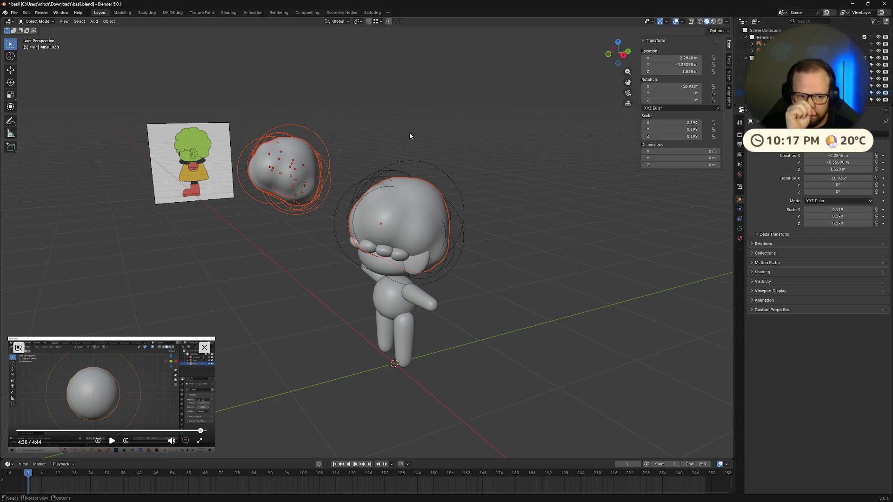
{"action": "mouse_move", "coordinate": [410, 136]}
{"action": "middle_mouse_down"}
{"action": "mouse_move", "coordinate": [342, 154]}
{"action": "mouse_move", "coordinate": [341, 183]}
{"action": "middle_mouse_up"}
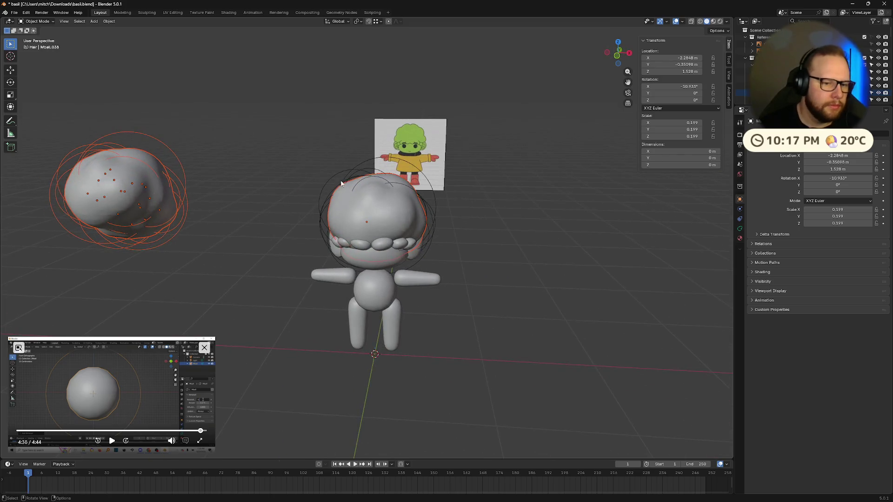
{"action": "middle_click_drag", "start_coordinate": [223, 198], "coordinate": [518, 214]}
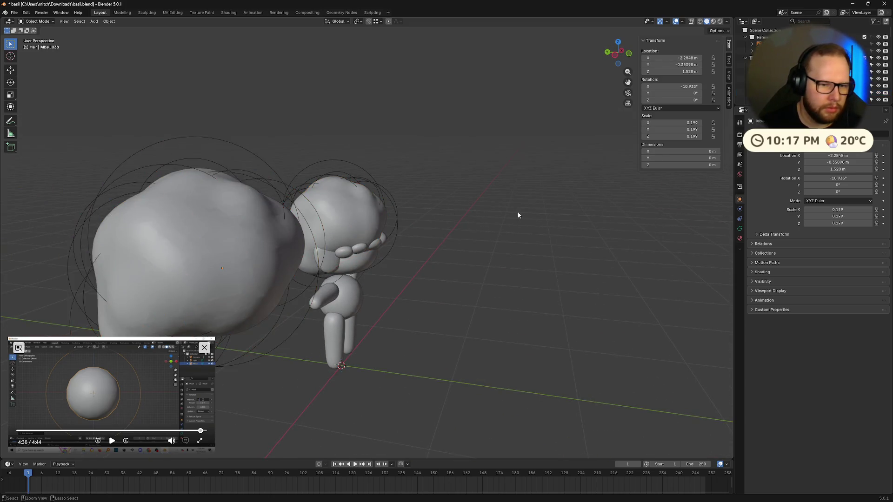
{"action": "key", "text": "ctrl+z"}
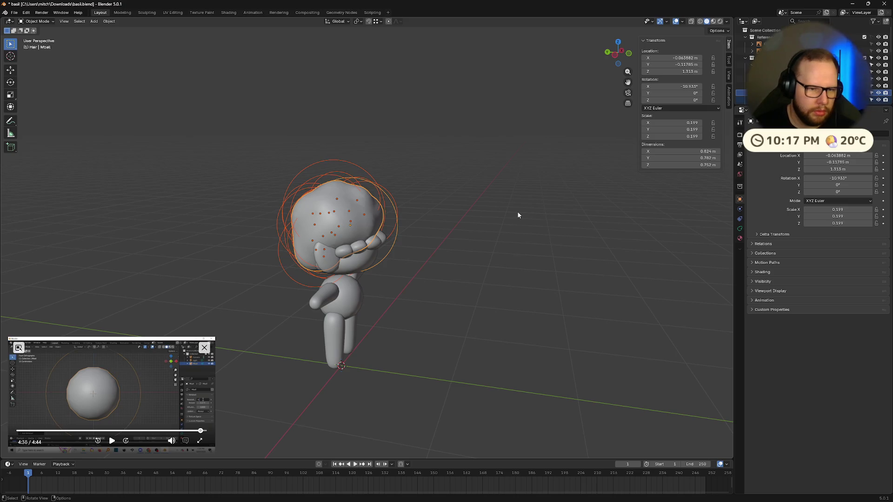
Return to a front view and reselect the head's hair metaball Mball.
{"action": "middle_click_drag", "start_coordinate": [518, 213], "coordinate": [461, 219]}
{"action": "key", "text": "ctrl+z"}
{"action": "key", "text": "ctrl+z"}
{"action": "key", "text": "ctrl+z"}
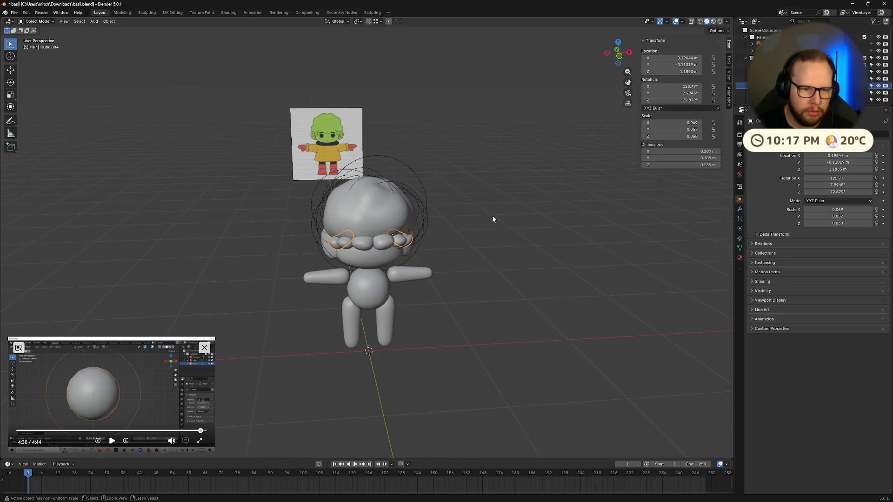
{"action": "scroll", "coordinate": [490, 217], "scroll_direction": "up", "scroll_amount": 4}
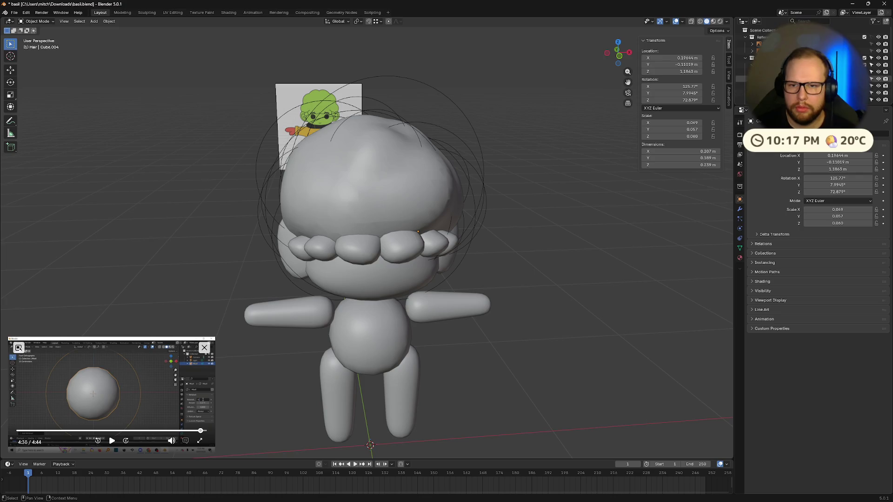
{"action": "key", "text": "ctrl+z"}
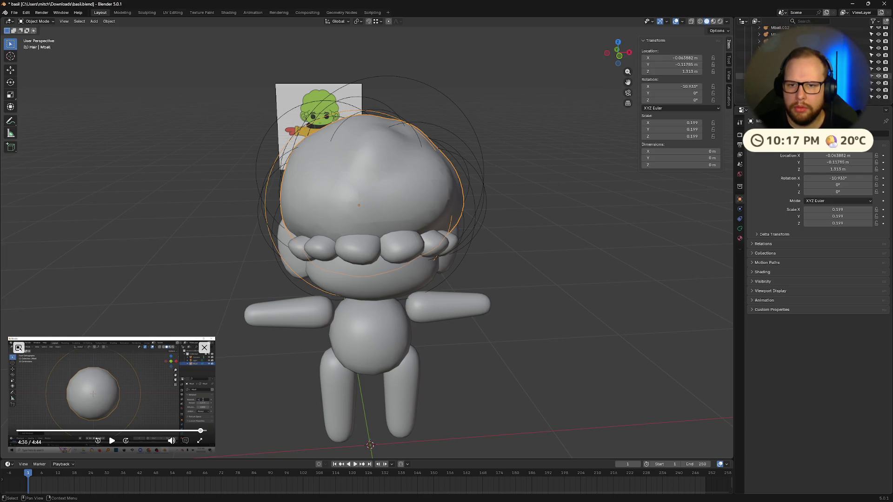
{"action": "key", "text": "ctrl+z"}
Convert Basil's hair metaball Mball to a mesh, select it, and orbit to inspect it.
{"action": "right_click", "coordinate": [429, 185]}
{"action": "mouse_move", "coordinate": [429, 185]}
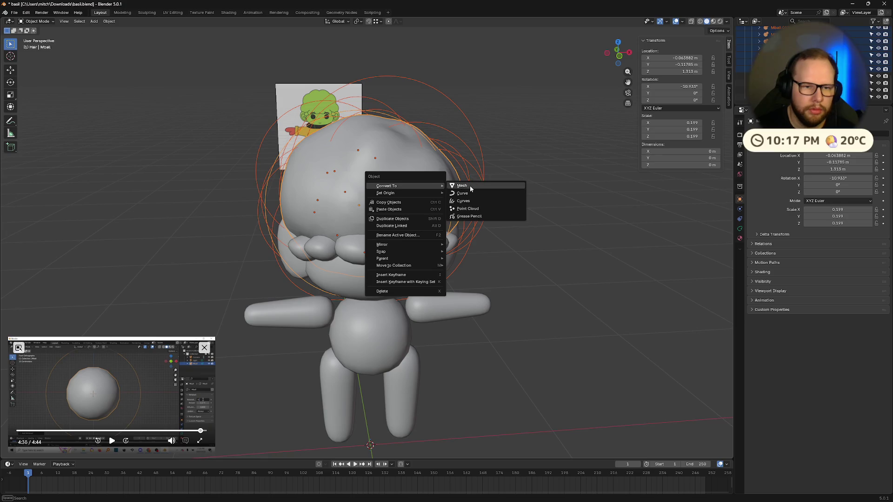
{"action": "left_click", "coordinate": [470, 186]}
{"action": "left_click", "coordinate": [396, 220]}
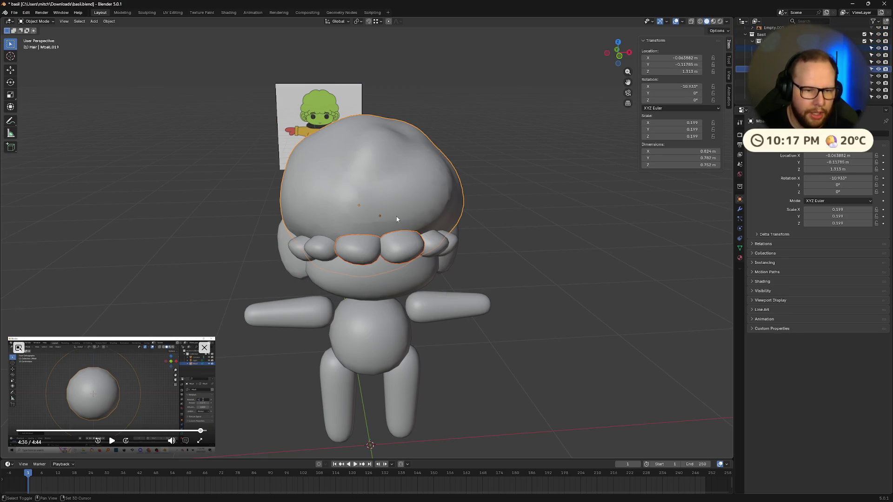
{"action": "key", "text": "ctrl+z"}
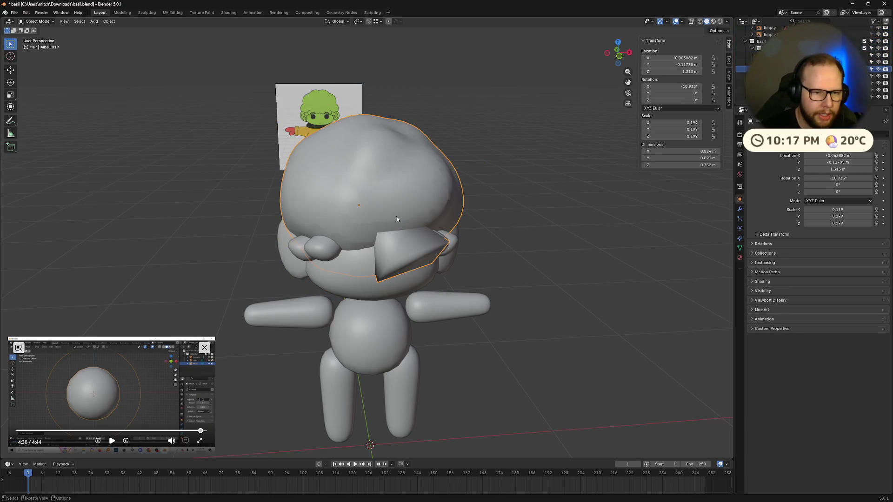
{"action": "mouse_move", "coordinate": [514, 200]}
{"action": "middle_mouse_down"}
{"action": "mouse_move", "coordinate": [558, 206]}
{"action": "mouse_move", "coordinate": [506, 199]}
{"action": "mouse_move", "coordinate": [568, 192]}
{"action": "mouse_move", "coordinate": [662, 223]}
{"action": "mouse_move", "coordinate": [571, 199]}
{"action": "mouse_move", "coordinate": [514, 205]}
{"action": "mouse_move", "coordinate": [611, 211]}
{"action": "mouse_move", "coordinate": [531, 213]}
{"action": "mouse_move", "coordinate": [624, 226]}
{"action": "mouse_move", "coordinate": [556, 220]}
{"action": "middle_mouse_up"}
{"action": "key", "text": "ctrl+z"}
{"action": "key", "text": "ctrl+z"}
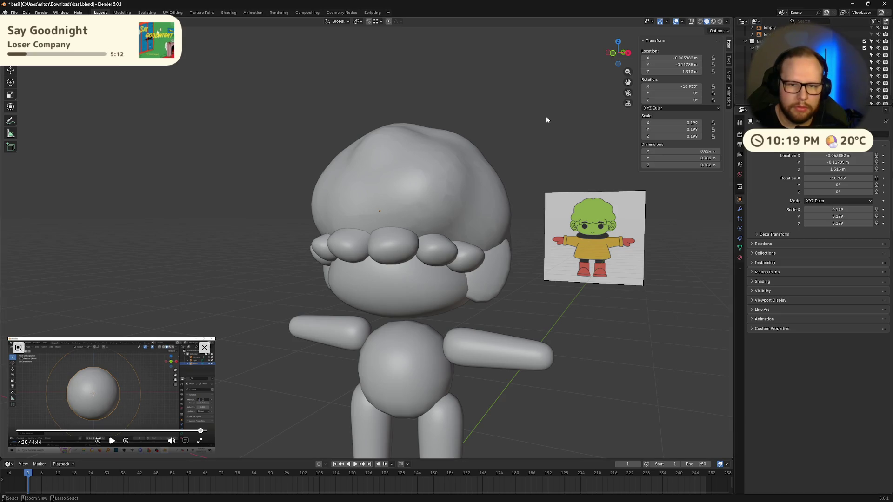
Hide the big top head metaball and switch to a straight front view.
{"action": "left_click", "coordinate": [767, 76]}
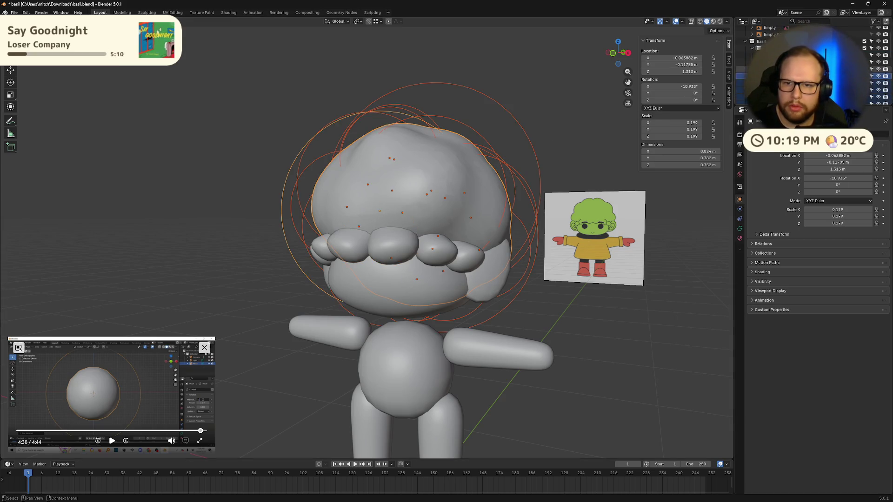
{"action": "left_click", "coordinate": [879, 76]}
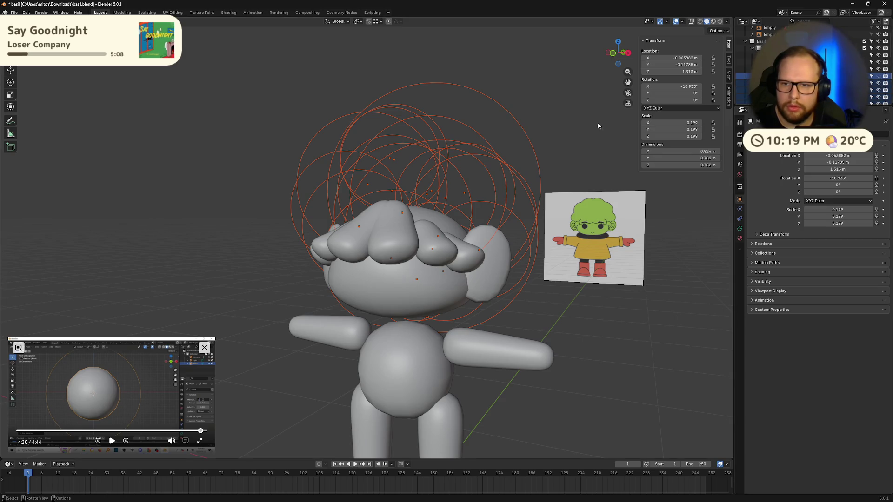
{"action": "left_click", "coordinate": [532, 101]}
{"action": "mouse_move", "coordinate": [582, 126]}
{"action": "middle_mouse_down"}
{"action": "mouse_move", "coordinate": [625, 158]}
{"action": "mouse_move", "coordinate": [558, 235]}
{"action": "mouse_move", "coordinate": [538, 214]}
{"action": "mouse_move", "coordinate": [455, 277]}
{"action": "middle_mouse_up"}
{"action": "scroll", "coordinate": [458, 278], "scroll_direction": "up", "scroll_amount": 3}
{"action": "key", "text": "KP_1"}
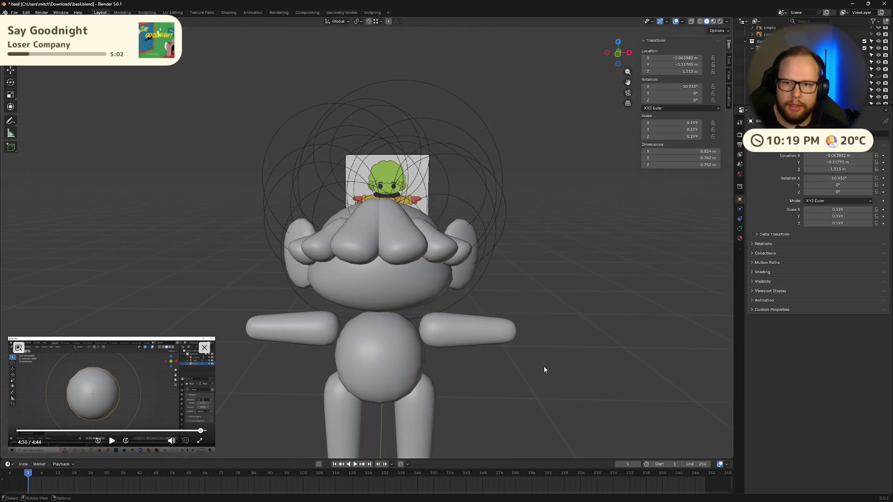
{"action": "scroll", "coordinate": [814, 61], "scroll_direction": "up", "scroll_amount": 5}
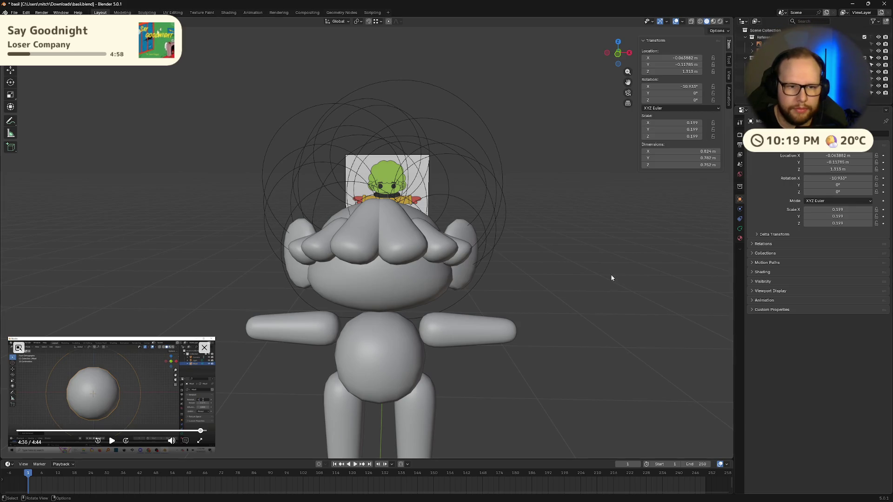
{"action": "scroll", "coordinate": [814, 61], "scroll_direction": "down", "scroll_amount": 2}
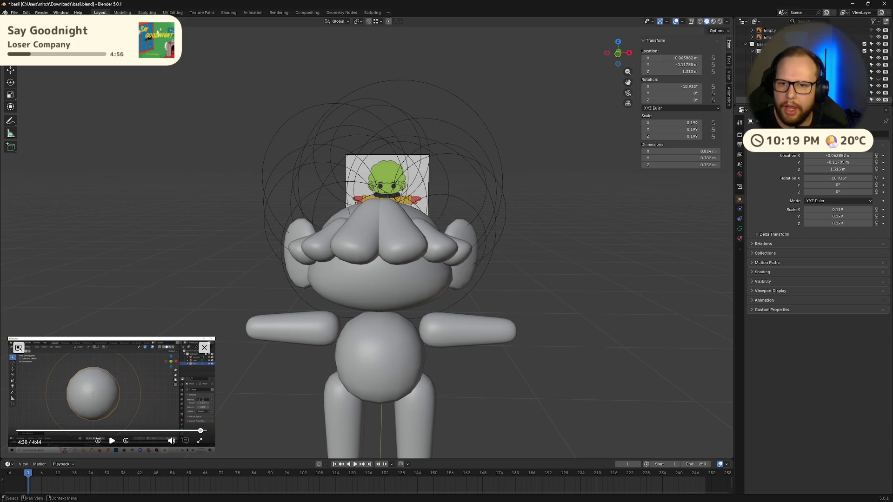
Hide the remaining Mball hair objects with the Outliner eye icons.
{"action": "left_click", "coordinate": [878, 70], "text": "shift"}
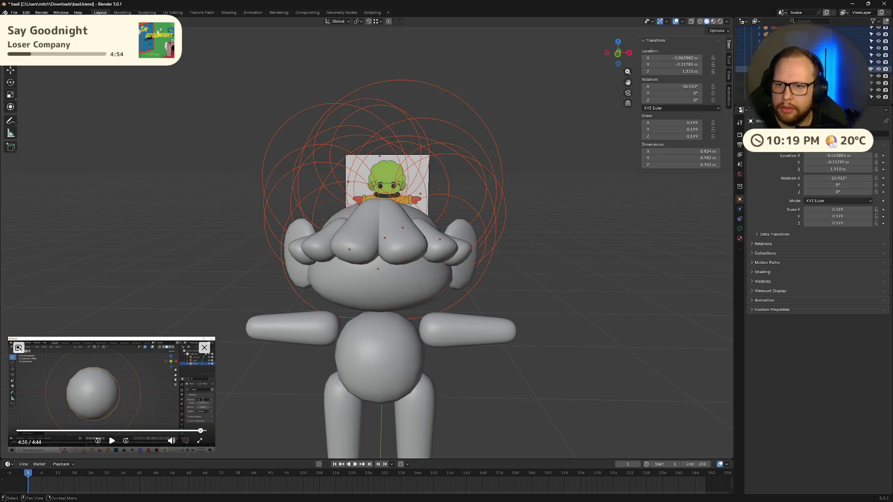
{"action": "left_click", "coordinate": [879, 68]}
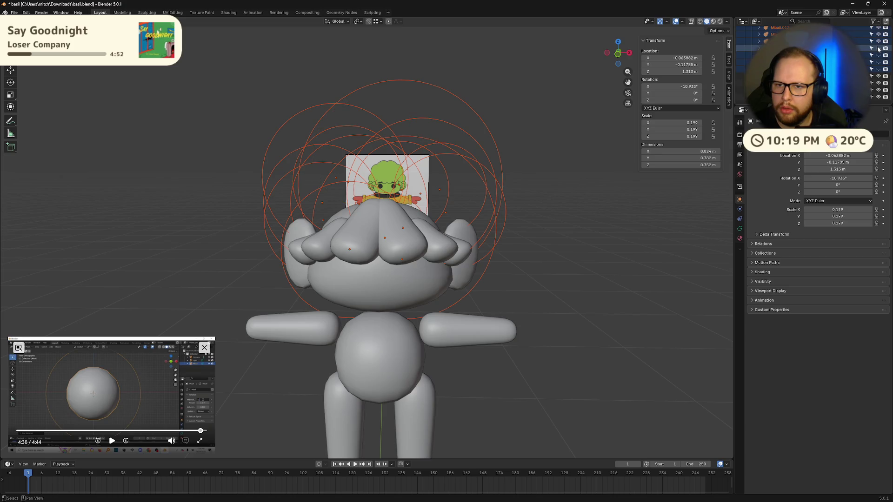
{"action": "left_click", "coordinate": [878, 70]}
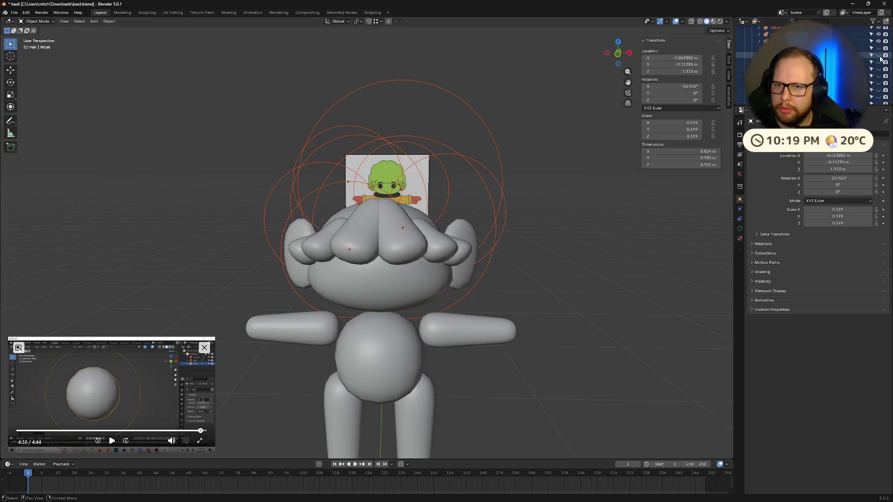
{"action": "scroll", "coordinate": [879, 58], "scroll_direction": "up", "scroll_amount": 3}
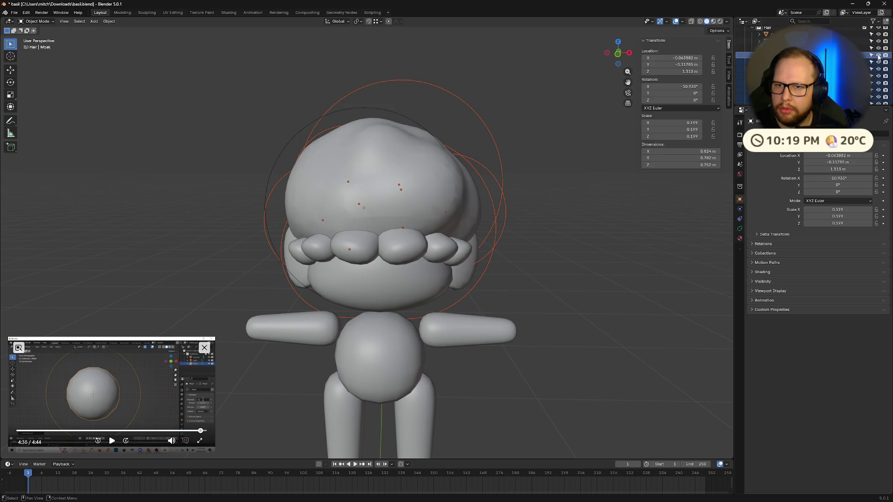
{"action": "mouse_move", "coordinate": [879, 55]}
{"action": "left_mouse_down"}
{"action": "mouse_move", "coordinate": [880, 87]}
{"action": "mouse_move", "coordinate": [879, 78]}
{"action": "left_mouse_up"}
{"action": "scroll", "coordinate": [880, 87], "scroll_direction": "down", "scroll_amount": 2}
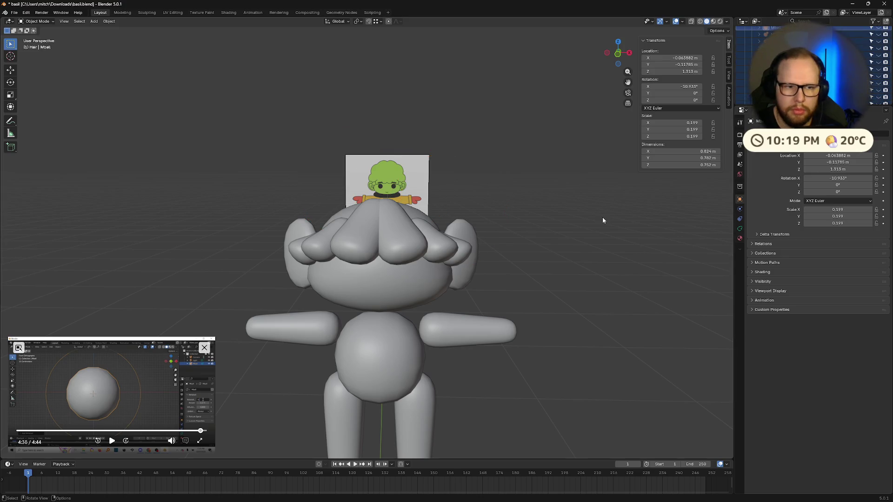
{"action": "middle_click_drag", "start_coordinate": [510, 216], "coordinate": [521, 219]}
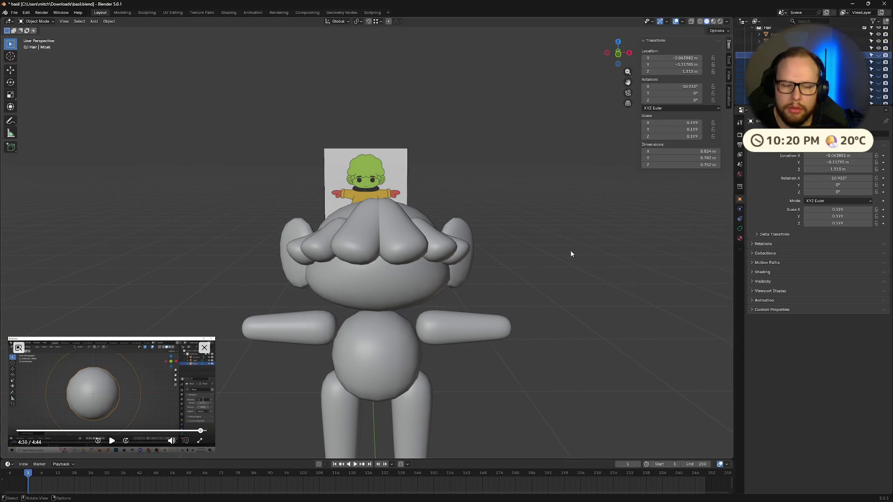
Select Cube.004, bring the head into view, and open the Add menu.
{"action": "left_click", "coordinate": [801, 48]}
{"action": "mouse_move", "coordinate": [600, 223]}
{"action": "middle_mouse_down"}
{"action": "mouse_move", "coordinate": [560, 258]}
{"action": "mouse_move", "coordinate": [568, 246]}
{"action": "mouse_move", "coordinate": [506, 194]}
{"action": "mouse_move", "coordinate": [538, 229]}
{"action": "middle_mouse_up"}
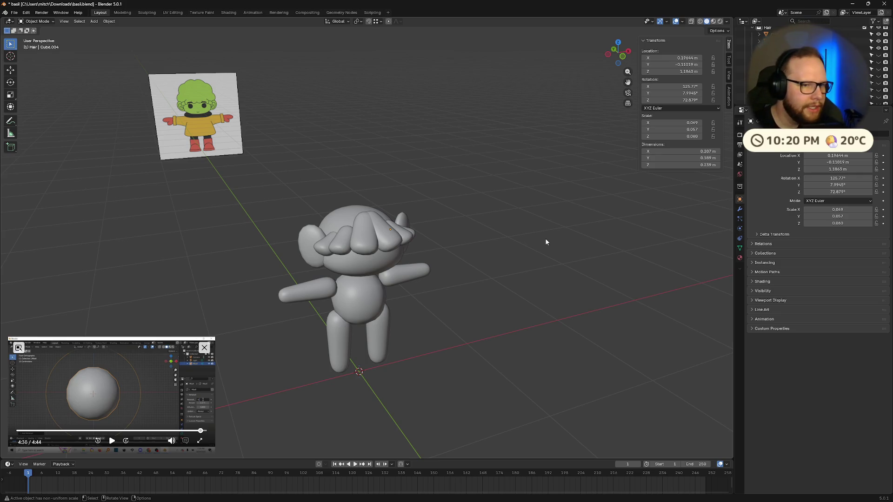
{"action": "mouse_move", "coordinate": [540, 242]}
{"action": "middle_mouse_down"}
{"action": "mouse_move", "coordinate": [500, 257]}
{"action": "mouse_move", "coordinate": [562, 253]}
{"action": "mouse_move", "coordinate": [512, 277]}
{"action": "middle_mouse_up"}
{"action": "scroll", "coordinate": [507, 256], "scroll_direction": "up", "scroll_amount": 5}
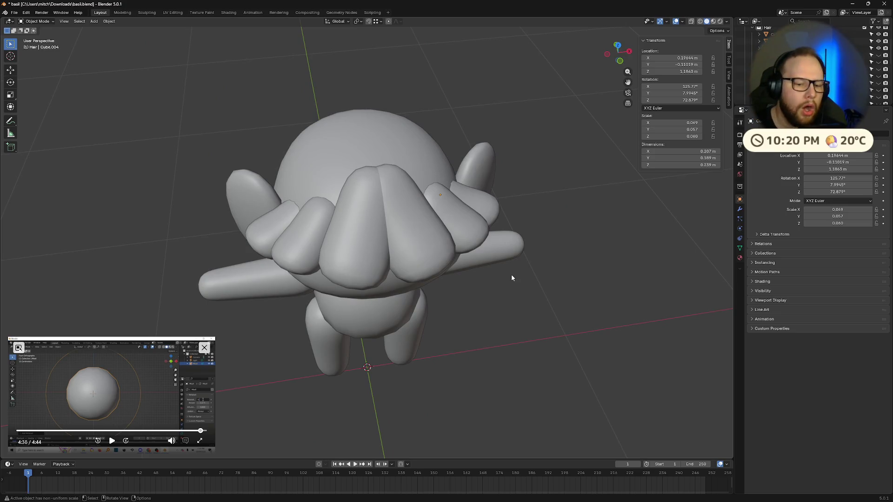
{"action": "key", "text": "shift+a"}
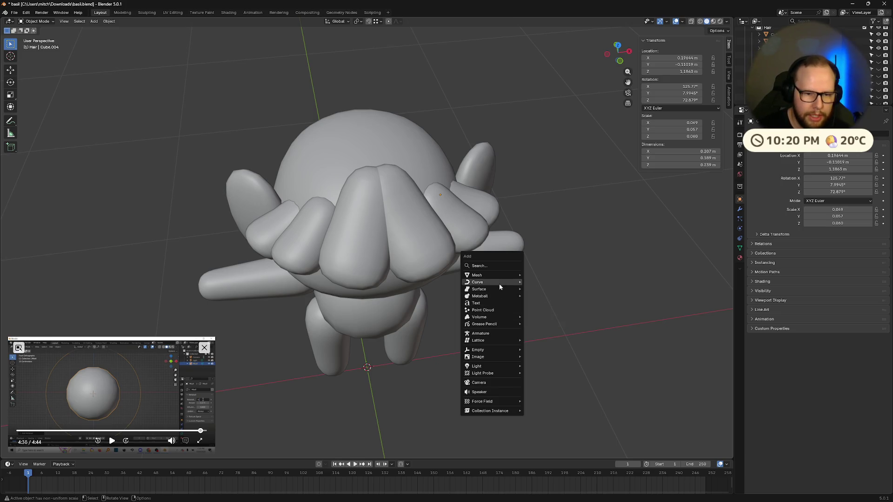
Add a UV Sphere and expand its Add UV Sphere options panel.
{"action": "mouse_move", "coordinate": [497, 276]}
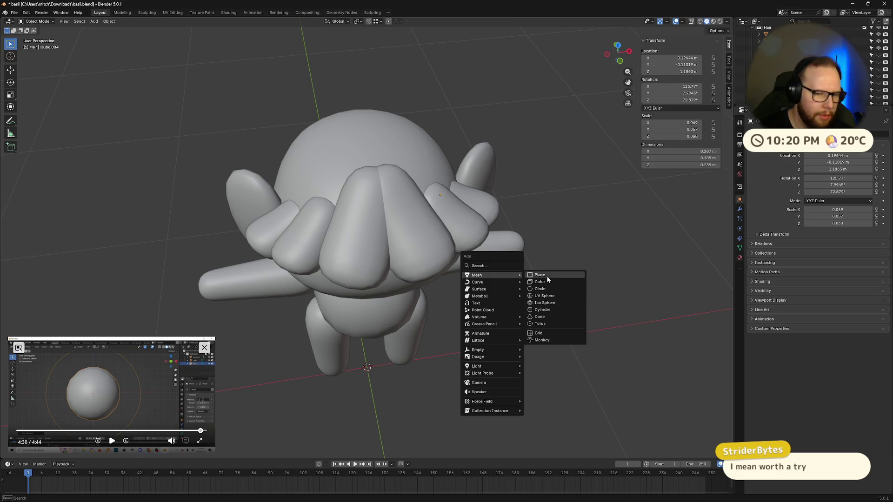
{"action": "left_click", "coordinate": [552, 297]}
{"action": "scroll", "coordinate": [556, 307], "scroll_direction": "down", "scroll_amount": 7}
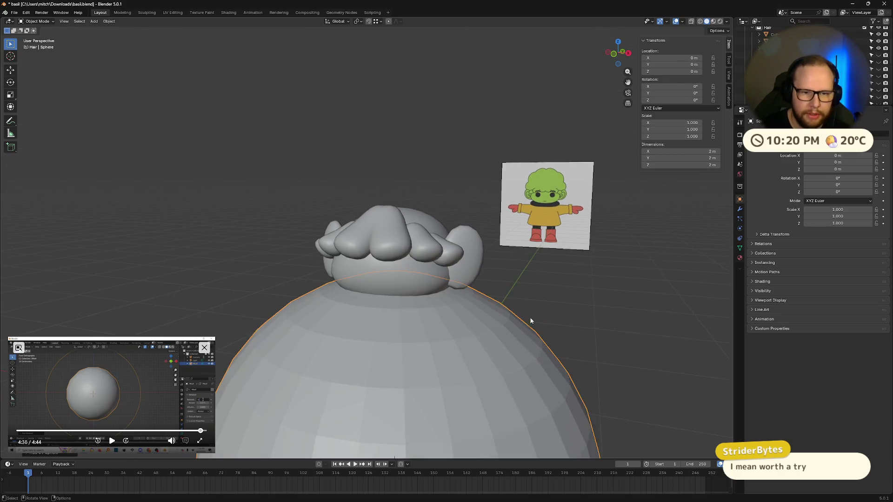
{"action": "left_click", "coordinate": [205, 348]}
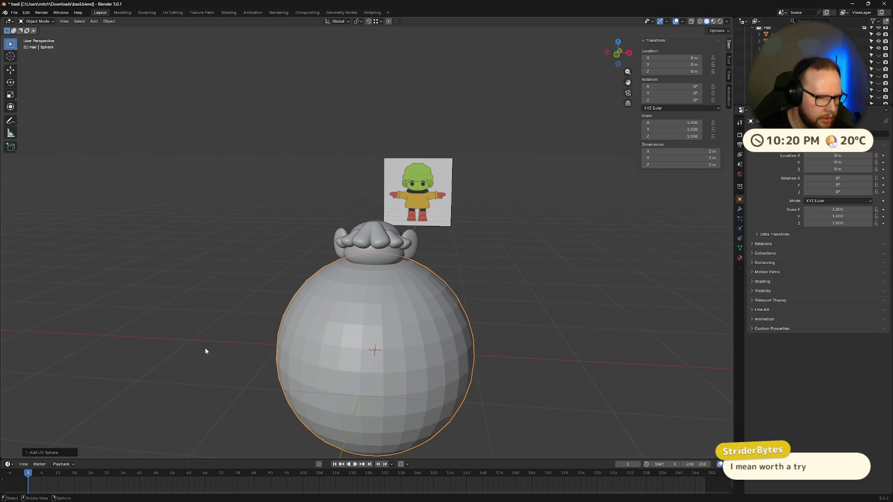
{"action": "left_click", "coordinate": [65, 453]}
Set the UV sphere to 8 segments and 4 rings, then select it.
{"action": "left_click", "coordinate": [98, 376]}
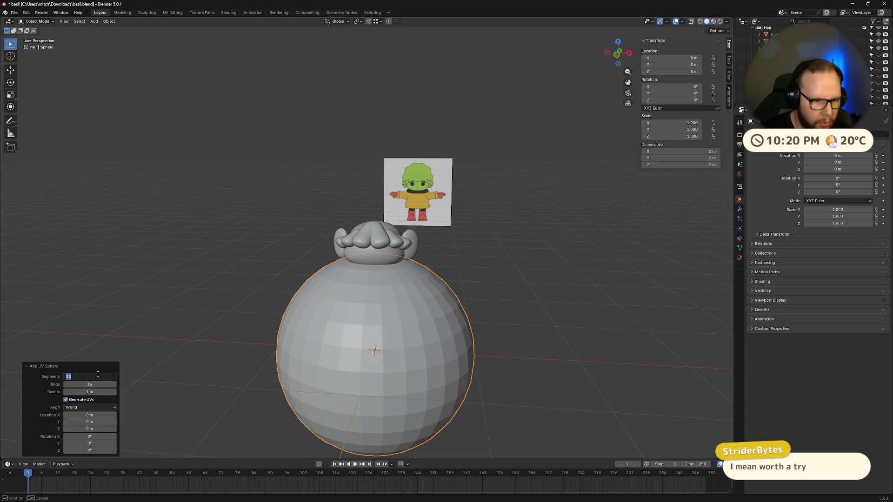
{"action": "key", "text": "Tab"}
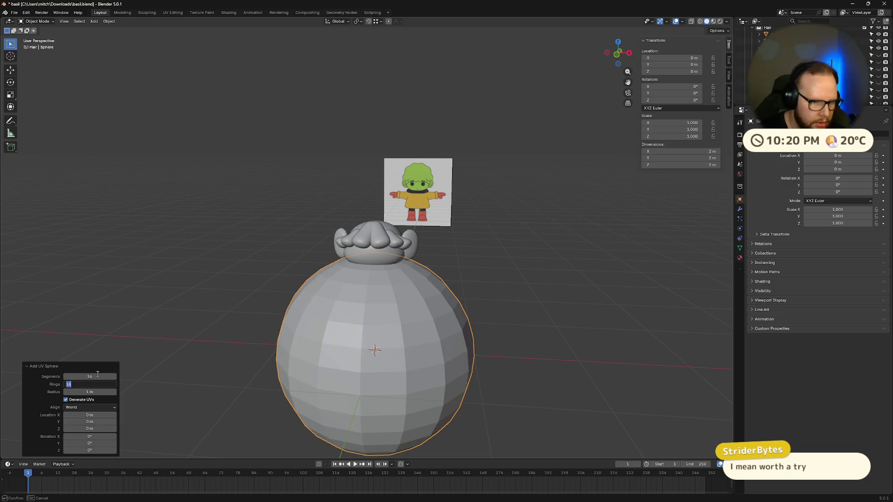
{"action": "key", "text": "Return"}
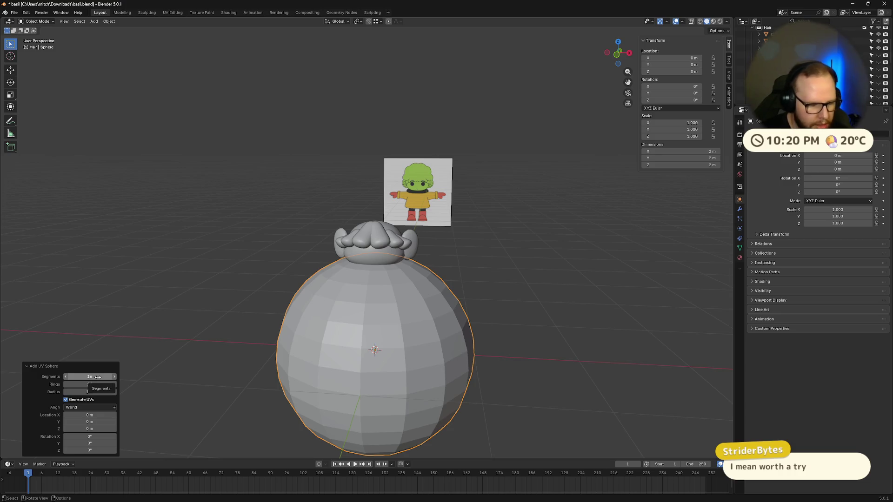
{"action": "left_click", "coordinate": [98, 377]}
{"action": "key", "text": "Tab"}
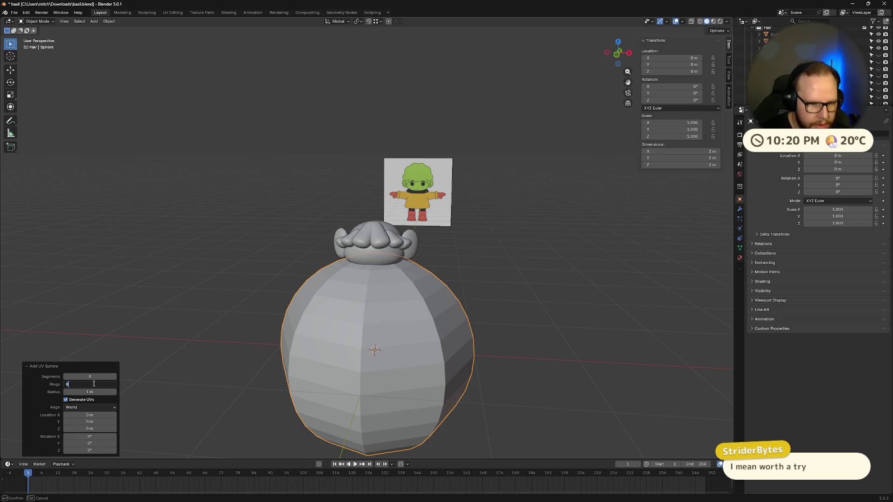
{"action": "key", "text": "Tab"}
{"action": "left_click", "coordinate": [82, 386]}
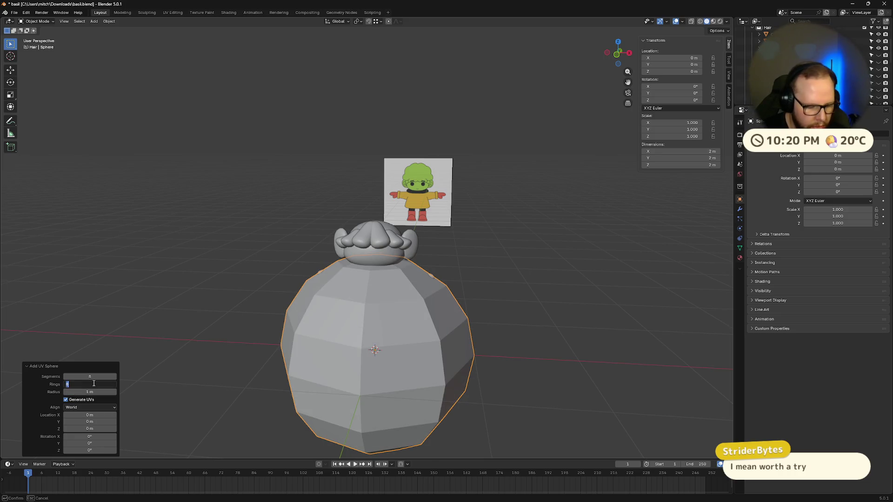
{"action": "key", "text": "Tab"}
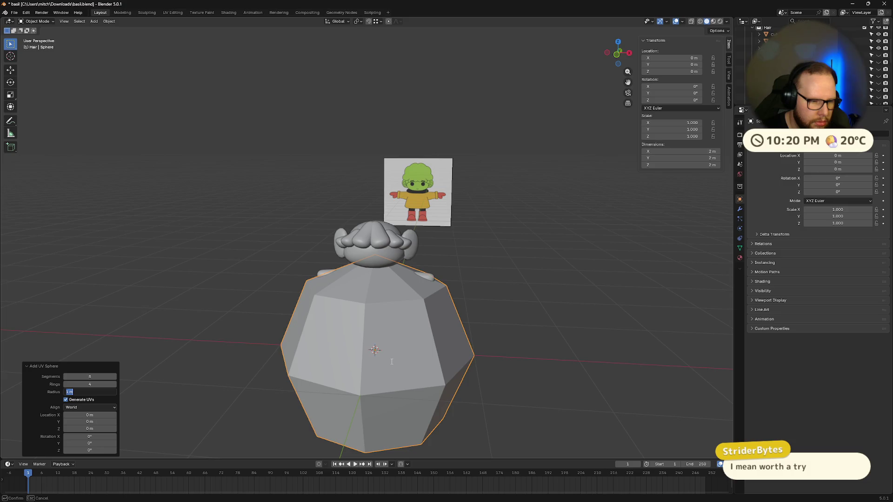
{"action": "left_click", "coordinate": [270, 337]}
{"action": "mouse_move", "coordinate": [270, 337]}
{"action": "middle_mouse_down"}
{"action": "mouse_move", "coordinate": [378, 331]}
{"action": "mouse_move", "coordinate": [410, 357]}
{"action": "mouse_move", "coordinate": [353, 372]}
{"action": "mouse_move", "coordinate": [506, 372]}
{"action": "mouse_move", "coordinate": [495, 366]}
{"action": "middle_mouse_up"}
{"action": "left_click", "coordinate": [410, 358]}
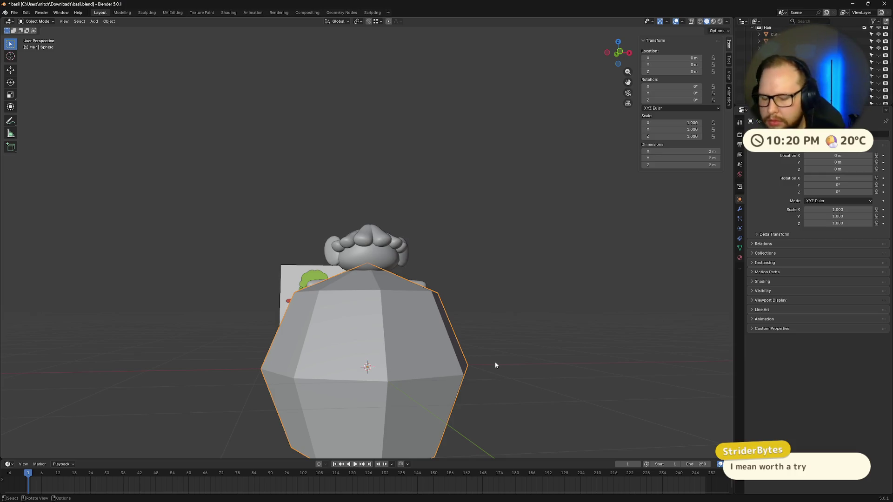
Subdivide the sphere with Ctrl+2, then undo the subdivision and the sphere itself.
{"action": "key", "text": "ctrl+2"}
{"action": "mouse_move", "coordinate": [495, 362]}
{"action": "middle_mouse_down"}
{"action": "mouse_move", "coordinate": [417, 364]}
{"action": "mouse_move", "coordinate": [428, 395]}
{"action": "mouse_move", "coordinate": [425, 404]}
{"action": "mouse_move", "coordinate": [411, 397]}
{"action": "mouse_move", "coordinate": [435, 392]}
{"action": "mouse_move", "coordinate": [451, 407]}
{"action": "middle_mouse_up"}
{"action": "scroll", "coordinate": [429, 398], "scroll_direction": "down", "scroll_amount": 5}
{"action": "key", "text": "ctrl+z"}
{"action": "mouse_move", "coordinate": [485, 364]}
{"action": "middle_mouse_down"}
{"action": "mouse_move", "coordinate": [477, 362]}
{"action": "mouse_move", "coordinate": [506, 383]}
{"action": "mouse_move", "coordinate": [471, 358]}
{"action": "mouse_move", "coordinate": [479, 383]}
{"action": "mouse_move", "coordinate": [443, 367]}
{"action": "middle_mouse_up"}
{"action": "key", "text": "ctrl+z"}
Select the Body sphere, try adding a cube in Edit Mode, and undo it.
{"action": "scroll", "coordinate": [443, 367], "scroll_direction": "up", "scroll_amount": 3}
{"action": "left_click", "coordinate": [379, 317]}
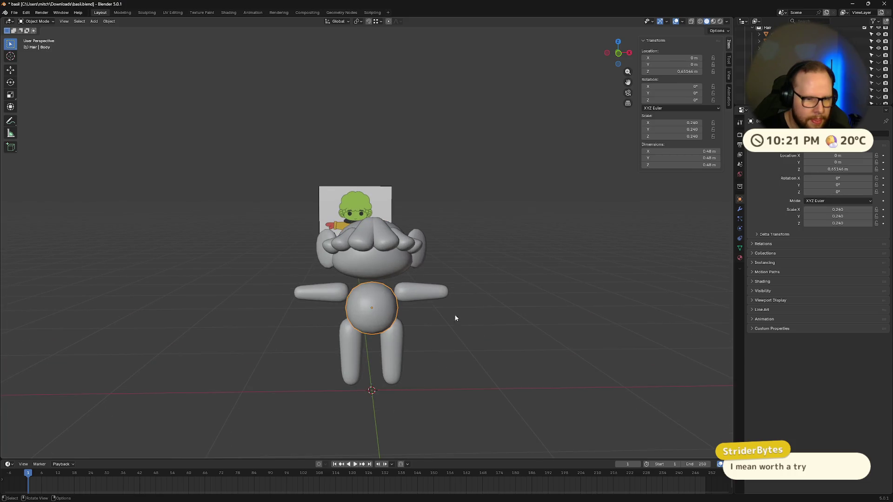
{"action": "key", "text": "ctrl+z"}
{"action": "key", "text": "ctrl+z"}
{"action": "mouse_move", "coordinate": [481, 319]}
{"action": "middle_mouse_down"}
{"action": "mouse_move", "coordinate": [477, 329]}
{"action": "mouse_move", "coordinate": [539, 298]}
{"action": "middle_mouse_up"}
{"action": "left_click", "coordinate": [470, 334]}
{"action": "key", "text": "shift+a"}
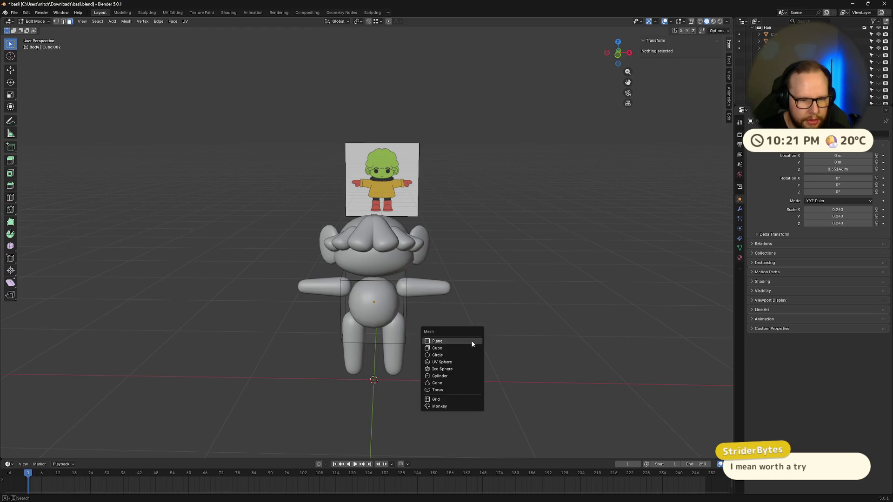
{"action": "left_click", "coordinate": [468, 347]}
{"action": "mouse_move", "coordinate": [530, 343]}
{"action": "middle_mouse_down"}
{"action": "mouse_move", "coordinate": [523, 331]}
{"action": "mouse_move", "coordinate": [524, 353]}
{"action": "mouse_move", "coordinate": [539, 373]}
{"action": "mouse_move", "coordinate": [556, 372]}
{"action": "mouse_move", "coordinate": [491, 420]}
{"action": "middle_mouse_up"}
{"action": "key", "text": "ctrl+z"}
{"action": "key", "text": "ctrl+z"}
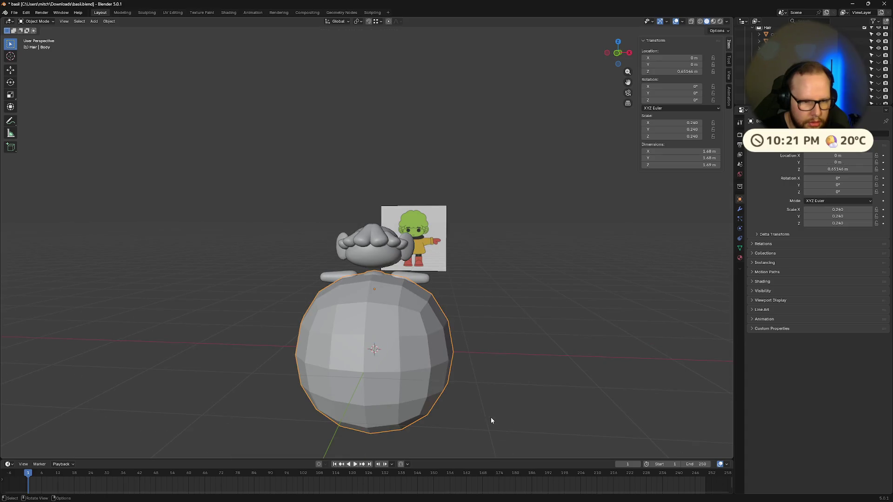
Try moving and scaling the Body, undo to the original, and open the Add menu.
{"action": "key", "text": "g"}
{"action": "left_click", "coordinate": [520, 339]}
{"action": "key", "text": "s"}
{"action": "left_click", "coordinate": [441, 164]}
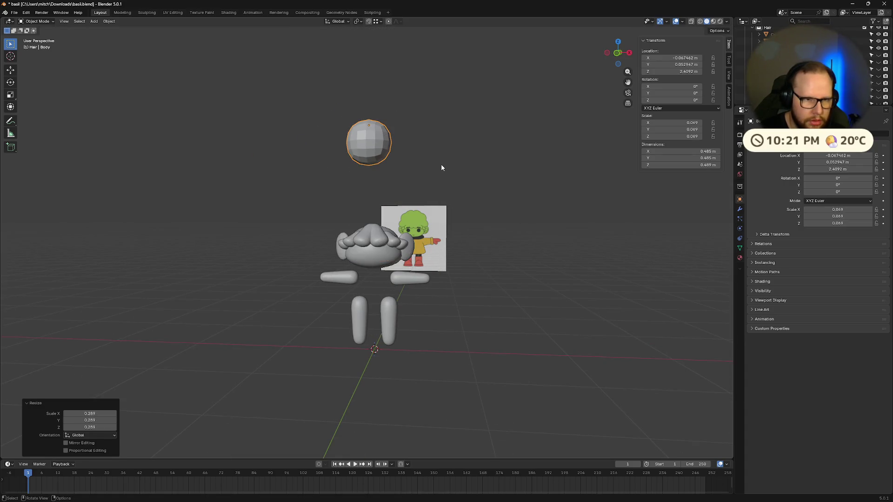
{"action": "key", "text": "ctrl+z"}
{"action": "key", "text": "ctrl+z"}
{"action": "key", "text": "ctrl+z"}
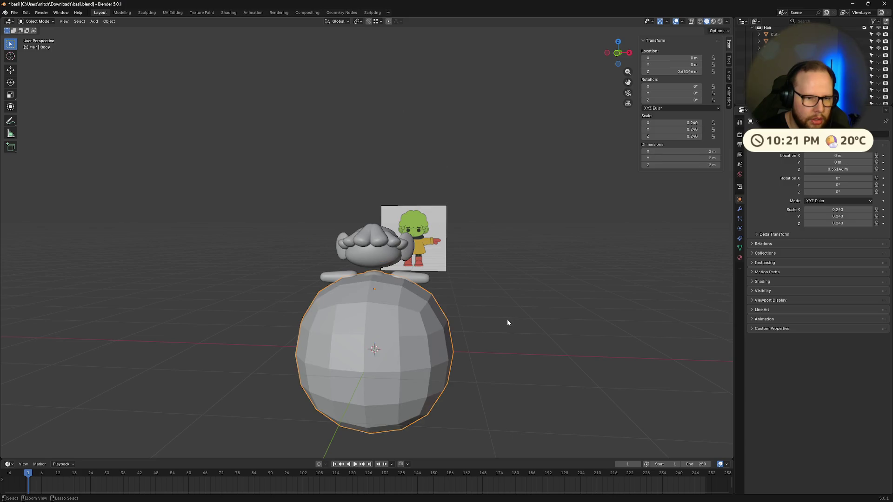
{"action": "key", "text": "ctrl+z"}
{"action": "key", "text": "ctrl+z"}
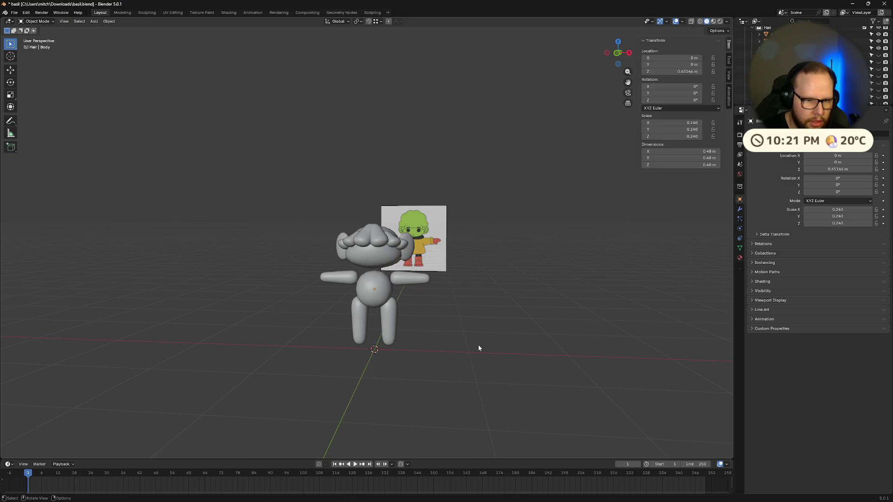
{"action": "key", "text": "shift+a"}
Add a small cube, subdivide it into a rounded sphere with Ctrl+2, and raise it to the head.
{"action": "mouse_move", "coordinate": [468, 355]}
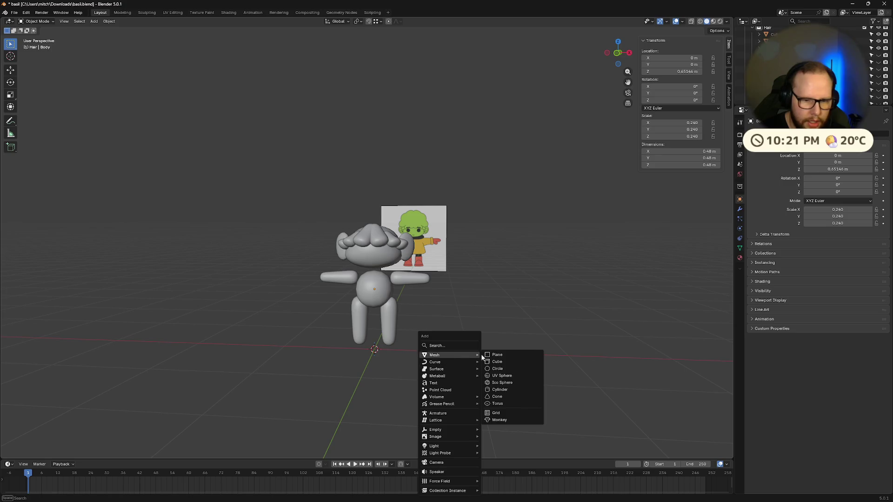
{"action": "left_click", "coordinate": [504, 362]}
{"action": "key", "text": "s"}
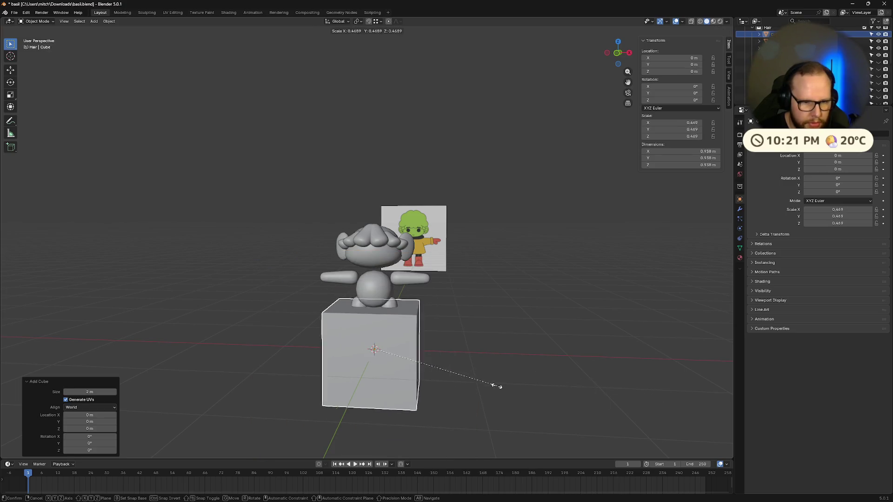
{"action": "left_click", "coordinate": [488, 387]}
{"action": "key", "text": "ctrl+2"}
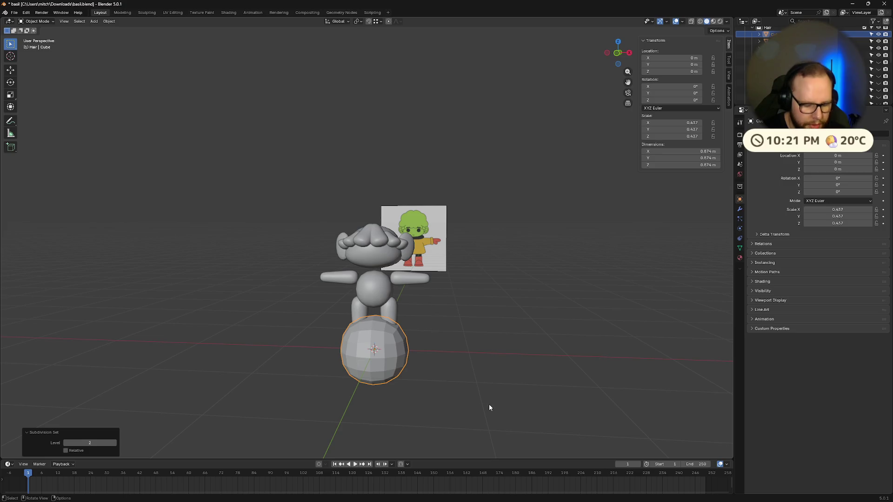
{"action": "key", "text": "g"}
{"action": "key", "text": "z"}
{"action": "left_click", "coordinate": [485, 258]}
Scale the sphere to 0.288, place it on the head's upper left, and shade it smooth.
{"action": "key", "text": "s"}
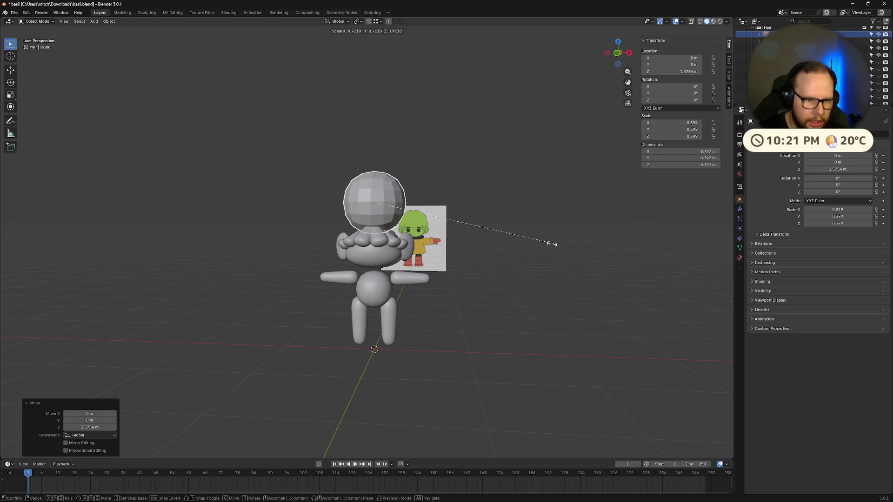
{"action": "key", "text": "g"}
{"action": "left_click", "coordinate": [484, 313]}
{"action": "mouse_move", "coordinate": [485, 312]}
{"action": "middle_mouse_down"}
{"action": "mouse_move", "coordinate": [504, 264]}
{"action": "mouse_move", "coordinate": [583, 267]}
{"action": "mouse_move", "coordinate": [471, 264]}
{"action": "middle_mouse_up"}
{"action": "right_click", "coordinate": [328, 208]}
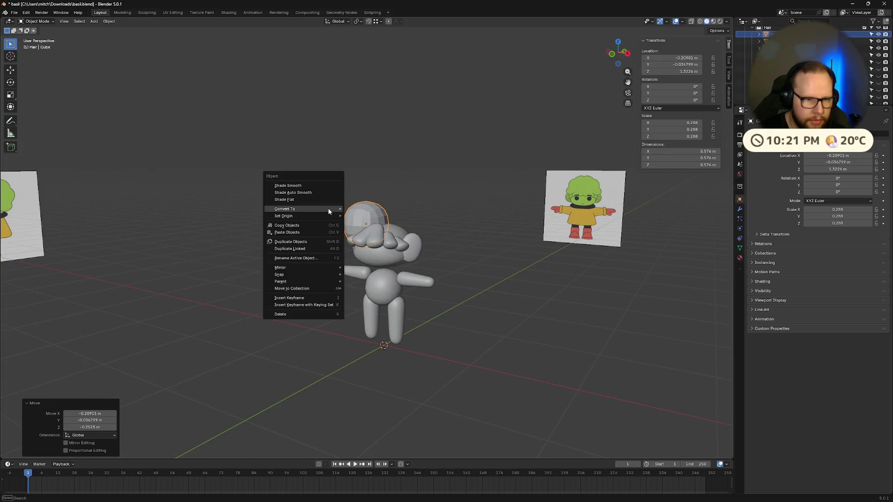
{"action": "left_click", "coordinate": [323, 185]}
{"action": "scroll", "coordinate": [323, 183], "scroll_direction": "up", "scroll_amount": 3}
{"action": "mouse_move", "coordinate": [323, 183]}
{"action": "middle_mouse_down"}
{"action": "mouse_move", "coordinate": [472, 257]}
{"action": "mouse_move", "coordinate": [459, 187]}
{"action": "middle_mouse_up"}
In front view, resize the hair sphere and centre it by setting Location X to 0.
{"action": "left_click", "coordinate": [623, 55]}
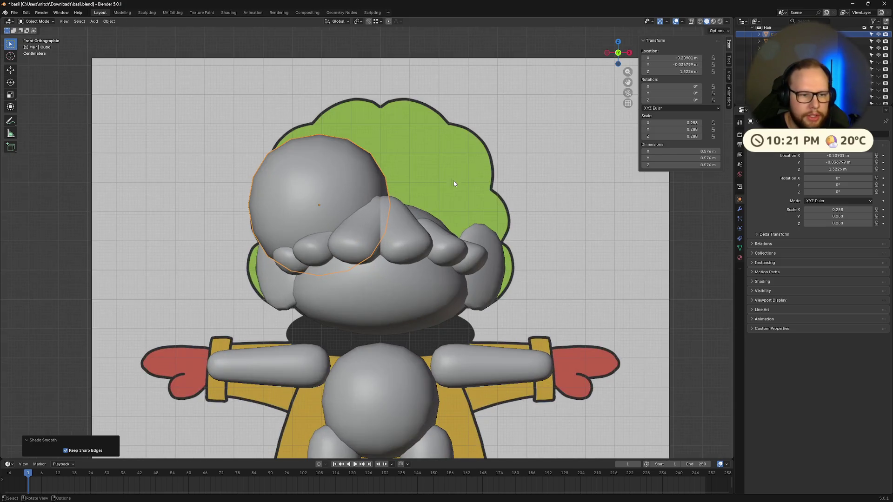
{"action": "key", "text": "s"}
{"action": "left_click", "coordinate": [370, 201]}
{"action": "key", "text": "g"}
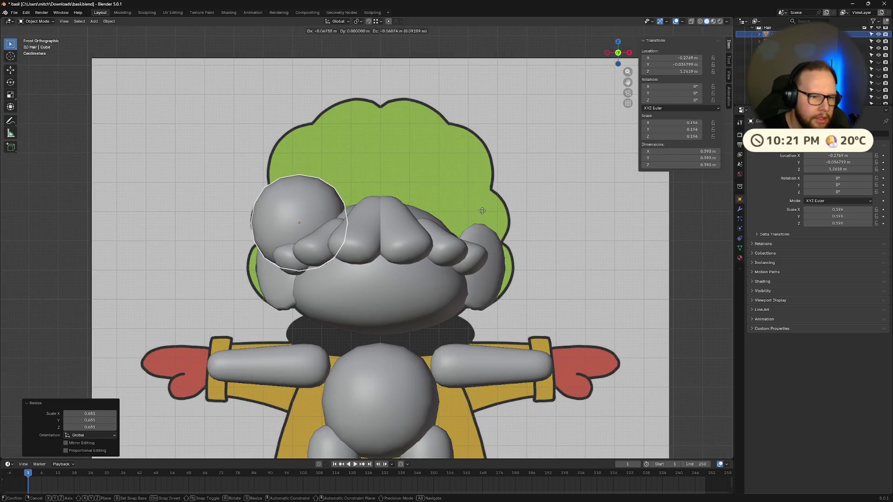
{"action": "key", "text": "s"}
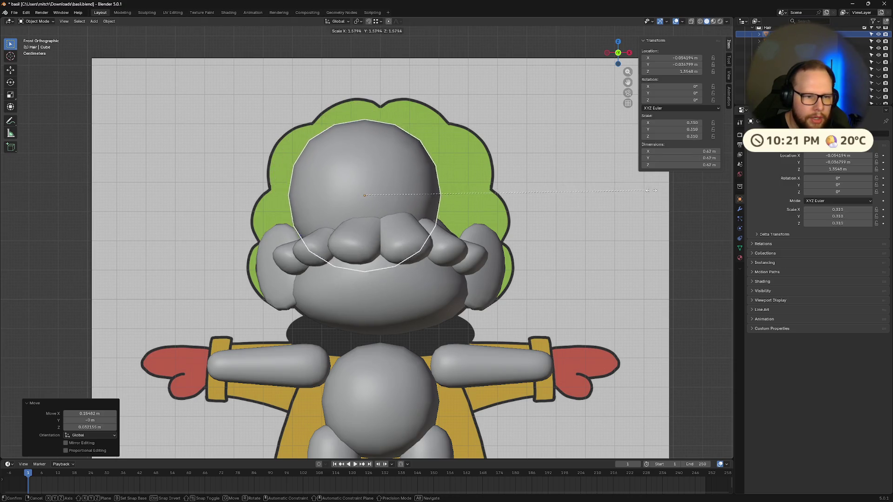
{"action": "left_click", "coordinate": [601, 190]}
{"action": "key", "text": "g"}
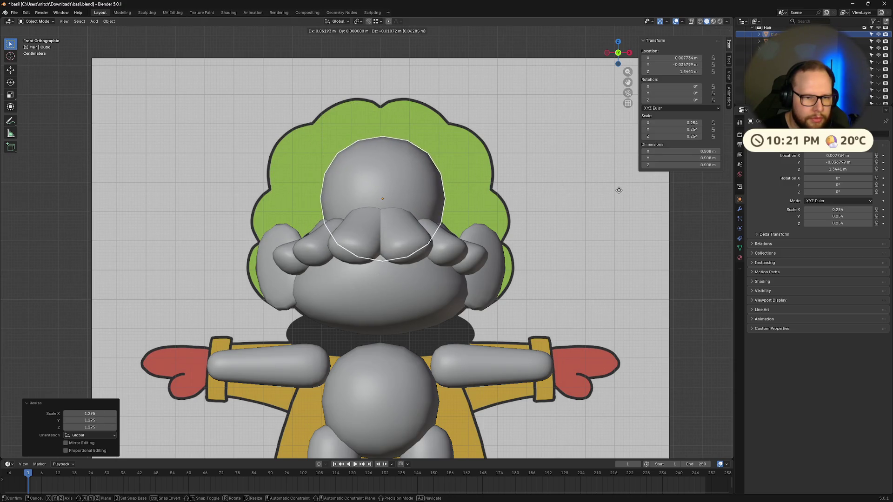
{"action": "left_click", "coordinate": [621, 190]}
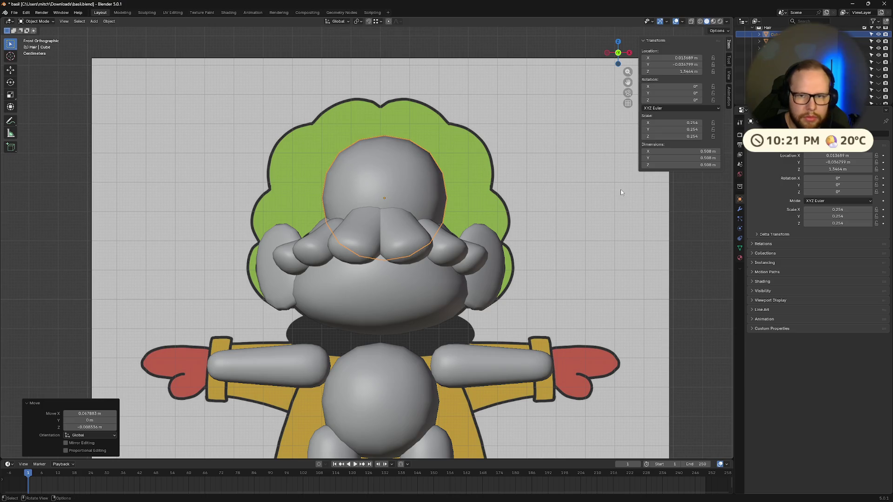
{"action": "left_click", "coordinate": [684, 59]}
{"action": "type", "text": "0"}
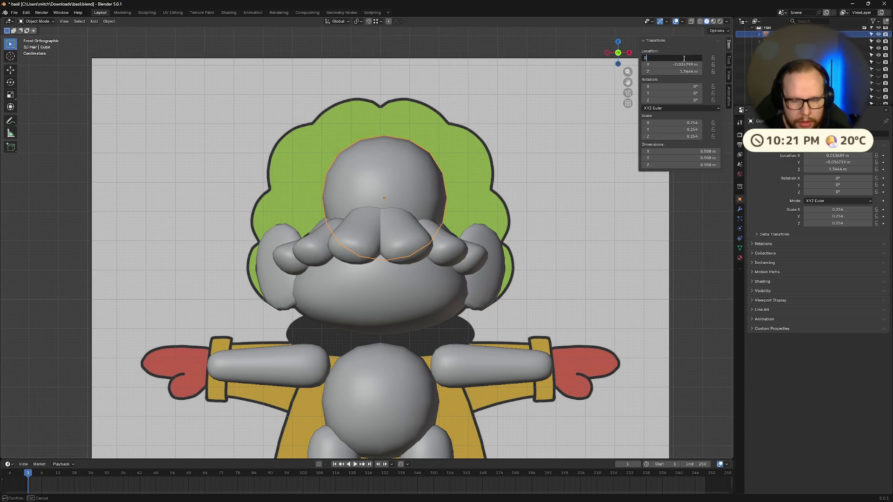
{"action": "key", "text": "Return"}
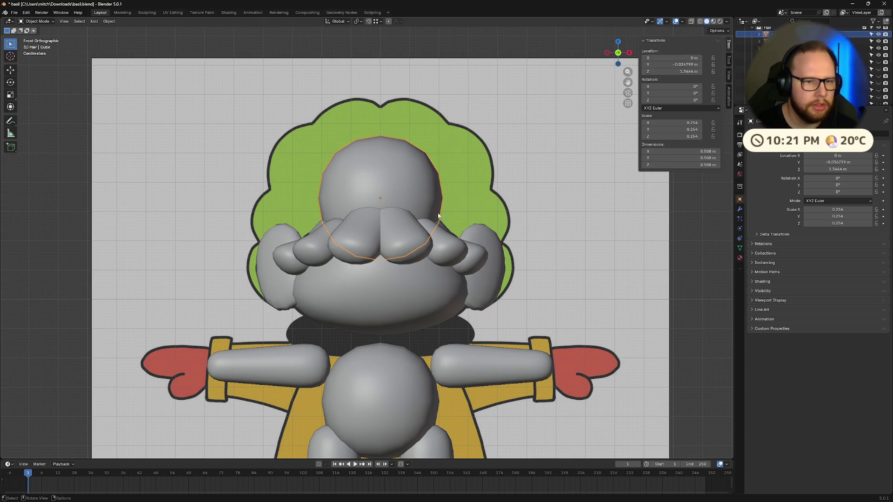
Enlarge the hair sphere to 0.369, then reposition it from the side and scale it to 0.459.
{"action": "key", "text": "s"}
{"action": "left_click", "coordinate": [474, 211]}
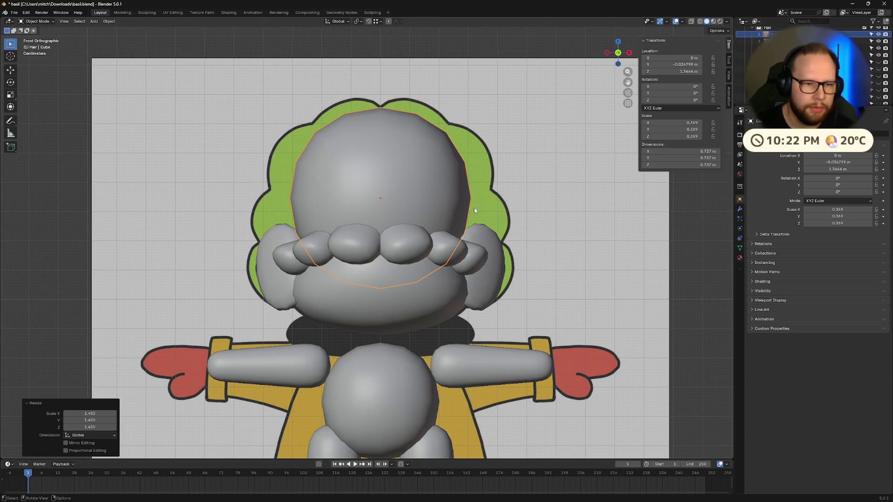
{"action": "mouse_move", "coordinate": [558, 209]}
{"action": "middle_mouse_down"}
{"action": "mouse_move", "coordinate": [562, 218]}
{"action": "mouse_move", "coordinate": [514, 215]}
{"action": "middle_mouse_up"}
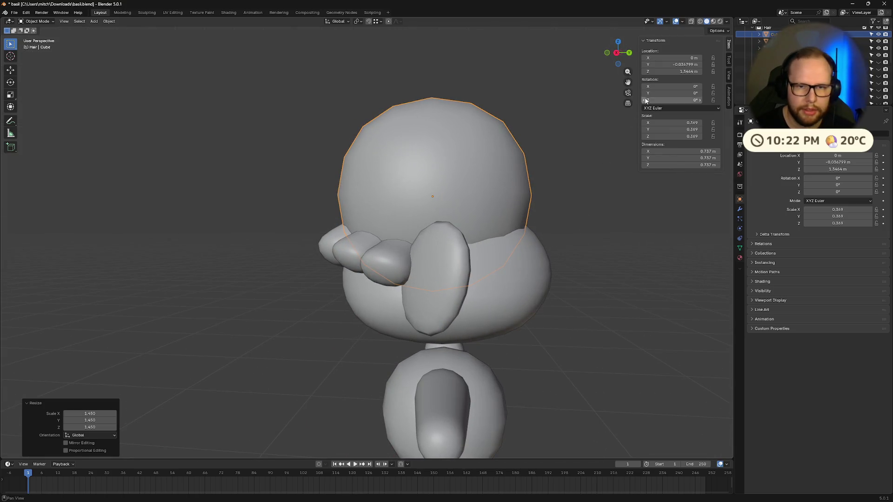
{"action": "left_click", "coordinate": [615, 55]}
{"action": "key", "text": "g"}
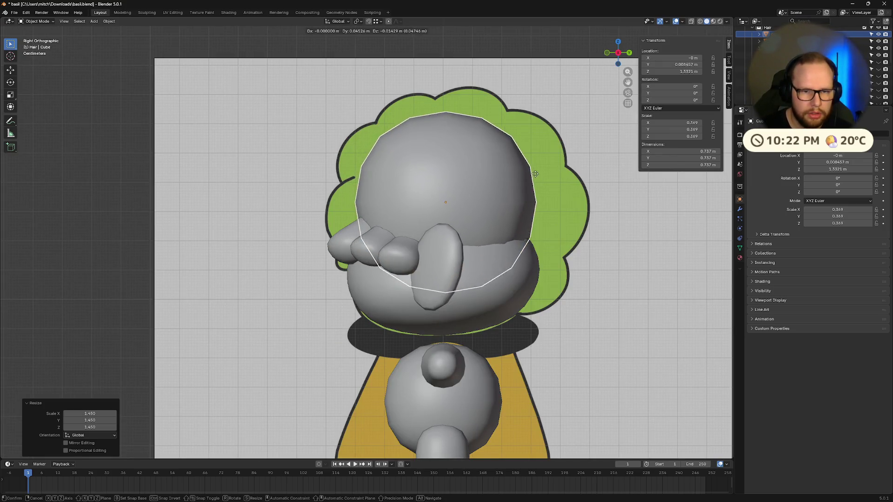
{"action": "left_click", "coordinate": [549, 186]}
{"action": "key", "text": "s"}
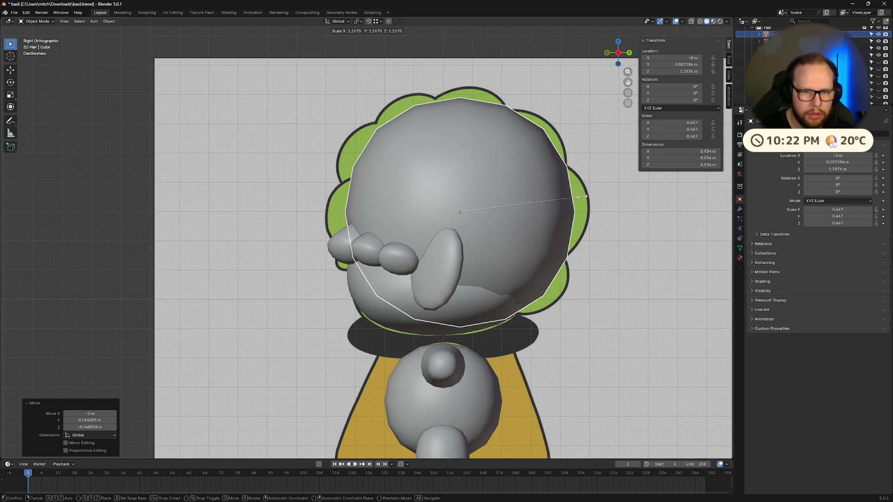
{"action": "left_click", "coordinate": [580, 198]}
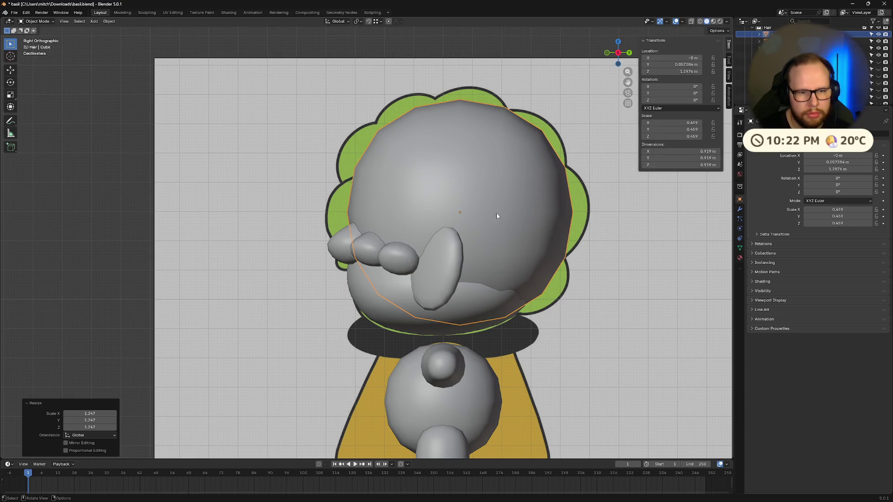
Compare front and side views, nudge the sphere, and enlarge it slightly to 0.467.
{"action": "left_click", "coordinate": [607, 53]}
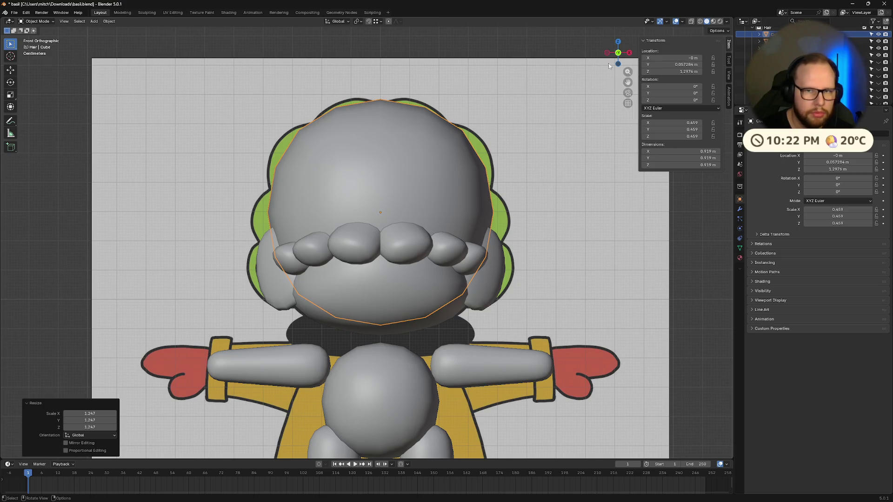
{"action": "left_click", "coordinate": [629, 54]}
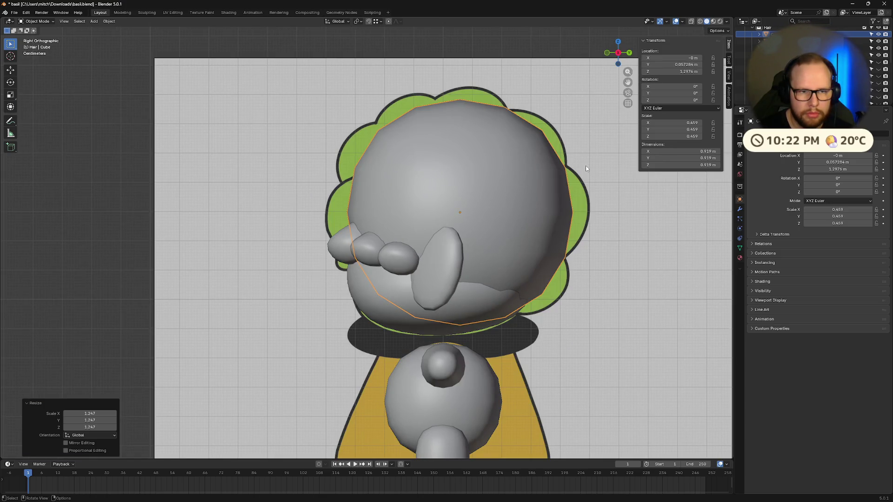
{"action": "key", "text": "g"}
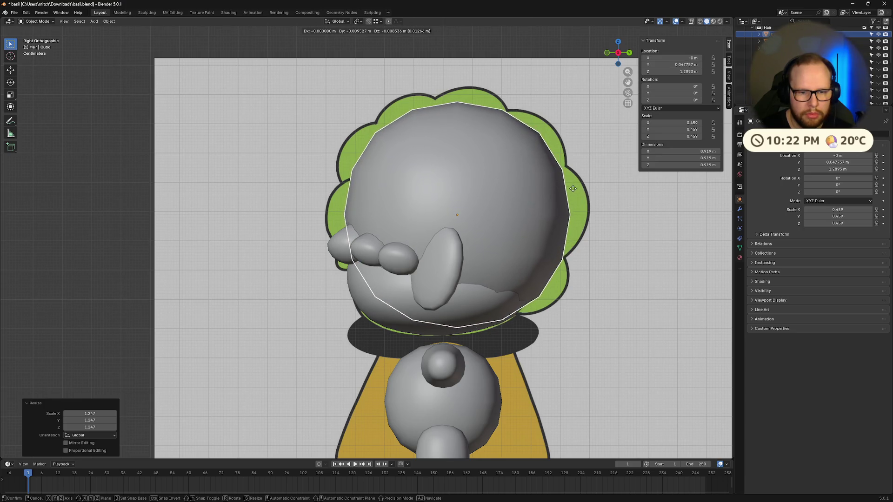
{"action": "left_click", "coordinate": [574, 188]}
{"action": "key", "text": "s"}
{"action": "left_click", "coordinate": [575, 191]}
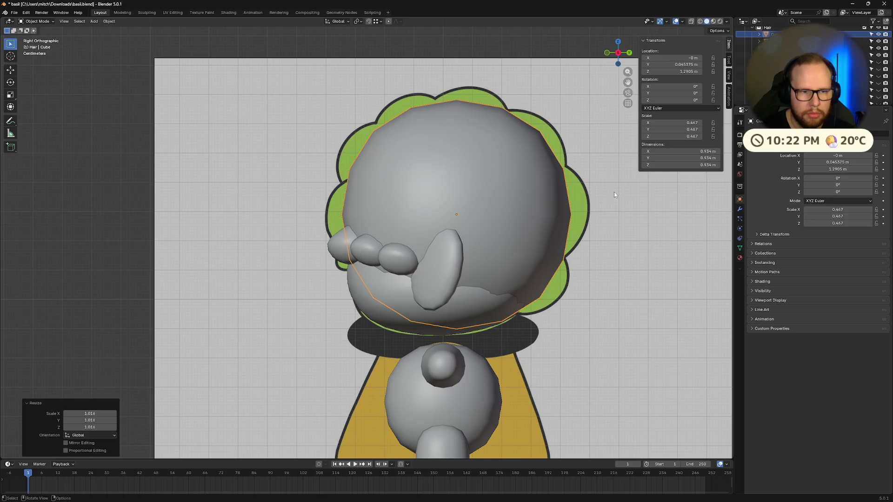
Check the hair's fit from front, side and 3D views and shift the sphere in side view.
{"action": "left_click", "coordinate": [607, 53]}
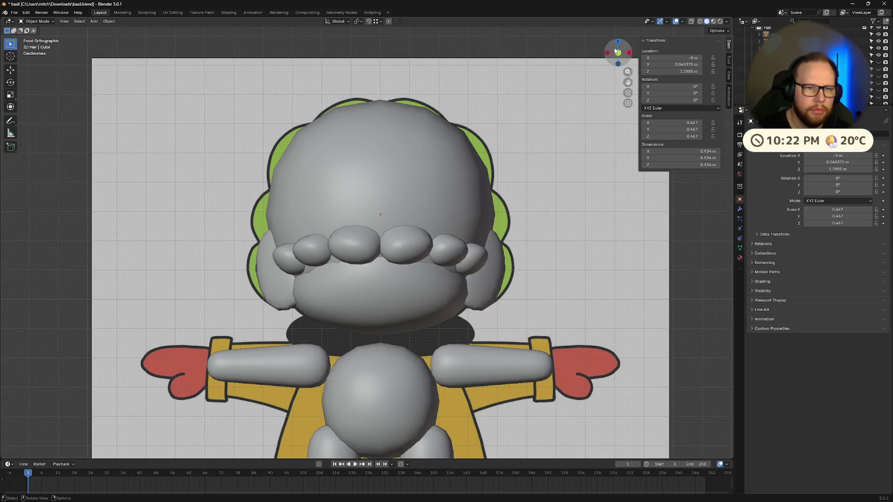
{"action": "left_click", "coordinate": [629, 52]}
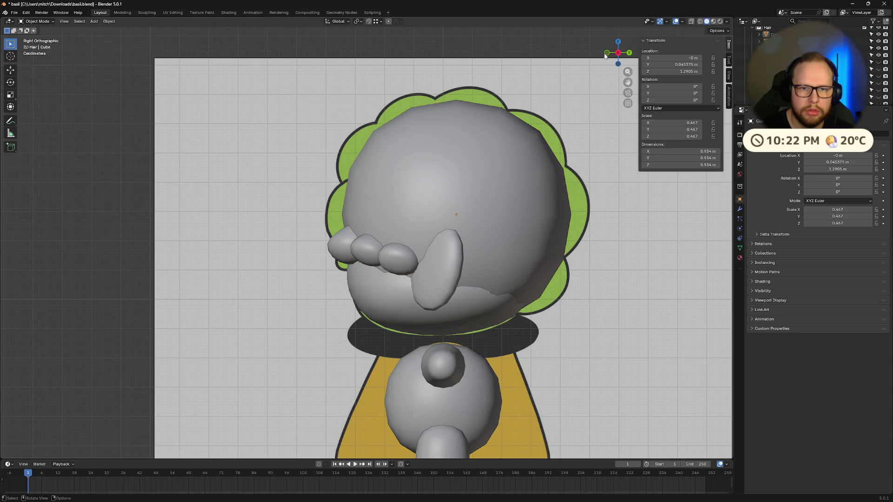
{"action": "left_click", "coordinate": [608, 53]}
{"action": "scroll", "coordinate": [744, 90], "scroll_direction": "up", "scroll_amount": 3}
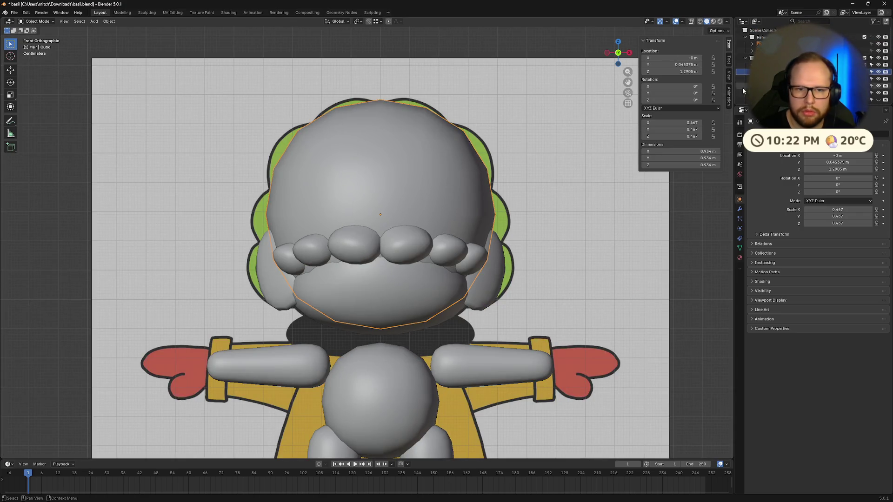
{"action": "mouse_move", "coordinate": [471, 172]}
{"action": "middle_mouse_down"}
{"action": "mouse_move", "coordinate": [544, 184]}
{"action": "mouse_move", "coordinate": [544, 154]}
{"action": "middle_mouse_up"}
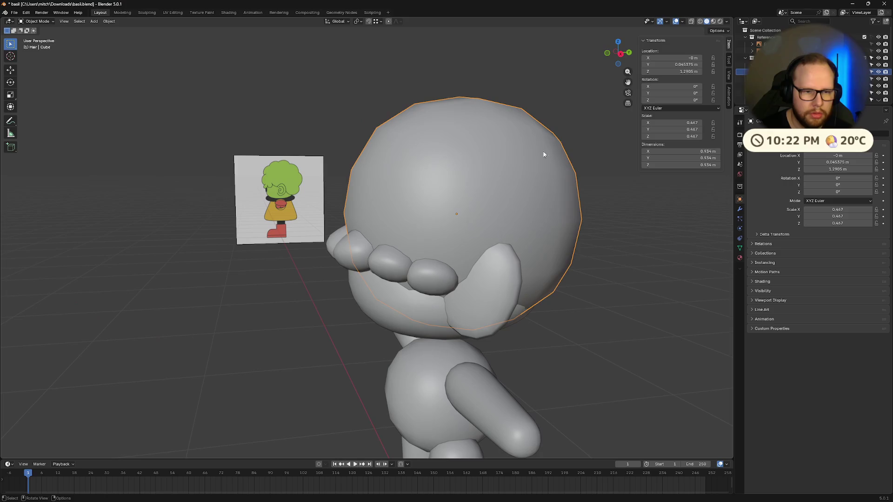
{"action": "left_click", "coordinate": [621, 54]}
{"action": "key", "text": "g"}
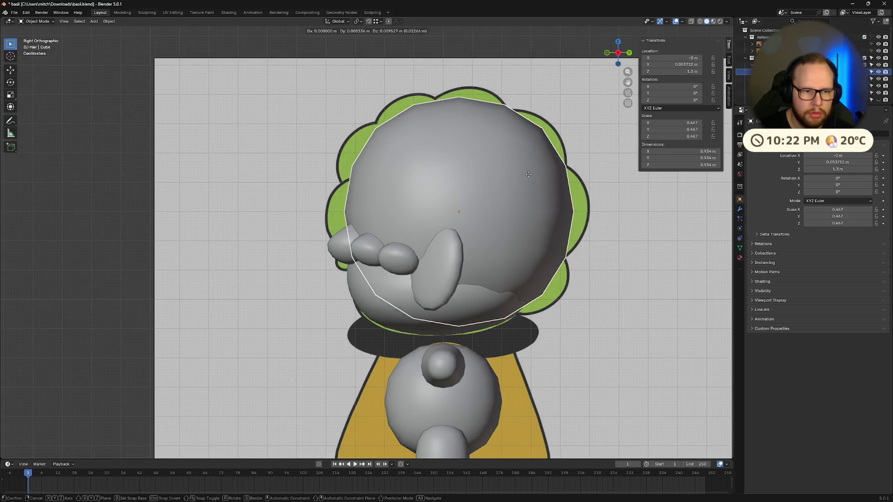
{"action": "left_click", "coordinate": [530, 171]}
{"action": "mouse_move", "coordinate": [531, 171]}
{"action": "middle_mouse_down"}
{"action": "mouse_move", "coordinate": [513, 194]}
{"action": "mouse_move", "coordinate": [543, 215]}
{"action": "mouse_move", "coordinate": [567, 212]}
{"action": "mouse_move", "coordinate": [636, 229]}
{"action": "mouse_move", "coordinate": [640, 216]}
{"action": "mouse_move", "coordinate": [596, 219]}
{"action": "mouse_move", "coordinate": [573, 134]}
{"action": "middle_mouse_up"}
{"action": "left_click", "coordinate": [623, 52]}
From the front view, lower and then slightly raise the hair sphere vertically.
{"action": "left_click", "coordinate": [618, 53]}
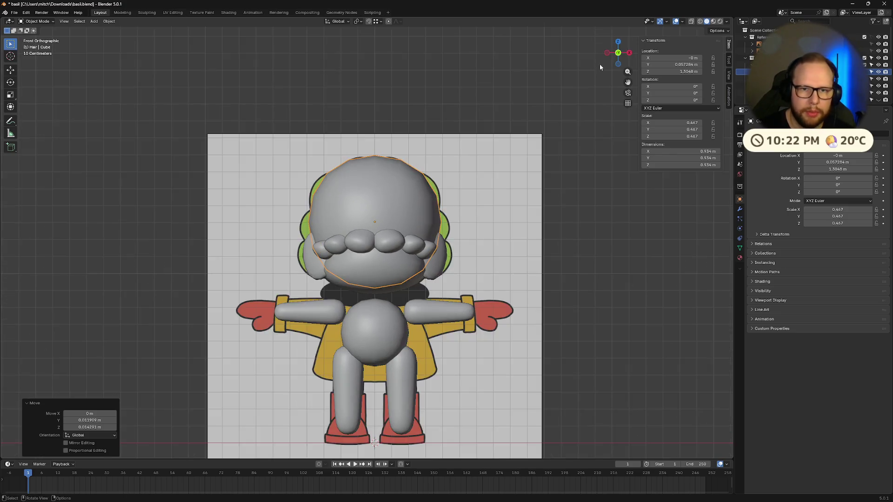
{"action": "scroll", "coordinate": [600, 66], "scroll_direction": "up", "scroll_amount": 2}
{"action": "middle_click_drag", "start_coordinate": [601, 66], "coordinate": [485, 157]}
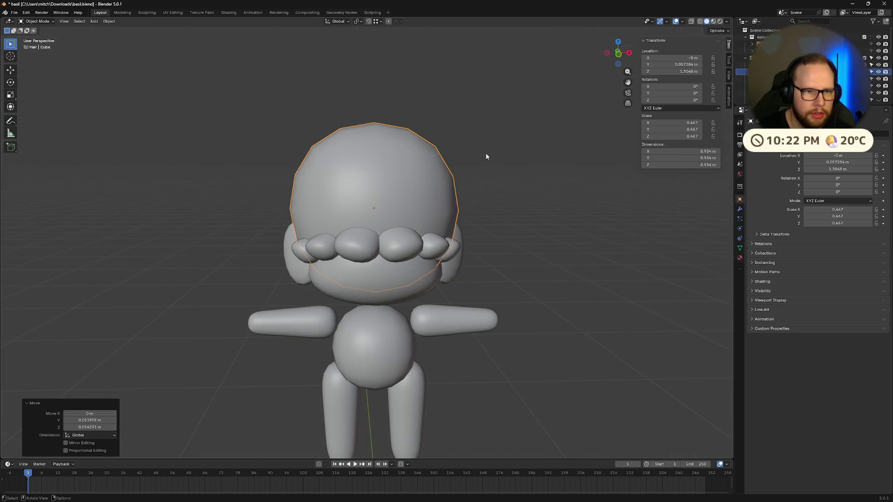
{"action": "left_click", "coordinate": [619, 54]}
{"action": "key", "text": "g"}
{"action": "key", "text": "z"}
{"action": "left_click", "coordinate": [453, 143]}
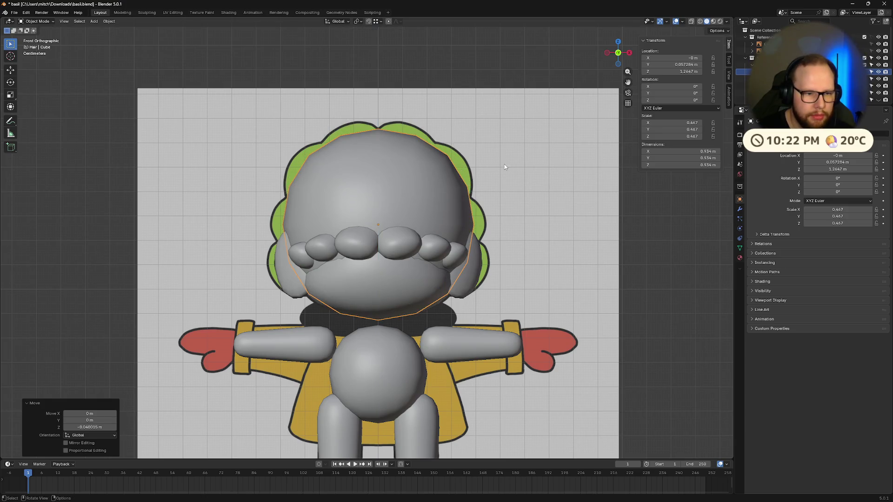
{"action": "key", "text": "g"}
{"action": "key", "text": "z"}
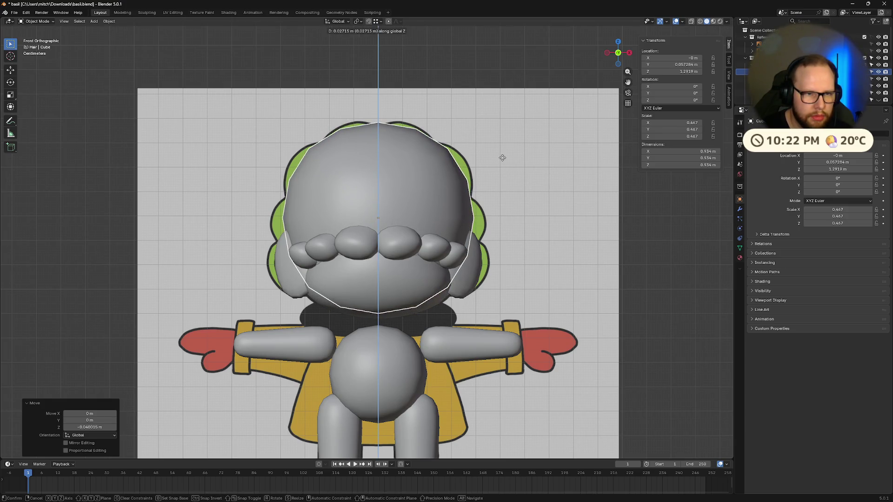
{"action": "left_click", "coordinate": [502, 159]}
Shrink the hair sphere to 0.445, set its final height, and duplicate it.
{"action": "key", "text": "s"}
{"action": "left_click", "coordinate": [556, 168]}
{"action": "key", "text": "g"}
{"action": "key", "text": "z"}
{"action": "left_click", "coordinate": [564, 174]}
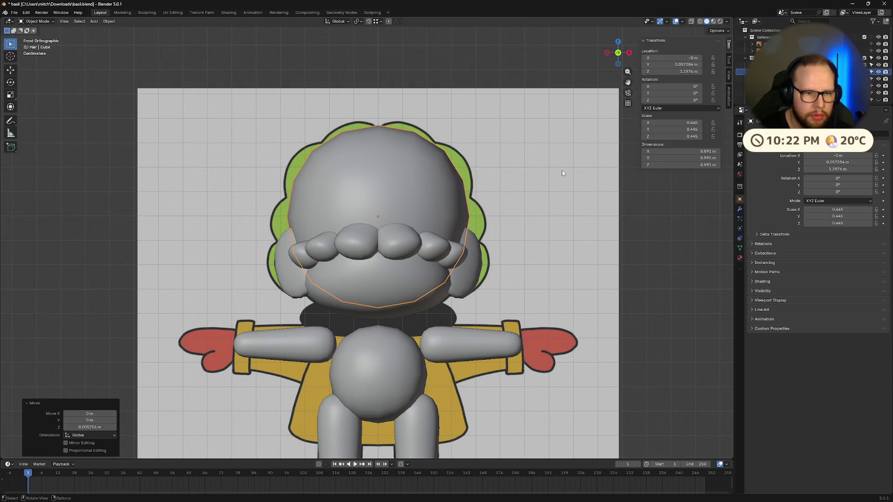
{"action": "key", "text": "shift+d"}
Shrink the duplicate sphere to 0.167 and place it at the hair's left edge.
{"action": "left_click", "coordinate": [551, 163]}
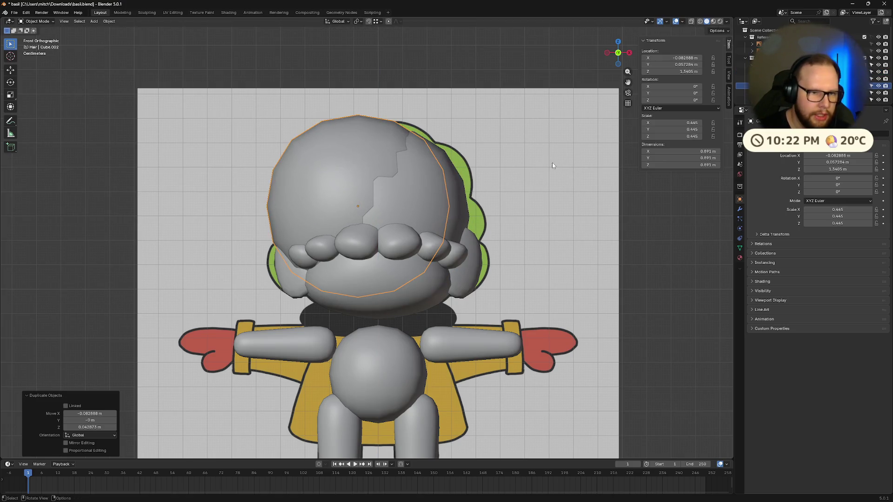
{"action": "key", "text": "s"}
{"action": "left_click", "coordinate": [538, 168]}
{"action": "key", "text": "g"}
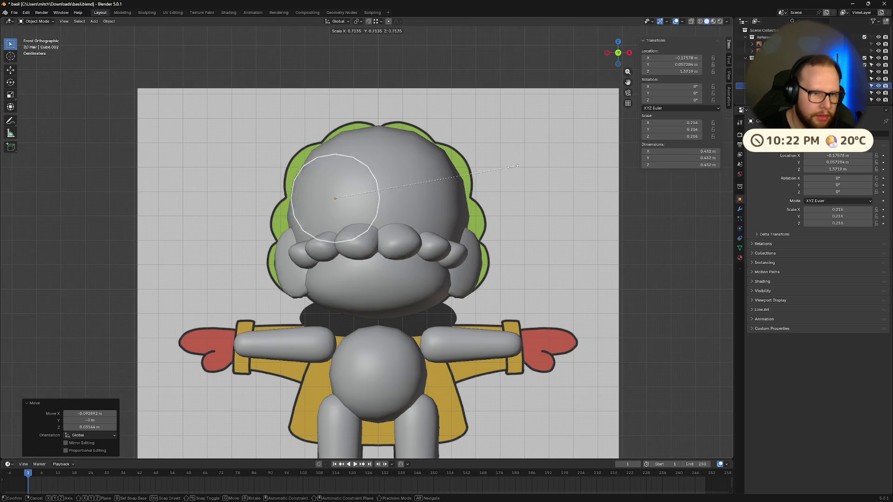
{"action": "left_click", "coordinate": [488, 170]}
{"action": "key", "text": "s"}
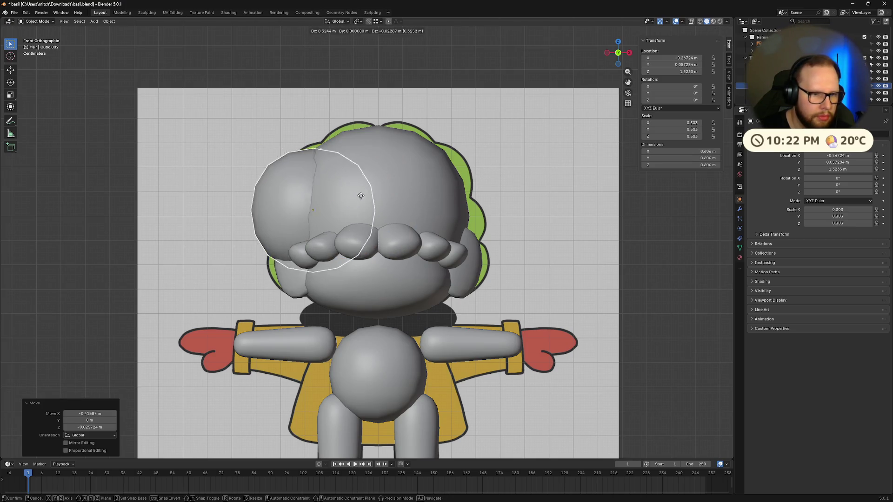
{"action": "left_click", "coordinate": [501, 223]}
{"action": "key", "text": "s"}
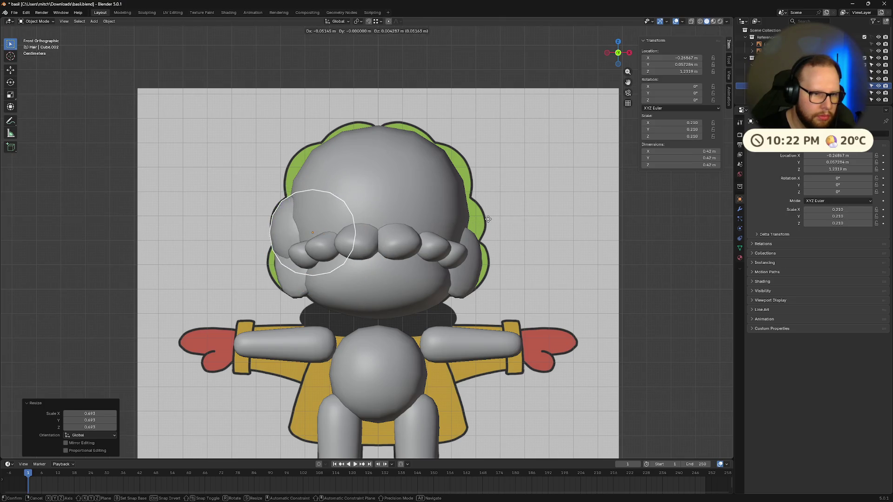
{"action": "left_click", "coordinate": [589, 212]}
{"action": "key", "text": "g"}
{"action": "left_click", "coordinate": [523, 215]}
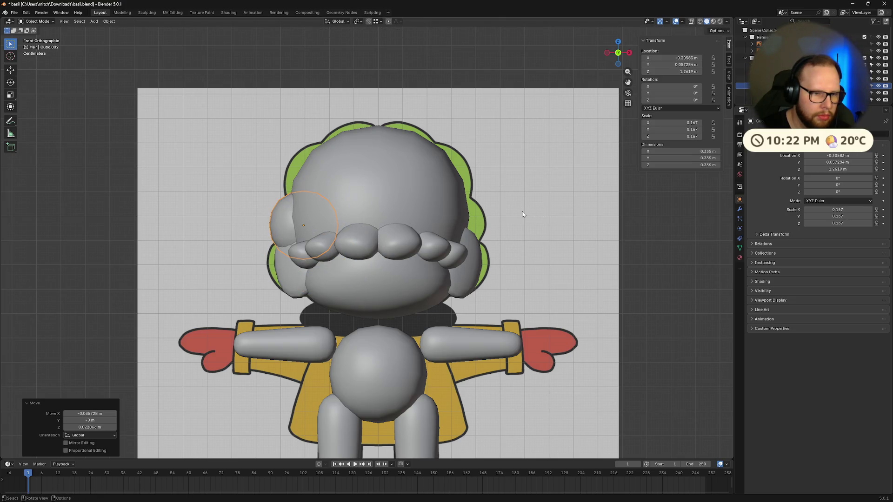
Duplicate the small sphere, enlarge the copy to 0.179, and place it higher on the left.
{"action": "key", "text": "shift+d"}
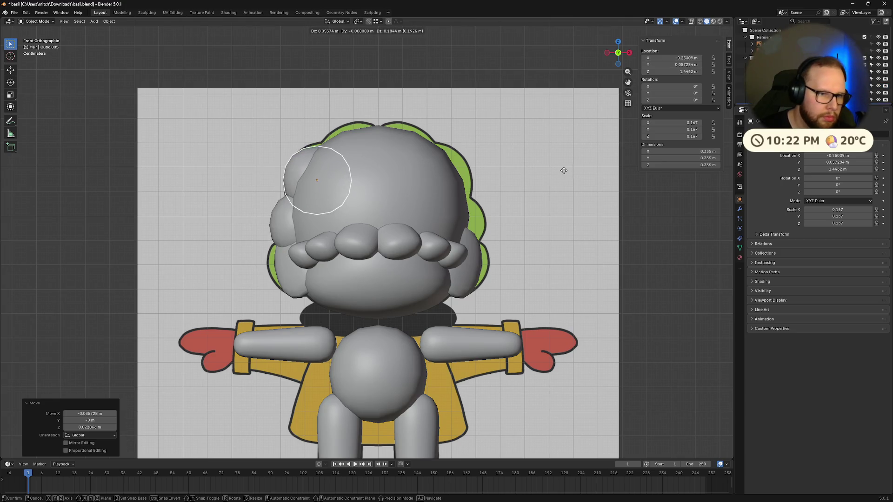
{"action": "left_click", "coordinate": [564, 169]}
{"action": "key", "text": "s"}
{"action": "left_click", "coordinate": [584, 173]}
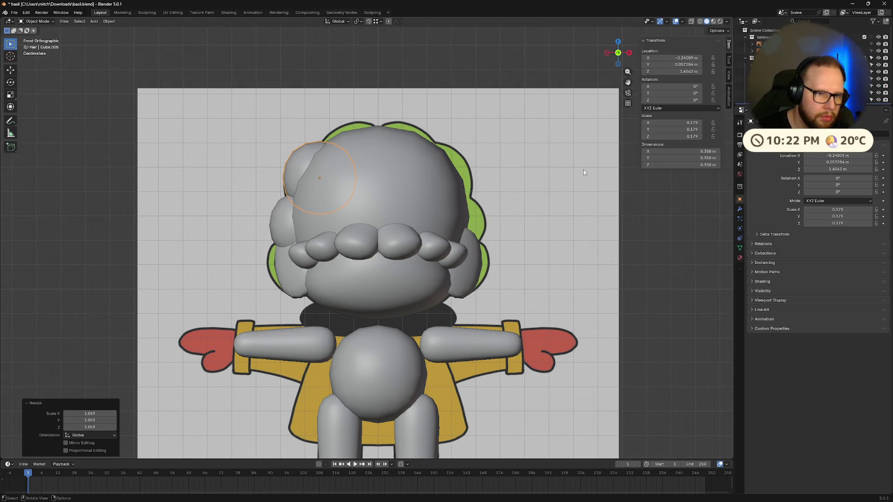
{"action": "key", "text": "g"}
{"action": "left_click", "coordinate": [586, 176]}
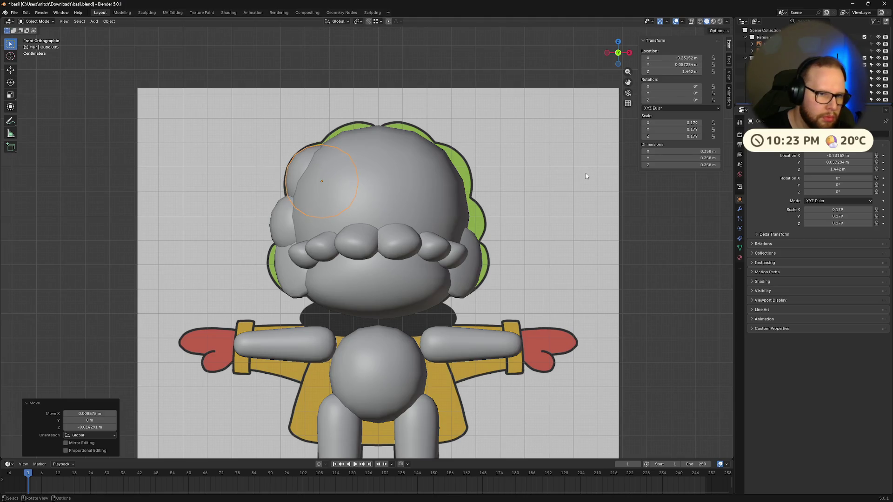
Add a slightly larger sphere copy on the head's right side.
{"action": "key", "text": "shift+d"}
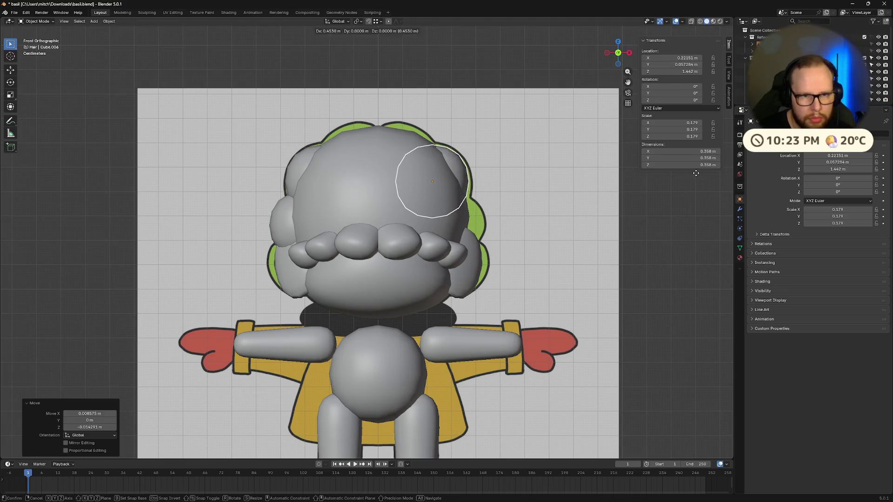
{"action": "left_click", "coordinate": [698, 176]}
{"action": "key", "text": "s"}
{"action": "left_click", "coordinate": [719, 176]}
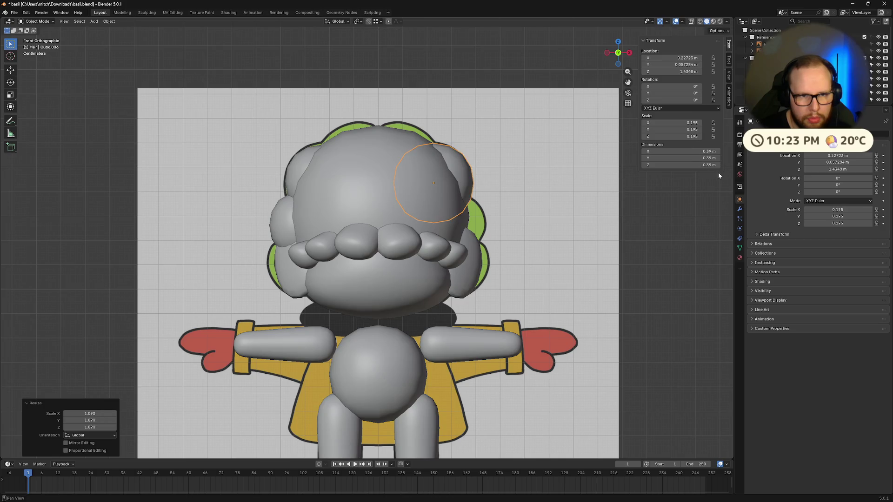
{"action": "key", "text": "g"}
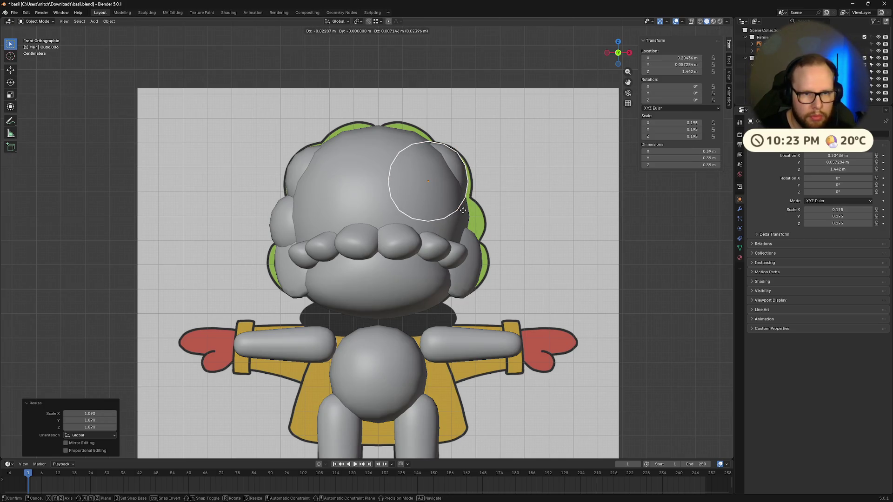
{"action": "left_click", "coordinate": [468, 214]}
Duplicate spheres onto the top, upper left and lower right, then enlarge the upper-left sphere.
{"action": "key", "text": "shift+d"}
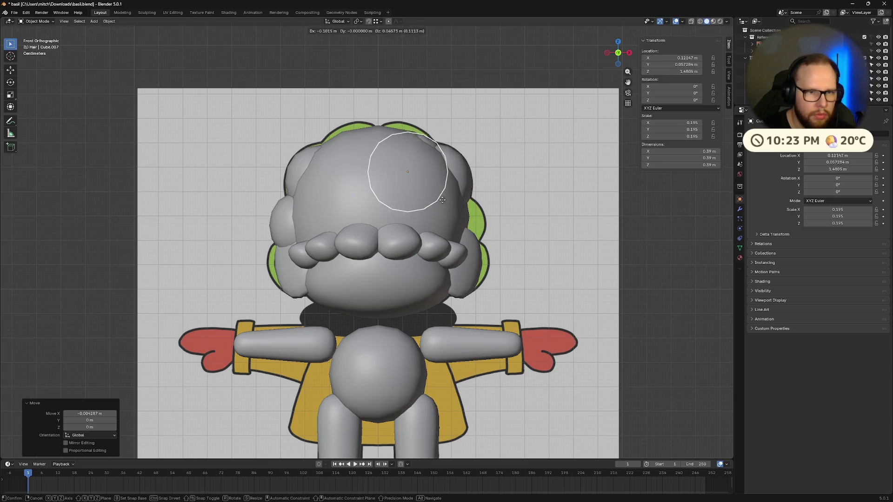
{"action": "left_click", "coordinate": [434, 192]}
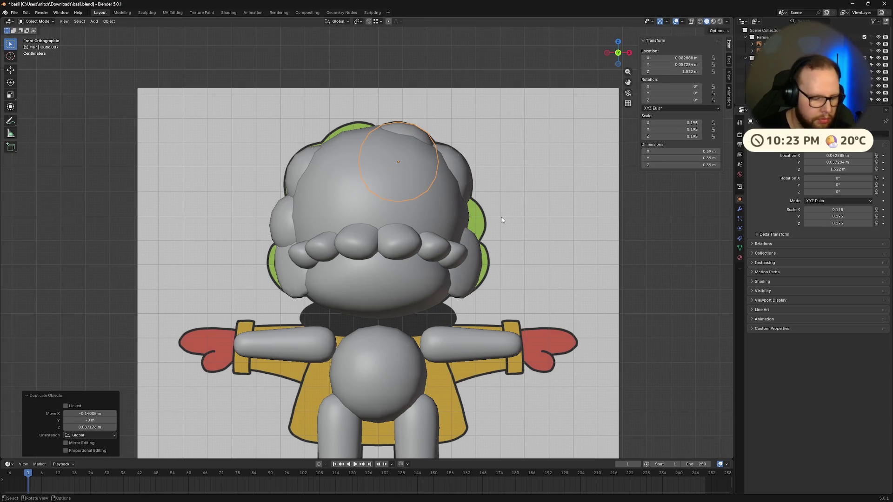
{"action": "key", "text": "shift+d"}
{"action": "key", "text": "x"}
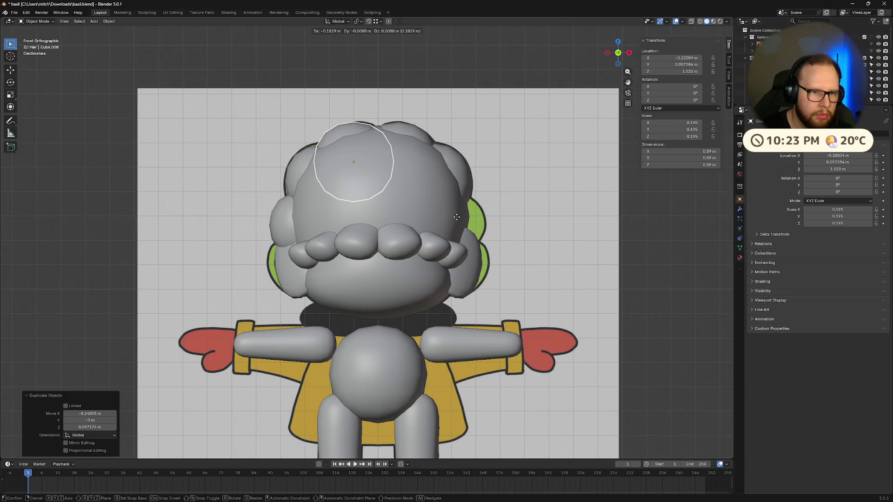
{"action": "left_click", "coordinate": [459, 216]}
{"action": "key", "text": "shift+d"}
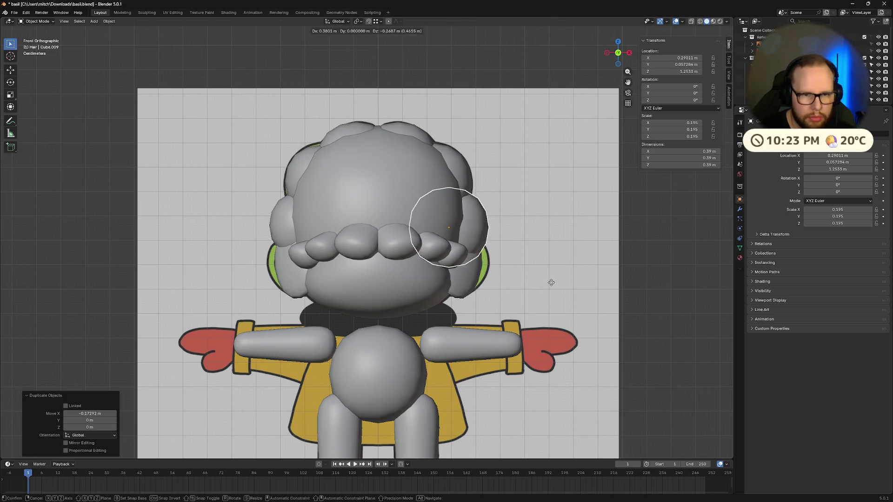
{"action": "left_click", "coordinate": [492, 217]}
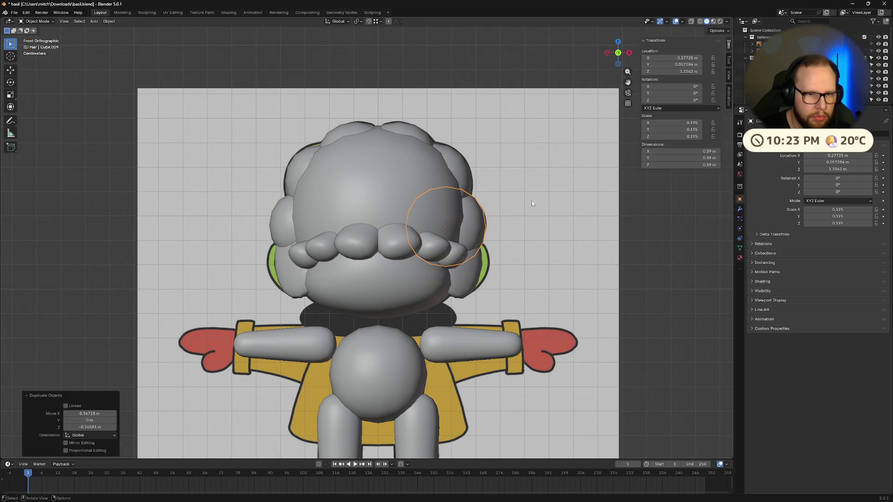
{"action": "left_click", "coordinate": [345, 170]}
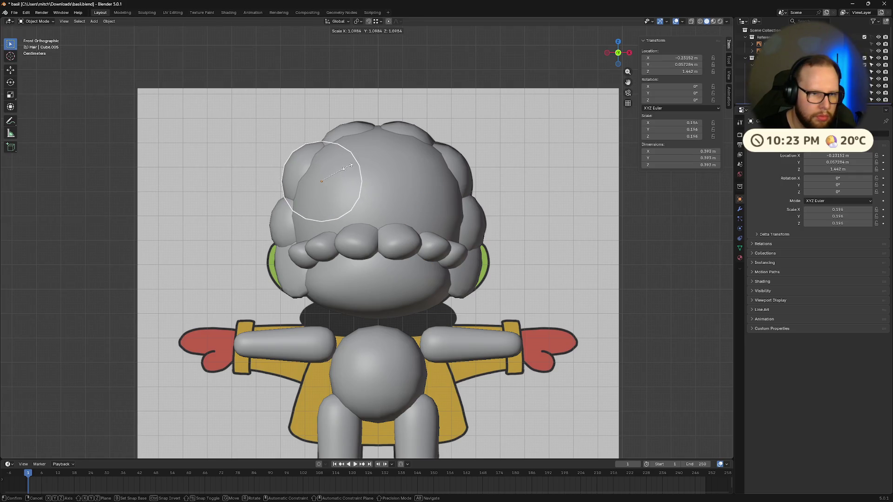
{"action": "left_click", "coordinate": [347, 166]}
In right view, raise the top hair bump and add a slightly smaller copy at the upper left.
{"action": "left_click", "coordinate": [629, 53]}
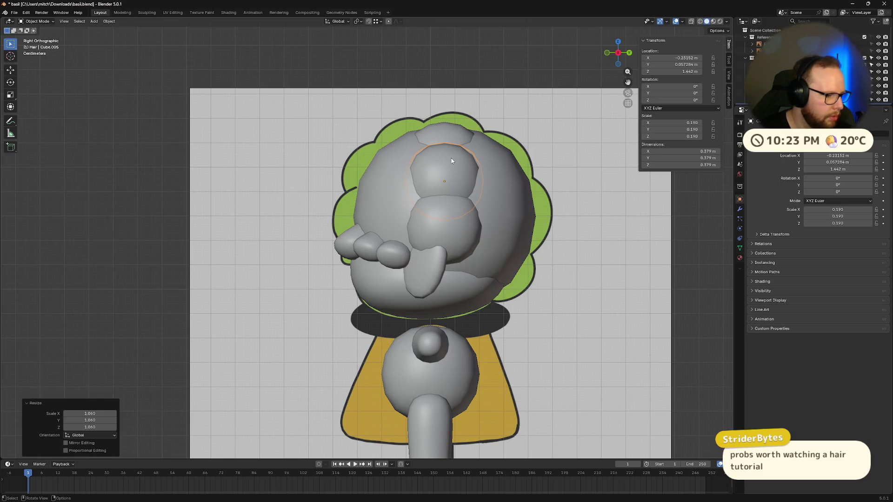
{"action": "left_click", "coordinate": [458, 132]}
{"action": "left_click_drag", "start_coordinate": [460, 133], "coordinate": [468, 122]}
{"action": "left_click", "coordinate": [427, 178]}
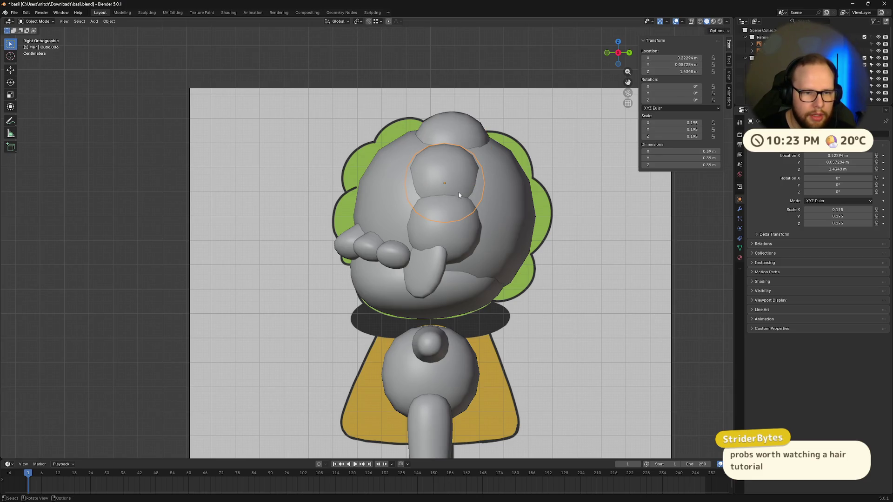
{"action": "key", "text": "shift+d"}
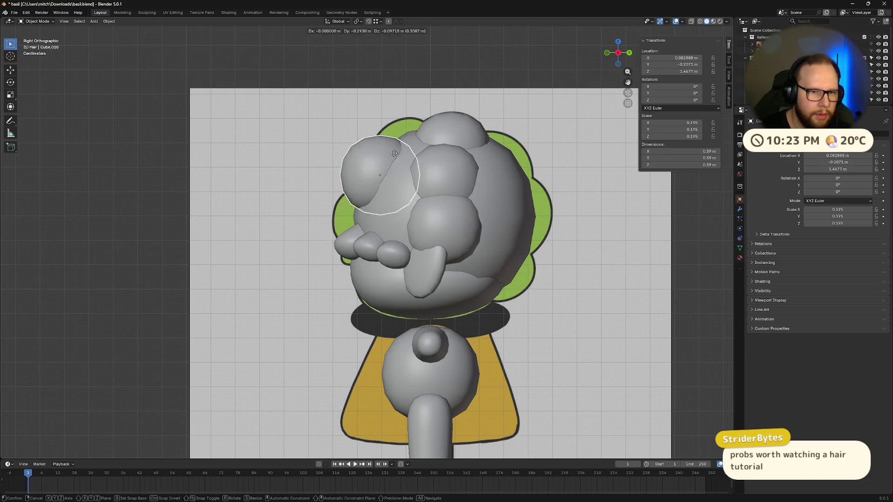
{"action": "left_click", "coordinate": [422, 158]}
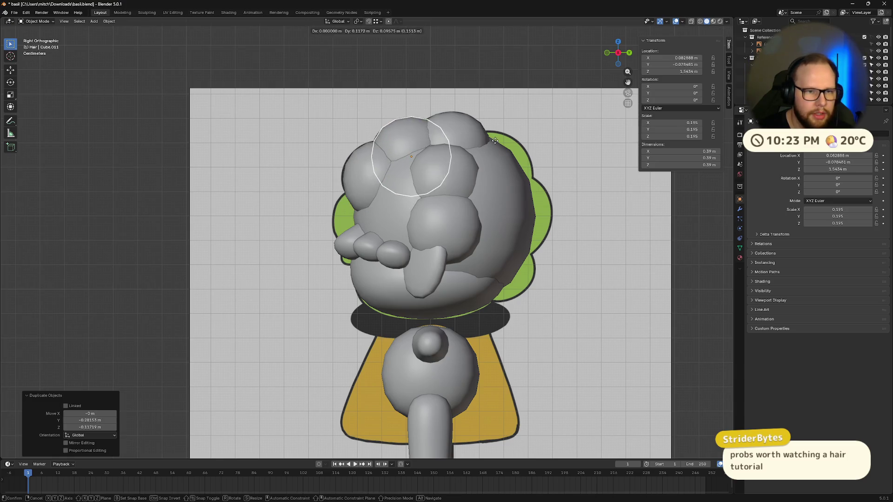
{"action": "key", "text": "s"}
{"action": "left_click", "coordinate": [567, 155]}
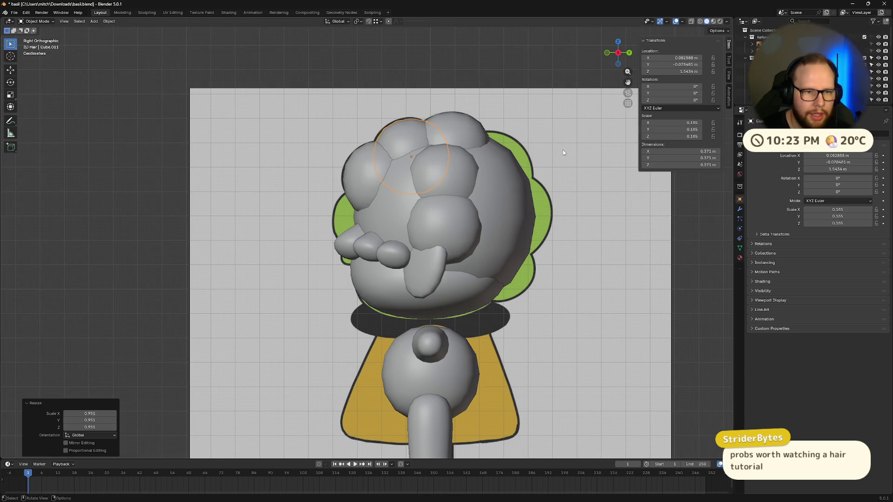
Nudge and enlarge that bump, then add a slightly larger copy lower on the head.
{"action": "key", "text": "g"}
{"action": "left_click", "coordinate": [560, 148]}
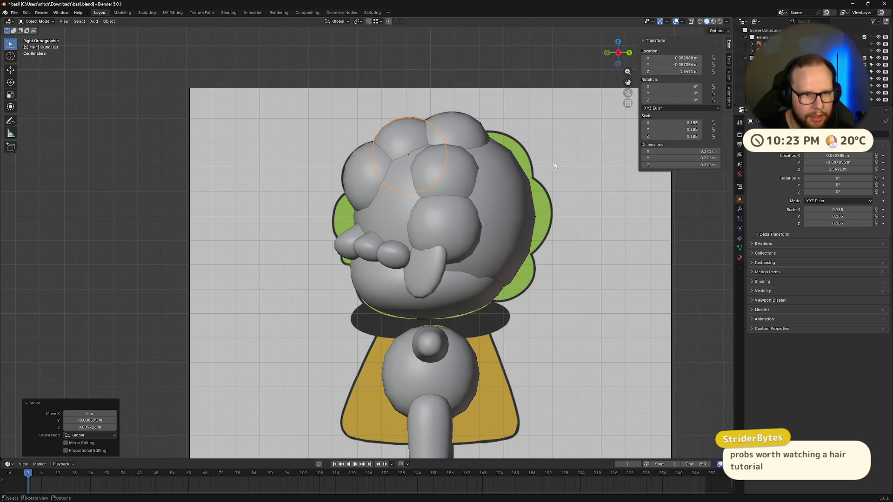
{"action": "left_click", "coordinate": [598, 197]}
{"action": "key", "text": "s"}
{"action": "left_click", "coordinate": [614, 201]}
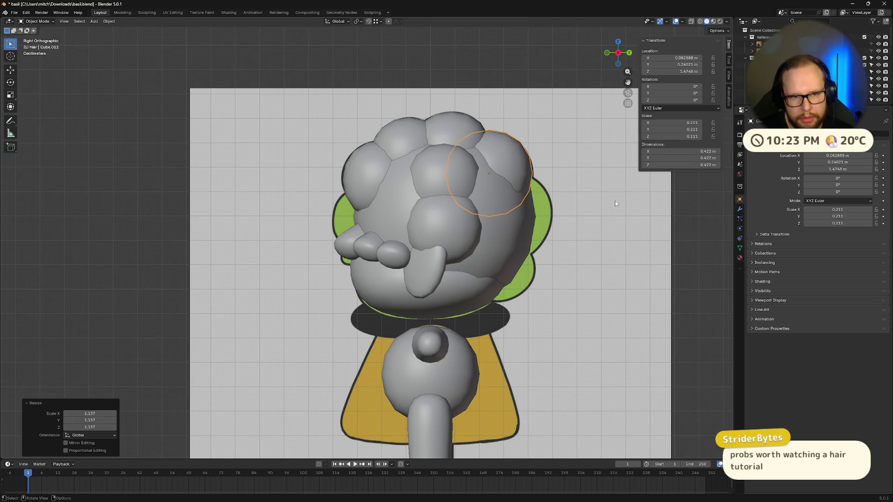
{"action": "key", "text": "shift+d"}
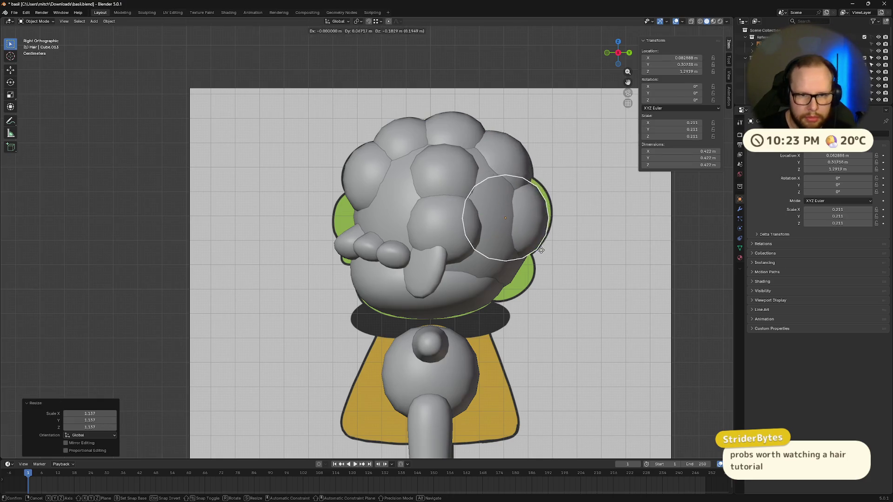
{"action": "left_click", "coordinate": [543, 249]}
{"action": "key", "text": "s"}
{"action": "left_click", "coordinate": [560, 244]}
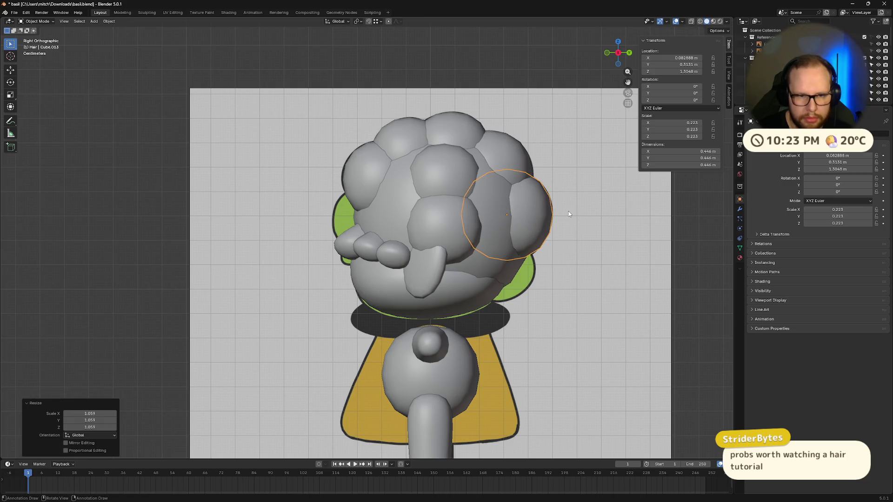
Add a smaller bump further down the back of the head and nudge it into place.
{"action": "key", "text": "shift+d"}
{"action": "left_click", "coordinate": [548, 260]}
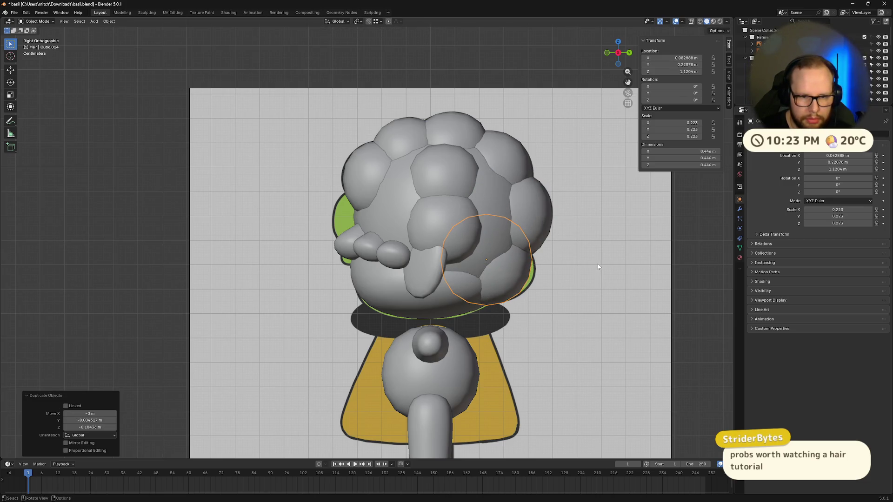
{"action": "key", "text": "s"}
{"action": "left_click", "coordinate": [611, 261]}
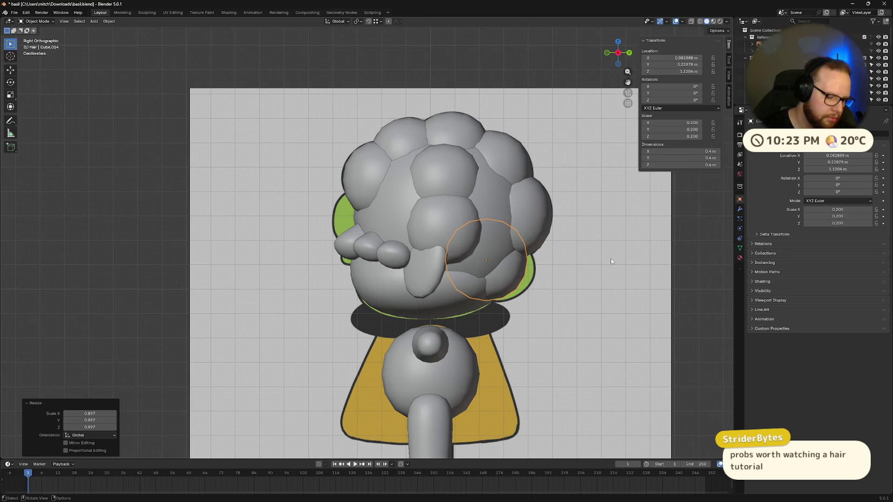
{"action": "key", "text": "g"}
{"action": "left_click", "coordinate": [620, 262]}
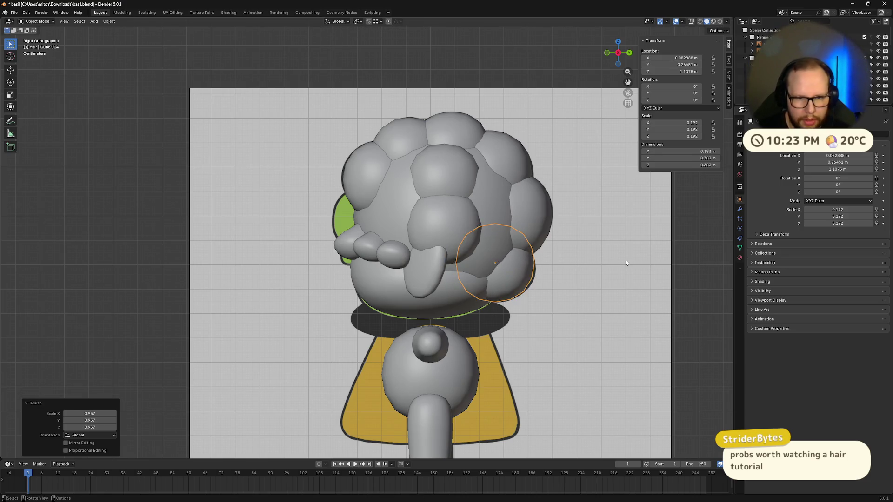
{"action": "key", "text": "g"}
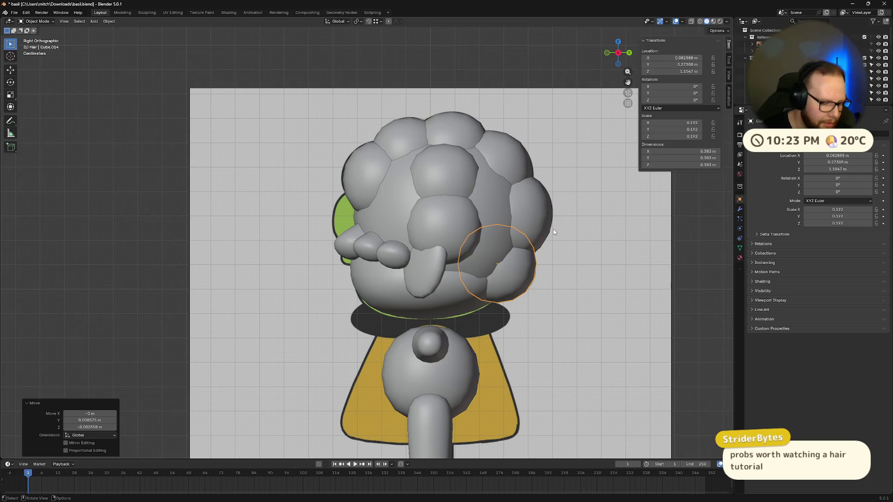
Add one more slightly smaller bump, 0.372, on the head's left side.
{"action": "key", "text": "shift+d"}
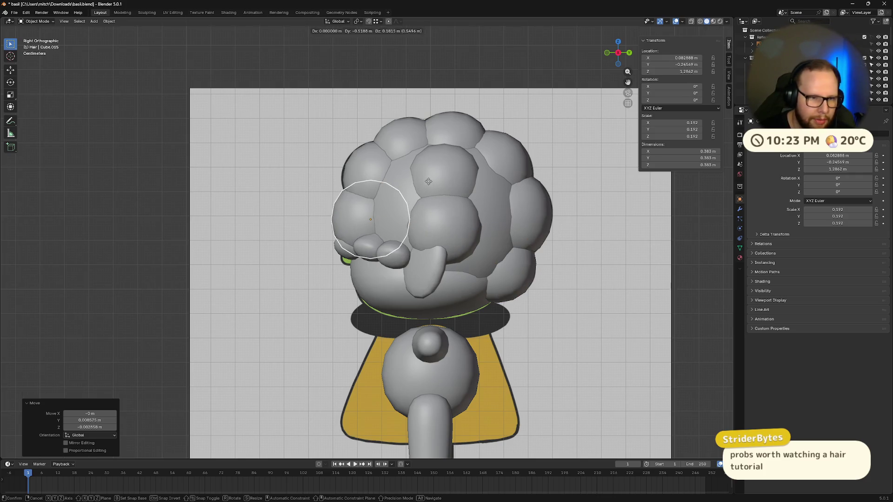
{"action": "left_click", "coordinate": [428, 181]}
{"action": "left_click", "coordinate": [540, 205]}
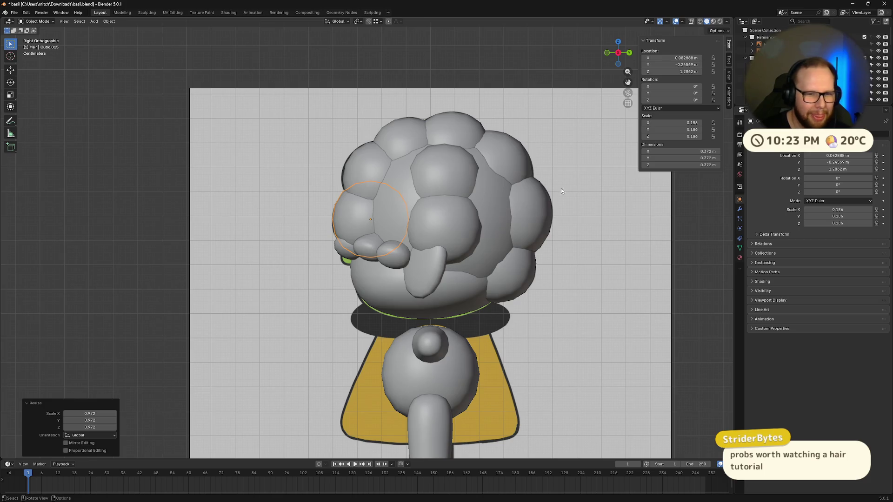
{"action": "left_click", "coordinate": [606, 53]}
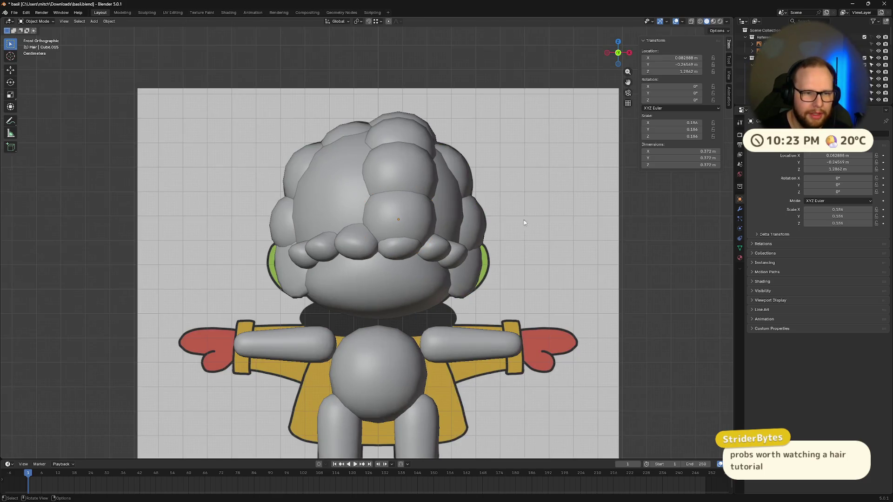
{"action": "scroll", "coordinate": [535, 209], "scroll_direction": "down", "scroll_amount": 5}
{"action": "mouse_move", "coordinate": [549, 199]}
{"action": "middle_mouse_down"}
{"action": "mouse_move", "coordinate": [495, 211]}
{"action": "mouse_move", "coordinate": [410, 204]}
{"action": "mouse_move", "coordinate": [459, 245]}
{"action": "mouse_move", "coordinate": [548, 223]}
{"action": "mouse_move", "coordinate": [549, 199]}
{"action": "middle_mouse_up"}
{"action": "scroll", "coordinate": [549, 199], "scroll_direction": "up", "scroll_amount": 5}
{"action": "middle_click_drag", "start_coordinate": [507, 175], "coordinate": [403, 232]}
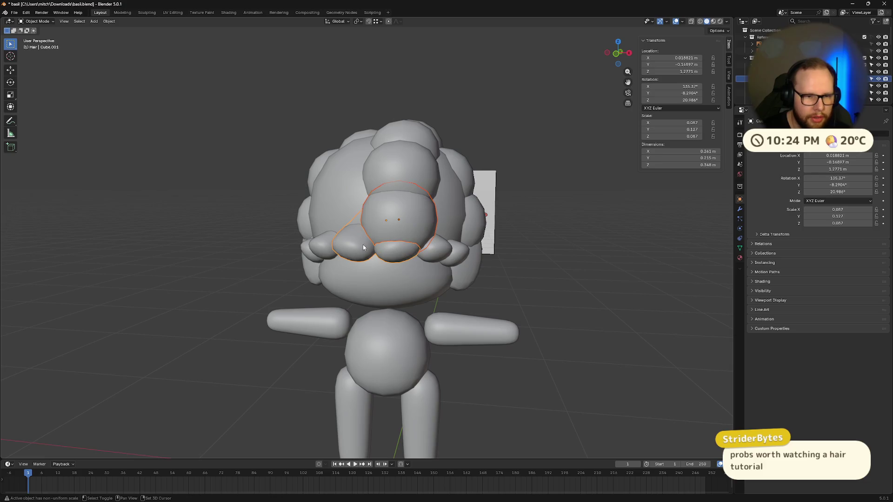
{"action": "key", "text": "ctrl+j"}
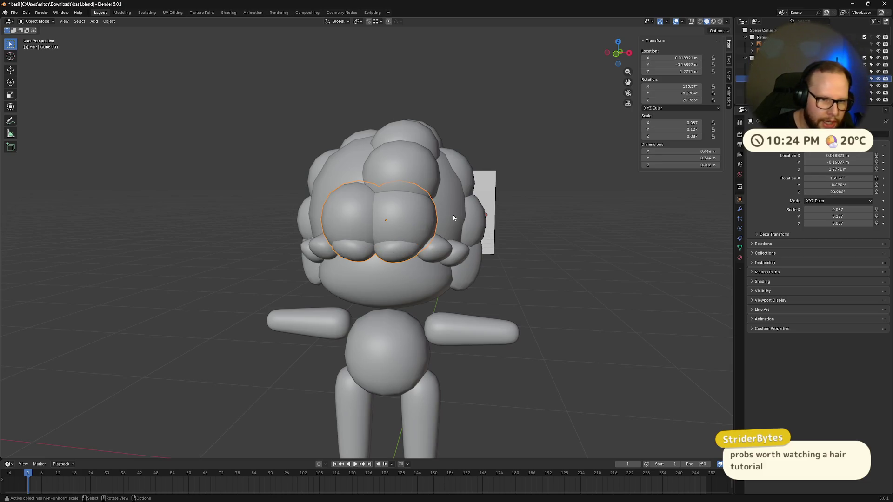
{"action": "mouse_move", "coordinate": [564, 244]}
{"action": "middle_mouse_down"}
{"action": "mouse_move", "coordinate": [501, 298]}
{"action": "mouse_move", "coordinate": [455, 319]}
{"action": "mouse_move", "coordinate": [576, 281]}
{"action": "mouse_move", "coordinate": [499, 269]}
{"action": "mouse_move", "coordinate": [538, 284]}
{"action": "mouse_move", "coordinate": [392, 246]}
{"action": "middle_mouse_up"}
{"action": "key", "text": "ctrl+z"}
{"action": "key", "text": "Tab"}
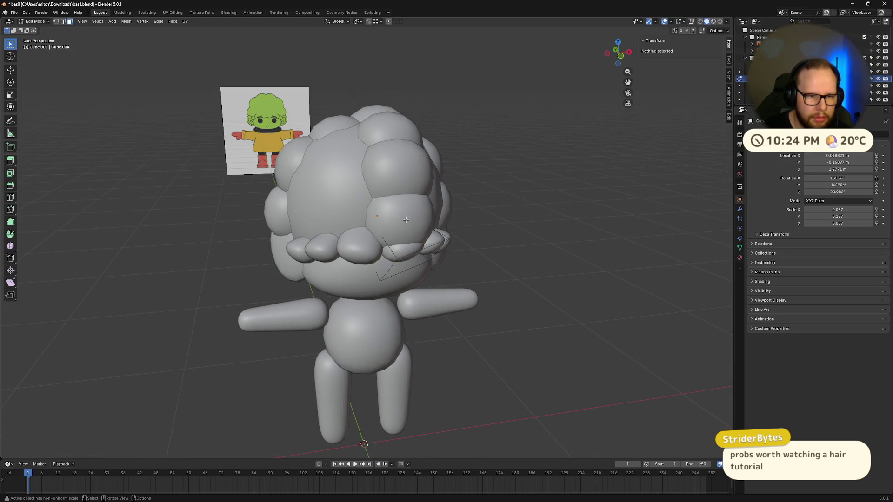
{"action": "key", "text": "Tab"}
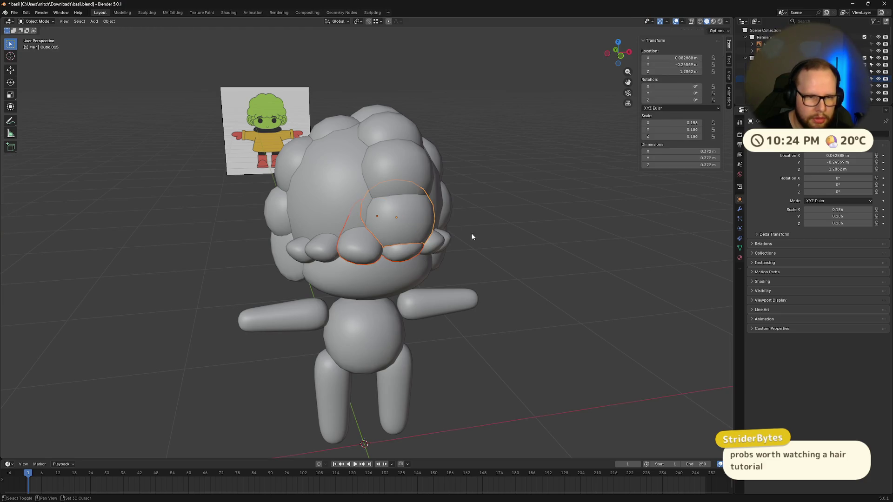
{"action": "key", "text": "Tab"}
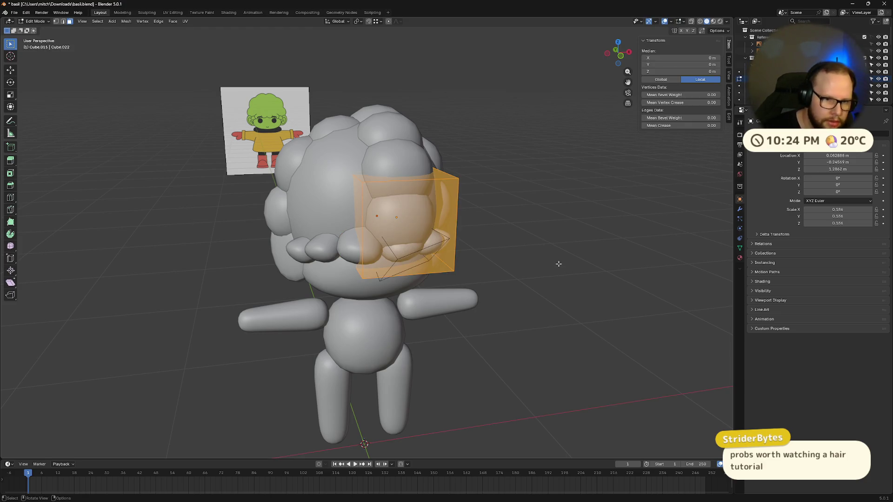
{"action": "key", "text": "Tab"}
{"action": "middle_click_drag", "start_coordinate": [542, 256], "coordinate": [577, 280]}
{"action": "mouse_move", "coordinate": [571, 333]}
{"action": "middle_mouse_down"}
{"action": "mouse_move", "coordinate": [518, 337]}
{"action": "mouse_move", "coordinate": [577, 325]}
{"action": "mouse_move", "coordinate": [610, 344]}
{"action": "mouse_move", "coordinate": [590, 340]}
{"action": "middle_mouse_up"}
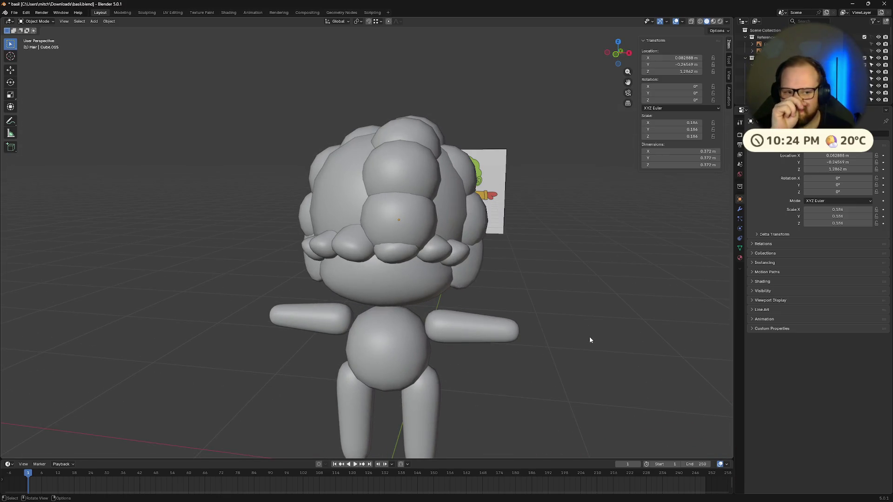
{"action": "middle_click_drag", "start_coordinate": [525, 303], "coordinate": [505, 300]}
{"action": "right_click", "coordinate": [505, 300]}
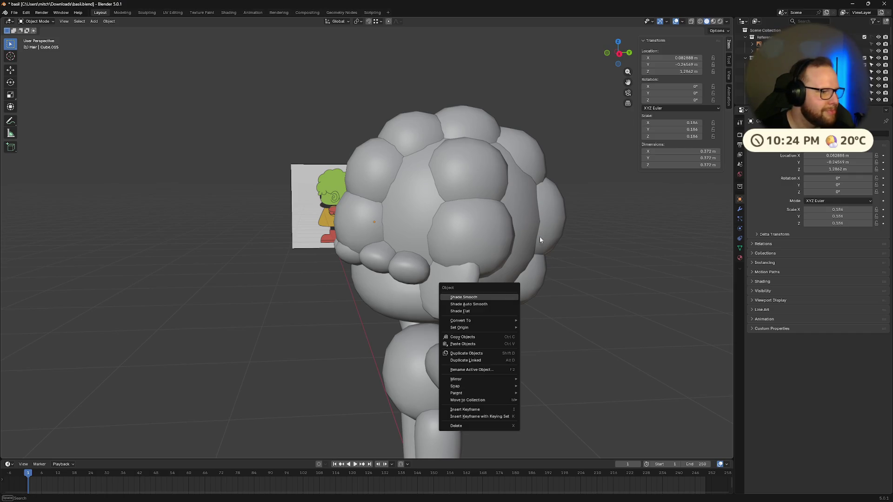
{"action": "mouse_move", "coordinate": [525, 259]}
{"action": "middle_mouse_down"}
{"action": "mouse_move", "coordinate": [425, 241]}
{"action": "mouse_move", "coordinate": [485, 247]}
{"action": "mouse_move", "coordinate": [455, 278]}
{"action": "mouse_move", "coordinate": [437, 254]}
{"action": "mouse_move", "coordinate": [471, 247]}
{"action": "mouse_move", "coordinate": [462, 248]}
{"action": "middle_mouse_up"}
{"action": "mouse_move", "coordinate": [345, 177]}
{"action": "middle_mouse_down"}
{"action": "mouse_move", "coordinate": [409, 181]}
{"action": "mouse_move", "coordinate": [504, 229]}
{"action": "mouse_move", "coordinate": [493, 227]}
{"action": "mouse_move", "coordinate": [508, 222]}
{"action": "mouse_move", "coordinate": [582, 236]}
{"action": "mouse_move", "coordinate": [582, 279]}
{"action": "middle_mouse_up"}
Try a duplicate of the top-centre hair sphere, enlarged and moved left, then undo it.
{"action": "left_click", "coordinate": [410, 182]}
{"action": "key", "text": "shift+d"}
{"action": "left_click", "coordinate": [429, 224]}
{"action": "key", "text": "s"}
{"action": "left_click", "coordinate": [474, 223]}
{"action": "key", "text": "s"}
{"action": "left_click", "coordinate": [592, 239]}
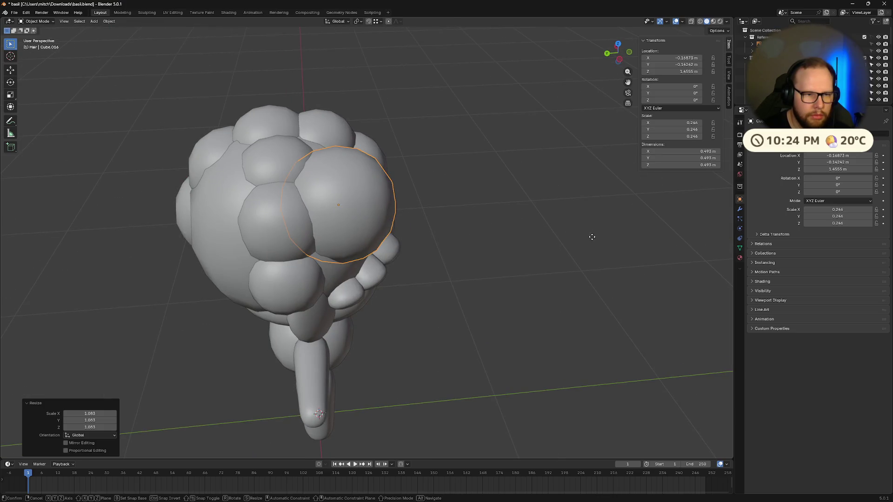
{"action": "key", "text": "g"}
{"action": "left_click", "coordinate": [573, 218]}
{"action": "mouse_move", "coordinate": [573, 217]}
{"action": "middle_mouse_down"}
{"action": "mouse_move", "coordinate": [486, 231]}
{"action": "mouse_move", "coordinate": [493, 218]}
{"action": "mouse_move", "coordinate": [503, 227]}
{"action": "mouse_move", "coordinate": [460, 200]}
{"action": "mouse_move", "coordinate": [450, 209]}
{"action": "mouse_move", "coordinate": [512, 189]}
{"action": "mouse_move", "coordinate": [602, 222]}
{"action": "mouse_move", "coordinate": [528, 244]}
{"action": "mouse_move", "coordinate": [552, 197]}
{"action": "middle_mouse_up"}
{"action": "key", "text": "ctrl+z"}
{"action": "key", "text": "ctrl+z"}
{"action": "key", "text": "ctrl+z"}
Enlarge the top-centre hair sphere and shift it to a new position.
{"action": "key", "text": "s"}
{"action": "left_click", "coordinate": [498, 196]}
{"action": "key", "text": "g"}
{"action": "left_click", "coordinate": [511, 207]}
Enlarge another hair sphere by 1.140 and place it on the side of the head.
{"action": "left_click", "coordinate": [461, 208]}
{"action": "key", "text": "s"}
{"action": "left_click", "coordinate": [523, 186]}
{"action": "left_click", "coordinate": [602, 222]}
{"action": "middle_click_drag", "start_coordinate": [327, 180], "coordinate": [281, 263]}
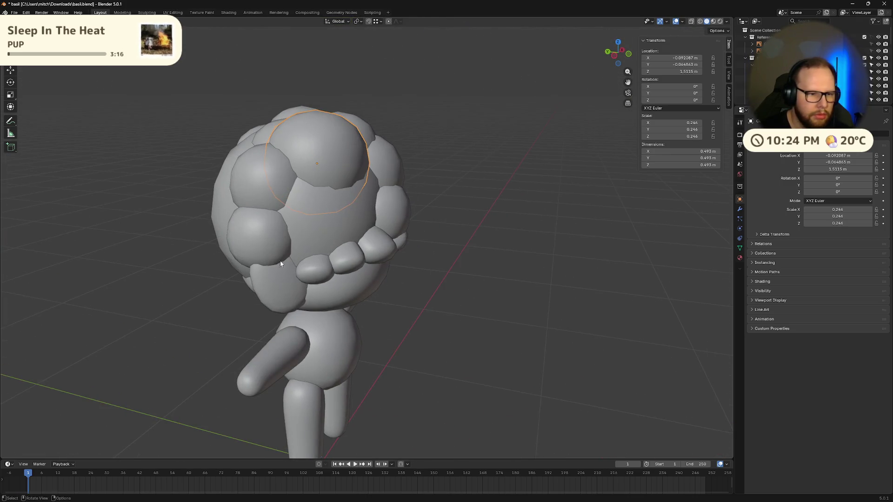
{"action": "left_click", "coordinate": [350, 228]}
{"action": "key", "text": "g"}
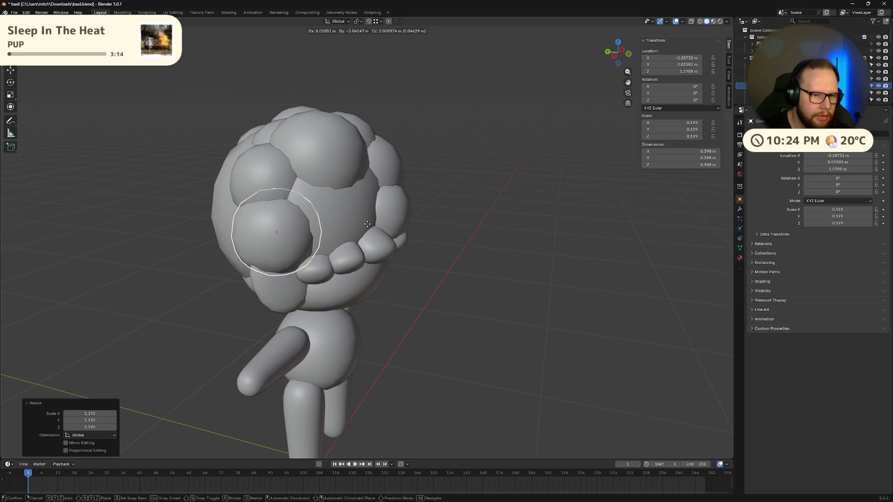
{"action": "left_click", "coordinate": [362, 223]}
{"action": "middle_click_drag", "start_coordinate": [363, 222], "coordinate": [411, 191]}
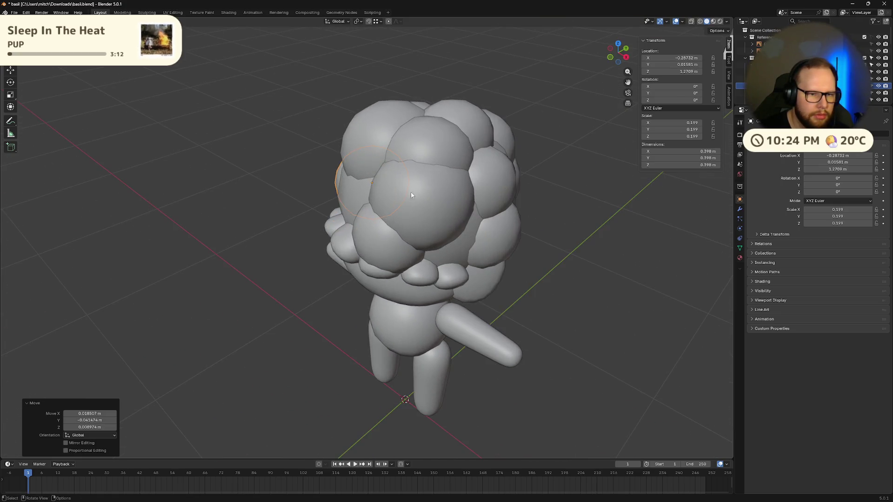
Duplicate another hair sphere and place the copy on the head.
{"action": "left_click", "coordinate": [412, 191]}
{"action": "key", "text": "shift+d"}
{"action": "left_click", "coordinate": [461, 211]}
{"action": "mouse_move", "coordinate": [461, 215]}
{"action": "middle_mouse_down"}
{"action": "mouse_move", "coordinate": [576, 214]}
{"action": "mouse_move", "coordinate": [504, 230]}
{"action": "mouse_move", "coordinate": [482, 223]}
{"action": "mouse_move", "coordinate": [589, 219]}
{"action": "mouse_move", "coordinate": [568, 208]}
{"action": "middle_mouse_up"}
{"action": "key", "text": "g"}
{"action": "left_click", "coordinate": [552, 216]}
{"action": "key", "text": "g"}
{"action": "left_click", "coordinate": [473, 219]}
Move the new sphere further left and enlarge it by 1.123.
{"action": "key", "text": "g"}
{"action": "left_click", "coordinate": [579, 223]}
{"action": "key", "text": "g"}
{"action": "left_click", "coordinate": [520, 219]}
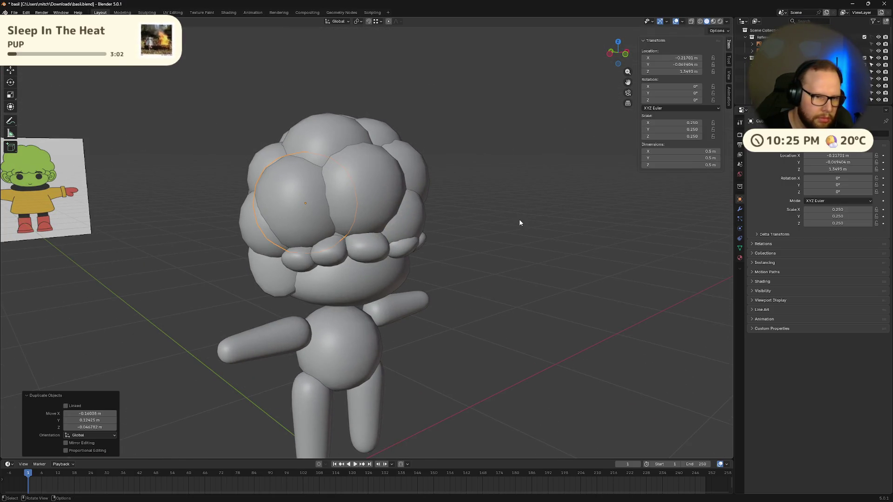
{"action": "key", "text": "s"}
{"action": "left_click", "coordinate": [549, 223]}
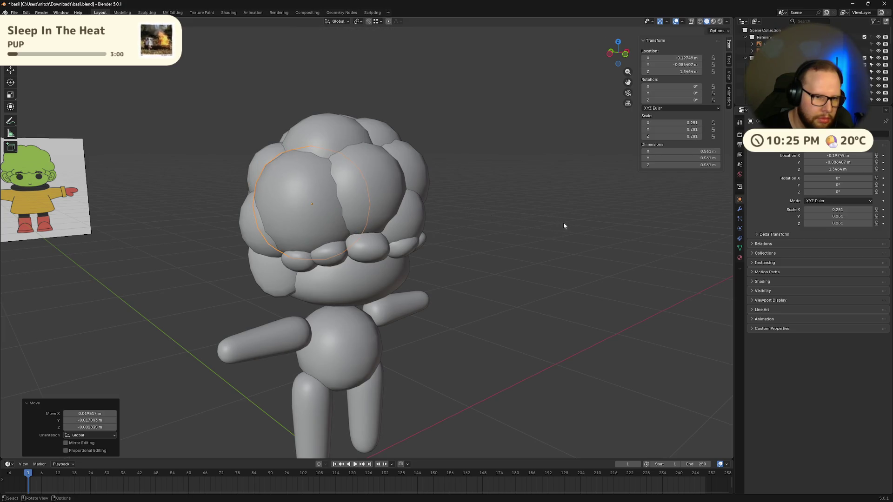
Reposition the new sphere on the head, settling its size at 0.259.
{"action": "mouse_move", "coordinate": [564, 226]}
{"action": "middle_mouse_down"}
{"action": "mouse_move", "coordinate": [596, 233]}
{"action": "mouse_move", "coordinate": [564, 259]}
{"action": "mouse_move", "coordinate": [416, 238]}
{"action": "middle_mouse_up"}
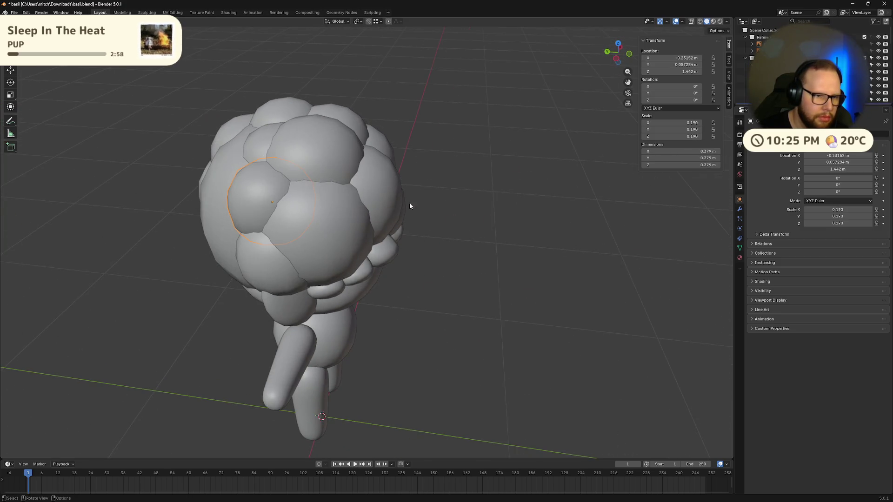
{"action": "left_click", "coordinate": [446, 208]}
{"action": "middle_click_drag", "start_coordinate": [467, 209], "coordinate": [496, 147]}
{"action": "key", "text": "g"}
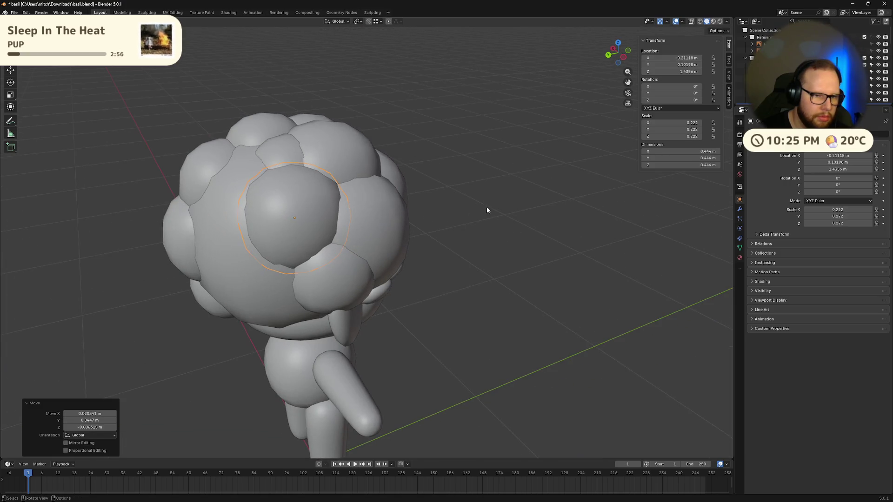
{"action": "left_click", "coordinate": [507, 216]}
{"action": "key", "text": "ctrl+z"}
{"action": "key", "text": "ctrl+z"}
{"action": "key", "text": "ctrl+z"}
{"action": "left_click", "coordinate": [450, 181]}
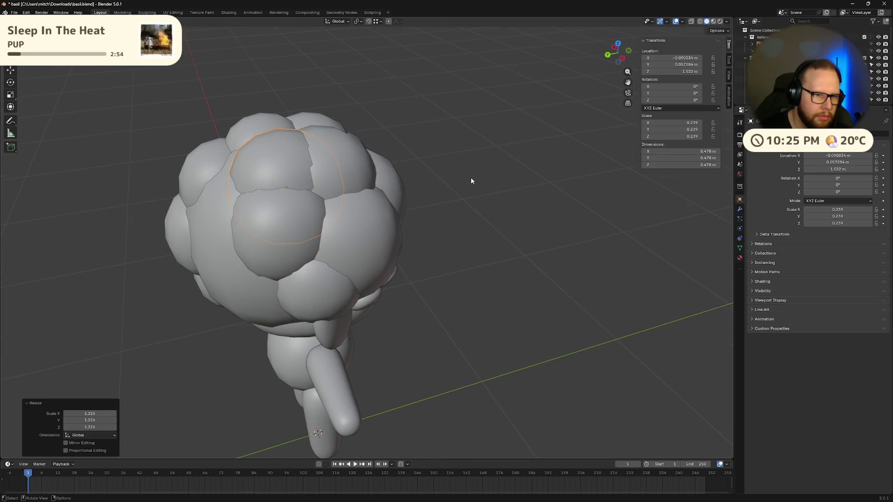
{"action": "key", "text": "g"}
{"action": "left_click", "coordinate": [450, 185]}
{"action": "mouse_move", "coordinate": [449, 185]}
{"action": "middle_mouse_down"}
{"action": "mouse_move", "coordinate": [502, 193]}
{"action": "mouse_move", "coordinate": [548, 184]}
{"action": "mouse_move", "coordinate": [507, 196]}
{"action": "mouse_move", "coordinate": [535, 216]}
{"action": "mouse_move", "coordinate": [420, 195]}
{"action": "mouse_move", "coordinate": [401, 166]}
{"action": "mouse_move", "coordinate": [393, 219]}
{"action": "middle_mouse_up"}
{"action": "key", "text": "g"}
{"action": "left_click", "coordinate": [546, 188]}
{"action": "left_click", "coordinate": [529, 195]}
Duplicate the top hair sphere to the front right, then enlarge and reposition it.
{"action": "left_click", "coordinate": [401, 166]}
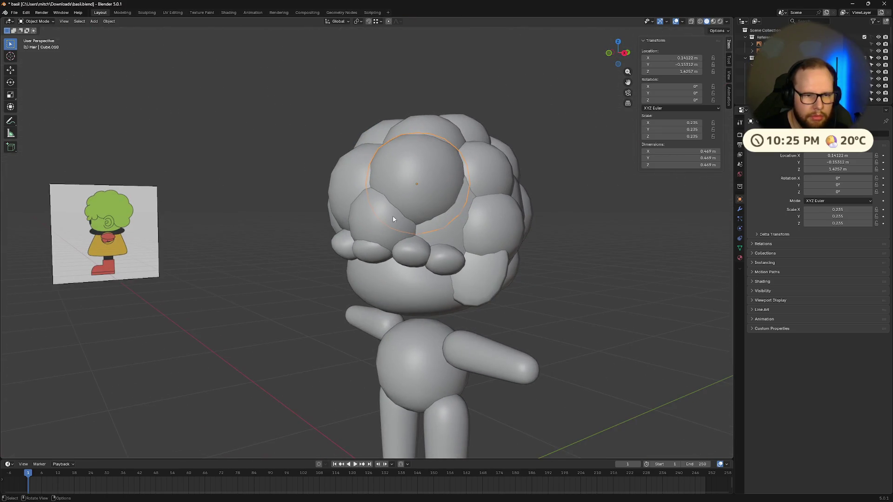
{"action": "left_click", "coordinate": [435, 227]}
{"action": "key", "text": "s"}
{"action": "left_click", "coordinate": [529, 227]}
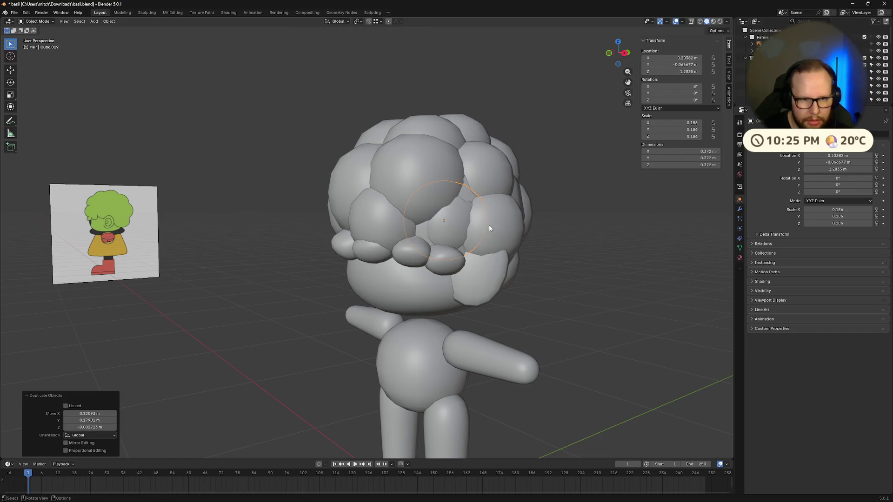
{"action": "key", "text": "g"}
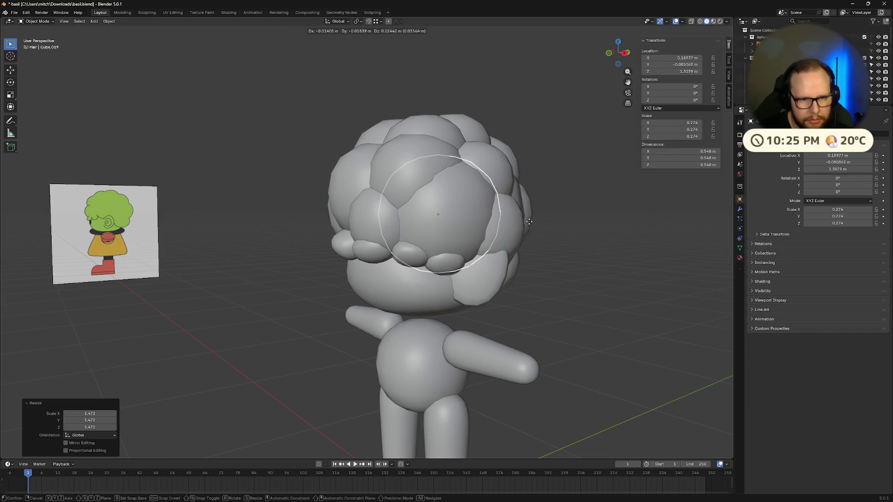
{"action": "left_click", "coordinate": [529, 216]}
{"action": "middle_click_drag", "start_coordinate": [530, 217], "coordinate": [538, 245]}
{"action": "mouse_move", "coordinate": [484, 245]}
{"action": "middle_mouse_down"}
{"action": "mouse_move", "coordinate": [444, 247]}
{"action": "mouse_move", "coordinate": [471, 237]}
{"action": "mouse_move", "coordinate": [479, 146]}
{"action": "middle_mouse_up"}
{"action": "left_click", "coordinate": [446, 243]}
Enlarge a back hair sphere by 1.308, reposition it, and delete an unneeded sphere.
{"action": "left_click", "coordinate": [478, 146]}
{"action": "key", "text": "s"}
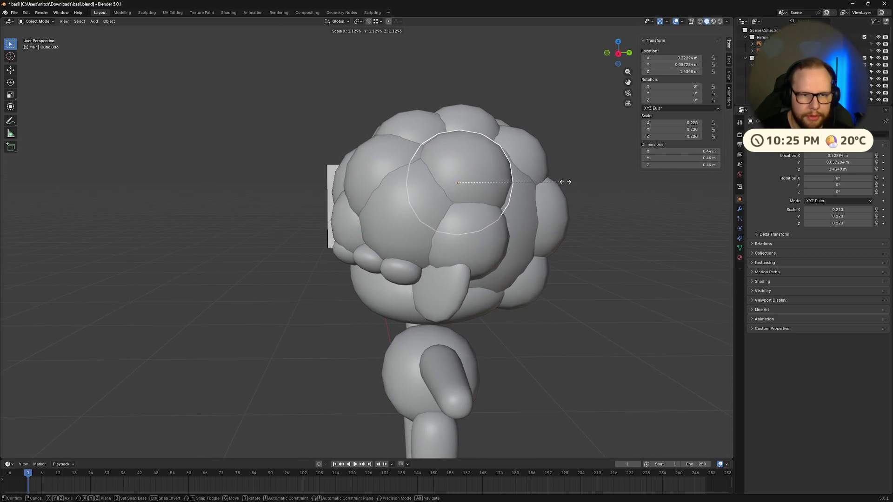
{"action": "left_click", "coordinate": [581, 185]}
{"action": "middle_click_drag", "start_coordinate": [581, 184], "coordinate": [480, 259]}
{"action": "key", "text": "g"}
{"action": "left_click", "coordinate": [498, 216]}
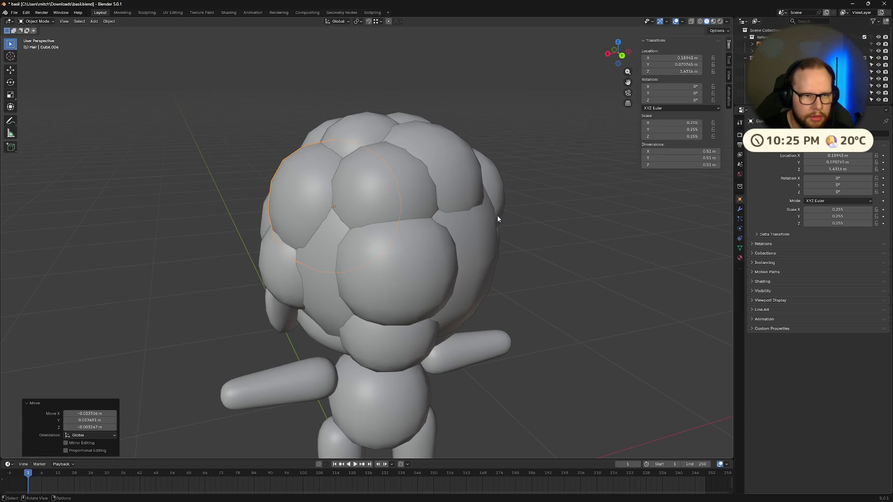
{"action": "mouse_move", "coordinate": [498, 216]}
{"action": "middle_mouse_down"}
{"action": "mouse_move", "coordinate": [500, 268]}
{"action": "mouse_move", "coordinate": [515, 258]}
{"action": "mouse_move", "coordinate": [364, 235]}
{"action": "middle_mouse_up"}
{"action": "left_click", "coordinate": [363, 235]}
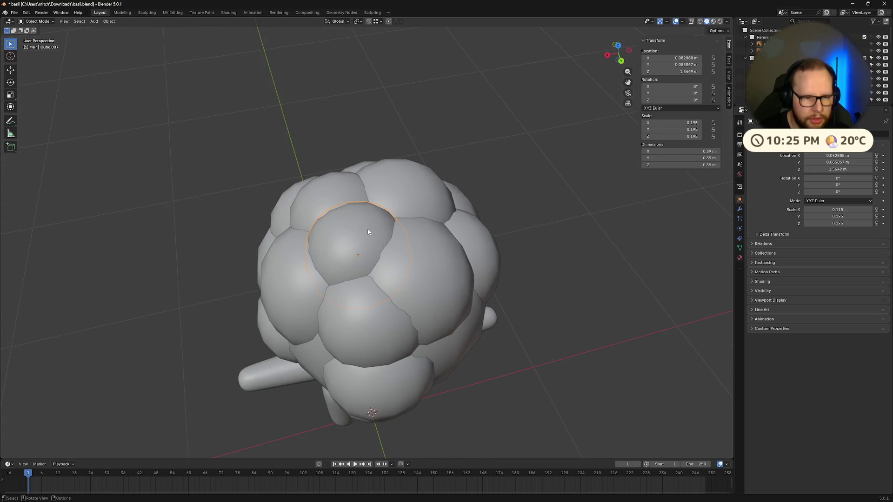
{"action": "key", "text": "Delete"}
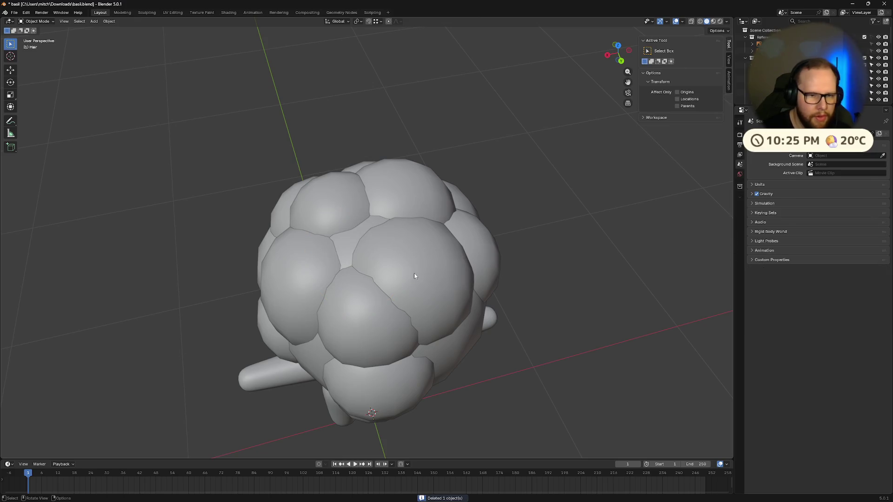
Move a top hair sphere and enlarge it in several passes.
{"action": "left_click", "coordinate": [415, 275]}
{"action": "key", "text": "g"}
{"action": "left_click", "coordinate": [429, 257]}
{"action": "key", "text": "s"}
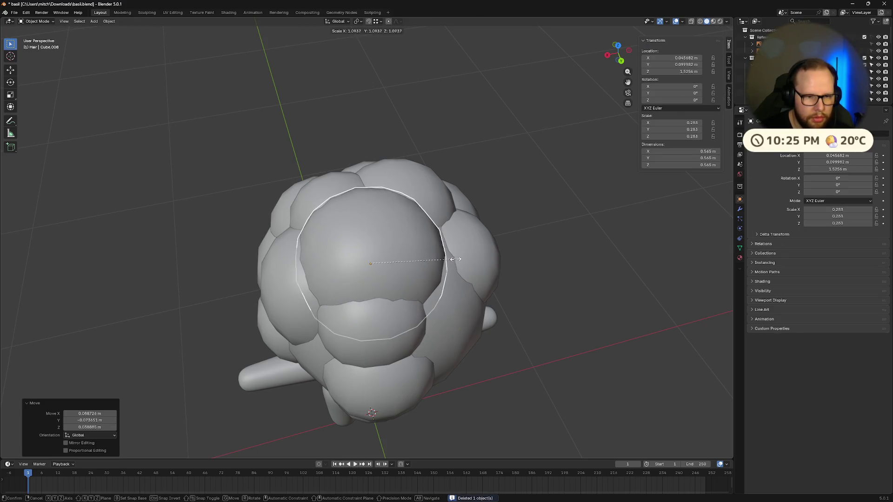
{"action": "left_click", "coordinate": [452, 259]}
{"action": "mouse_move", "coordinate": [451, 259]}
{"action": "middle_mouse_down"}
{"action": "mouse_move", "coordinate": [502, 279]}
{"action": "mouse_move", "coordinate": [479, 257]}
{"action": "mouse_move", "coordinate": [594, 261]}
{"action": "mouse_move", "coordinate": [513, 278]}
{"action": "mouse_move", "coordinate": [440, 278]}
{"action": "mouse_move", "coordinate": [449, 239]}
{"action": "mouse_move", "coordinate": [361, 176]}
{"action": "middle_mouse_up"}
{"action": "key", "text": "s"}
{"action": "left_click", "coordinate": [506, 263]}
{"action": "key", "text": "g"}
{"action": "left_click", "coordinate": [541, 275]}
{"action": "key", "text": "g"}
{"action": "left_click", "coordinate": [447, 280]}
Enlarge the front hair sphere and delete an extra sphere.
{"action": "left_click", "coordinate": [396, 211]}
{"action": "mouse_move", "coordinate": [395, 212]}
{"action": "middle_mouse_down"}
{"action": "mouse_move", "coordinate": [516, 196]}
{"action": "mouse_move", "coordinate": [511, 225]}
{"action": "mouse_move", "coordinate": [493, 222]}
{"action": "mouse_move", "coordinate": [533, 232]}
{"action": "mouse_move", "coordinate": [518, 298]}
{"action": "mouse_move", "coordinate": [414, 203]}
{"action": "mouse_move", "coordinate": [465, 206]}
{"action": "mouse_move", "coordinate": [416, 181]}
{"action": "middle_mouse_up"}
{"action": "key", "text": "s"}
{"action": "left_click", "coordinate": [490, 223]}
{"action": "key", "text": "g"}
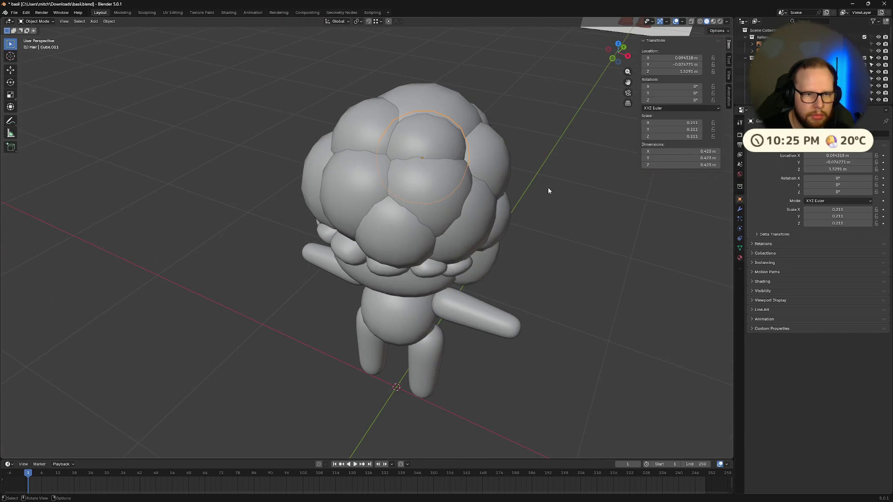
{"action": "middle_click_drag", "start_coordinate": [548, 189], "coordinate": [527, 198]}
{"action": "key", "text": "Delete"}
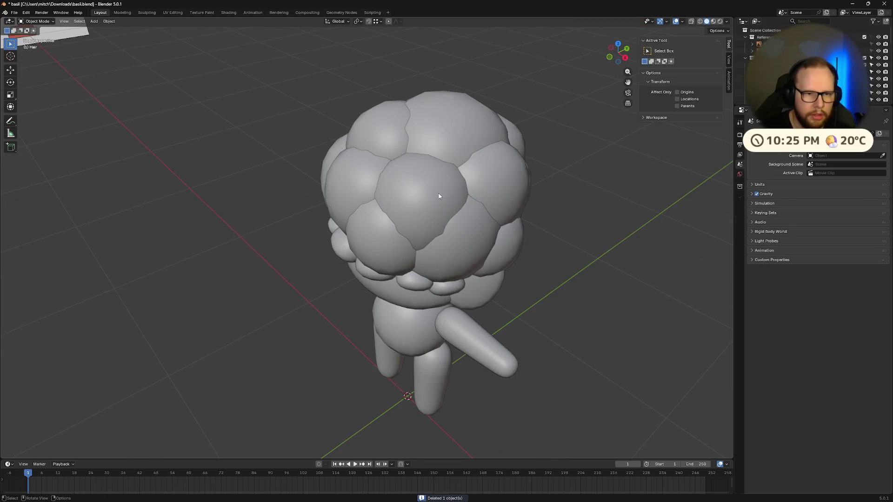
Enlarge the top hair sphere by 1.298 and nudge it and the central sphere into place.
{"action": "left_click", "coordinate": [439, 196]}
{"action": "key", "text": "s"}
{"action": "left_click", "coordinate": [485, 189]}
{"action": "mouse_move", "coordinate": [485, 189]}
{"action": "middle_mouse_down"}
{"action": "mouse_move", "coordinate": [516, 186]}
{"action": "mouse_move", "coordinate": [535, 200]}
{"action": "mouse_move", "coordinate": [560, 184]}
{"action": "mouse_move", "coordinate": [594, 213]}
{"action": "mouse_move", "coordinate": [574, 235]}
{"action": "mouse_move", "coordinate": [428, 230]}
{"action": "middle_mouse_up"}
{"action": "key", "text": "g"}
{"action": "left_click", "coordinate": [540, 219]}
{"action": "left_click", "coordinate": [427, 230]}
{"action": "key", "text": "g"}
{"action": "left_click", "coordinate": [466, 242]}
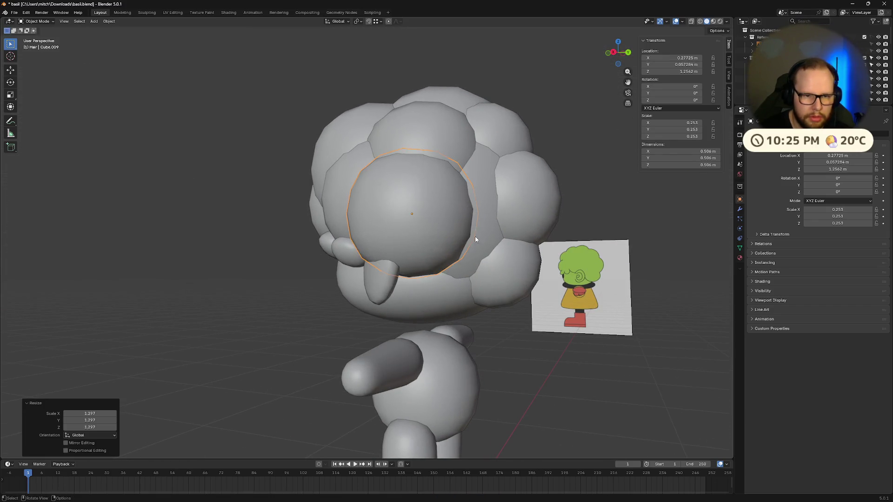
{"action": "middle_click_drag", "start_coordinate": [492, 252], "coordinate": [534, 244]}
{"action": "scroll", "coordinate": [397, 213], "scroll_direction": "down", "scroll_amount": 3}
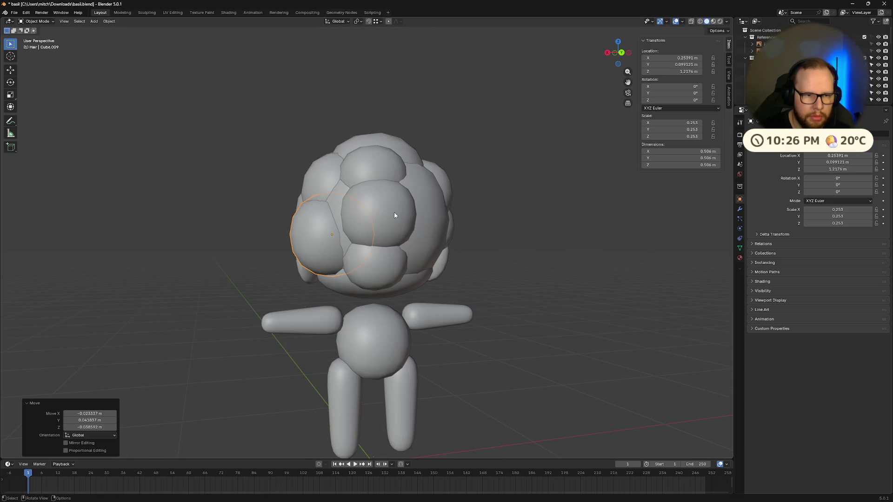
Move a front hair sphere and enlarge it by 1.335.
{"action": "left_click", "coordinate": [396, 214]}
{"action": "key", "text": "g"}
{"action": "left_click", "coordinate": [374, 215]}
{"action": "key", "text": "s"}
{"action": "left_click", "coordinate": [381, 215]}
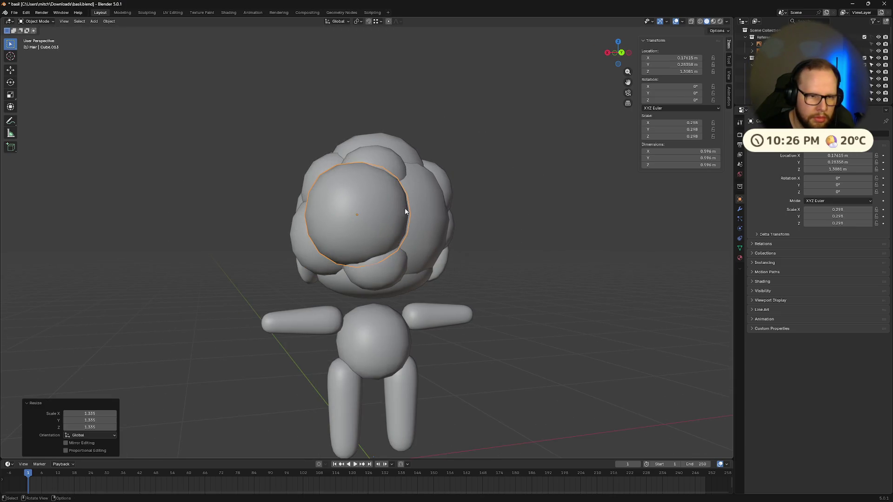
{"action": "mouse_move", "coordinate": [380, 215]}
{"action": "middle_mouse_down"}
{"action": "mouse_move", "coordinate": [354, 219]}
{"action": "mouse_move", "coordinate": [428, 224]}
{"action": "mouse_move", "coordinate": [387, 224]}
{"action": "middle_mouse_up"}
{"action": "key", "text": "g"}
{"action": "left_click", "coordinate": [370, 223]}
{"action": "scroll", "coordinate": [380, 223], "scroll_direction": "up", "scroll_amount": 2}
Duplicate the large front sphere as a smaller copy lower on the head.
{"action": "key", "text": "shift+d"}
{"action": "left_click", "coordinate": [445, 220]}
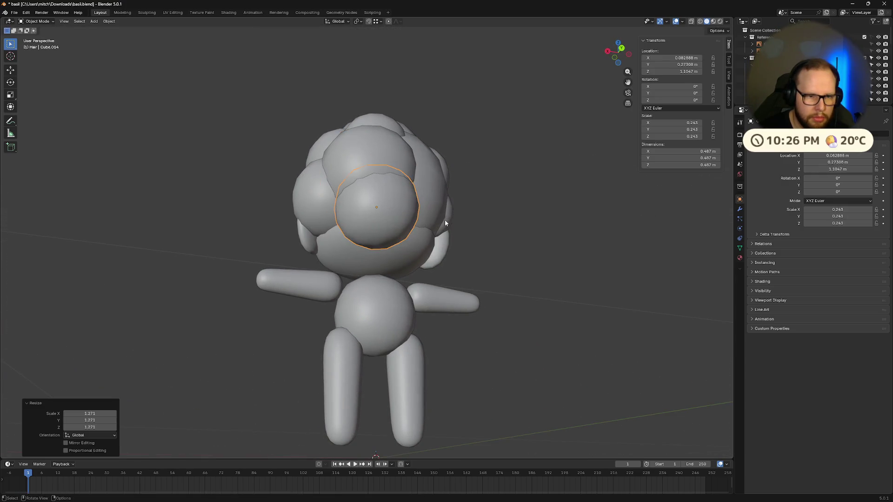
{"action": "key", "text": "s"}
{"action": "left_click", "coordinate": [442, 221]}
{"action": "key", "text": "g"}
{"action": "left_click", "coordinate": [436, 223]}
Copy the lower front sphere sideways along X, adjust its position, and enlarge it by 1.143.
{"action": "key", "text": "shift+d"}
{"action": "key", "text": "x"}
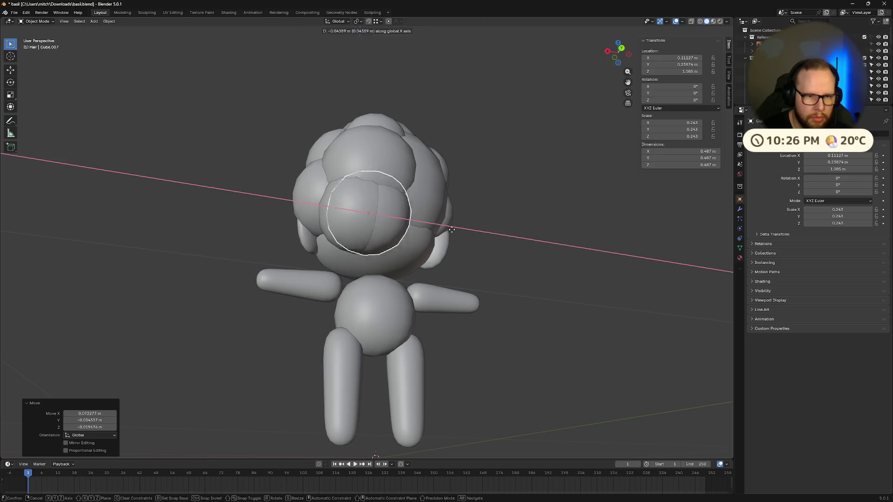
{"action": "left_click", "coordinate": [493, 230]}
{"action": "mouse_move", "coordinate": [493, 230]}
{"action": "middle_mouse_down"}
{"action": "mouse_move", "coordinate": [351, 295]}
{"action": "mouse_move", "coordinate": [429, 269]}
{"action": "mouse_move", "coordinate": [539, 261]}
{"action": "mouse_move", "coordinate": [513, 241]}
{"action": "mouse_move", "coordinate": [494, 281]}
{"action": "mouse_move", "coordinate": [354, 222]}
{"action": "middle_mouse_up"}
{"action": "key", "text": "g"}
{"action": "left_click", "coordinate": [351, 289]}
{"action": "key", "text": "g"}
{"action": "left_click", "coordinate": [535, 259]}
{"action": "key", "text": "g"}
{"action": "left_click", "coordinate": [504, 241]}
{"action": "key", "text": "s"}
{"action": "left_click", "coordinate": [540, 254]}
Duplicate a side hair sphere, enlarge it by 1.366, then delete the unwanted sphere.
{"action": "left_click", "coordinate": [366, 215]}
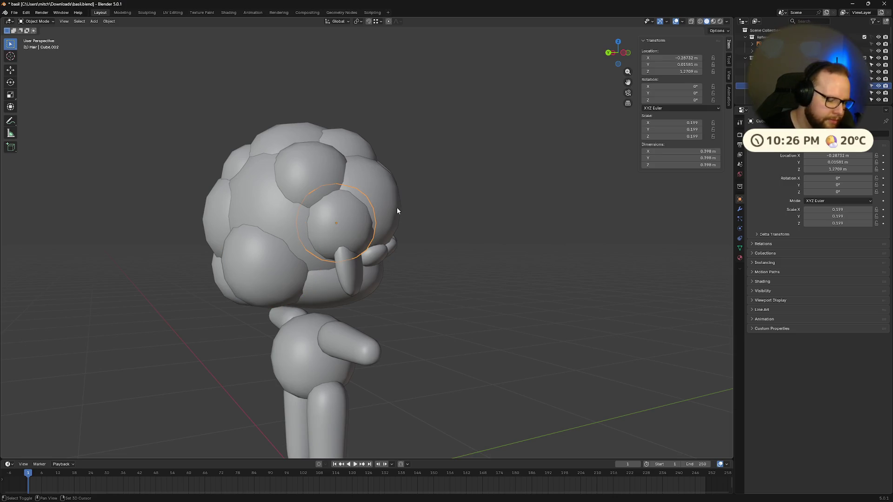
{"action": "key", "text": "shift+d"}
{"action": "left_click", "coordinate": [326, 226]}
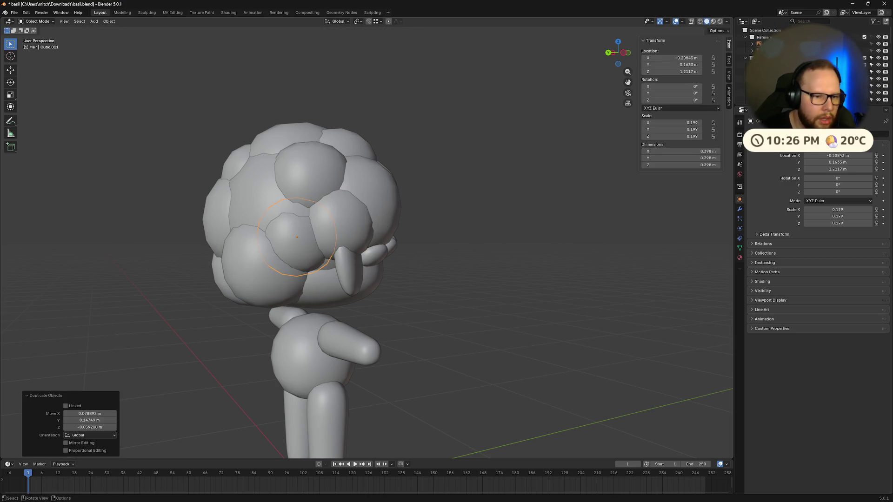
{"action": "left_click", "coordinate": [413, 229]}
{"action": "key", "text": "g"}
{"action": "mouse_move", "coordinate": [435, 249]}
{"action": "middle_mouse_down"}
{"action": "mouse_move", "coordinate": [456, 253]}
{"action": "mouse_move", "coordinate": [403, 258]}
{"action": "middle_mouse_up"}
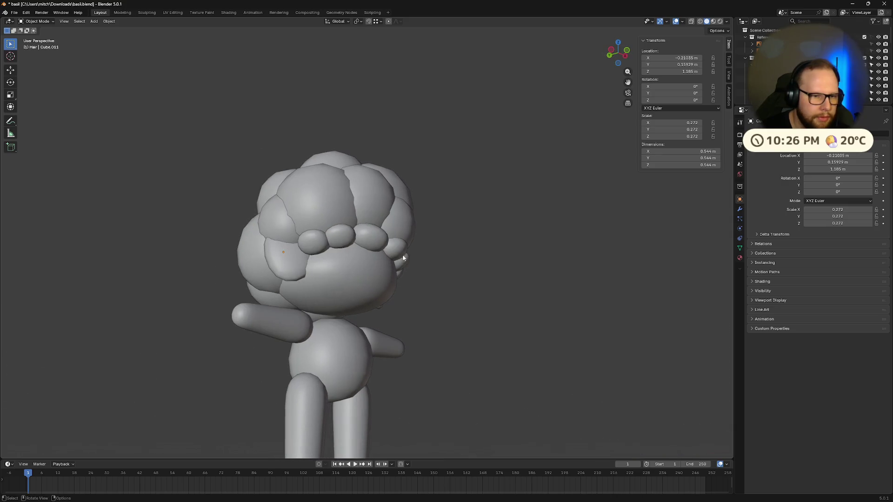
{"action": "middle_click_drag", "start_coordinate": [283, 226], "coordinate": [379, 246]}
{"action": "key", "text": "Delete"}
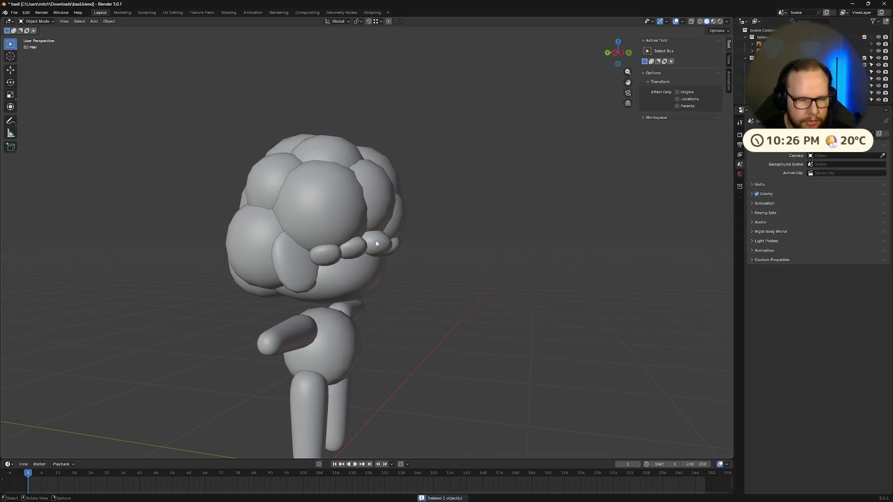
{"action": "mouse_move", "coordinate": [165, 184]}
{"action": "middle_mouse_down"}
{"action": "mouse_move", "coordinate": [343, 193]}
{"action": "mouse_move", "coordinate": [326, 218]}
{"action": "mouse_move", "coordinate": [362, 231]}
{"action": "mouse_move", "coordinate": [425, 232]}
{"action": "mouse_move", "coordinate": [413, 219]}
{"action": "mouse_move", "coordinate": [366, 234]}
{"action": "mouse_move", "coordinate": [433, 211]}
{"action": "mouse_move", "coordinate": [428, 202]}
{"action": "middle_mouse_up"}
Move another side hair sphere, shrink it slightly and reposition it.
{"action": "left_click", "coordinate": [339, 214]}
{"action": "left_click", "coordinate": [345, 212]}
{"action": "key", "text": "g"}
{"action": "left_click", "coordinate": [334, 224]}
{"action": "key", "text": "s"}
{"action": "left_click", "coordinate": [426, 224]}
{"action": "key", "text": "g"}
{"action": "left_click", "coordinate": [434, 207]}
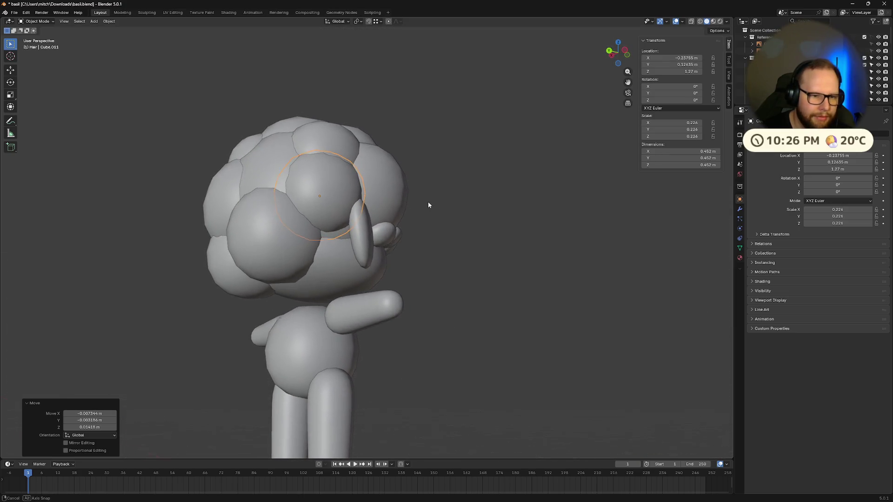
Duplicate the side sphere lower down, shrink the copy and move it into place.
{"action": "key", "text": "shift+d"}
{"action": "left_click", "coordinate": [421, 232]}
{"action": "key", "text": "s"}
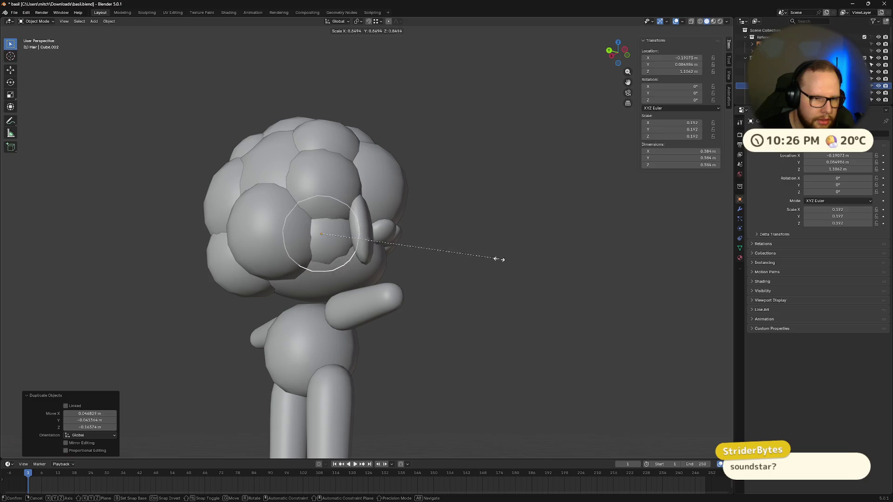
{"action": "left_click", "coordinate": [482, 261]}
{"action": "middle_click_drag", "start_coordinate": [482, 261], "coordinate": [503, 265]}
{"action": "key", "text": "g"}
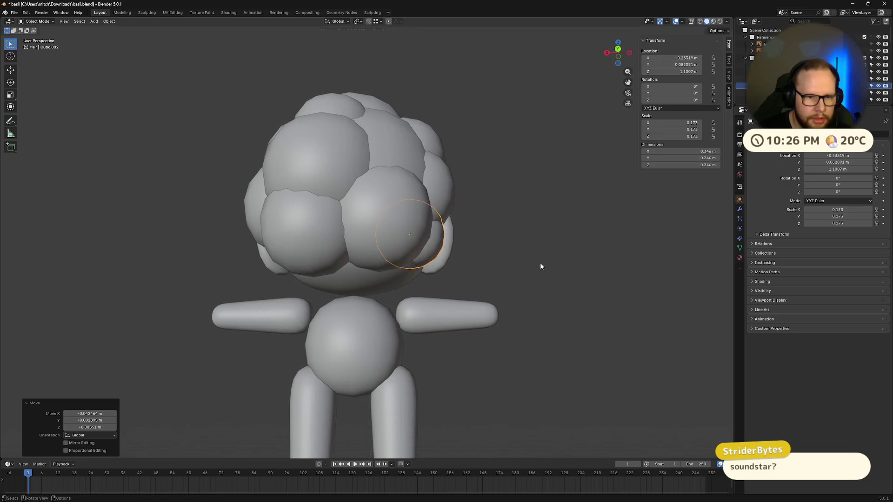
{"action": "left_click", "coordinate": [541, 262]}
From a front view, nudge the hair sphere and reposition it to a new spot.
{"action": "middle_click_drag", "start_coordinate": [540, 262], "coordinate": [473, 280]}
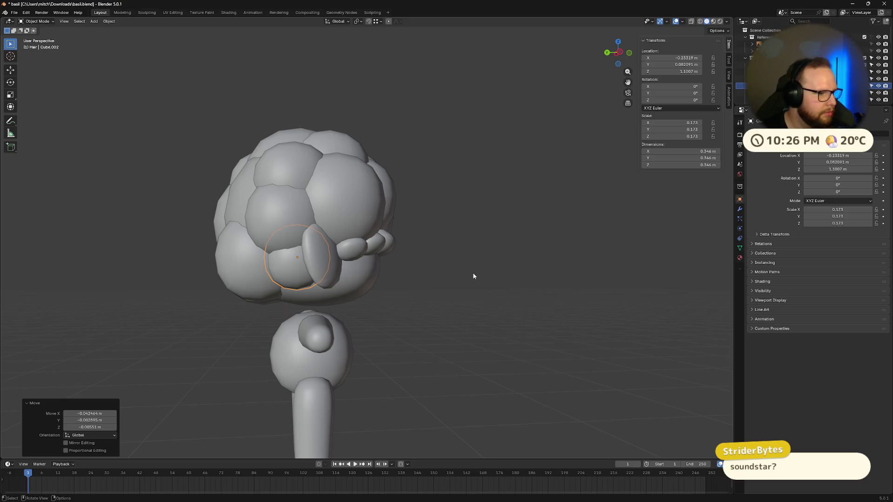
{"action": "mouse_move", "coordinate": [474, 277]}
{"action": "middle_mouse_down"}
{"action": "mouse_move", "coordinate": [370, 280]}
{"action": "mouse_move", "coordinate": [382, 265]}
{"action": "mouse_move", "coordinate": [378, 232]}
{"action": "mouse_move", "coordinate": [300, 256]}
{"action": "mouse_move", "coordinate": [349, 249]}
{"action": "mouse_move", "coordinate": [404, 258]}
{"action": "mouse_move", "coordinate": [397, 233]}
{"action": "mouse_move", "coordinate": [406, 255]}
{"action": "mouse_move", "coordinate": [364, 295]}
{"action": "middle_mouse_up"}
{"action": "key", "text": "g"}
{"action": "left_click", "coordinate": [372, 270]}
{"action": "key", "text": "g"}
{"action": "left_click", "coordinate": [294, 267]}
Enlarge that hair sphere and shift it into its final position.
{"action": "key", "text": "s"}
{"action": "left_click", "coordinate": [364, 256]}
{"action": "scroll", "coordinate": [404, 258], "scroll_direction": "up", "scroll_amount": 2}
{"action": "key", "text": "g"}
{"action": "left_click", "coordinate": [397, 253]}
{"action": "key", "text": "g"}
{"action": "left_click", "coordinate": [402, 244]}
Move, enlarge and nudge a different hair sphere near the head.
{"action": "left_click", "coordinate": [364, 295]}
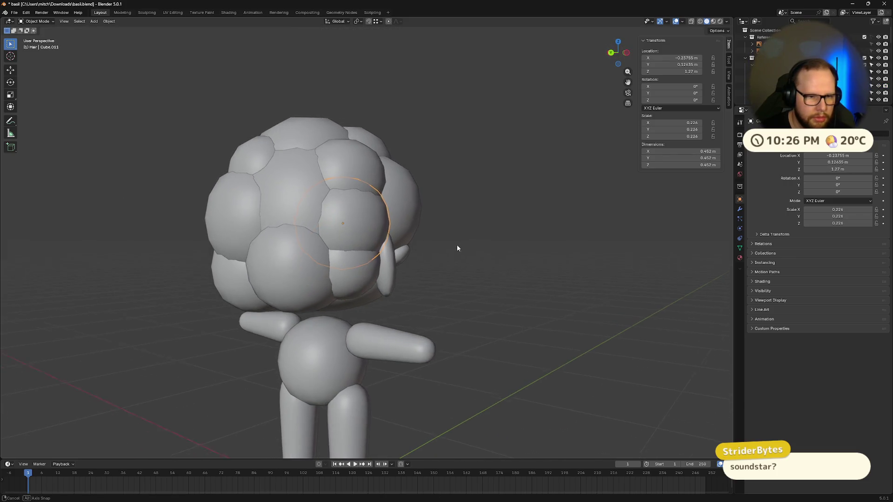
{"action": "middle_click_drag", "start_coordinate": [457, 247], "coordinate": [405, 247]}
{"action": "key", "text": "g"}
{"action": "left_click", "coordinate": [435, 238]}
{"action": "key", "text": "s"}
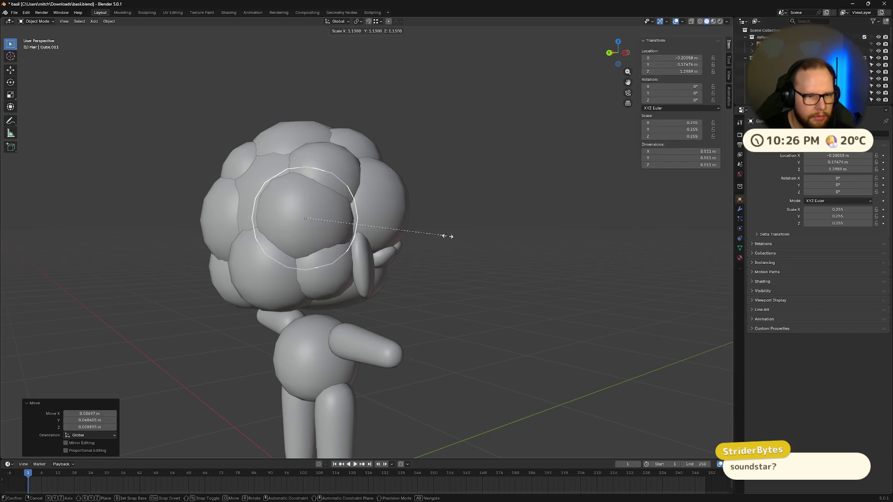
{"action": "left_click", "coordinate": [459, 238]}
{"action": "mouse_move", "coordinate": [458, 238]}
{"action": "middle_mouse_down"}
{"action": "mouse_move", "coordinate": [483, 252]}
{"action": "mouse_move", "coordinate": [464, 255]}
{"action": "mouse_move", "coordinate": [479, 307]}
{"action": "mouse_move", "coordinate": [410, 291]}
{"action": "mouse_move", "coordinate": [461, 298]}
{"action": "middle_mouse_up"}
{"action": "key", "text": "g"}
{"action": "left_click", "coordinate": [487, 250]}
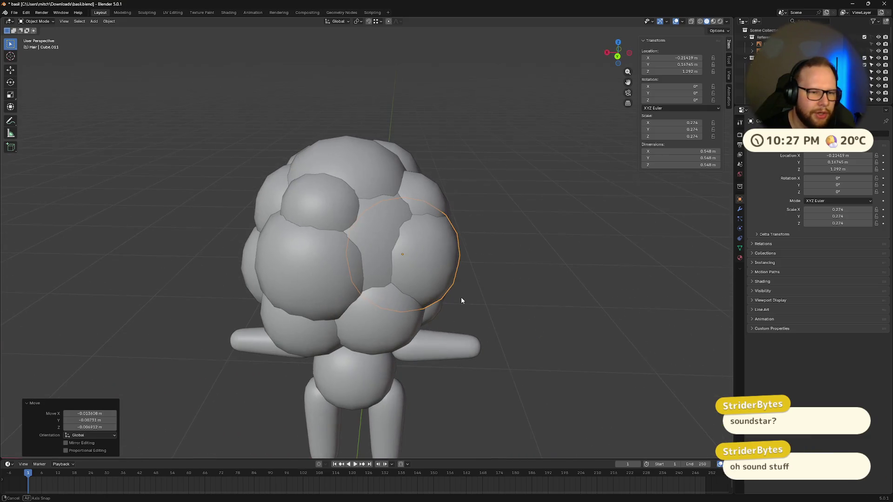
Move and resize the small sphere at the hair's upper left.
{"action": "left_click", "coordinate": [324, 216]}
{"action": "key", "text": "g"}
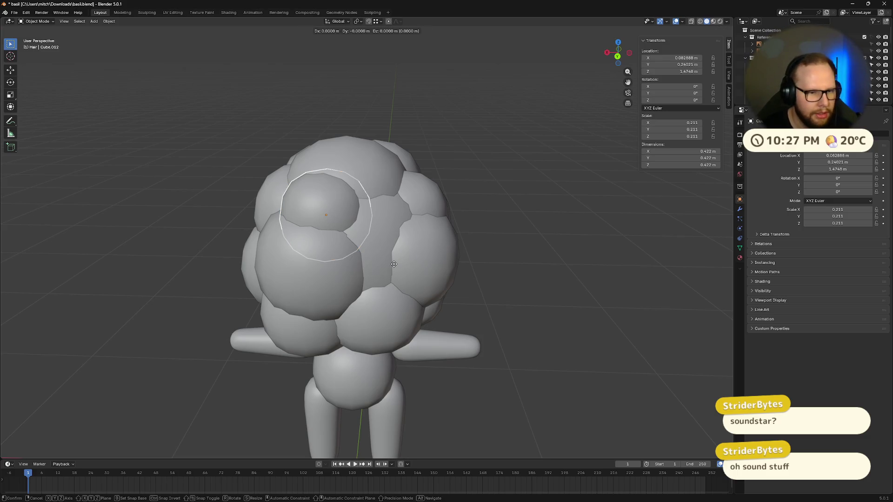
{"action": "left_click", "coordinate": [394, 262]}
{"action": "key", "text": "s"}
{"action": "left_click", "coordinate": [424, 257]}
{"action": "mouse_move", "coordinate": [424, 257]}
{"action": "middle_mouse_down"}
{"action": "mouse_move", "coordinate": [502, 269]}
{"action": "mouse_move", "coordinate": [362, 234]}
{"action": "middle_mouse_up"}
{"action": "key", "text": "g"}
{"action": "left_click", "coordinate": [465, 270]}
Duplicate the large left-front sphere onto the hair's top, enlarge it, and delete an unwanted sphere.
{"action": "left_click", "coordinate": [362, 234]}
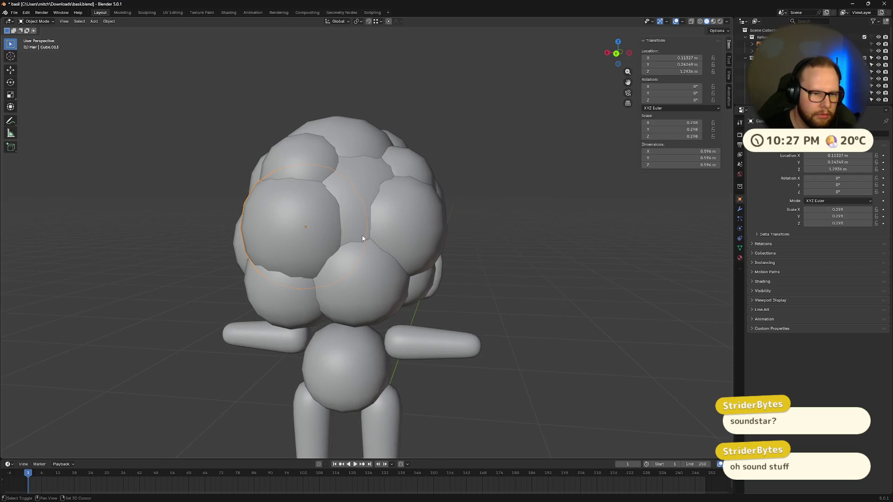
{"action": "key", "text": "shift+d"}
{"action": "left_click", "coordinate": [407, 221]}
{"action": "key", "text": "s"}
{"action": "left_click", "coordinate": [468, 216]}
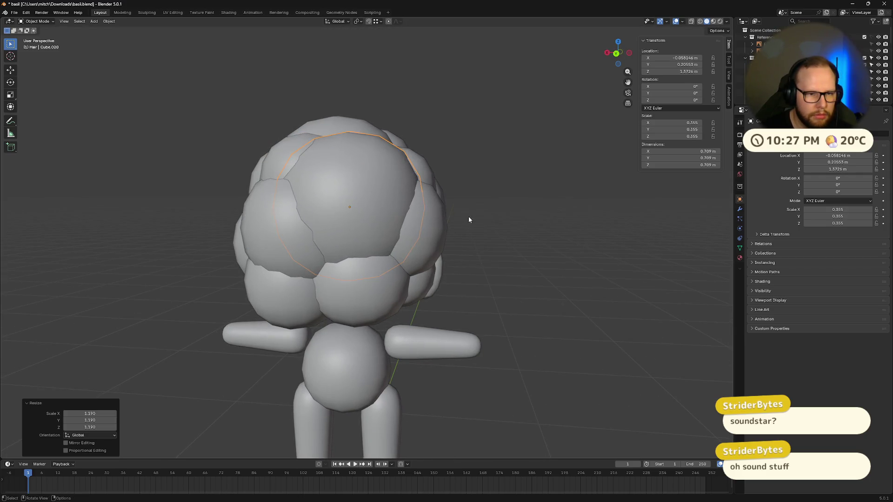
{"action": "mouse_move", "coordinate": [468, 216]}
{"action": "middle_mouse_down"}
{"action": "mouse_move", "coordinate": [512, 264]}
{"action": "mouse_move", "coordinate": [535, 309]}
{"action": "mouse_move", "coordinate": [502, 293]}
{"action": "middle_mouse_up"}
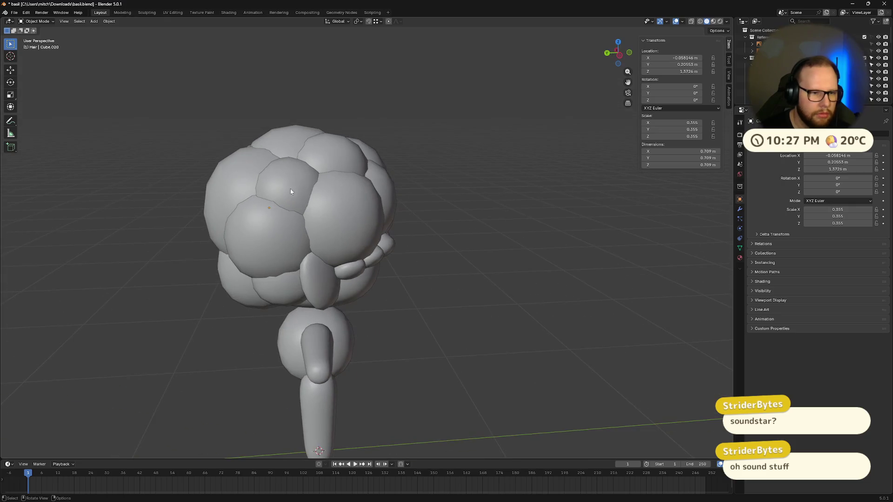
{"action": "key", "text": "Delete"}
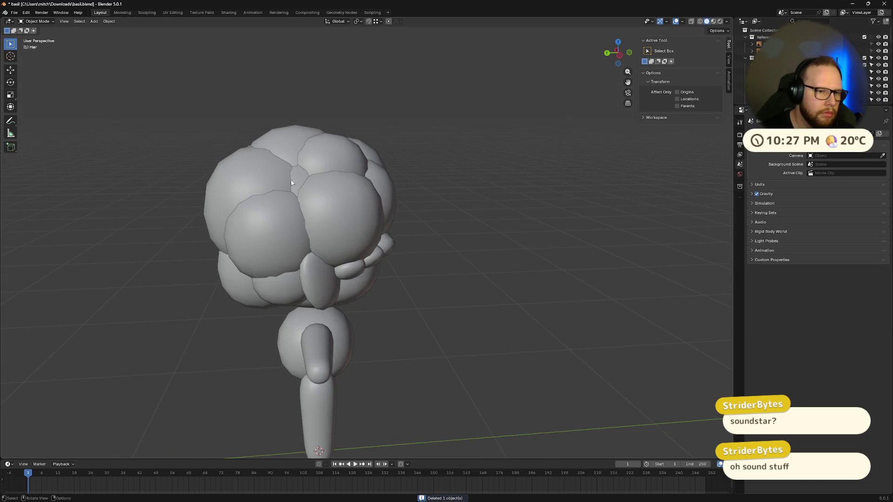
Duplicate an upper hair sphere, then move, enlarge and settle the copy in place.
{"action": "left_click", "coordinate": [309, 161]}
{"action": "key", "text": "shift+d"}
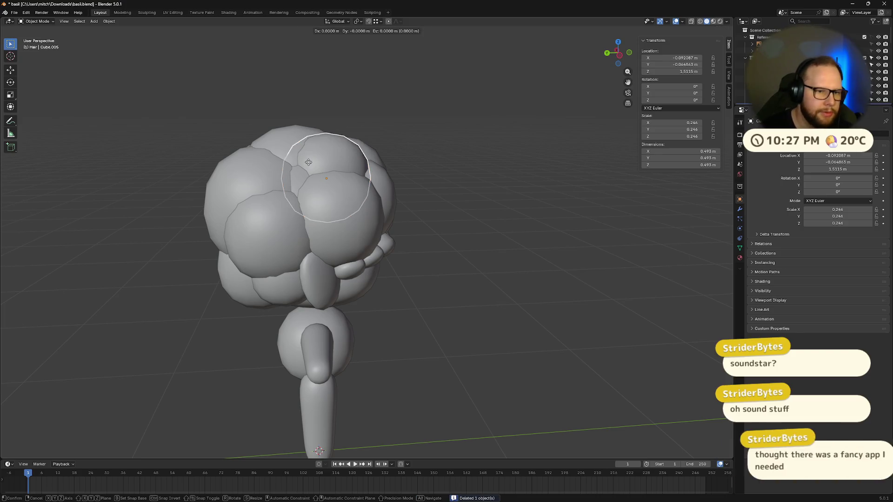
{"action": "left_click", "coordinate": [339, 180]}
{"action": "mouse_move", "coordinate": [370, 188]}
{"action": "middle_mouse_down"}
{"action": "mouse_move", "coordinate": [445, 188]}
{"action": "mouse_move", "coordinate": [496, 202]}
{"action": "mouse_move", "coordinate": [468, 188]}
{"action": "middle_mouse_up"}
{"action": "key", "text": "g"}
{"action": "left_click", "coordinate": [491, 191]}
{"action": "key", "text": "s"}
{"action": "left_click", "coordinate": [507, 201]}
{"action": "key", "text": "g"}
{"action": "left_click", "coordinate": [534, 207]}
{"action": "mouse_move", "coordinate": [534, 207]}
{"action": "middle_mouse_down"}
{"action": "mouse_move", "coordinate": [454, 210]}
{"action": "mouse_move", "coordinate": [481, 191]}
{"action": "mouse_move", "coordinate": [464, 203]}
{"action": "mouse_move", "coordinate": [447, 173]}
{"action": "middle_mouse_up"}
{"action": "left_click", "coordinate": [464, 210]}
Enlarge another upper hair sphere and shift one more toward the head's side.
{"action": "left_click", "coordinate": [342, 153]}
{"action": "key", "text": "s"}
{"action": "left_click", "coordinate": [459, 174]}
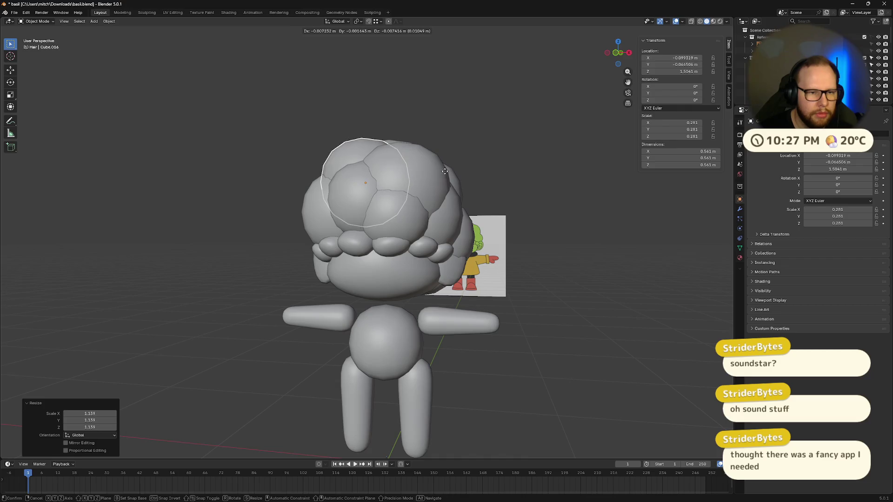
{"action": "left_click", "coordinate": [355, 201]}
{"action": "mouse_move", "coordinate": [355, 202]}
{"action": "middle_mouse_down"}
{"action": "mouse_move", "coordinate": [407, 206]}
{"action": "mouse_move", "coordinate": [394, 209]}
{"action": "mouse_move", "coordinate": [451, 184]}
{"action": "mouse_move", "coordinate": [506, 232]}
{"action": "mouse_move", "coordinate": [428, 244]}
{"action": "mouse_move", "coordinate": [478, 249]}
{"action": "mouse_move", "coordinate": [501, 223]}
{"action": "mouse_move", "coordinate": [423, 254]}
{"action": "mouse_move", "coordinate": [465, 273]}
{"action": "mouse_move", "coordinate": [445, 257]}
{"action": "middle_mouse_up"}
{"action": "key", "text": "g"}
{"action": "left_click", "coordinate": [391, 210]}
{"action": "mouse_move", "coordinate": [358, 221]}
{"action": "middle_mouse_down"}
{"action": "mouse_move", "coordinate": [420, 229]}
{"action": "mouse_move", "coordinate": [388, 194]}
{"action": "middle_mouse_up"}
Add the remaining front and rear hair spheres to the selection.
{"action": "left_click", "coordinate": [388, 194], "text": "shift"}
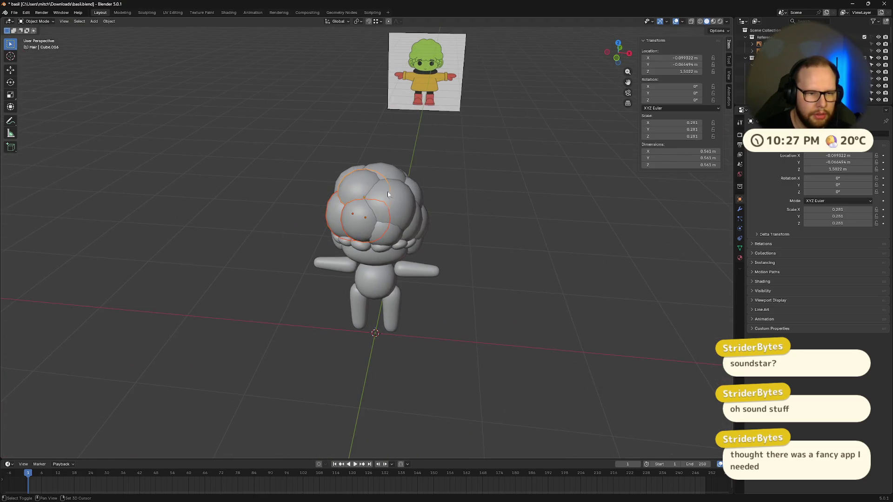
{"action": "mouse_move", "coordinate": [448, 241]}
{"action": "middle_mouse_down"}
{"action": "mouse_move", "coordinate": [410, 235]}
{"action": "mouse_move", "coordinate": [400, 242]}
{"action": "mouse_move", "coordinate": [405, 254]}
{"action": "middle_mouse_up"}
{"action": "left_click", "coordinate": [405, 254], "text": "shift"}
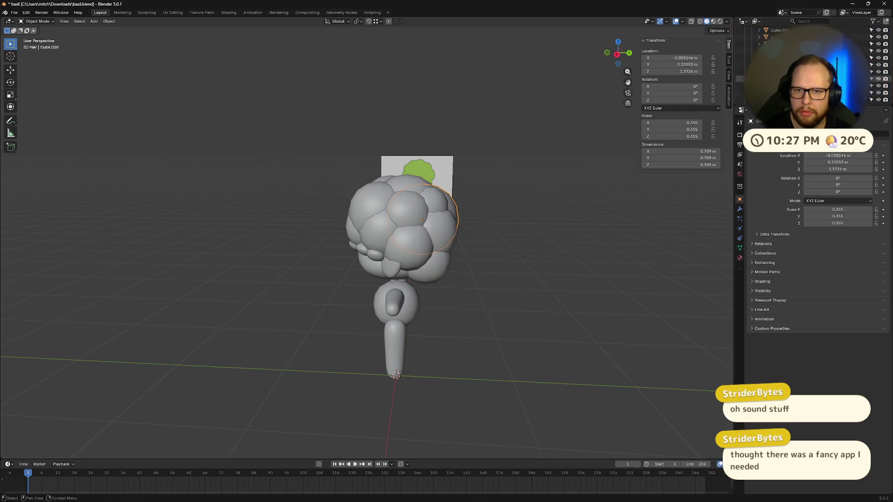
{"action": "mouse_move", "coordinate": [659, 184]}
{"action": "middle_mouse_down"}
{"action": "mouse_move", "coordinate": [455, 237]}
{"action": "mouse_move", "coordinate": [479, 244]}
{"action": "mouse_move", "coordinate": [704, 97]}
{"action": "middle_mouse_up"}
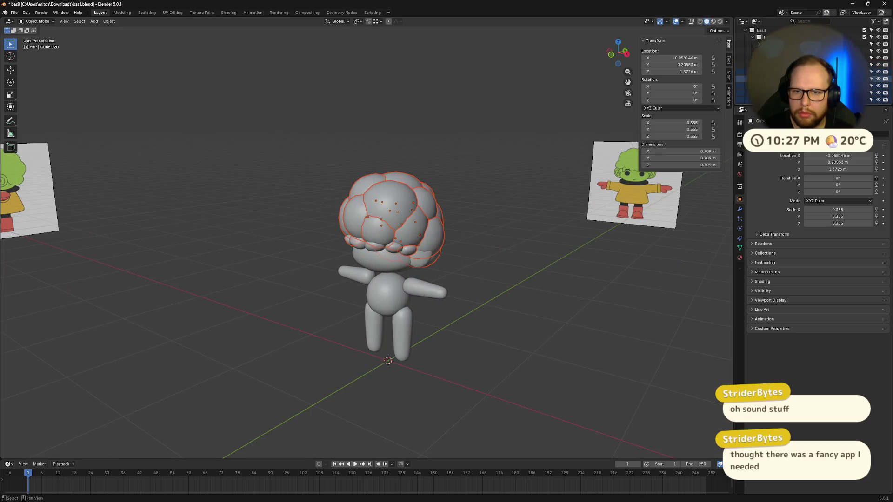
{"action": "middle_click_drag", "start_coordinate": [469, 201], "coordinate": [495, 181]}
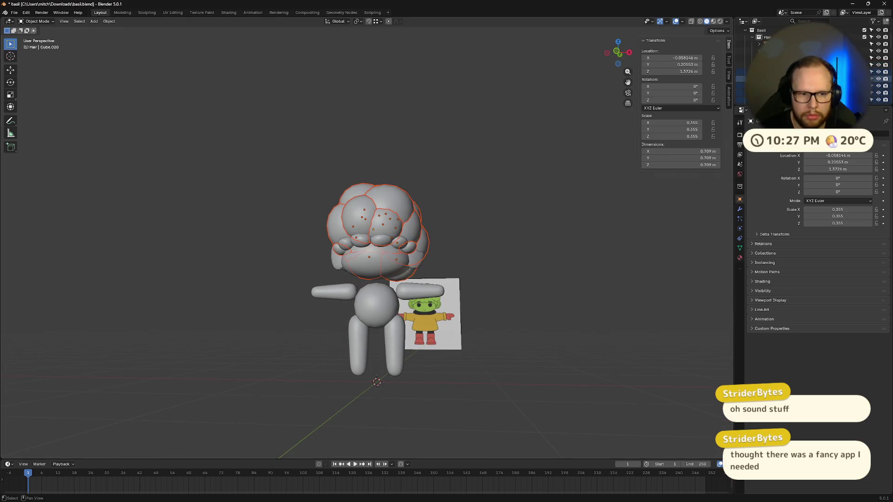
{"action": "mouse_move", "coordinate": [500, 235]}
{"action": "middle_mouse_down"}
{"action": "mouse_move", "coordinate": [381, 253]}
{"action": "mouse_move", "coordinate": [232, 254]}
{"action": "middle_mouse_up"}
Trial-join the selected spheres with Ctrl+J, inspect, then undo the join.
{"action": "key", "text": "ctrl+j"}
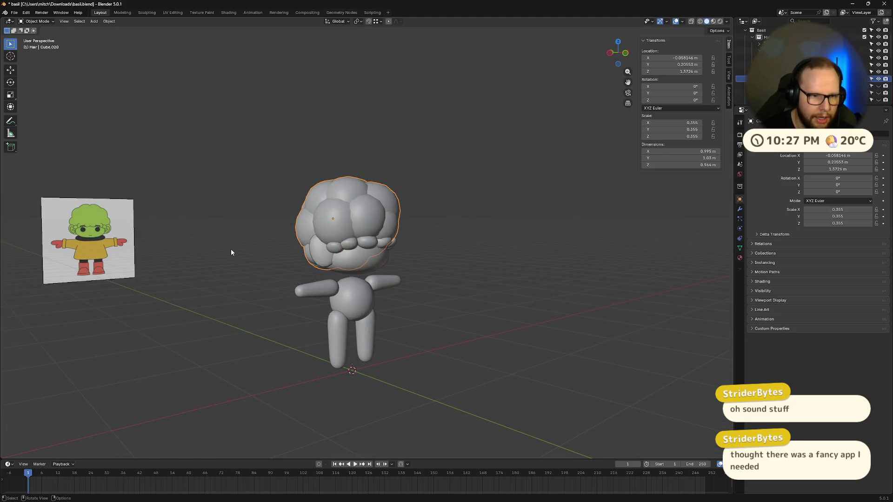
{"action": "mouse_move", "coordinate": [505, 245]}
{"action": "middle_mouse_down"}
{"action": "mouse_move", "coordinate": [419, 345]}
{"action": "mouse_move", "coordinate": [383, 258]}
{"action": "mouse_move", "coordinate": [575, 267]}
{"action": "mouse_move", "coordinate": [530, 249]}
{"action": "mouse_move", "coordinate": [469, 243]}
{"action": "mouse_move", "coordinate": [440, 274]}
{"action": "middle_mouse_up"}
{"action": "key", "text": "ctrl+z"}
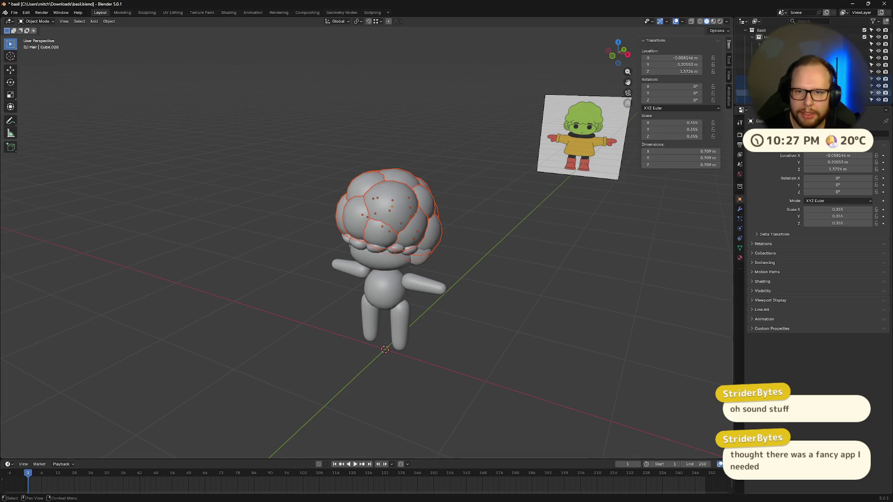
Apply the hair's Subdivision modifier, then undo it and a trial 0.85 shrink.
{"action": "left_click", "coordinate": [740, 210]}
{"action": "left_click", "coordinate": [867, 145]}
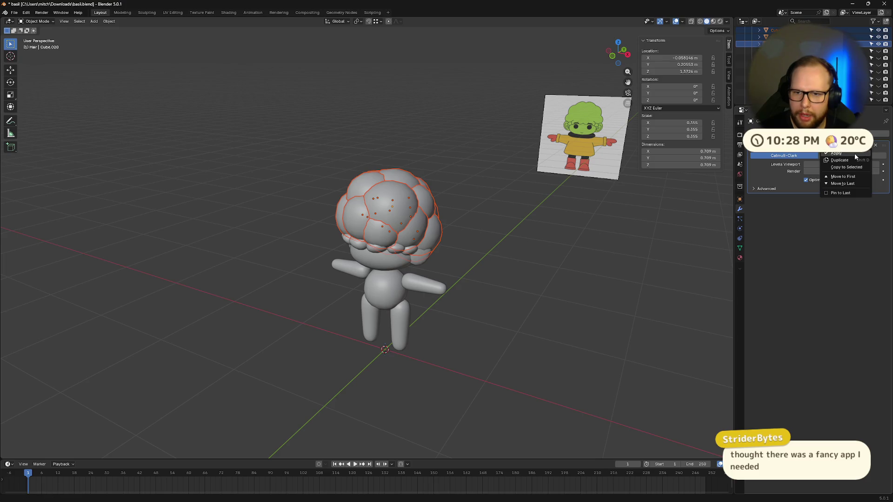
{"action": "left_click", "coordinate": [855, 153]}
{"action": "mouse_move", "coordinate": [615, 240]}
{"action": "middle_mouse_down"}
{"action": "mouse_move", "coordinate": [590, 247]}
{"action": "mouse_move", "coordinate": [476, 219]}
{"action": "mouse_move", "coordinate": [572, 238]}
{"action": "mouse_move", "coordinate": [474, 265]}
{"action": "mouse_move", "coordinate": [500, 281]}
{"action": "mouse_move", "coordinate": [460, 266]}
{"action": "mouse_move", "coordinate": [433, 270]}
{"action": "mouse_move", "coordinate": [421, 303]}
{"action": "mouse_move", "coordinate": [417, 230]}
{"action": "mouse_move", "coordinate": [470, 259]}
{"action": "mouse_move", "coordinate": [465, 281]}
{"action": "mouse_move", "coordinate": [453, 273]}
{"action": "middle_mouse_up"}
{"action": "key", "text": "ctrl+z"}
{"action": "type", "text": "s.85"}
{"action": "key", "text": "Return"}
{"action": "key", "text": "ctrl+z"}
{"action": "key", "text": "ctrl+z"}
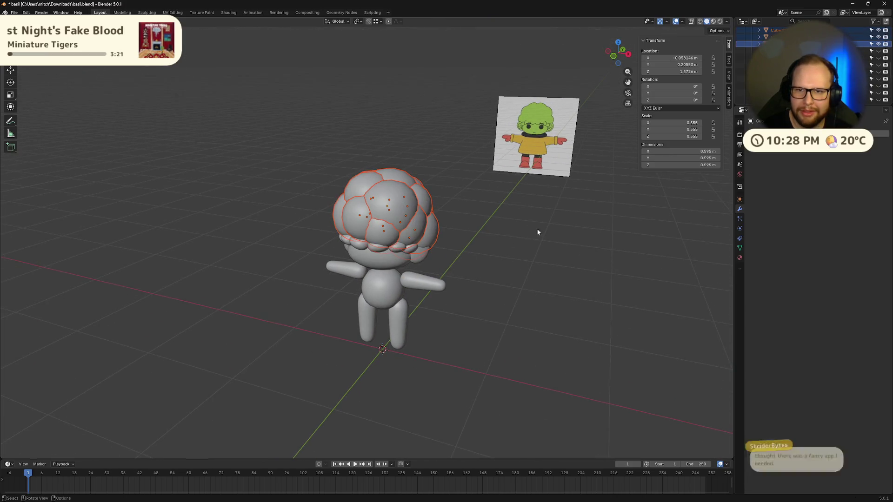
Restore a level-2 Subdivision on the hair and apply it permanently.
{"action": "key", "text": "s"}
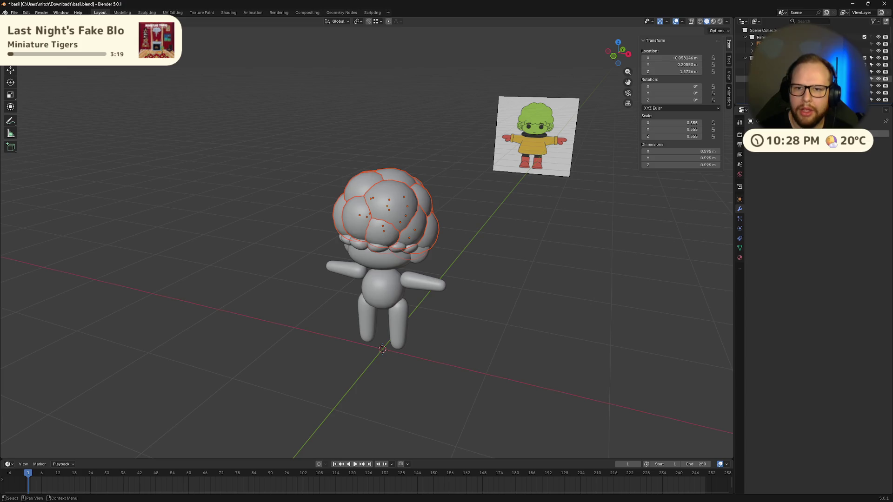
{"action": "key", "text": "ctrl+2"}
{"action": "left_click", "coordinate": [869, 146]}
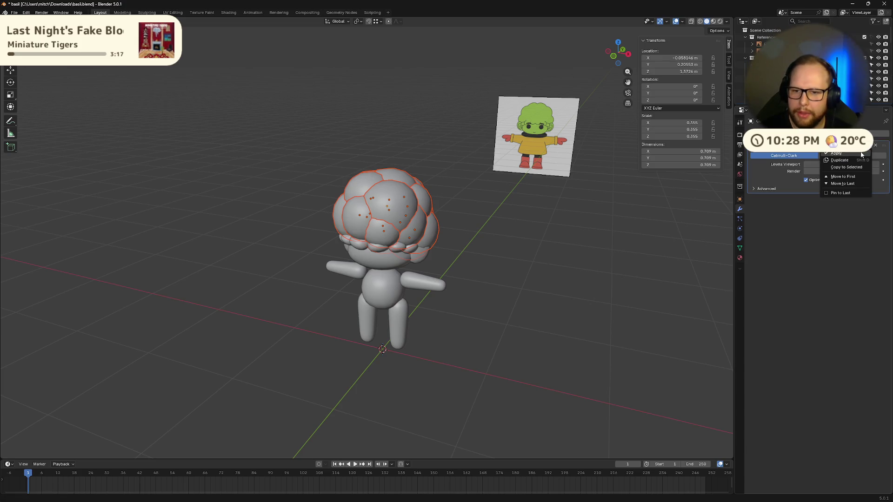
{"action": "left_click", "coordinate": [861, 154]}
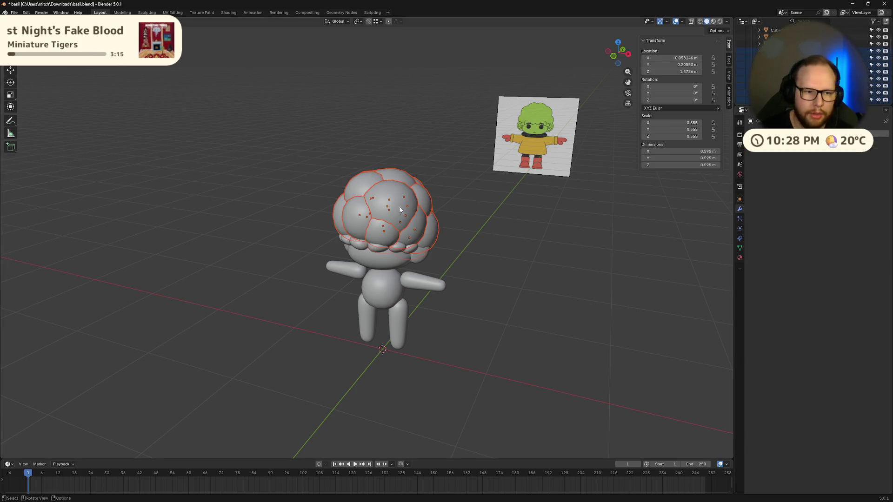
Zoom in on Basil's head and switch the hair mesh into Edit Mode.
{"action": "middle_click_drag", "start_coordinate": [405, 207], "coordinate": [487, 218]}
{"action": "scroll", "coordinate": [486, 215], "scroll_direction": "down", "scroll_amount": 6}
{"action": "mouse_move", "coordinate": [417, 197]}
{"action": "middle_mouse_down"}
{"action": "mouse_move", "coordinate": [422, 185]}
{"action": "mouse_move", "coordinate": [390, 204]}
{"action": "mouse_move", "coordinate": [502, 216]}
{"action": "mouse_move", "coordinate": [448, 200]}
{"action": "mouse_move", "coordinate": [409, 223]}
{"action": "middle_mouse_up"}
{"action": "key", "text": "Tab"}
{"action": "scroll", "coordinate": [512, 218], "scroll_direction": "up", "scroll_amount": 4}
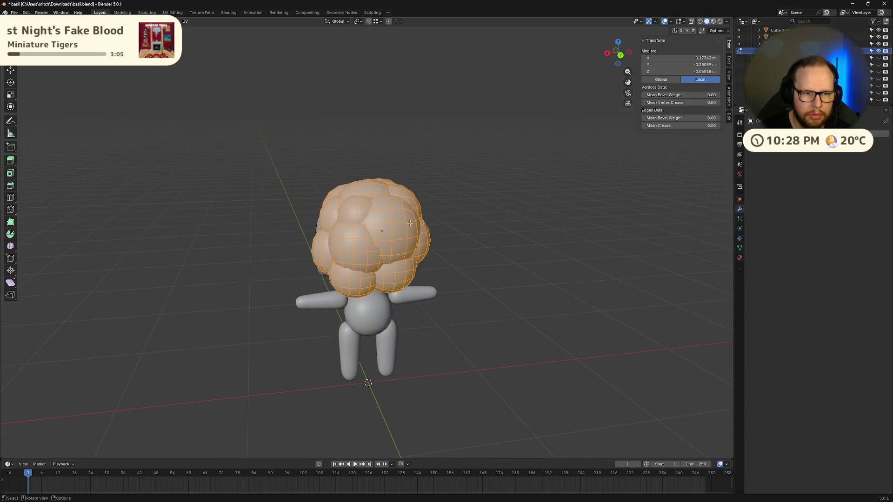
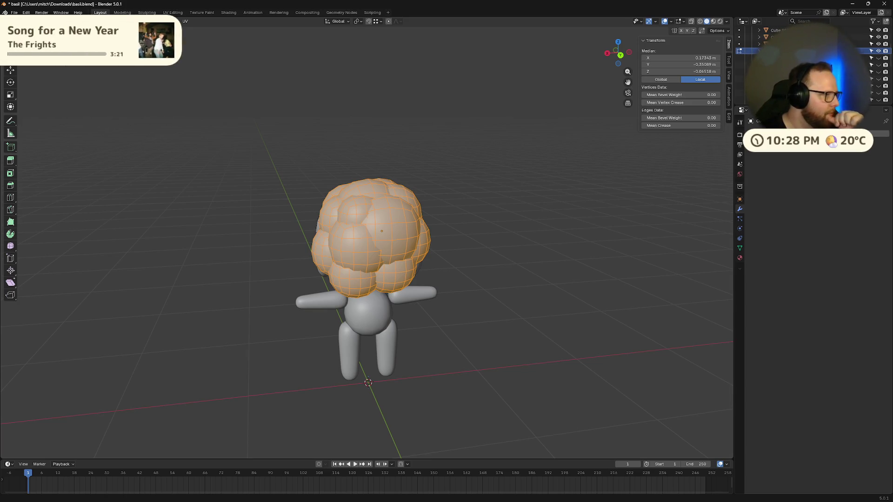
Return to Object Mode, select the hair object and frame the view on it.
{"action": "mouse_move", "coordinate": [398, 267]}
{"action": "middle_mouse_down"}
{"action": "mouse_move", "coordinate": [470, 266]}
{"action": "mouse_move", "coordinate": [416, 253]}
{"action": "mouse_move", "coordinate": [516, 244]}
{"action": "middle_mouse_up"}
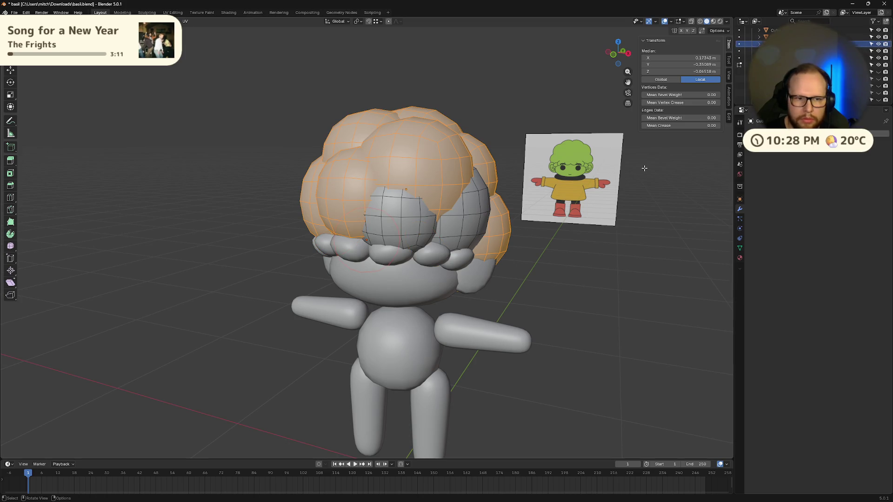
{"action": "mouse_move", "coordinate": [644, 168]}
{"action": "middle_mouse_down"}
{"action": "mouse_move", "coordinate": [616, 186]}
{"action": "mouse_move", "coordinate": [644, 174]}
{"action": "mouse_move", "coordinate": [638, 193]}
{"action": "mouse_move", "coordinate": [469, 216]}
{"action": "middle_mouse_up"}
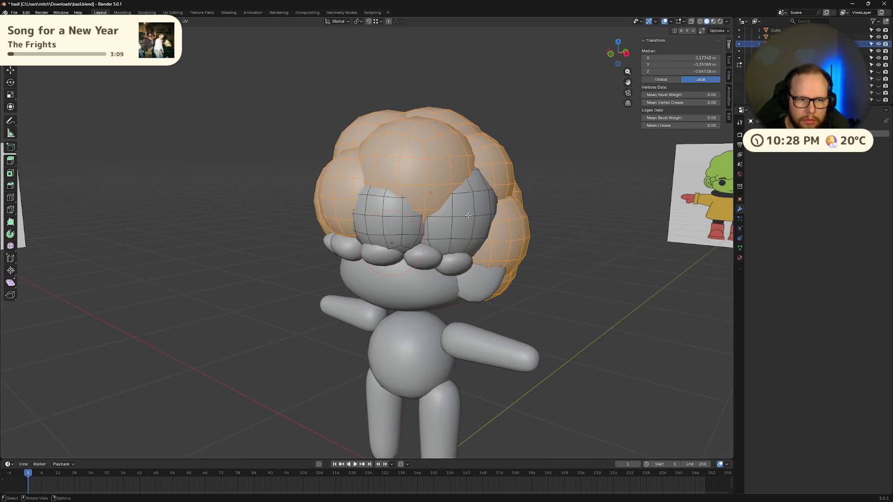
{"action": "key", "text": "Tab"}
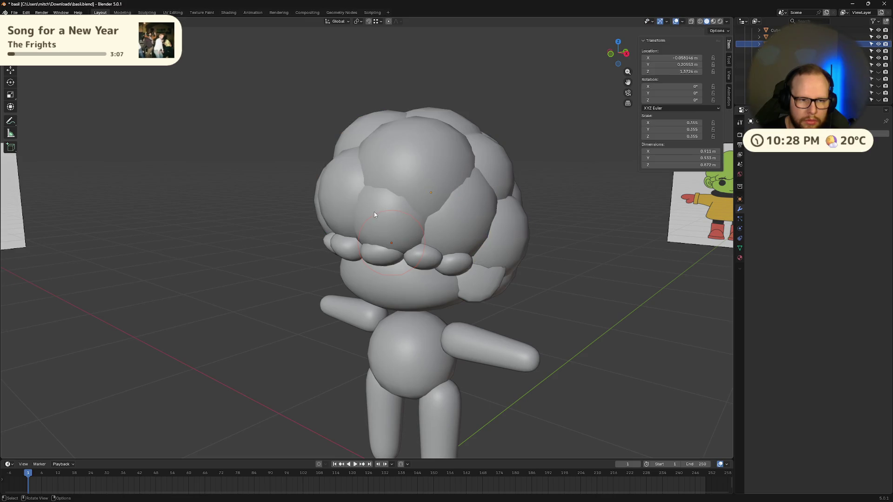
{"action": "left_click", "coordinate": [374, 214]}
{"action": "left_click", "coordinate": [463, 214]}
{"action": "middle_click_drag", "start_coordinate": [538, 238], "coordinate": [553, 243]}
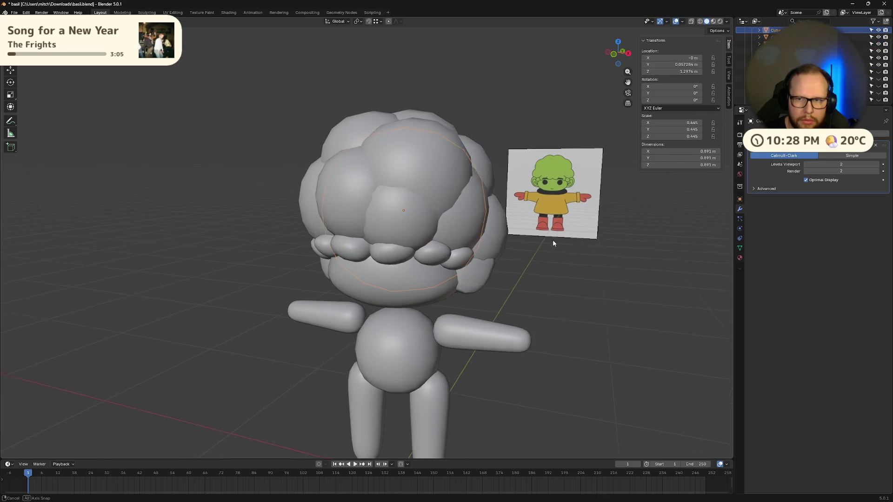
{"action": "left_click", "coordinate": [412, 208]}
{"action": "mouse_move", "coordinate": [413, 209]}
{"action": "middle_mouse_down"}
{"action": "mouse_move", "coordinate": [585, 229]}
{"action": "mouse_move", "coordinate": [426, 179]}
{"action": "middle_mouse_up"}
{"action": "key", "text": "KP_Decimal"}
{"action": "scroll", "coordinate": [590, 227], "scroll_direction": "down", "scroll_amount": 5}
Apply Shade Smooth and then Shade Auto Smooth to the hair.
{"action": "right_click", "coordinate": [426, 180]}
{"action": "left_click", "coordinate": [425, 180]}
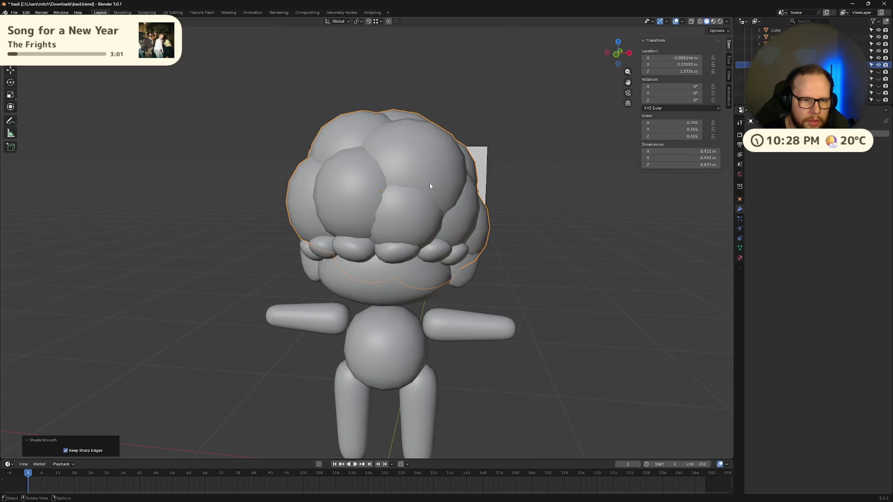
{"action": "right_click", "coordinate": [393, 182]}
{"action": "left_click", "coordinate": [393, 188]}
Toggle the hair through Edit Mode and try joining its pieces with Ctrl+J.
{"action": "middle_click_drag", "start_coordinate": [496, 198], "coordinate": [528, 198]}
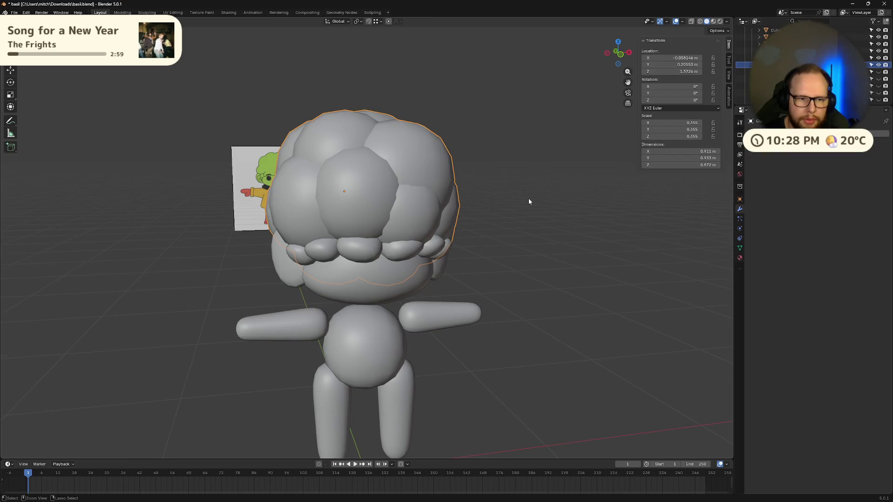
{"action": "mouse_move", "coordinate": [542, 228]}
{"action": "middle_mouse_down"}
{"action": "mouse_move", "coordinate": [657, 223]}
{"action": "mouse_move", "coordinate": [693, 263]}
{"action": "mouse_move", "coordinate": [688, 275]}
{"action": "mouse_move", "coordinate": [612, 267]}
{"action": "mouse_move", "coordinate": [540, 229]}
{"action": "middle_mouse_up"}
{"action": "key", "text": "Tab"}
{"action": "scroll", "coordinate": [404, 199], "scroll_direction": "up", "scroll_amount": 3}
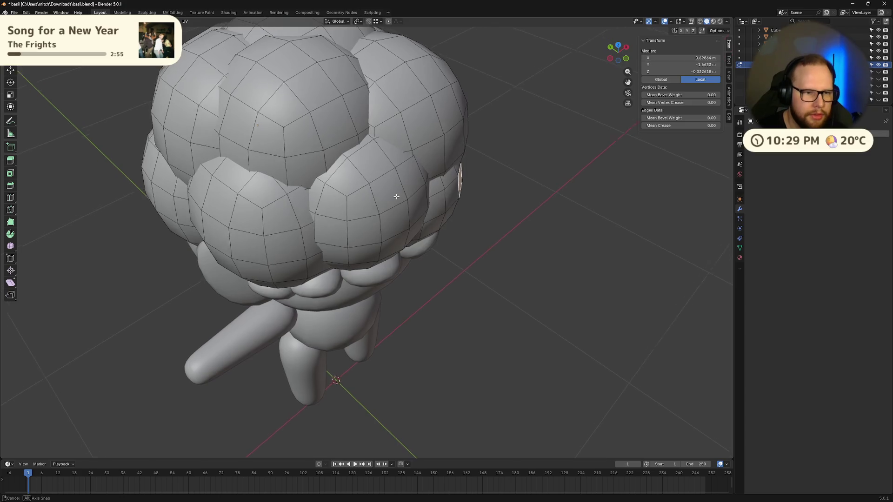
{"action": "mouse_move", "coordinate": [403, 199]}
{"action": "middle_mouse_down"}
{"action": "mouse_move", "coordinate": [465, 186]}
{"action": "mouse_move", "coordinate": [486, 200]}
{"action": "mouse_move", "coordinate": [431, 185]}
{"action": "middle_mouse_up"}
{"action": "key", "text": "Tab"}
{"action": "key", "text": "ctrl+j"}
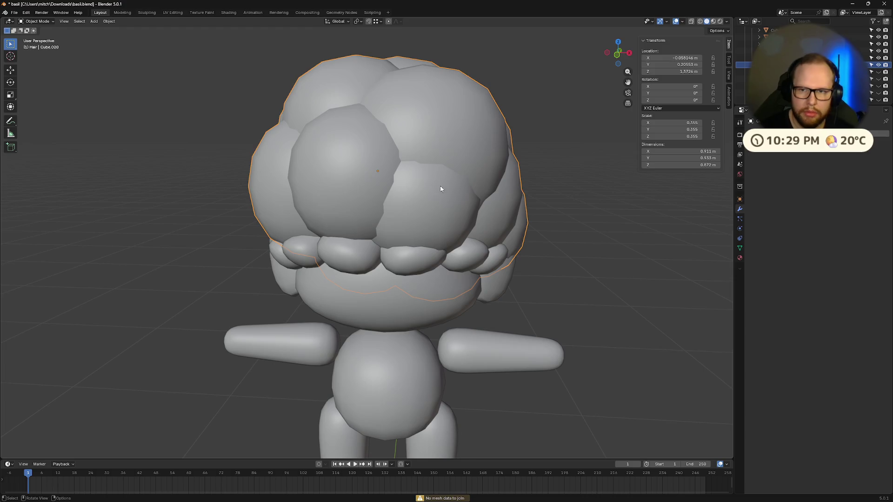
{"action": "scroll", "coordinate": [440, 187], "scroll_direction": "up", "scroll_amount": 1}
{"action": "scroll", "coordinate": [440, 186], "scroll_direction": "down", "scroll_amount": 3}
{"action": "mouse_move", "coordinate": [440, 186]}
{"action": "middle_mouse_down"}
{"action": "mouse_move", "coordinate": [514, 157]}
{"action": "mouse_move", "coordinate": [566, 152]}
{"action": "mouse_move", "coordinate": [558, 132]}
{"action": "mouse_move", "coordinate": [520, 172]}
{"action": "mouse_move", "coordinate": [408, 199]}
{"action": "mouse_move", "coordinate": [387, 149]}
{"action": "mouse_move", "coordinate": [353, 192]}
{"action": "middle_mouse_up"}
Test Shade Flat on the hair, then switch it back to Shade Auto Smooth at 30°.
{"action": "right_click", "coordinate": [421, 179]}
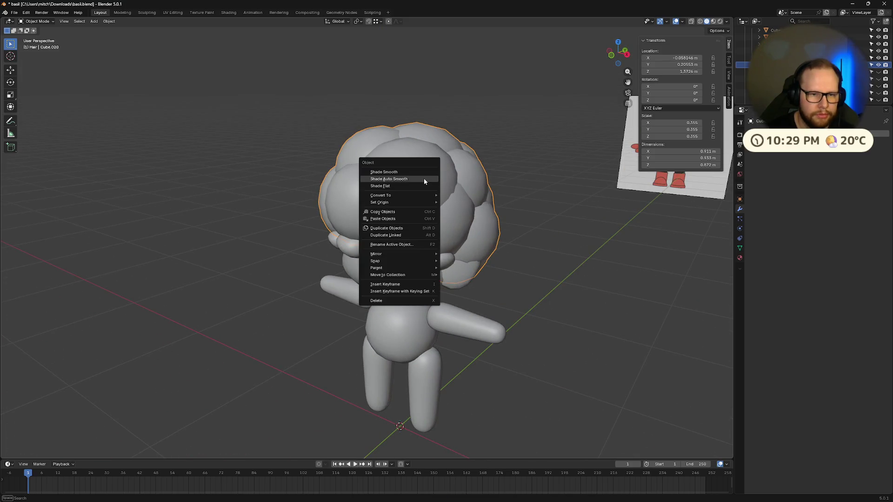
{"action": "left_click", "coordinate": [422, 186]}
{"action": "right_click", "coordinate": [410, 201]}
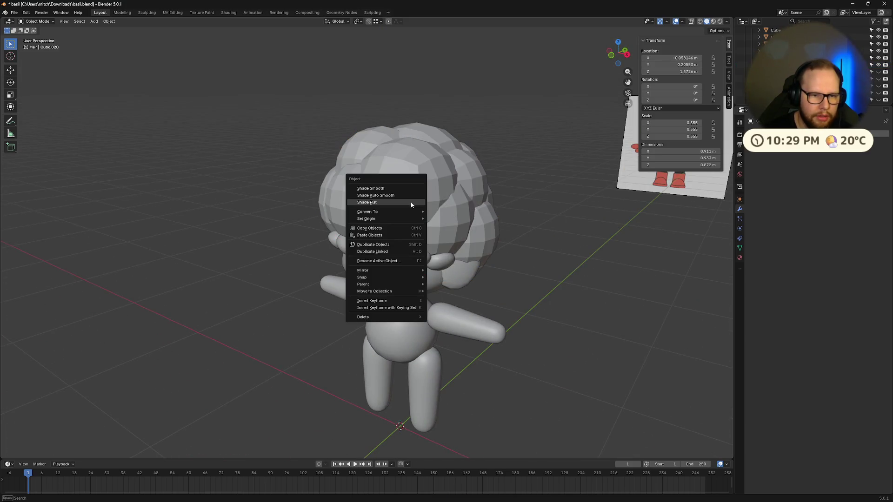
{"action": "left_click", "coordinate": [408, 196]}
{"action": "middle_click_drag", "start_coordinate": [412, 192], "coordinate": [513, 193]}
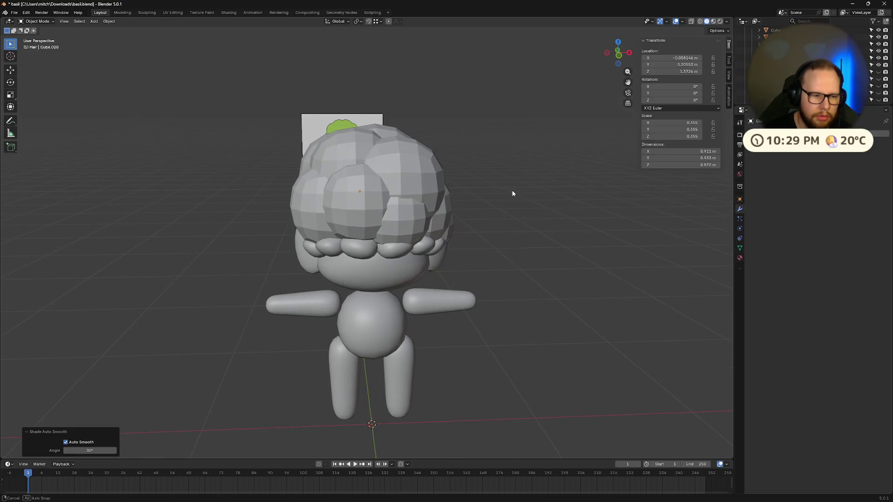
{"action": "key", "text": "ctrl+z"}
{"action": "key", "text": "ctrl+z"}
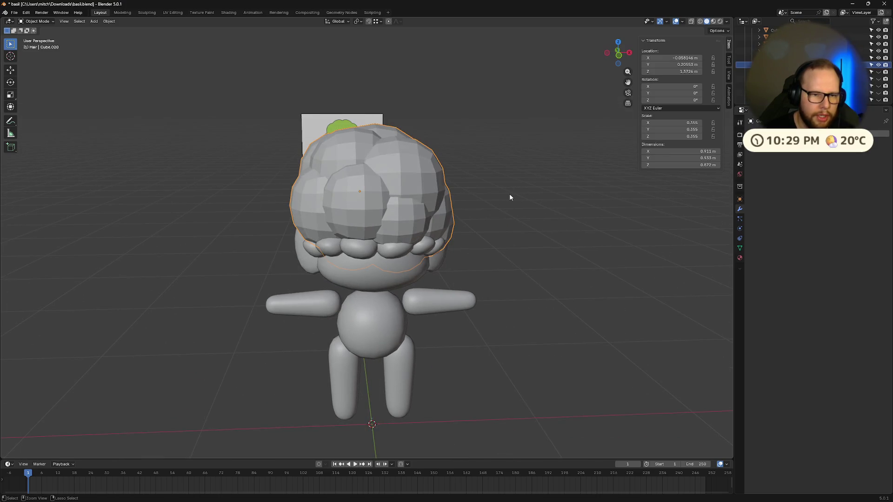
{"action": "mouse_move", "coordinate": [503, 194]}
{"action": "middle_mouse_down"}
{"action": "mouse_move", "coordinate": [467, 163]}
{"action": "mouse_move", "coordinate": [476, 191]}
{"action": "mouse_move", "coordinate": [587, 191]}
{"action": "mouse_move", "coordinate": [598, 231]}
{"action": "mouse_move", "coordinate": [484, 172]}
{"action": "mouse_move", "coordinate": [518, 205]}
{"action": "mouse_move", "coordinate": [476, 237]}
{"action": "mouse_move", "coordinate": [488, 229]}
{"action": "middle_mouse_up"}
{"action": "scroll", "coordinate": [518, 205], "scroll_direction": "down", "scroll_amount": 8}
{"action": "scroll", "coordinate": [489, 229], "scroll_direction": "up", "scroll_amount": 5}
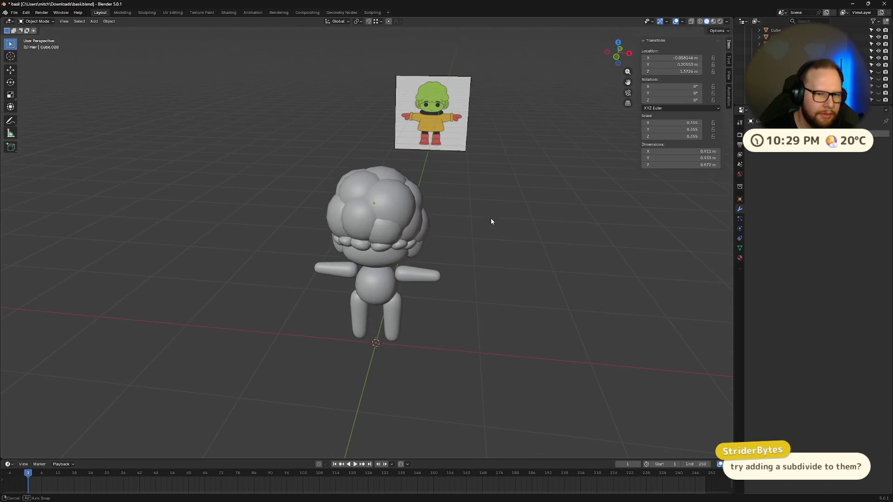
Add a level-2 Subdivision Surface to the hair and try other viewport levels.
{"action": "key", "text": "ctrl+2"}
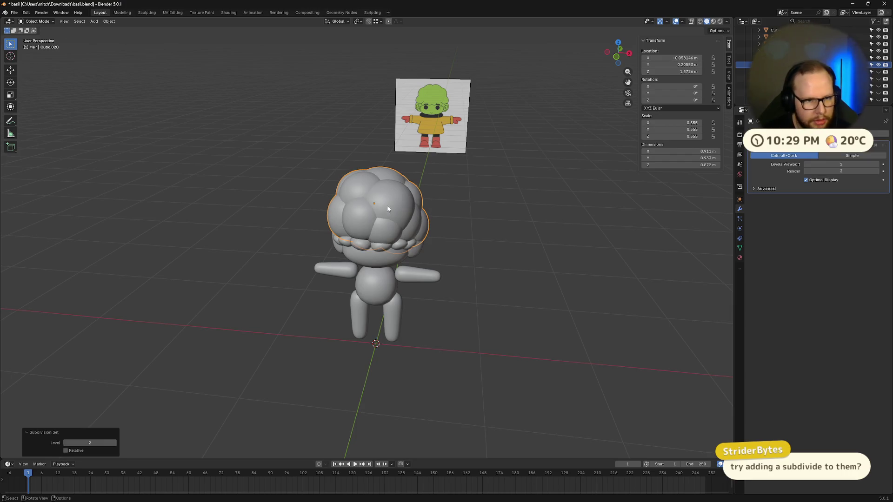
{"action": "scroll", "coordinate": [419, 218], "scroll_direction": "up", "scroll_amount": 4}
{"action": "mouse_move", "coordinate": [455, 229]}
{"action": "middle_mouse_down"}
{"action": "mouse_move", "coordinate": [542, 222]}
{"action": "mouse_move", "coordinate": [552, 192]}
{"action": "mouse_move", "coordinate": [453, 192]}
{"action": "mouse_move", "coordinate": [380, 222]}
{"action": "mouse_move", "coordinate": [447, 223]}
{"action": "middle_mouse_up"}
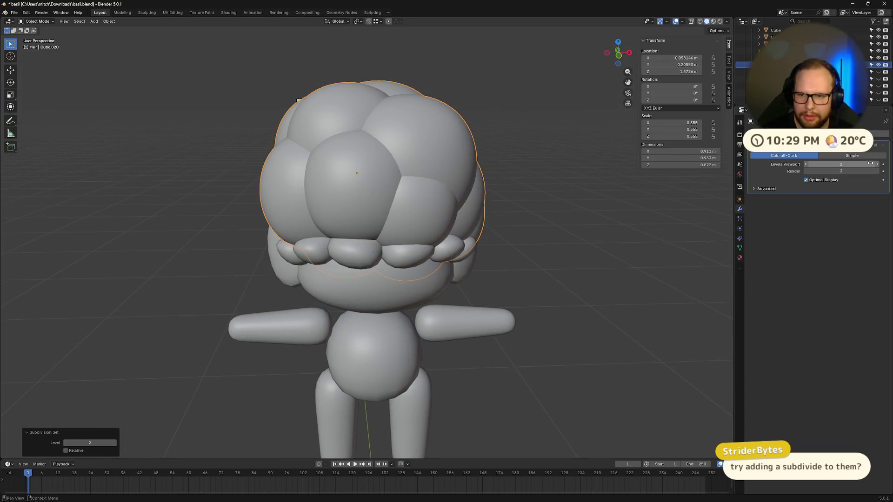
{"action": "left_click_drag", "start_coordinate": [870, 164], "coordinate": [877, 163]}
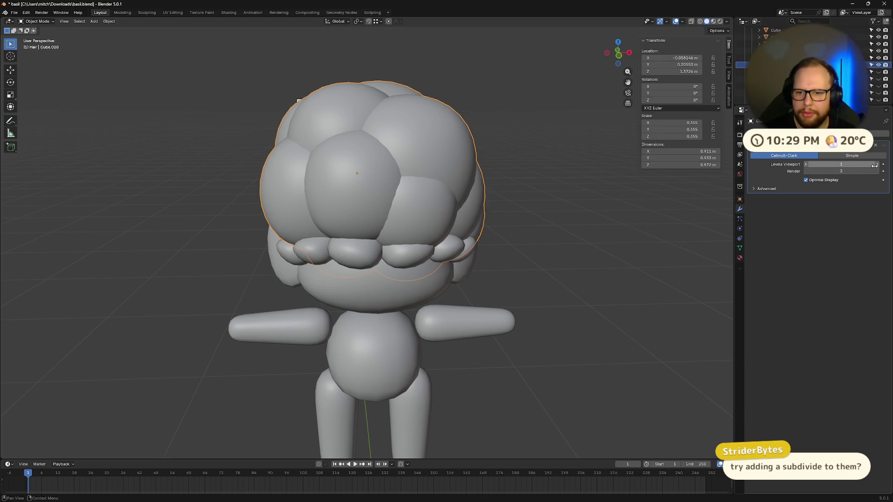
{"action": "mouse_move", "coordinate": [535, 258]}
{"action": "middle_mouse_down"}
{"action": "mouse_move", "coordinate": [412, 214]}
{"action": "mouse_move", "coordinate": [484, 189]}
{"action": "mouse_move", "coordinate": [411, 193]}
{"action": "middle_mouse_up"}
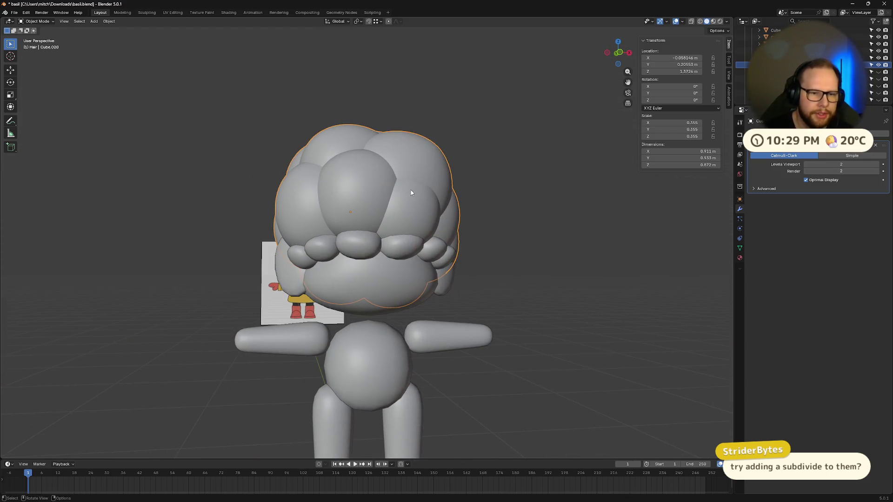
{"action": "mouse_move", "coordinate": [614, 208]}
{"action": "middle_mouse_down"}
{"action": "mouse_move", "coordinate": [512, 205]}
{"action": "mouse_move", "coordinate": [535, 212]}
{"action": "mouse_move", "coordinate": [529, 217]}
{"action": "middle_mouse_up"}
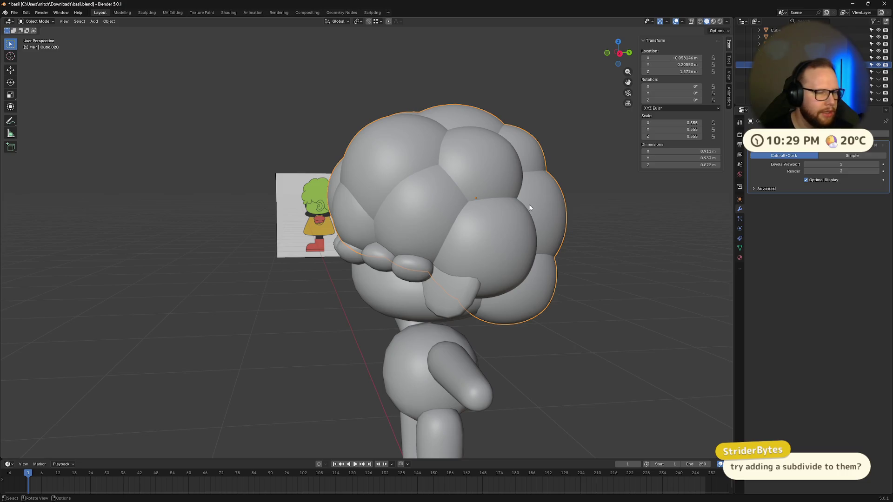
{"action": "mouse_move", "coordinate": [529, 208]}
{"action": "middle_mouse_down"}
{"action": "mouse_move", "coordinate": [470, 214]}
{"action": "mouse_move", "coordinate": [511, 230]}
{"action": "middle_mouse_up"}
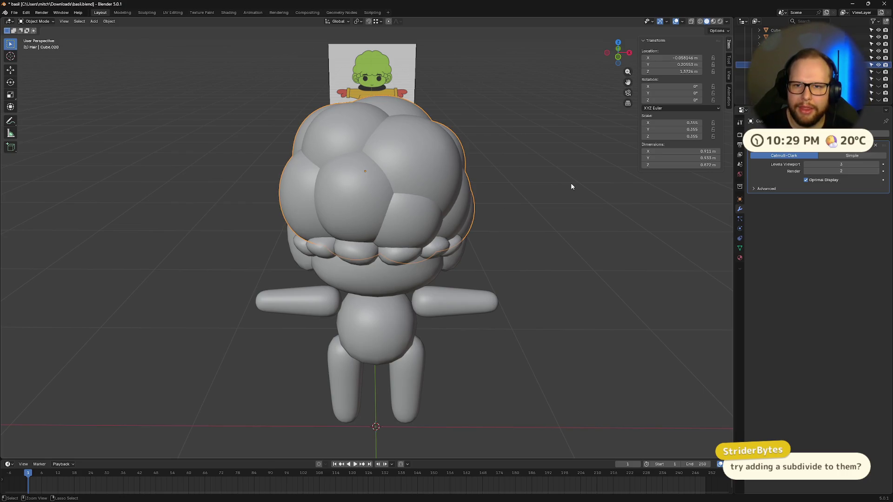
Try subdivision level 4, undo it, and re-add the level-2 subdivision to the hair.
{"action": "key", "text": "ctrl+4"}
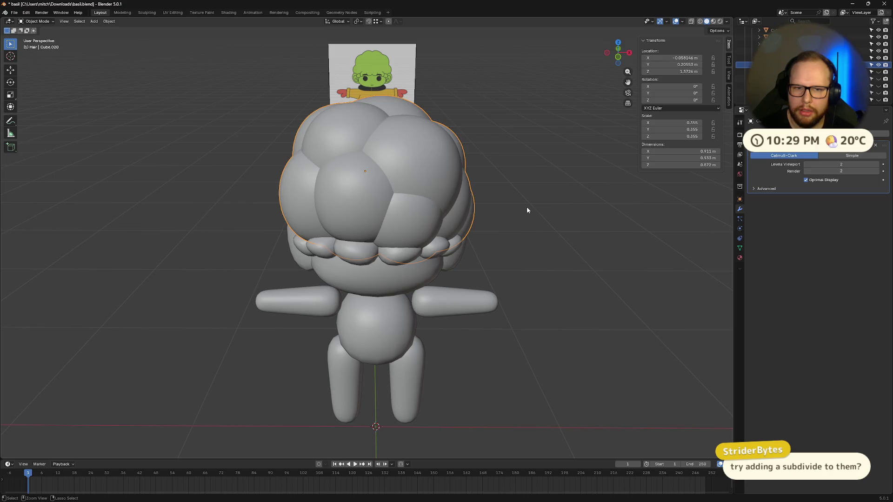
{"action": "key", "text": "ctrl+z"}
{"action": "key", "text": "Tab"}
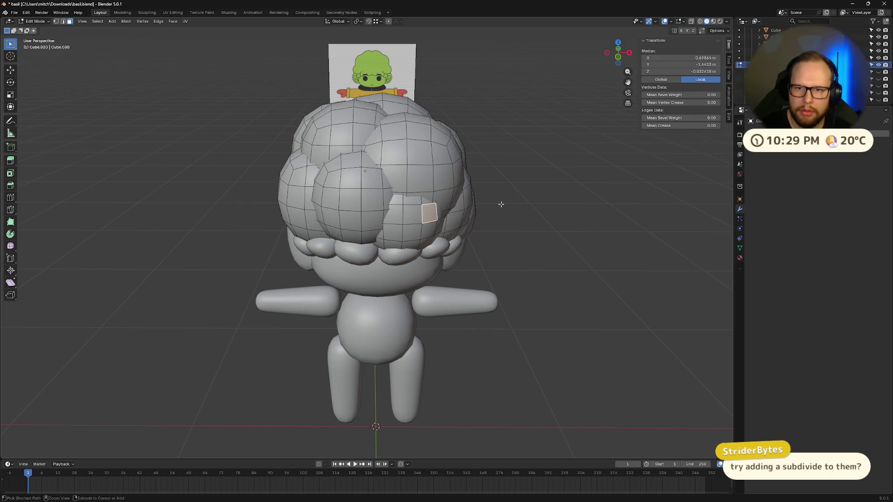
{"action": "key", "text": "Tab"}
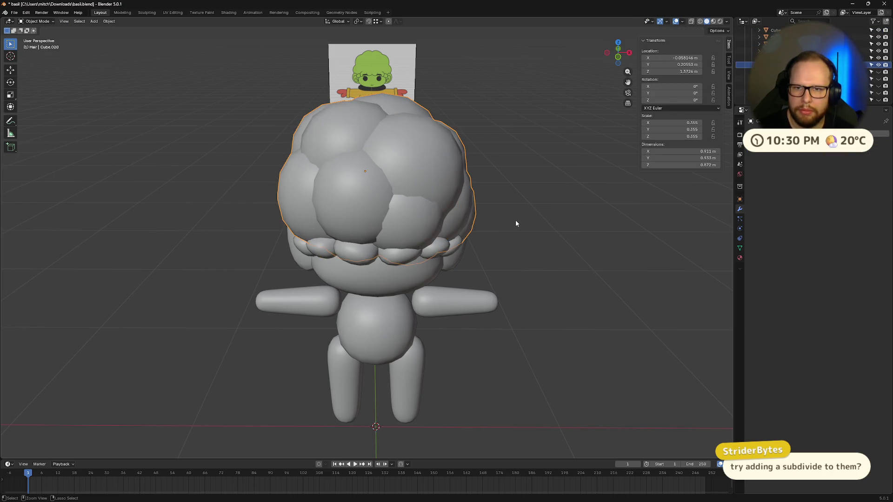
{"action": "key", "text": "Tab"}
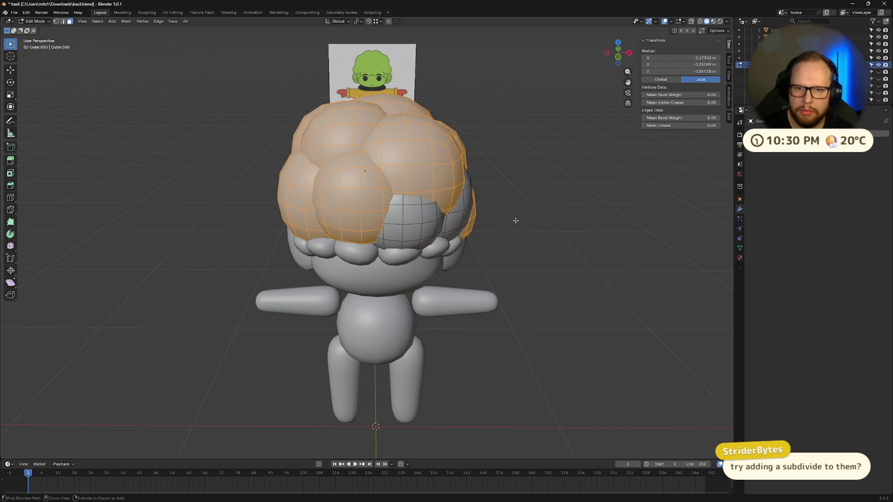
{"action": "key", "text": "Tab"}
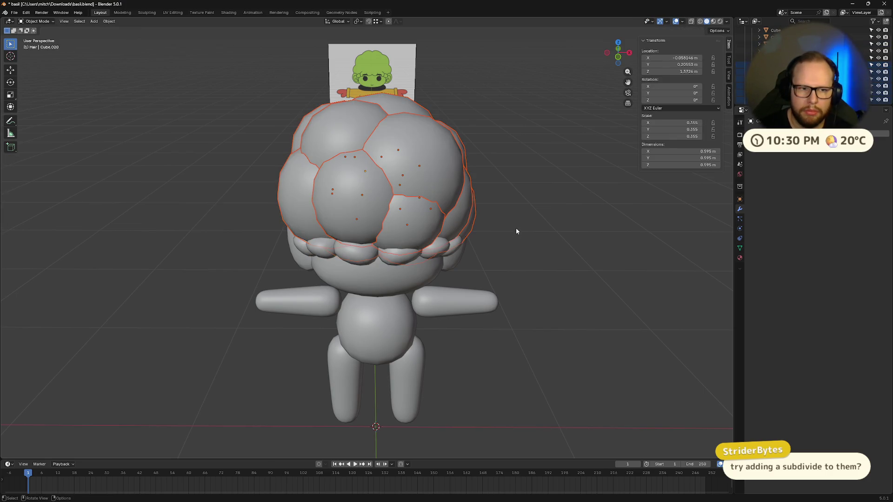
{"action": "scroll", "coordinate": [515, 228], "scroll_direction": "down", "scroll_amount": 3}
{"action": "middle_click_drag", "start_coordinate": [521, 226], "coordinate": [550, 217]}
{"action": "key", "text": "ctrl+2"}
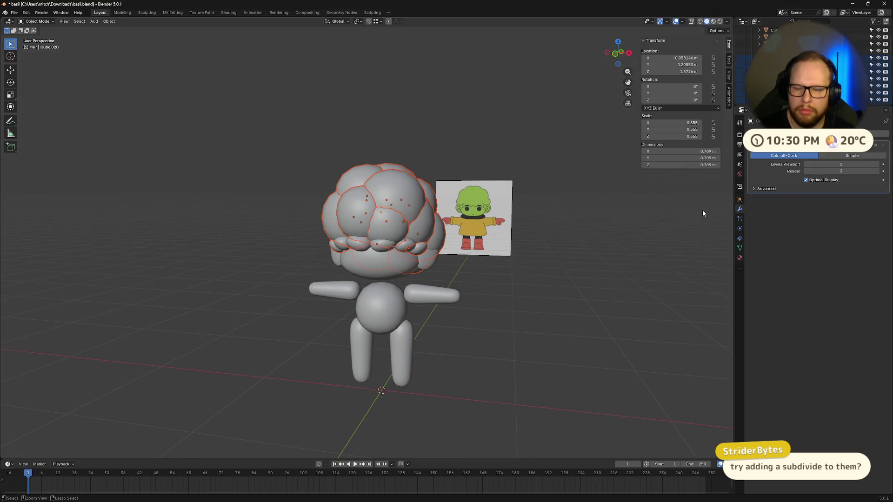
Convert the hair object to a plain mesh.
{"action": "middle_click_drag", "start_coordinate": [575, 226], "coordinate": [490, 226]}
{"action": "right_click", "coordinate": [379, 211]}
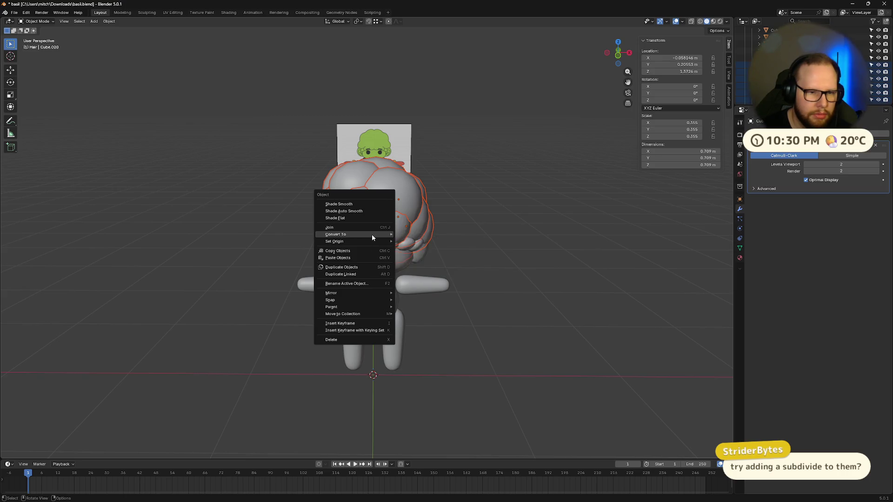
{"action": "mouse_move", "coordinate": [373, 234]}
{"action": "left_click", "coordinate": [412, 235]}
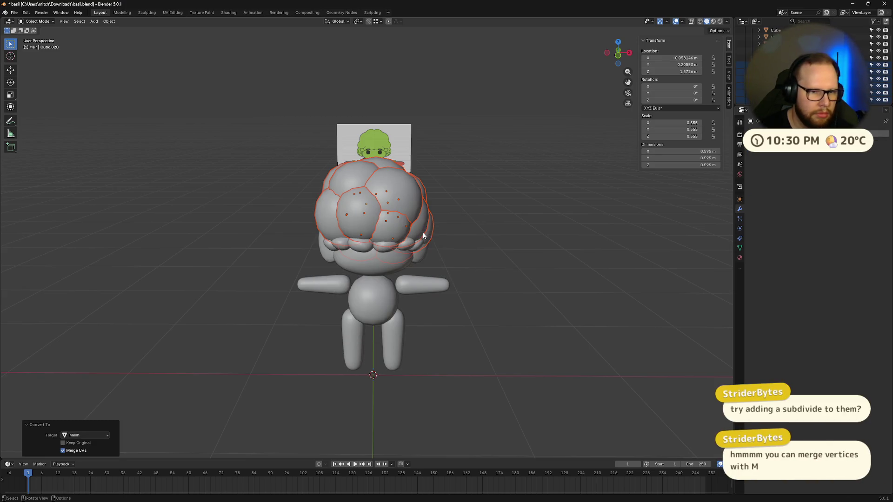
{"action": "mouse_move", "coordinate": [487, 238]}
{"action": "middle_mouse_down"}
{"action": "mouse_move", "coordinate": [471, 243]}
{"action": "mouse_move", "coordinate": [489, 244]}
{"action": "middle_mouse_up"}
{"action": "scroll", "coordinate": [466, 241], "scroll_direction": "up", "scroll_amount": 3}
Add a level-2 Subdivision modifier to the hair and apply it.
{"action": "key", "text": "ctrl+2"}
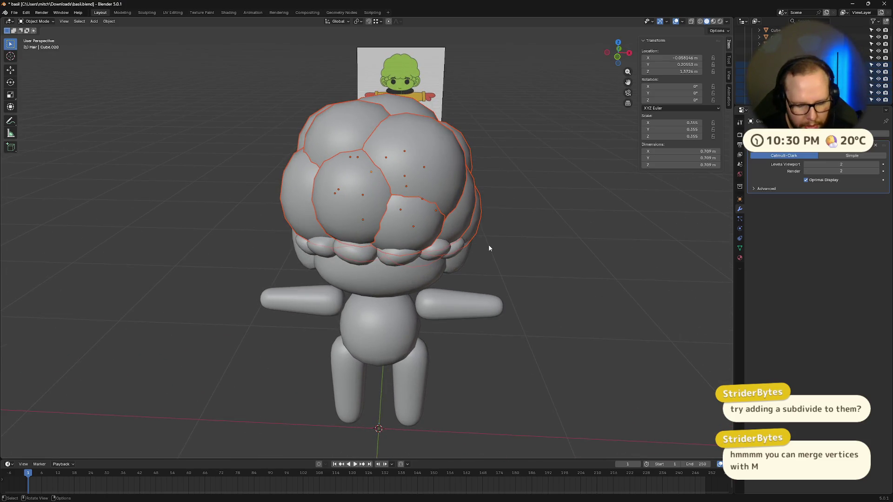
{"action": "key", "text": "m"}
{"action": "key", "text": "Escape"}
{"action": "key", "text": "Tab"}
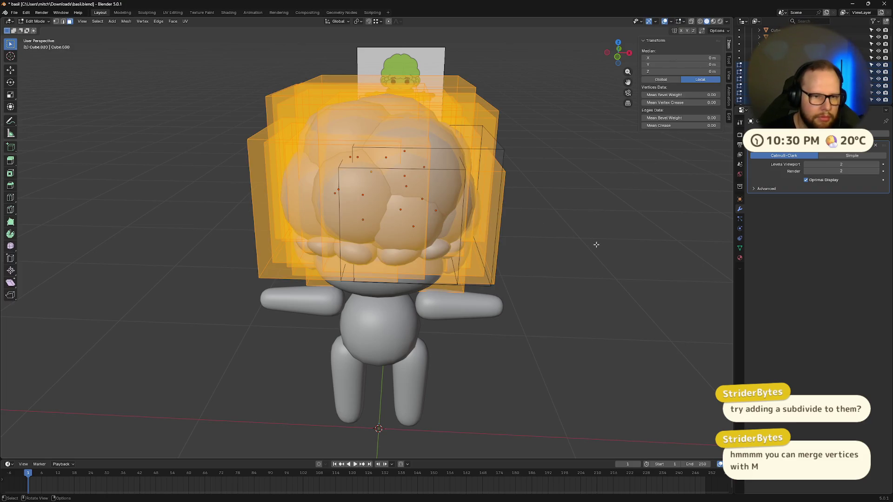
{"action": "middle_click_drag", "start_coordinate": [596, 244], "coordinate": [559, 235]}
{"action": "left_click", "coordinate": [870, 146]}
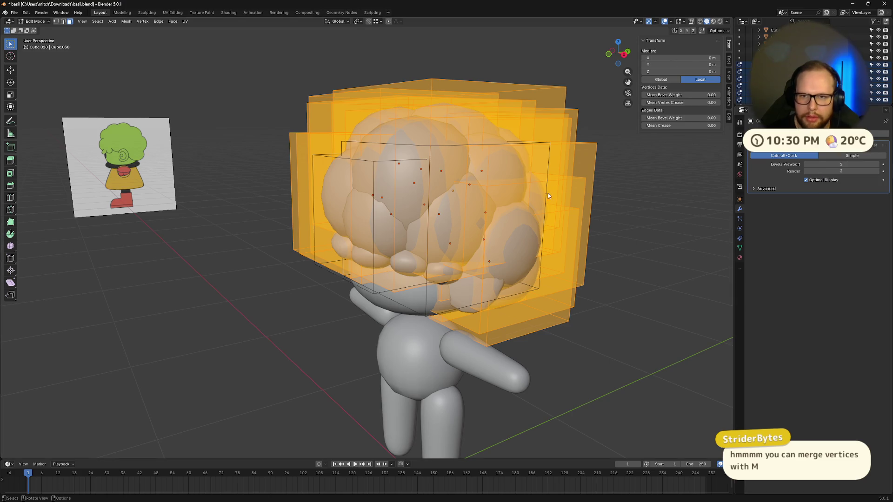
{"action": "key", "text": "Tab"}
{"action": "left_click", "coordinate": [870, 146]}
{"action": "left_click", "coordinate": [844, 154]}
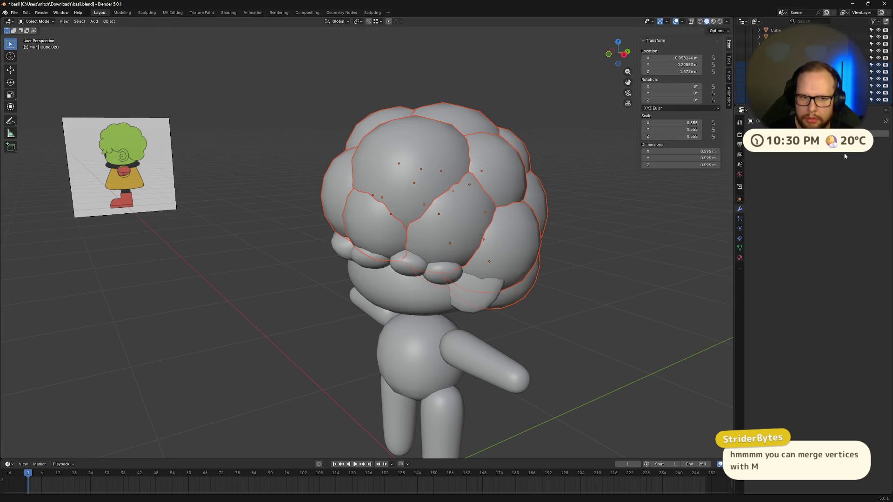
{"action": "middle_click_drag", "start_coordinate": [595, 240], "coordinate": [563, 238]}
Enter Edit Mode on the subdivided hair mesh.
{"action": "key", "text": "Tab"}
{"action": "key", "text": "Tab"}
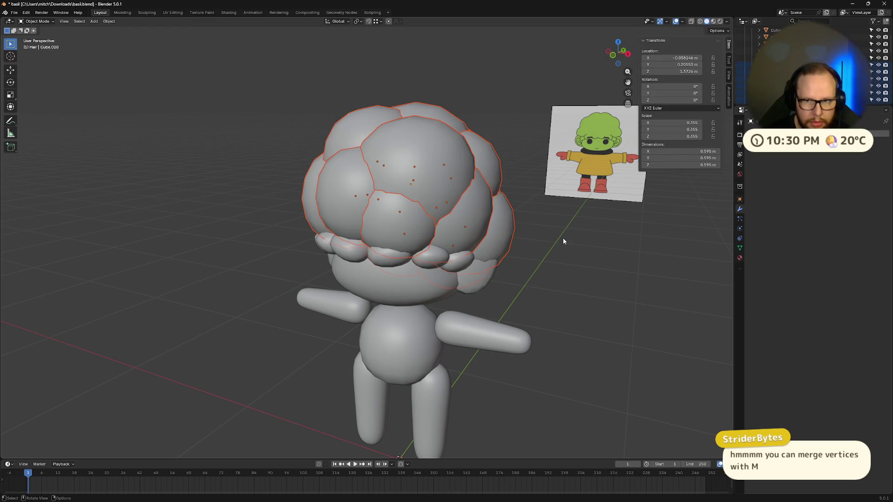
{"action": "key", "text": "m"}
{"action": "key", "text": "Escape"}
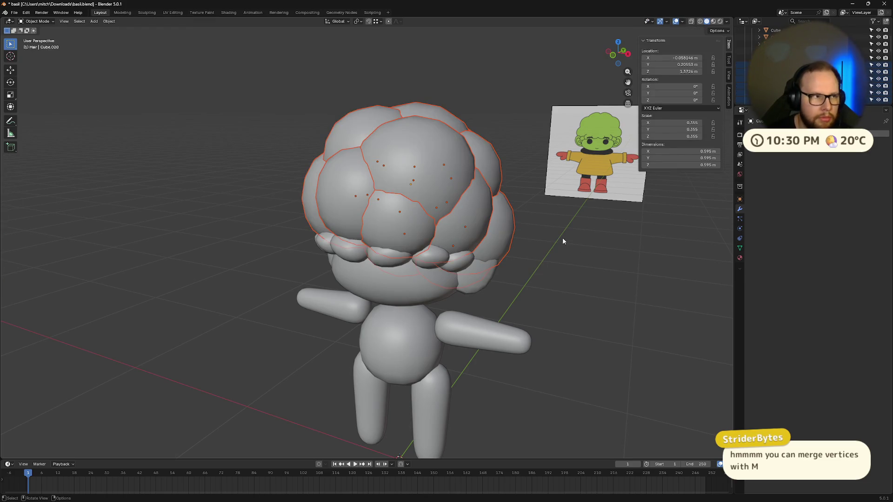
{"action": "key", "text": "Tab"}
Merge all hair vertices At Center, then undo the collapse.
{"action": "key", "text": "a"}
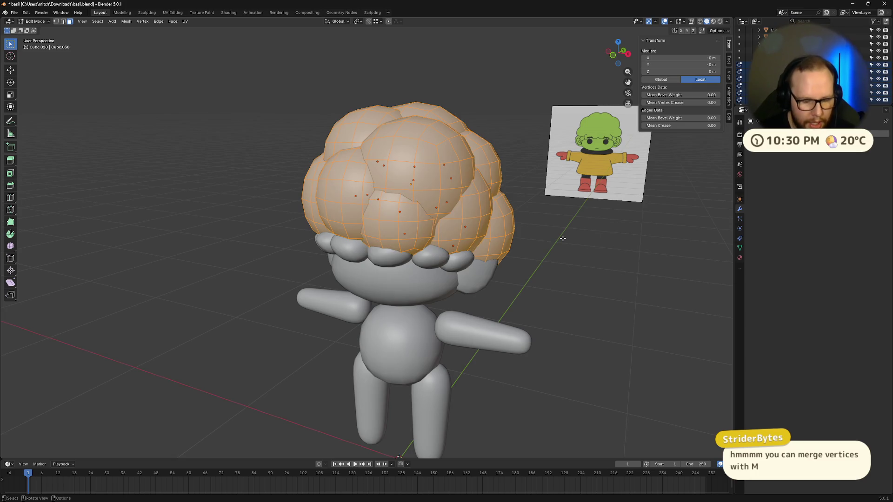
{"action": "key", "text": "m"}
{"action": "left_click", "coordinate": [563, 241]}
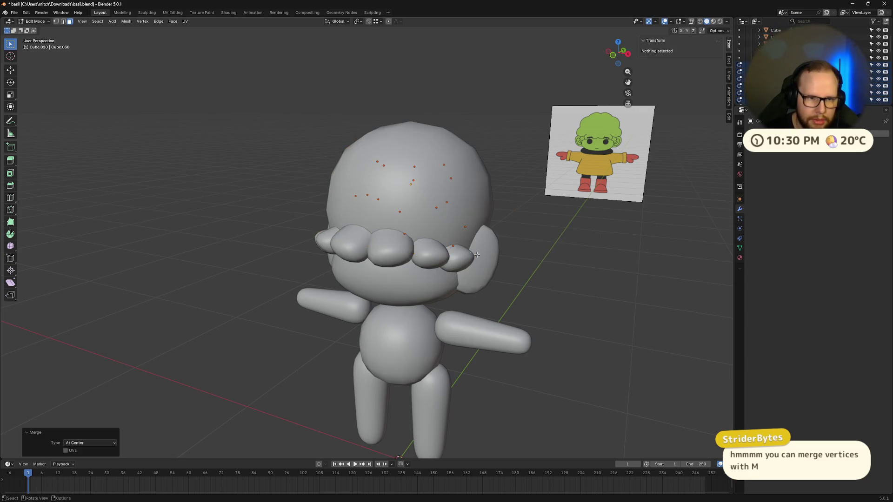
{"action": "middle_click_drag", "start_coordinate": [562, 241], "coordinate": [520, 245]}
{"action": "key", "text": "ctrl+z"}
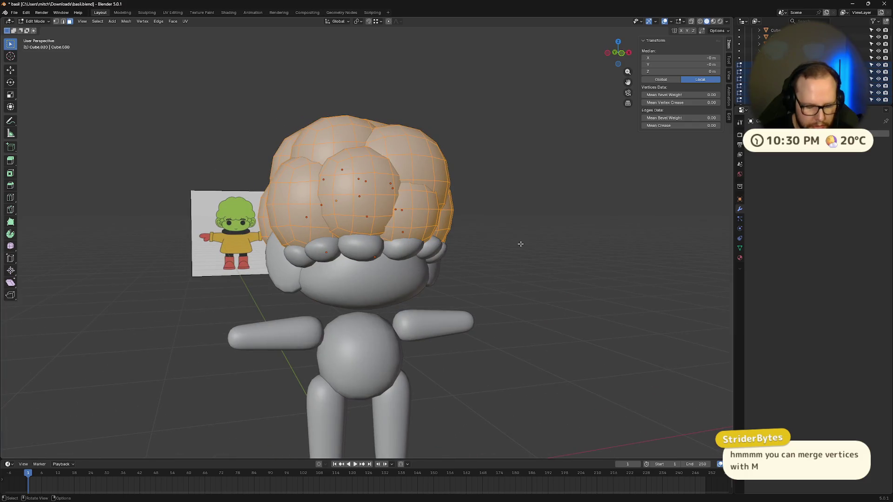
Merge the hair vertices By Distance with a raised Merge Distance.
{"action": "key", "text": "m"}
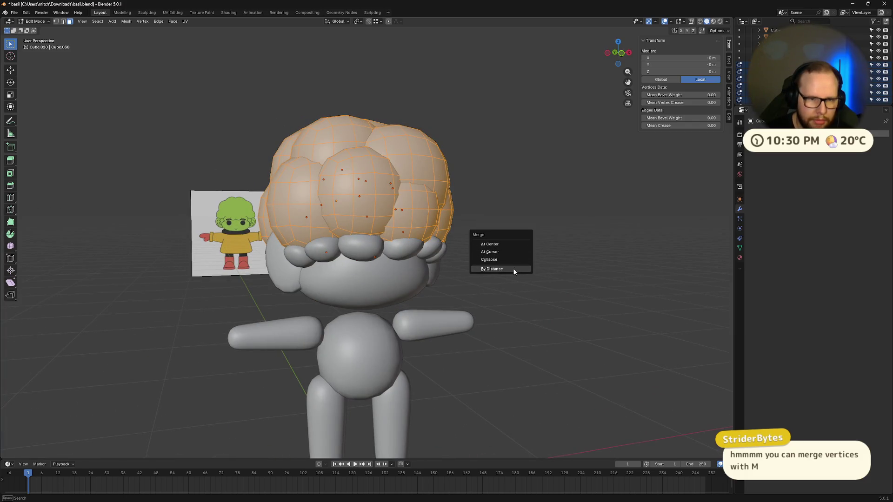
{"action": "left_click", "coordinate": [514, 270]}
{"action": "middle_click_drag", "start_coordinate": [583, 267], "coordinate": [460, 283]}
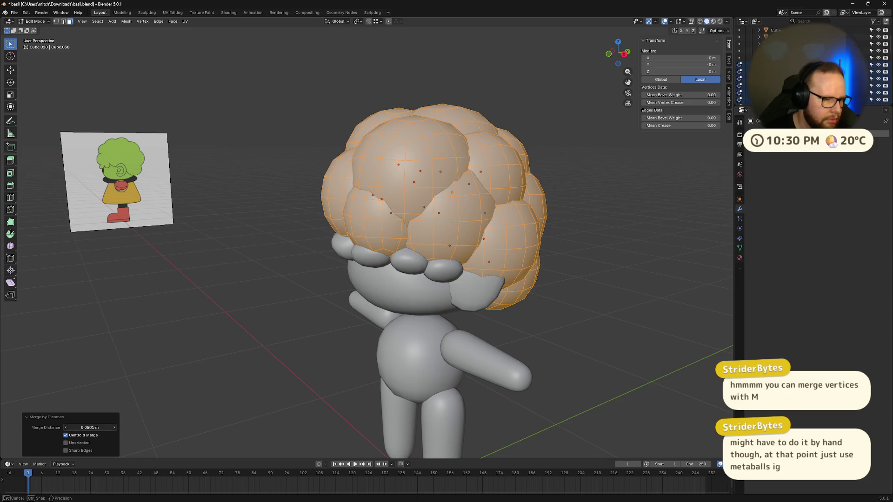
{"action": "mouse_move", "coordinate": [90, 428]}
{"action": "left_mouse_down"}
{"action": "mouse_move", "coordinate": [120, 428]}
{"action": "mouse_move", "coordinate": [89, 428]}
{"action": "left_mouse_up"}
{"action": "type", "text": "36"}
{"action": "mouse_move", "coordinate": [199, 406]}
{"action": "middle_mouse_down"}
{"action": "mouse_move", "coordinate": [336, 343]}
{"action": "mouse_move", "coordinate": [221, 363]}
{"action": "middle_mouse_up"}
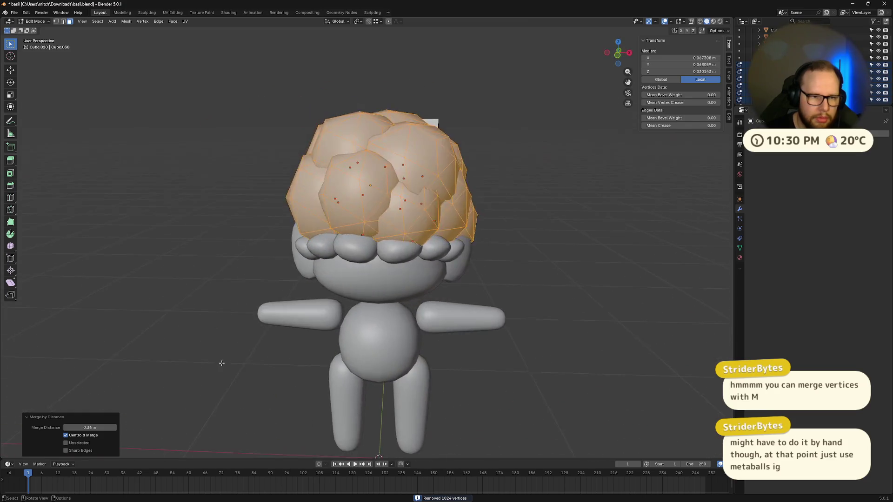
Scale the hair up by 1.07 in Object Mode.
{"action": "key", "text": "Tab"}
{"action": "mouse_move", "coordinate": [459, 363]}
{"action": "middle_mouse_down"}
{"action": "mouse_move", "coordinate": [483, 298]}
{"action": "mouse_move", "coordinate": [525, 281]}
{"action": "middle_mouse_up"}
{"action": "key", "text": "s"}
{"action": "left_click", "coordinate": [490, 293]}
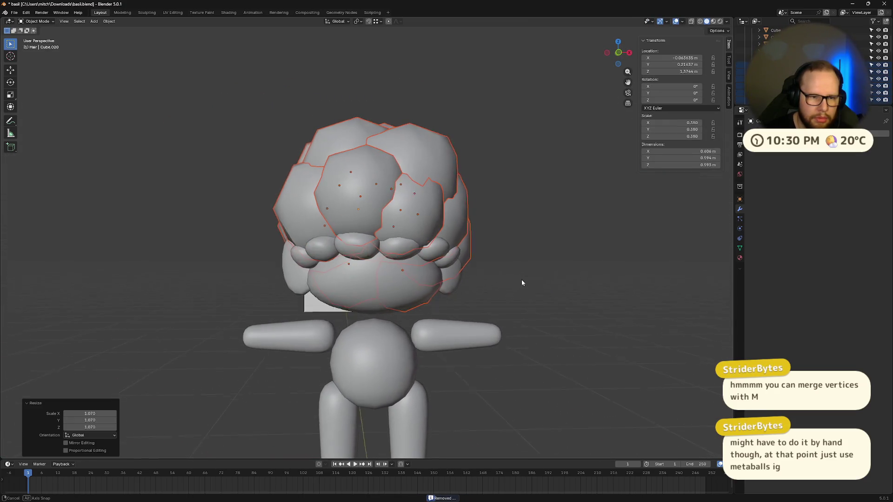
{"action": "key", "text": "Tab"}
{"action": "mouse_move", "coordinate": [529, 340]}
{"action": "middle_mouse_down"}
{"action": "mouse_move", "coordinate": [515, 333]}
{"action": "mouse_move", "coordinate": [548, 346]}
{"action": "mouse_move", "coordinate": [540, 321]}
{"action": "middle_mouse_up"}
{"action": "key", "text": "Tab"}
Add a level-2 Subdivision Surface to the hair and inspect the smoothed result.
{"action": "key", "text": "ctrl+2"}
{"action": "key", "text": "Tab"}
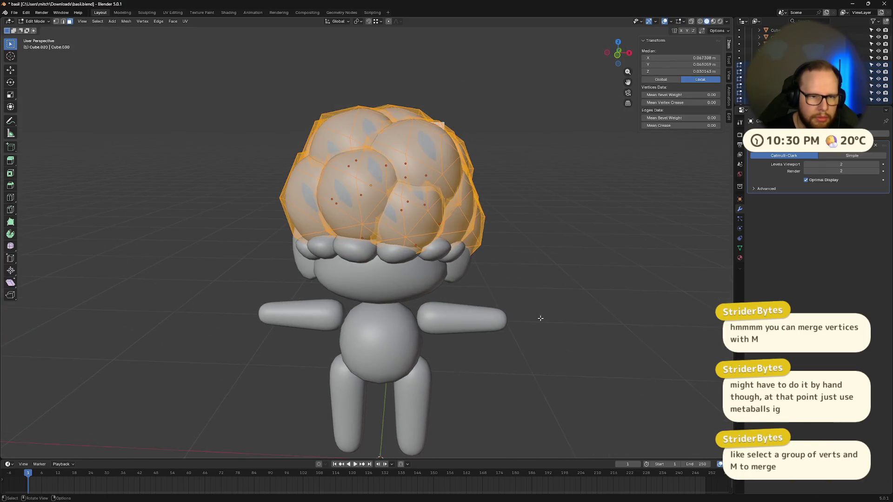
{"action": "key", "text": "Tab"}
{"action": "mouse_move", "coordinate": [590, 255]}
{"action": "middle_mouse_down"}
{"action": "mouse_move", "coordinate": [594, 293]}
{"action": "mouse_move", "coordinate": [620, 273]}
{"action": "mouse_move", "coordinate": [669, 263]}
{"action": "mouse_move", "coordinate": [710, 291]}
{"action": "mouse_move", "coordinate": [518, 295]}
{"action": "mouse_move", "coordinate": [518, 253]}
{"action": "mouse_move", "coordinate": [593, 303]}
{"action": "mouse_move", "coordinate": [559, 303]}
{"action": "middle_mouse_up"}
{"action": "scroll", "coordinate": [668, 264], "scroll_direction": "up", "scroll_amount": 3}
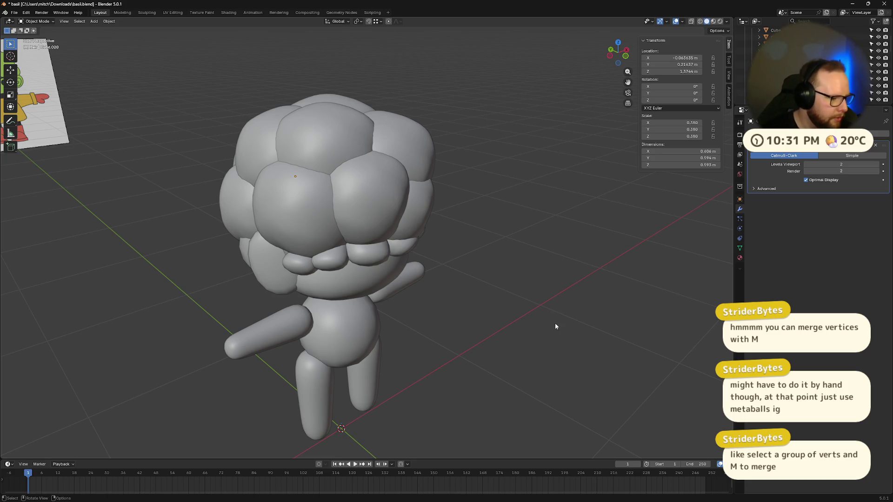
{"action": "middle_click_drag", "start_coordinate": [555, 323], "coordinate": [537, 328]}
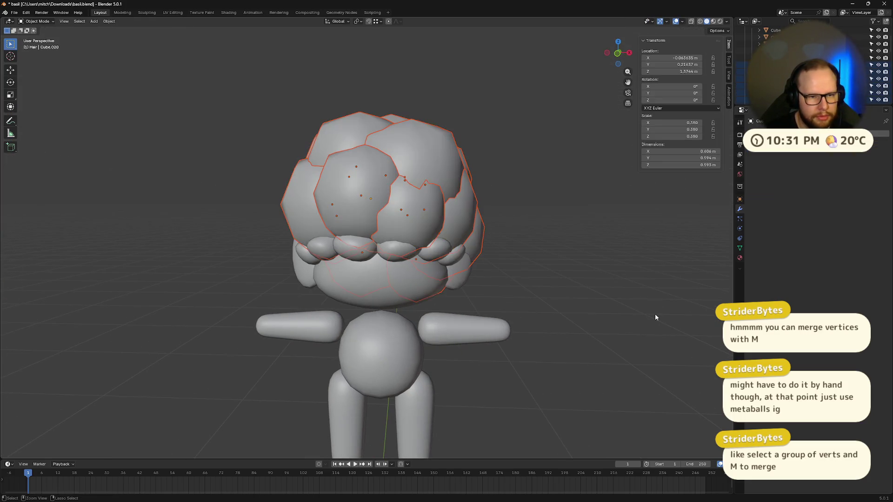
Select the faces and vertices where two hair lumps meet.
{"action": "key", "text": "Tab"}
{"action": "mouse_move", "coordinate": [656, 314]}
{"action": "middle_mouse_down"}
{"action": "mouse_move", "coordinate": [535, 280]}
{"action": "mouse_move", "coordinate": [543, 261]}
{"action": "middle_mouse_up"}
{"action": "key", "text": "alt+a"}
{"action": "scroll", "coordinate": [535, 279], "scroll_direction": "up", "scroll_amount": 5}
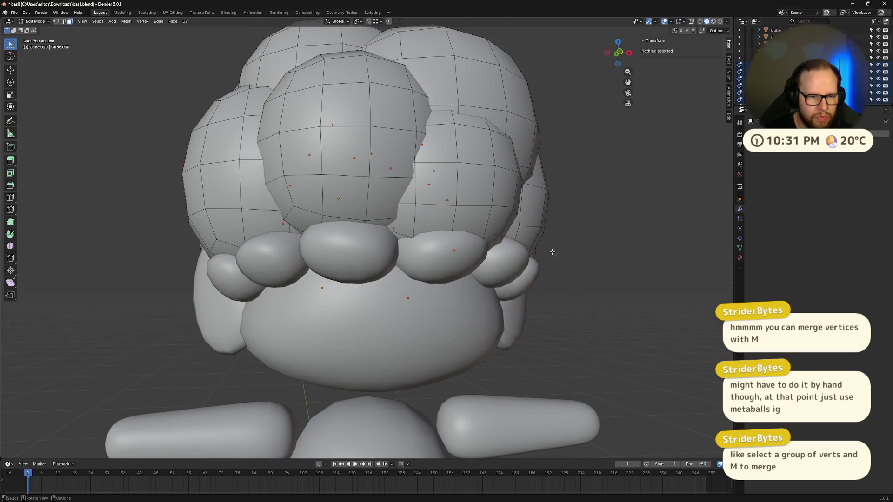
{"action": "left_click", "coordinate": [375, 164]}
{"action": "left_click", "coordinate": [412, 184]}
{"action": "key", "text": "2"}
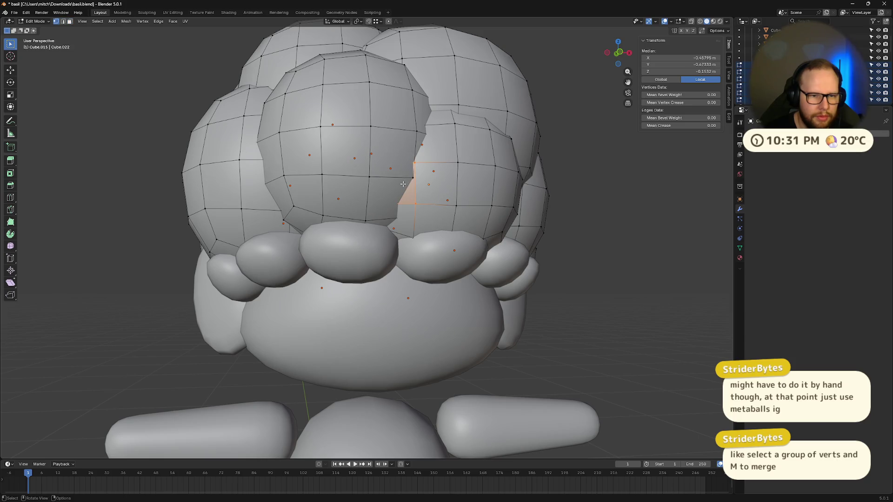
{"action": "key", "text": "1"}
{"action": "left_click", "coordinate": [413, 178]}
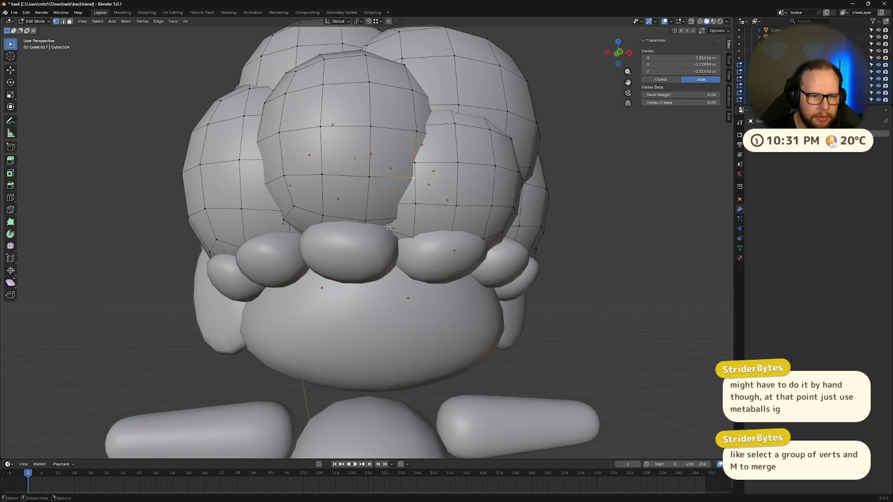
{"action": "left_click_drag", "start_coordinate": [439, 114], "coordinate": [444, 96]}
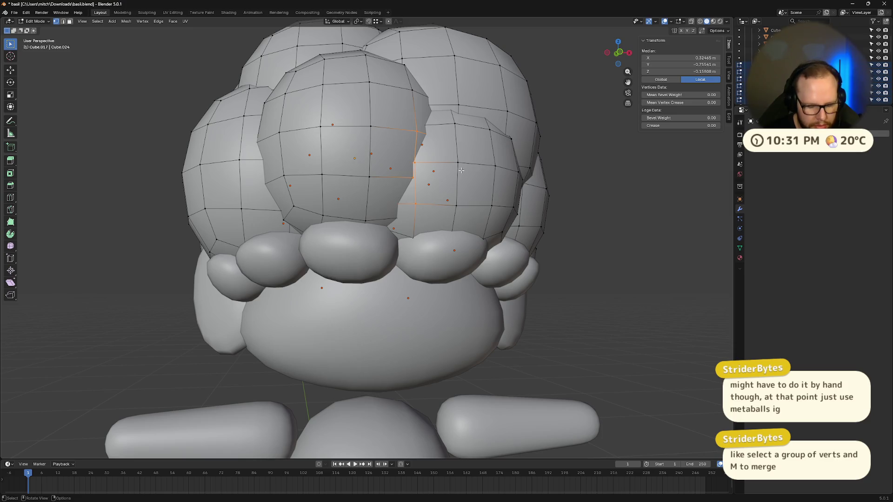
Check the seam's hidden vertices in X-ray, clear the selection, and bring the browser forward.
{"action": "mouse_move", "coordinate": [461, 170]}
{"action": "middle_mouse_down"}
{"action": "mouse_move", "coordinate": [456, 177]}
{"action": "mouse_move", "coordinate": [559, 195]}
{"action": "mouse_move", "coordinate": [493, 209]}
{"action": "mouse_move", "coordinate": [522, 221]}
{"action": "mouse_move", "coordinate": [514, 226]}
{"action": "mouse_move", "coordinate": [534, 216]}
{"action": "mouse_move", "coordinate": [570, 222]}
{"action": "mouse_move", "coordinate": [522, 265]}
{"action": "mouse_move", "coordinate": [447, 247]}
{"action": "middle_mouse_up"}
{"action": "key", "text": "alt+z"}
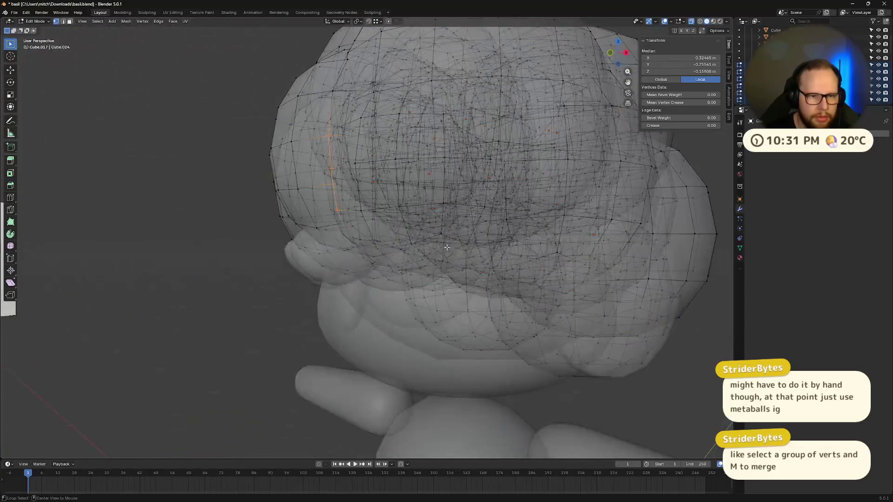
{"action": "key", "text": "alt+z"}
{"action": "scroll", "coordinate": [448, 247], "scroll_direction": "down", "scroll_amount": 5}
{"action": "left_click", "coordinate": [567, 256]}
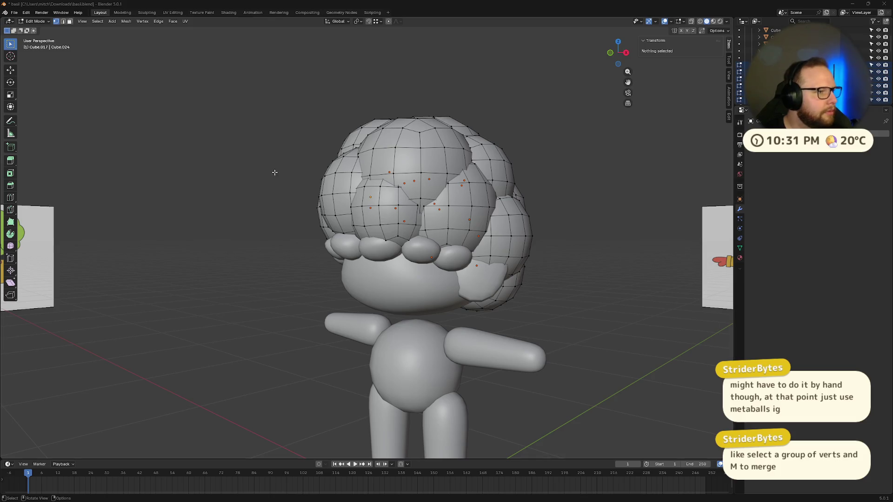
{"action": "key", "text": "alt+Tab"}
{"action": "left_click_drag", "start_coordinate": [388, 102], "coordinate": [384, 59]}
Search YouTube for 'how to make character hair blender' and scroll the results.
{"action": "left_click", "coordinate": [400, 90]}
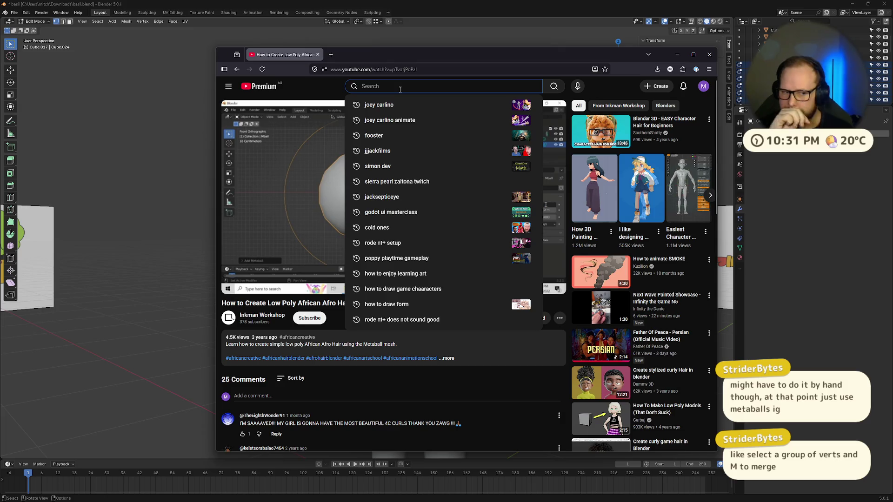
{"action": "type", "text": "how to "}
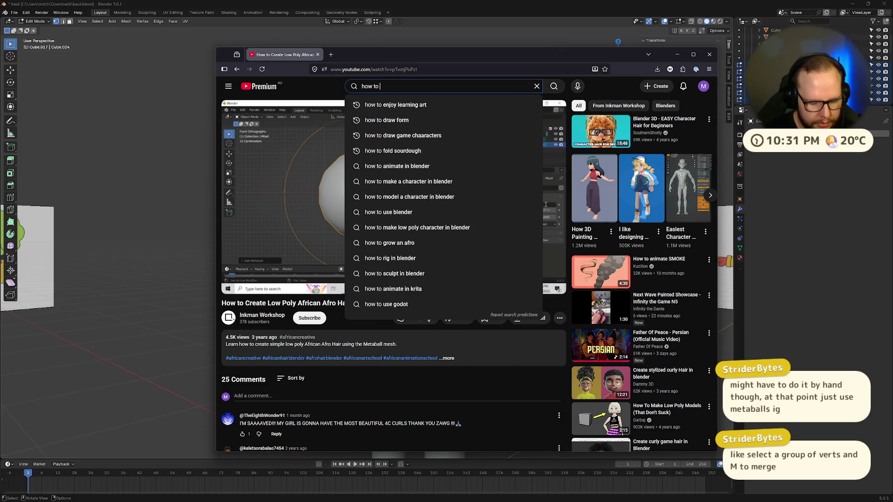
{"action": "type", "text": "make chara"}
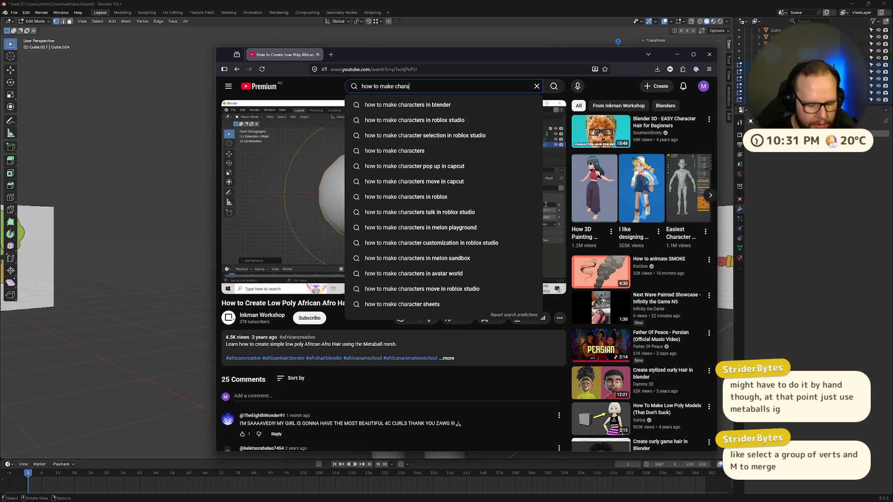
{"action": "type", "text": "cter hair blender"}
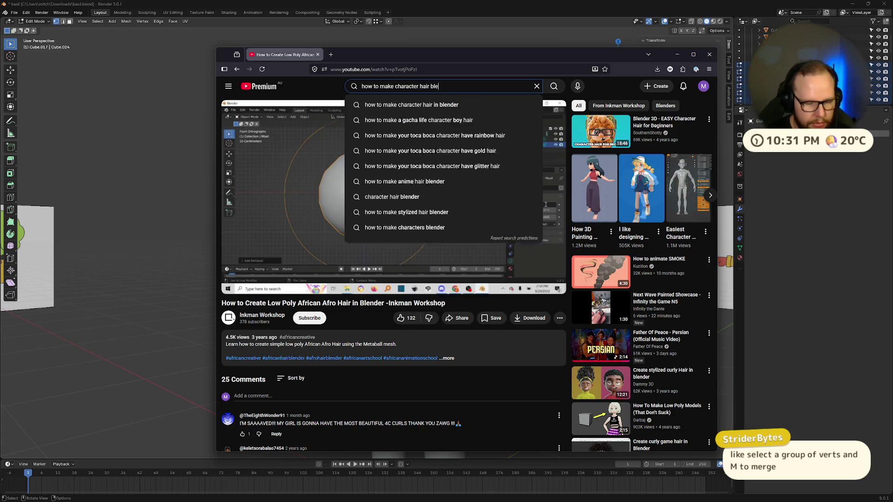
{"action": "key", "text": "Return"}
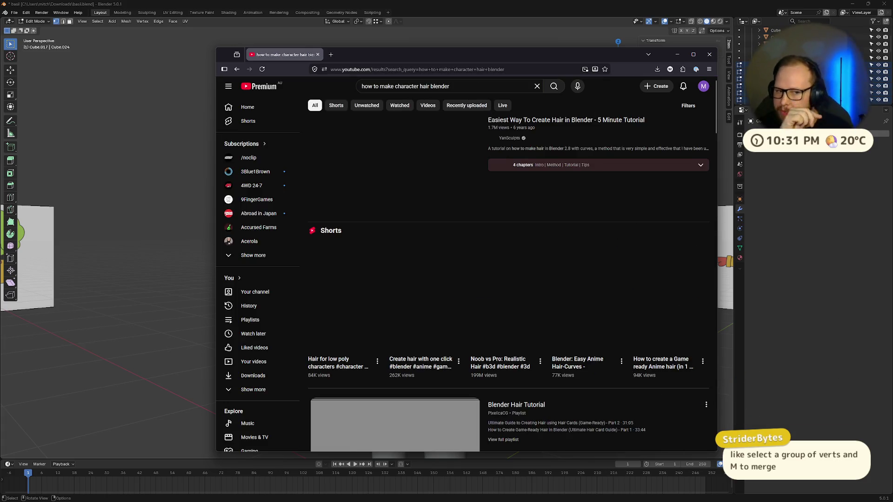
{"action": "scroll", "coordinate": [440, 135], "scroll_direction": "down", "scroll_amount": 10}
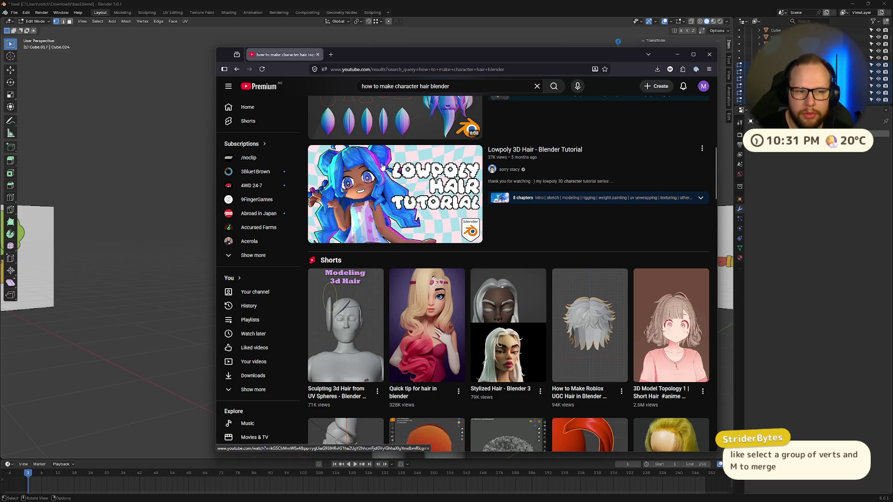
{"action": "scroll", "coordinate": [379, 170], "scroll_direction": "down", "scroll_amount": 7}
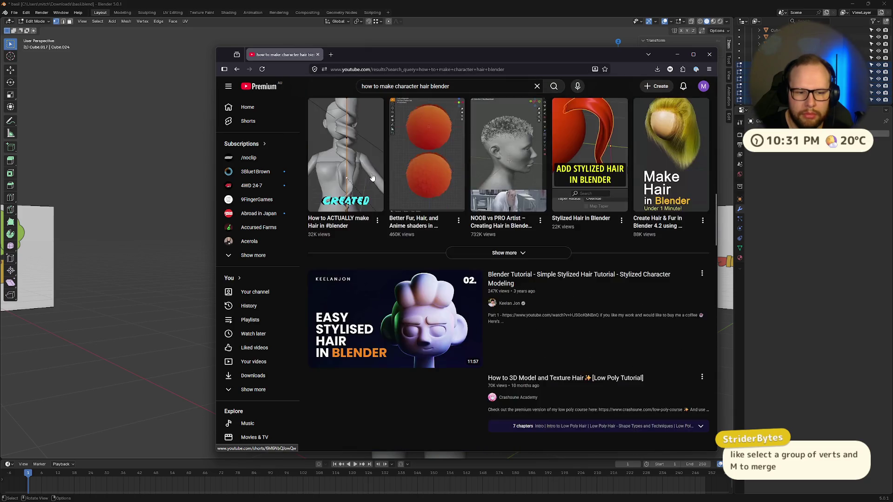
{"action": "scroll", "coordinate": [373, 178], "scroll_direction": "down", "scroll_amount": 5}
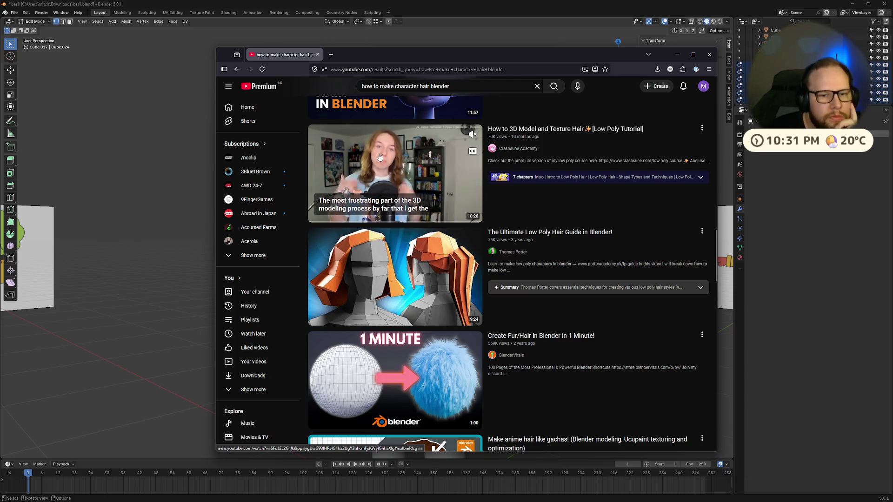
{"action": "scroll", "coordinate": [419, 166], "scroll_direction": "down", "scroll_amount": 11}
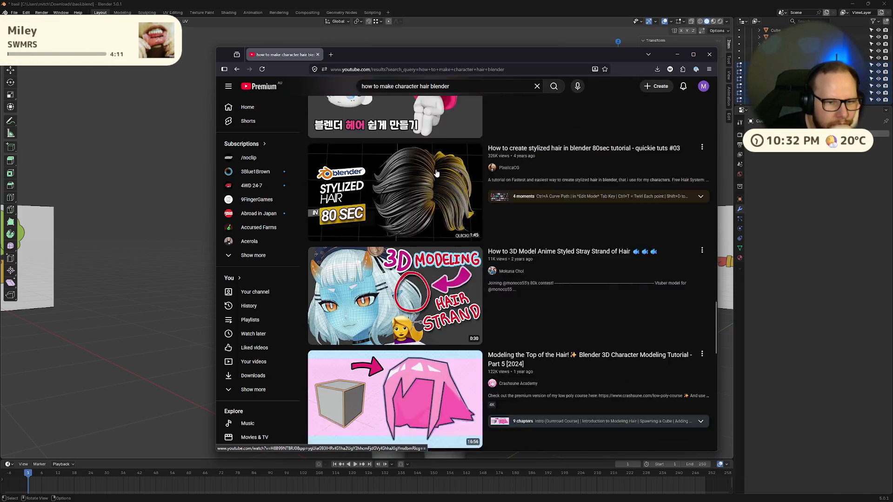
{"action": "scroll", "coordinate": [436, 173], "scroll_direction": "down", "scroll_amount": 13}
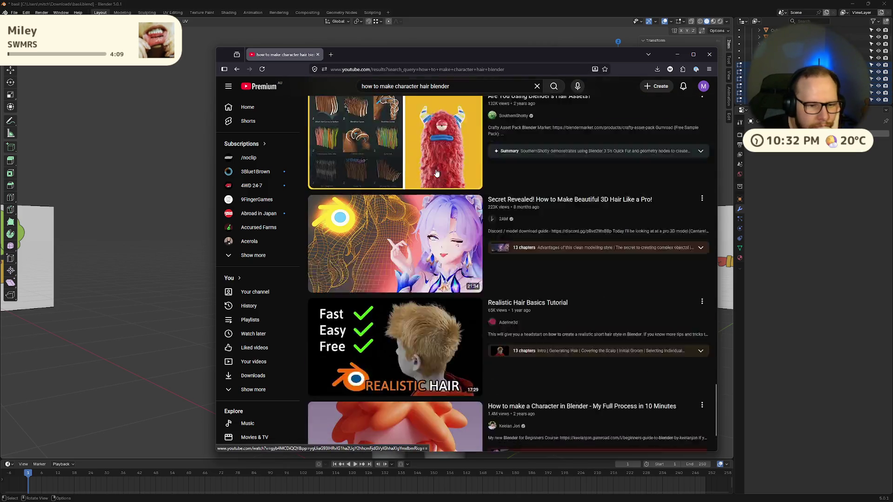
{"action": "scroll", "coordinate": [436, 177], "scroll_direction": "down", "scroll_amount": 4}
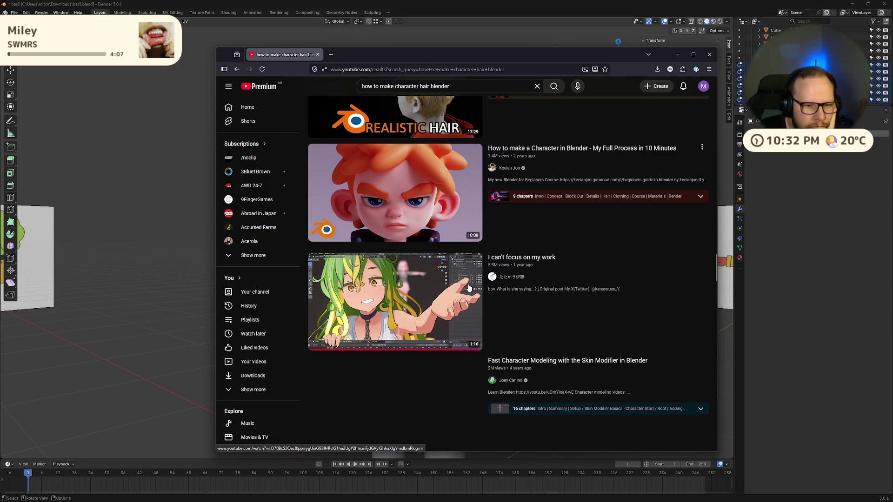
Scrub and unmute the preview of the 10-minute character video, then open its watch page.
{"action": "mouse_move", "coordinate": [434, 193]}
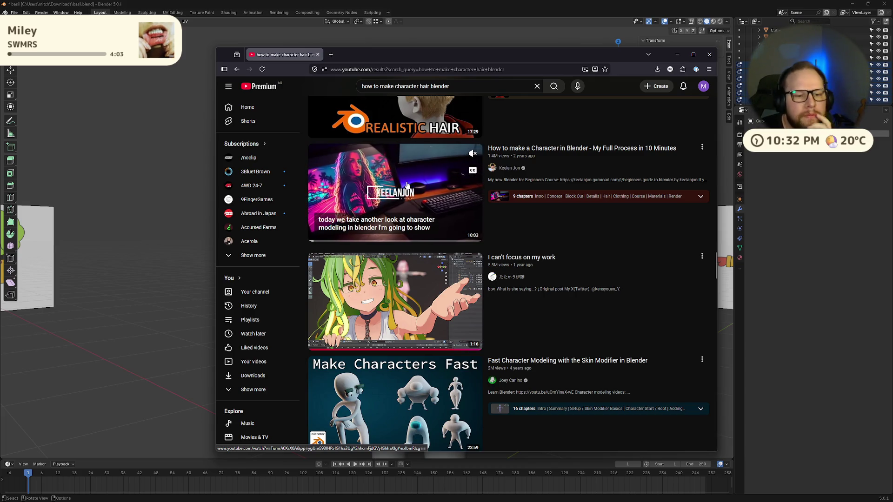
{"action": "left_click", "coordinate": [404, 238]}
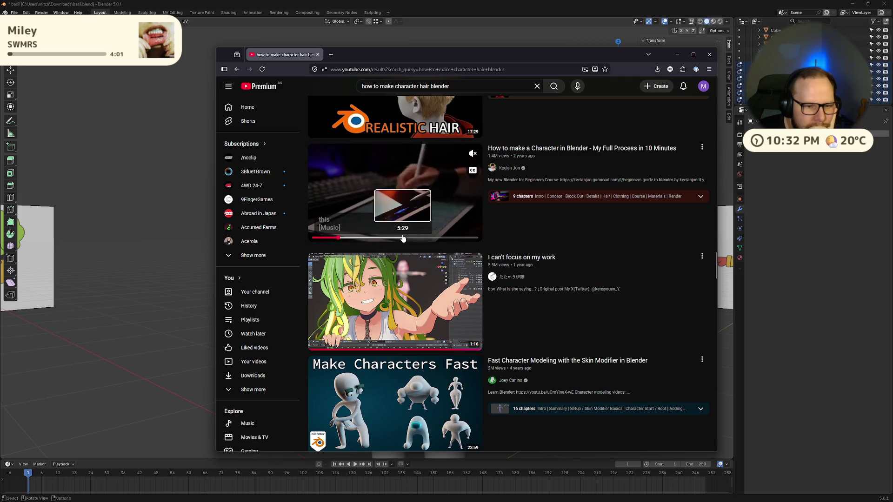
{"action": "left_click", "coordinate": [446, 238]}
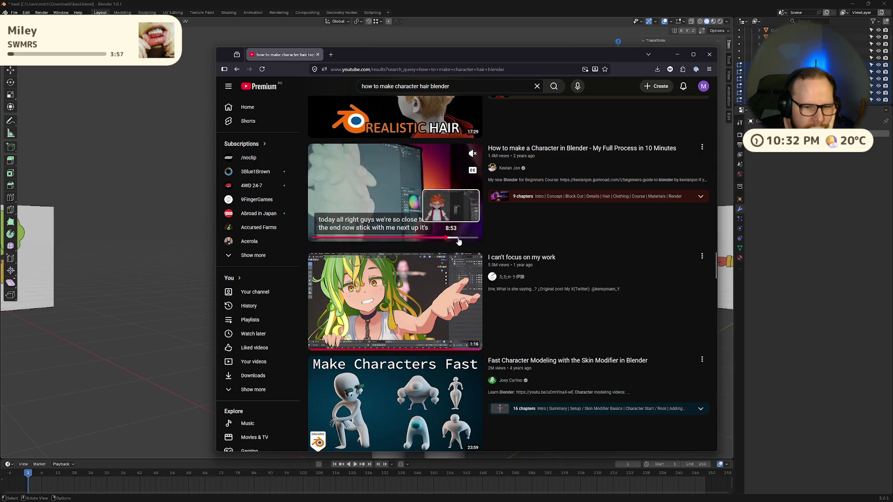
{"action": "left_click", "coordinate": [458, 238]}
{"action": "left_click", "coordinate": [468, 238]}
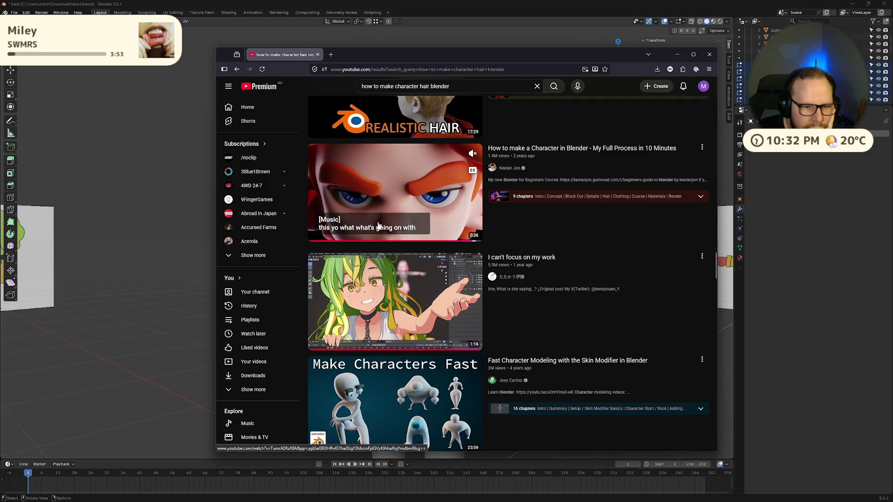
{"action": "left_click", "coordinate": [391, 238]}
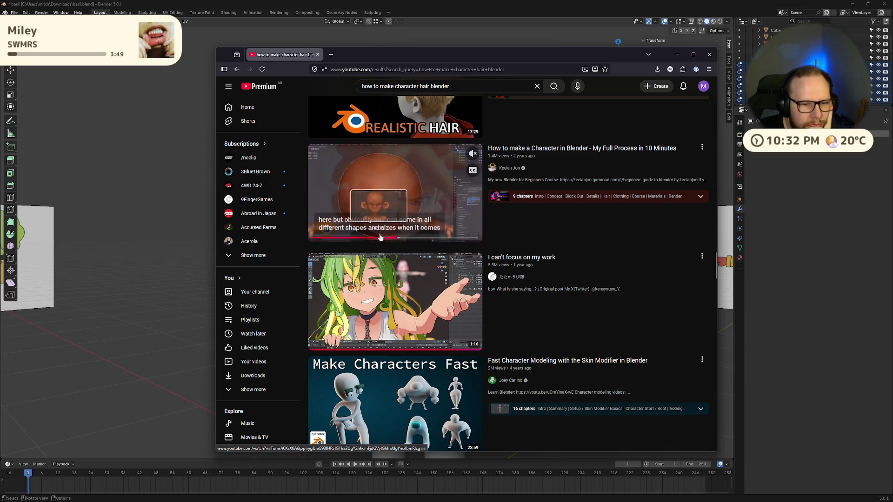
{"action": "key", "text": "m"}
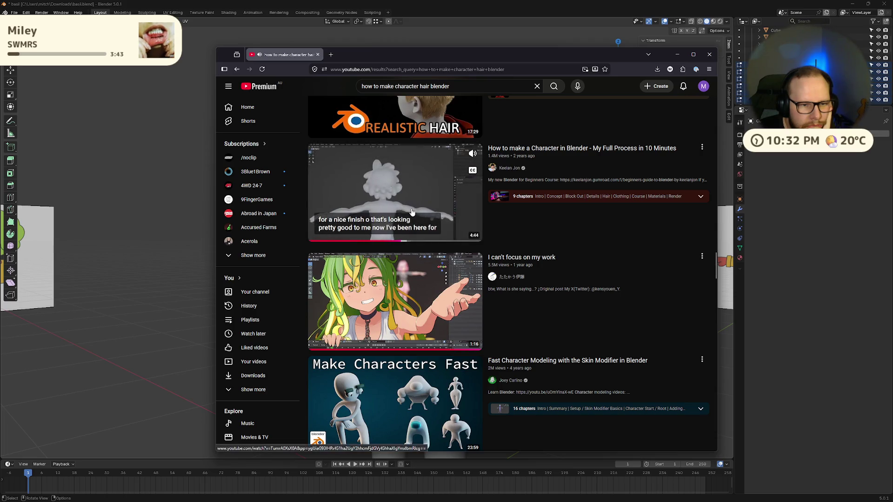
{"action": "left_click", "coordinate": [421, 191]}
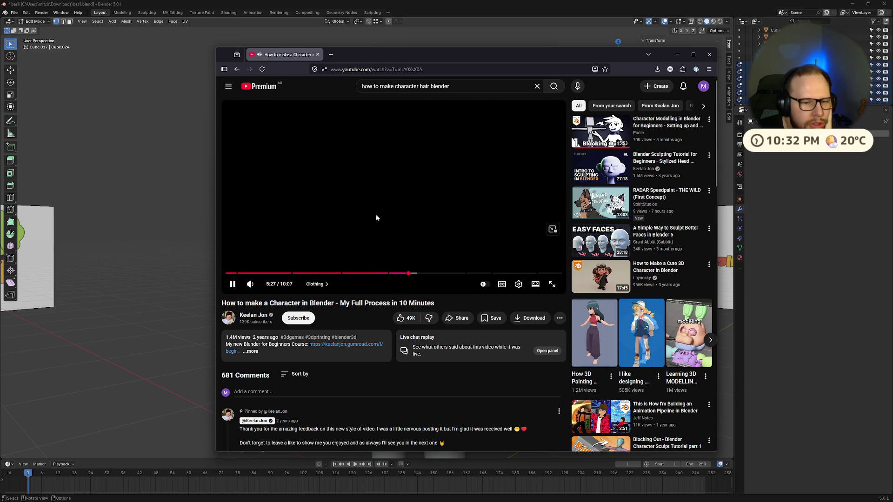
Jump the tutorial to the Hair chapter at 4:58, play it and pause at 5:21.
{"action": "left_click", "coordinate": [376, 214]}
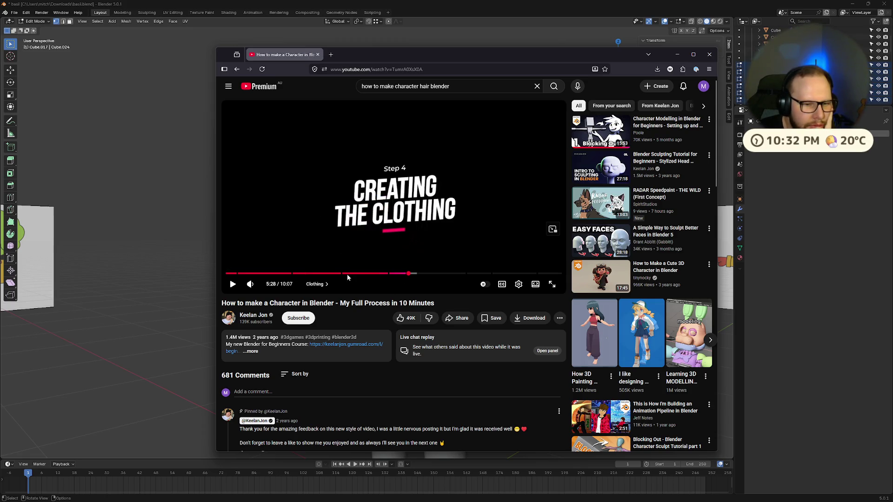
{"action": "left_click", "coordinate": [392, 274]}
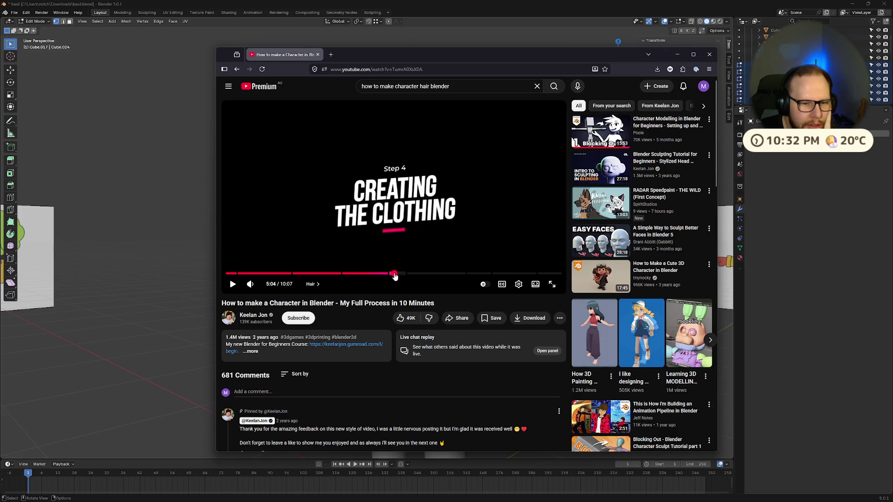
{"action": "left_click", "coordinate": [377, 210]}
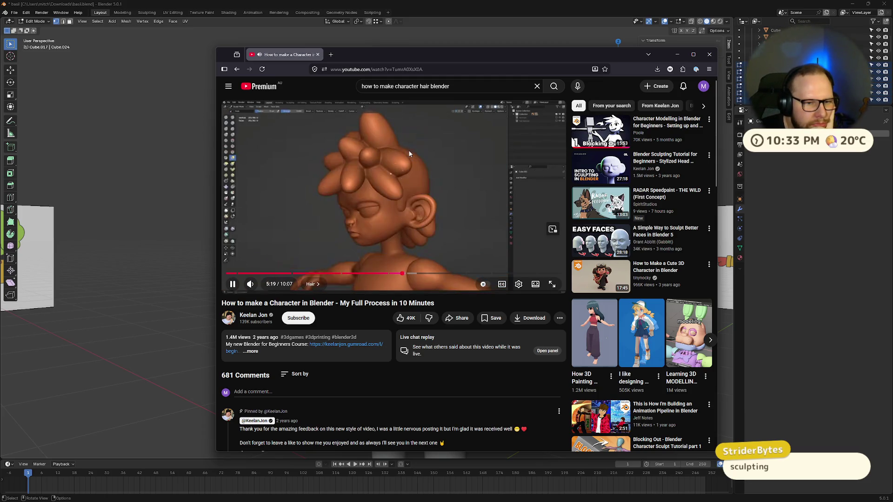
{"action": "left_click", "coordinate": [377, 219]}
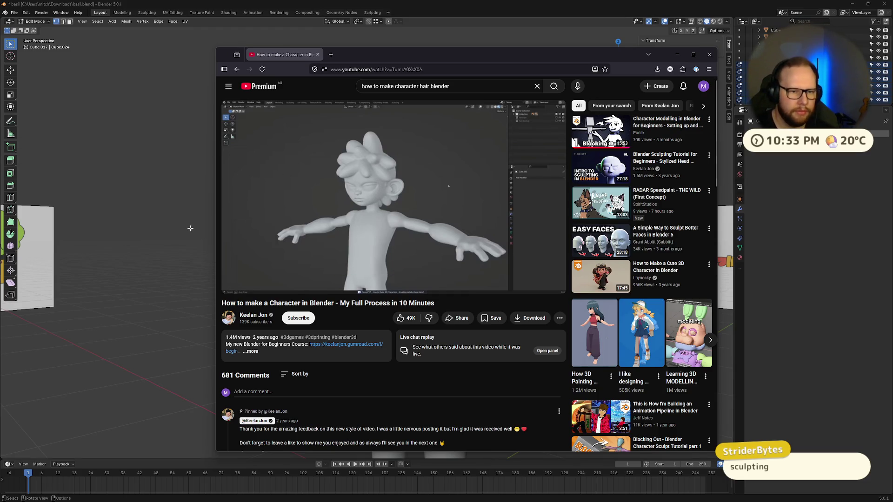
Return to Blender and orbit to show the reference image beside the character.
{"action": "left_click", "coordinate": [154, 214]}
{"action": "scroll", "coordinate": [469, 170], "scroll_direction": "down", "scroll_amount": 3}
{"action": "mouse_move", "coordinate": [470, 170]}
{"action": "middle_mouse_down"}
{"action": "mouse_move", "coordinate": [443, 185]}
{"action": "mouse_move", "coordinate": [421, 178]}
{"action": "middle_mouse_up"}
{"action": "key", "text": "alt+Tab"}
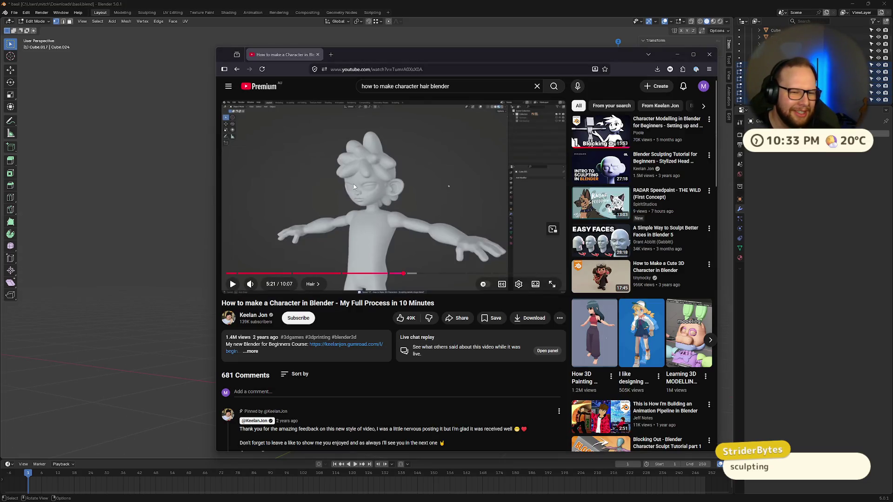
{"action": "key", "text": "alt+Tab"}
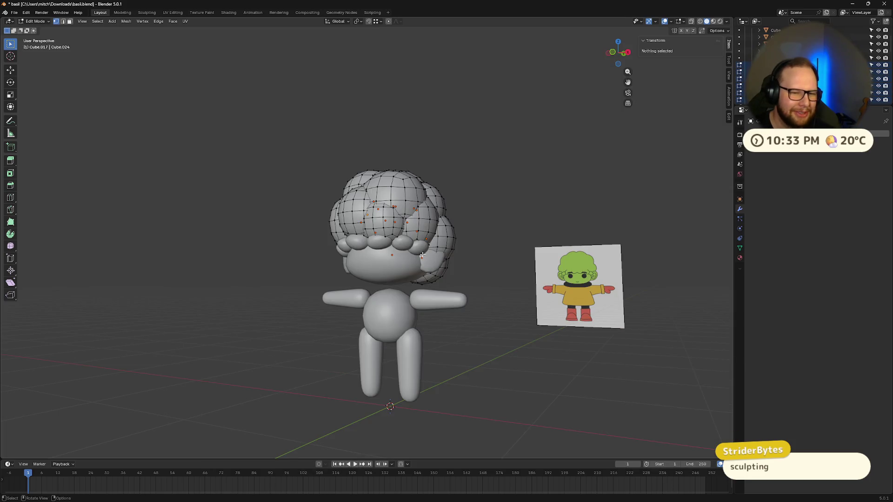
{"action": "middle_click_drag", "start_coordinate": [422, 255], "coordinate": [432, 274]}
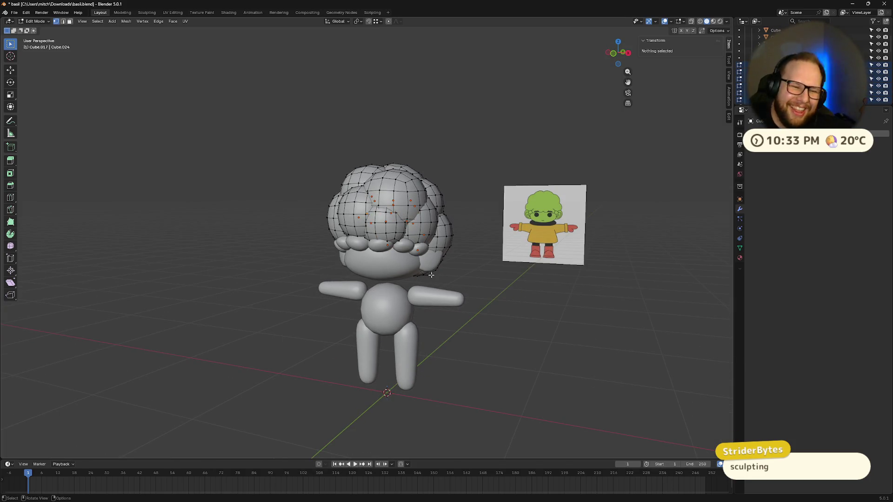
Return to Object Mode and delete the eye sphere.
{"action": "right_click", "coordinate": [749, 65]}
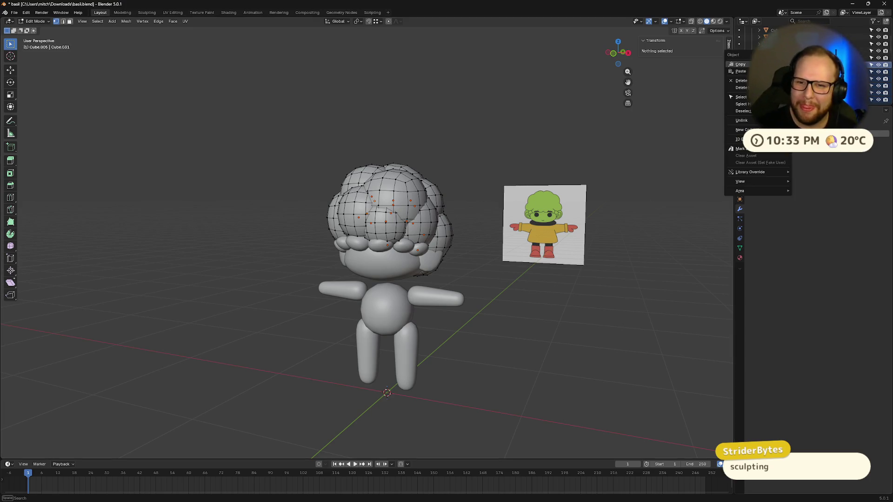
{"action": "key", "text": "Tab"}
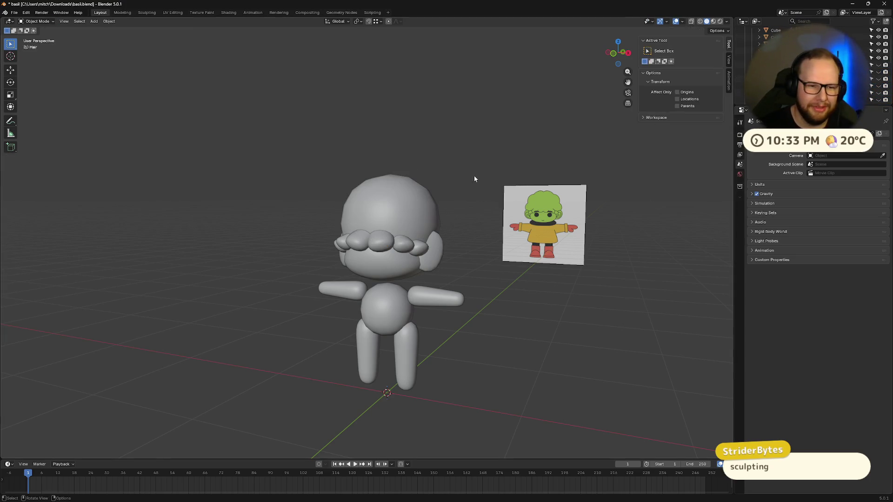
{"action": "mouse_move", "coordinate": [475, 179]}
{"action": "middle_mouse_down"}
{"action": "mouse_move", "coordinate": [473, 189]}
{"action": "mouse_move", "coordinate": [544, 181]}
{"action": "mouse_move", "coordinate": [570, 155]}
{"action": "middle_mouse_up"}
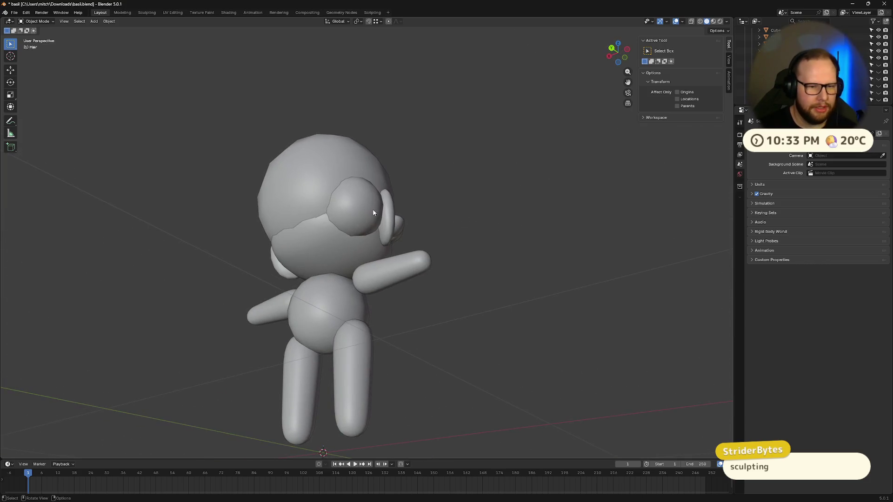
{"action": "left_click", "coordinate": [372, 208]}
{"action": "key", "text": "Delete"}
Delete the head sphere, leaving the hair shapes above the body.
{"action": "mouse_move", "coordinate": [330, 192]}
{"action": "middle_mouse_down"}
{"action": "mouse_move", "coordinate": [499, 232]}
{"action": "mouse_move", "coordinate": [425, 227]}
{"action": "mouse_move", "coordinate": [441, 200]}
{"action": "middle_mouse_up"}
{"action": "left_click", "coordinate": [441, 201]}
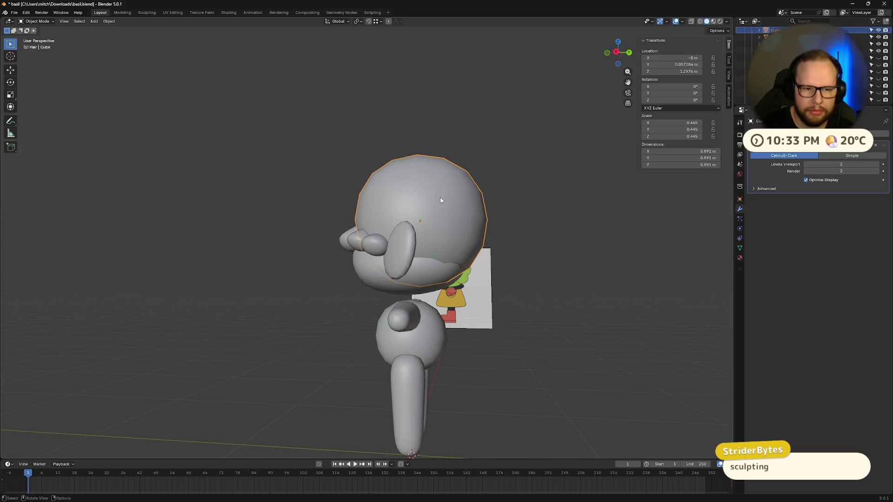
{"action": "key", "text": "Delete"}
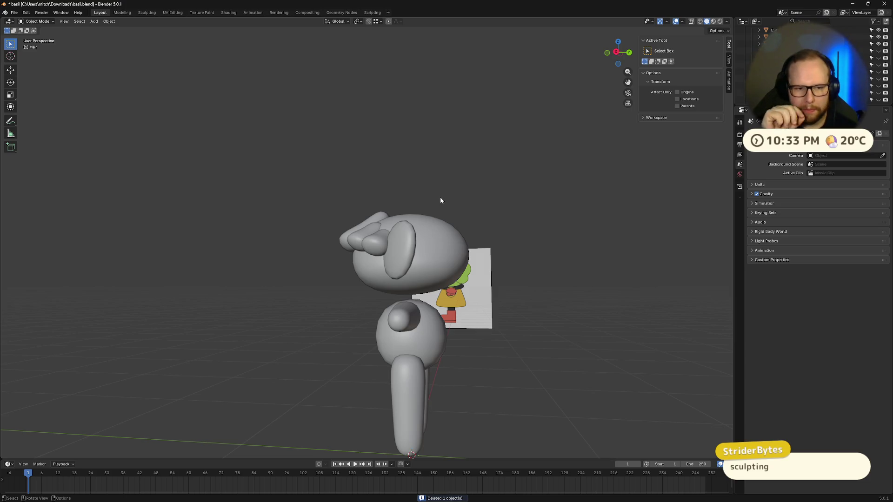
{"action": "middle_click_drag", "start_coordinate": [351, 182], "coordinate": [423, 188]}
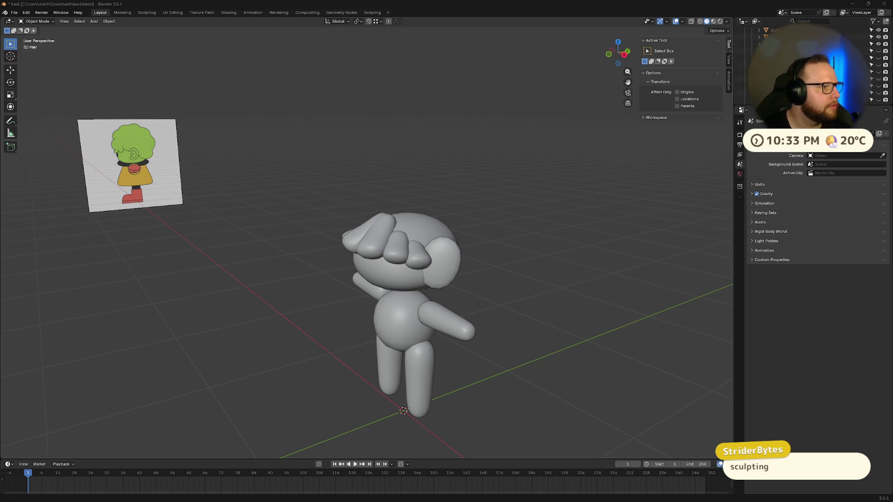
Search YouTube for 'blender character afro', then refine it to a stylised afro search.
{"action": "key", "text": "alt+Tab"}
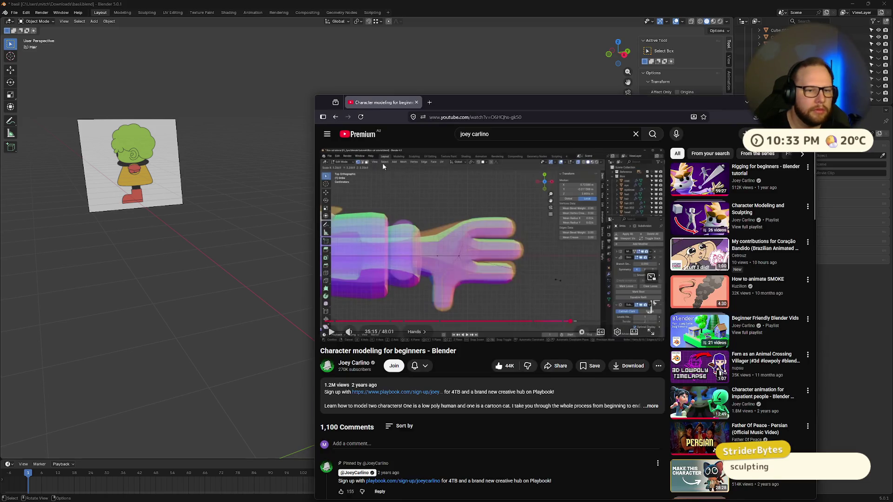
{"action": "left_click", "coordinate": [535, 134]}
{"action": "type", "text": "bl"}
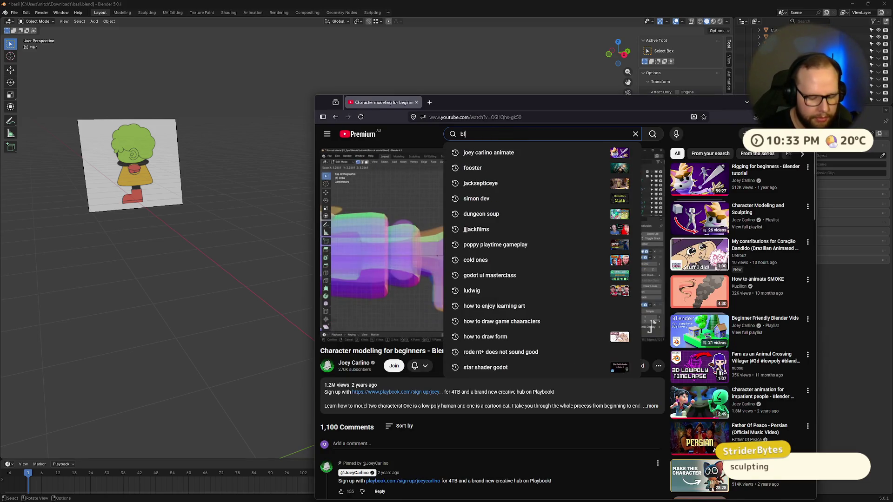
{"action": "type", "text": "ender c"}
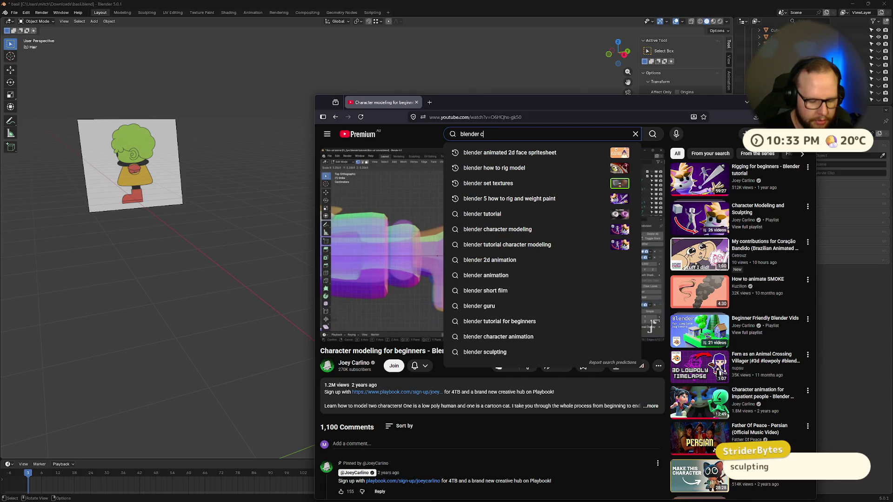
{"action": "type", "text": "haracter "}
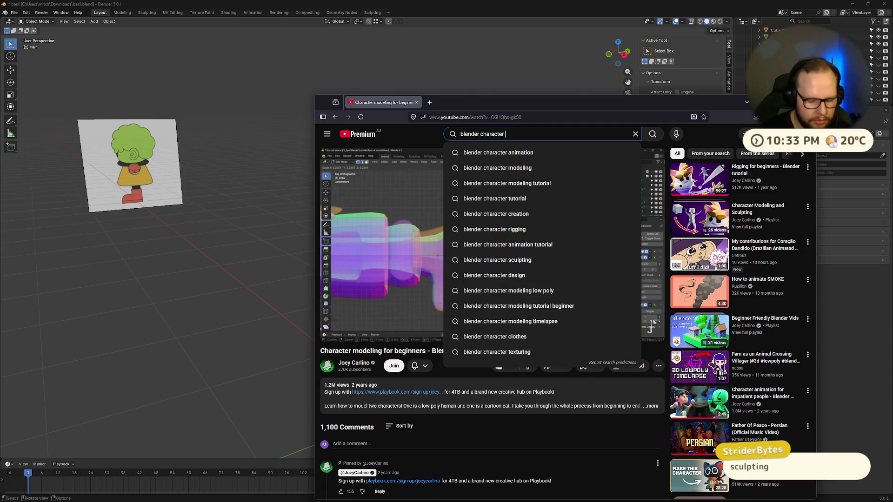
{"action": "type", "text": "afro"}
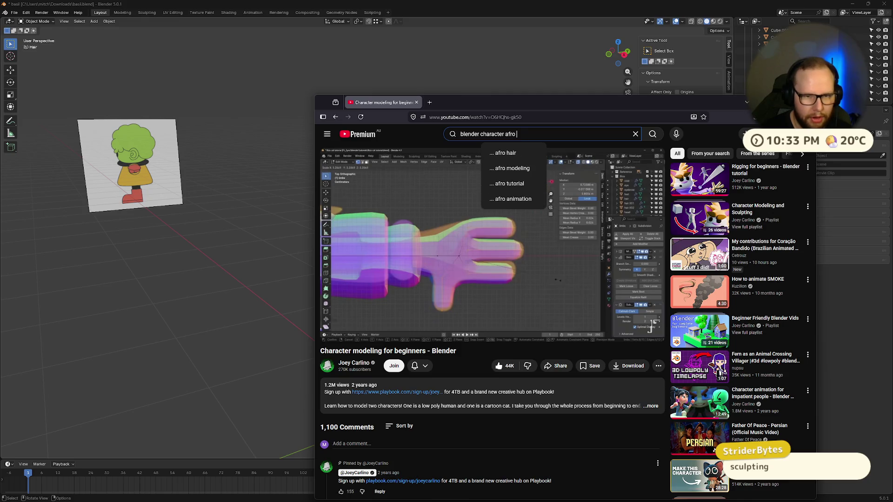
{"action": "key", "text": "Return"}
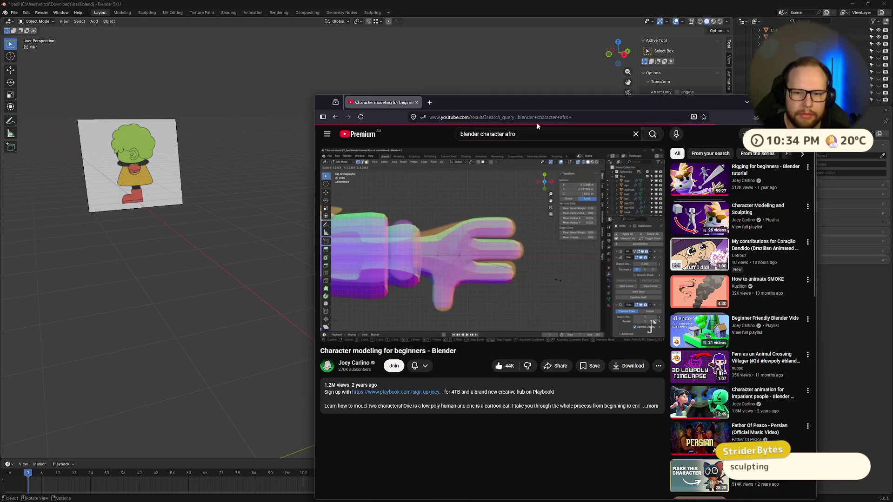
{"action": "left_click", "coordinate": [547, 134]}
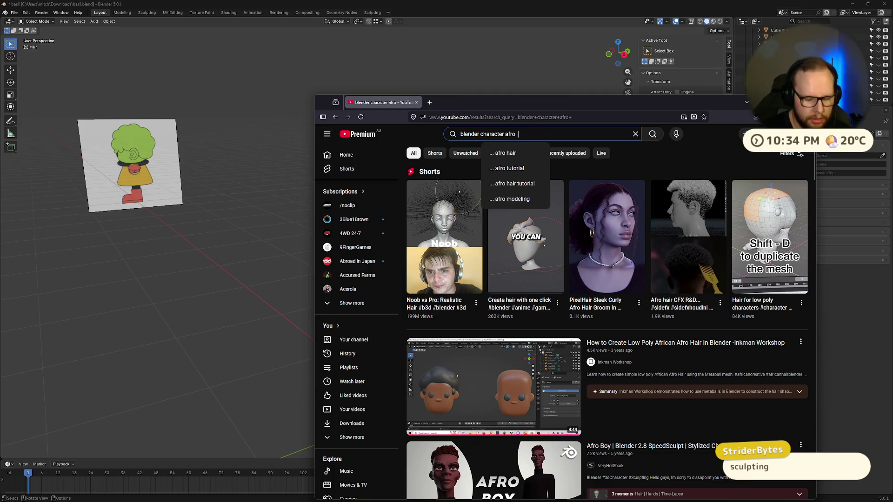
{"action": "type", "text": "stylised"}
{"action": "key", "text": "Return"}
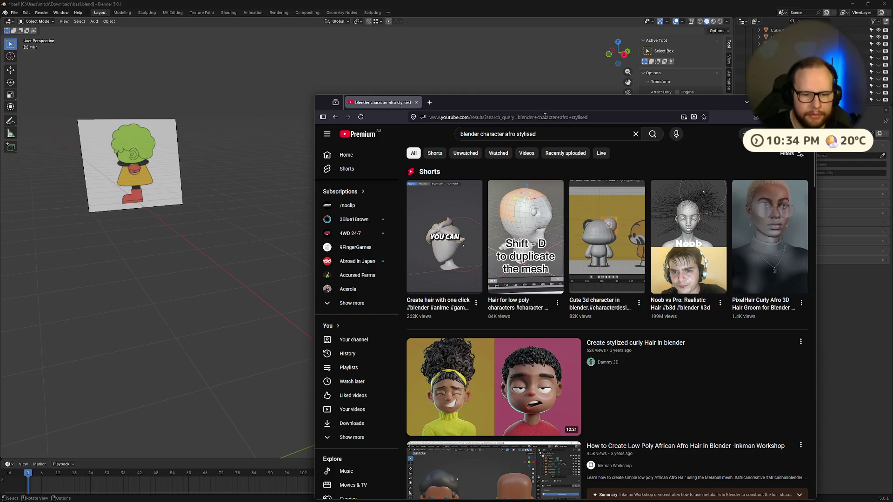
Open the 'Lowpoly 3D Hair - Blender Tutorial' result in a new tab.
{"action": "left_click_drag", "start_coordinate": [545, 103], "coordinate": [476, 32]}
{"action": "scroll", "coordinate": [509, 227], "scroll_direction": "down", "scroll_amount": 10}
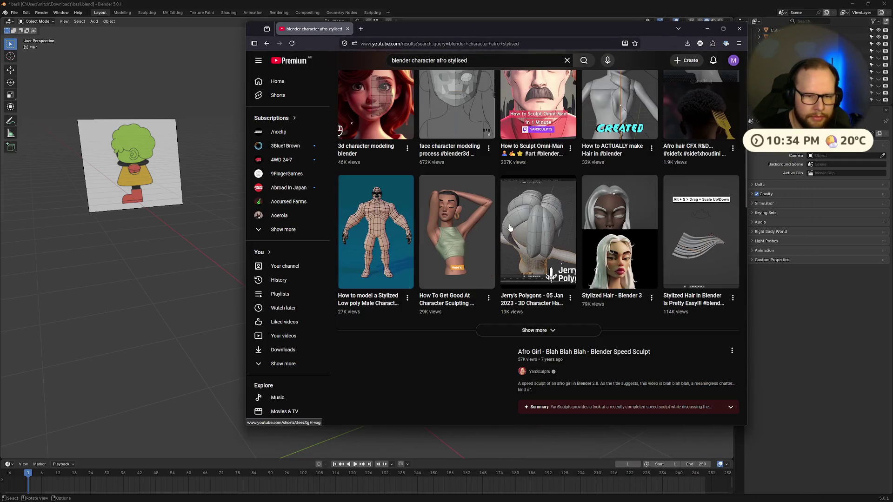
{"action": "scroll", "coordinate": [535, 200], "scroll_direction": "up", "scroll_amount": 2}
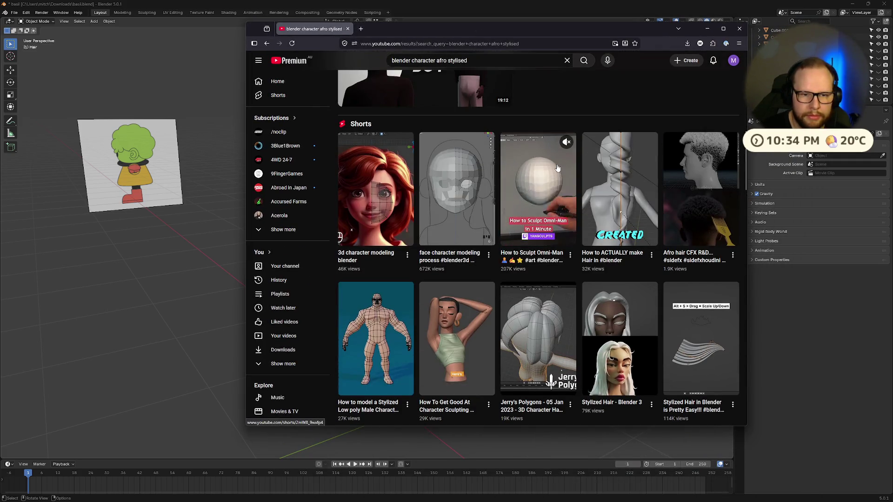
{"action": "scroll", "coordinate": [558, 167], "scroll_direction": "down", "scroll_amount": 10}
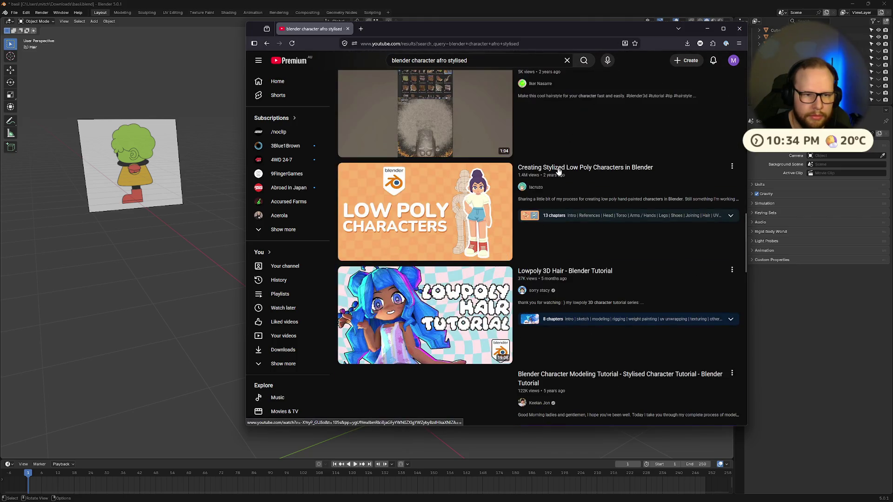
{"action": "scroll", "coordinate": [557, 168], "scroll_direction": "up", "scroll_amount": 2}
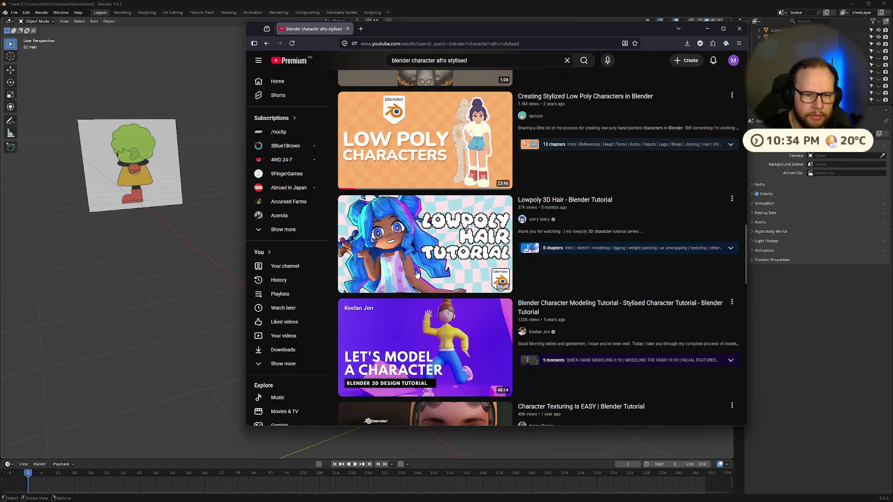
{"action": "middle_click", "coordinate": [473, 239]}
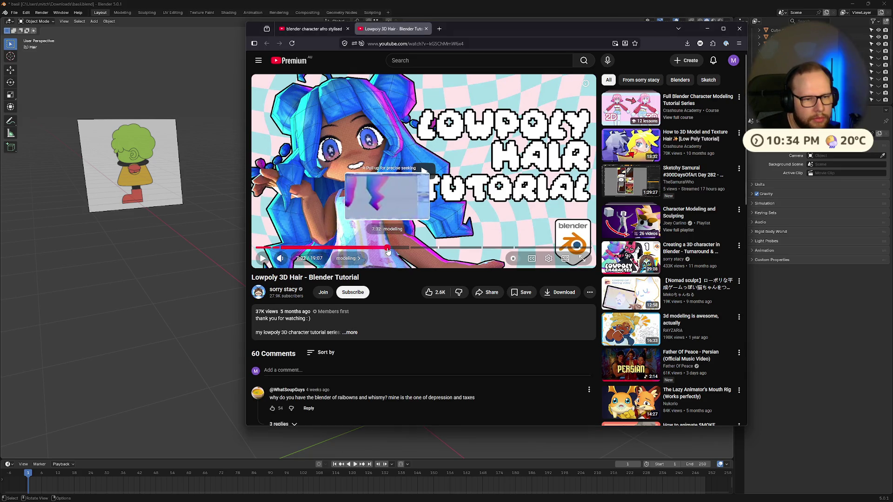
Play the tutorial from its modeling chapter at 2:03.
{"action": "left_click", "coordinate": [387, 248]}
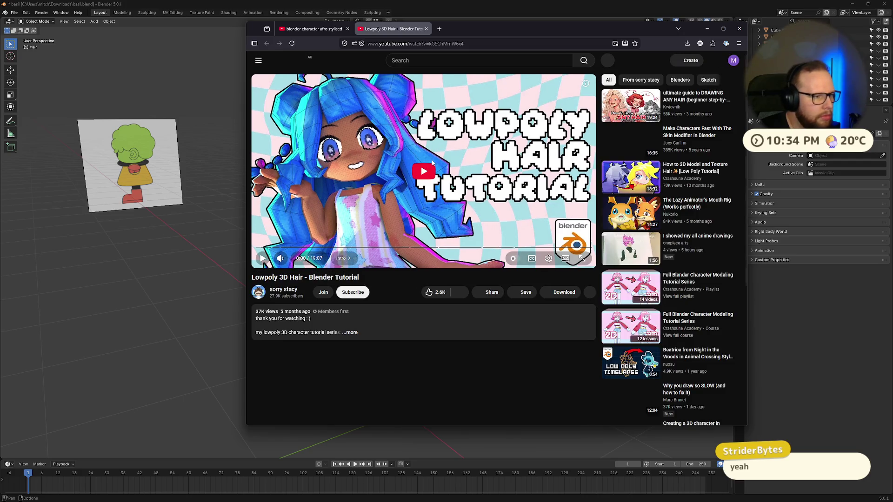
{"action": "left_click", "coordinate": [263, 258]}
{"action": "left_click", "coordinate": [291, 247]}
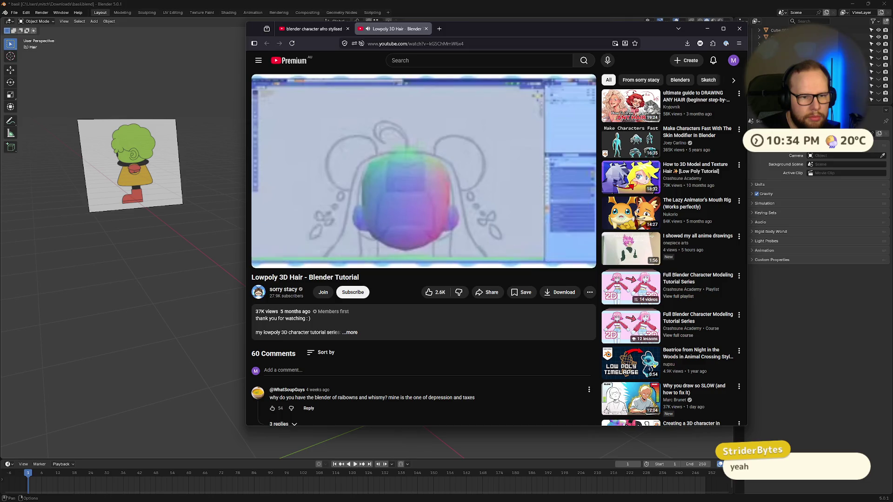
Set the video quality to 1080p60 and keep the tutorial playing.
{"action": "left_click", "coordinate": [549, 258]}
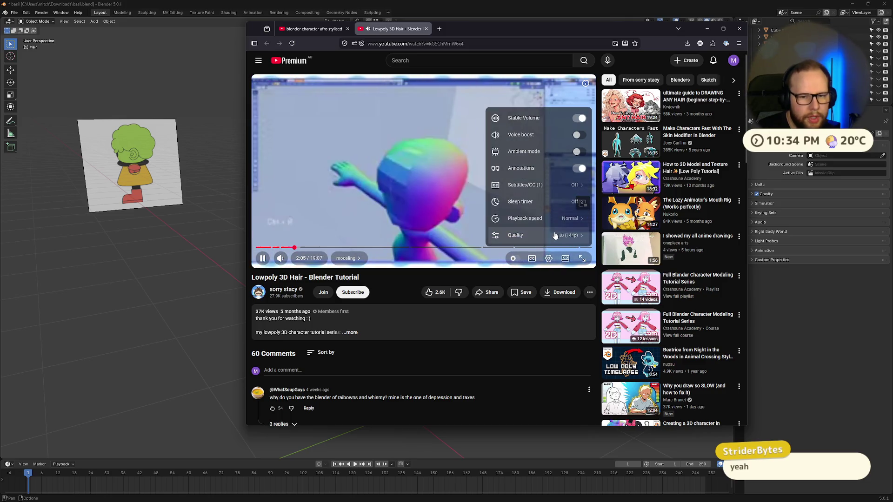
{"action": "left_click", "coordinate": [535, 235]}
{"action": "left_click", "coordinate": [536, 149]}
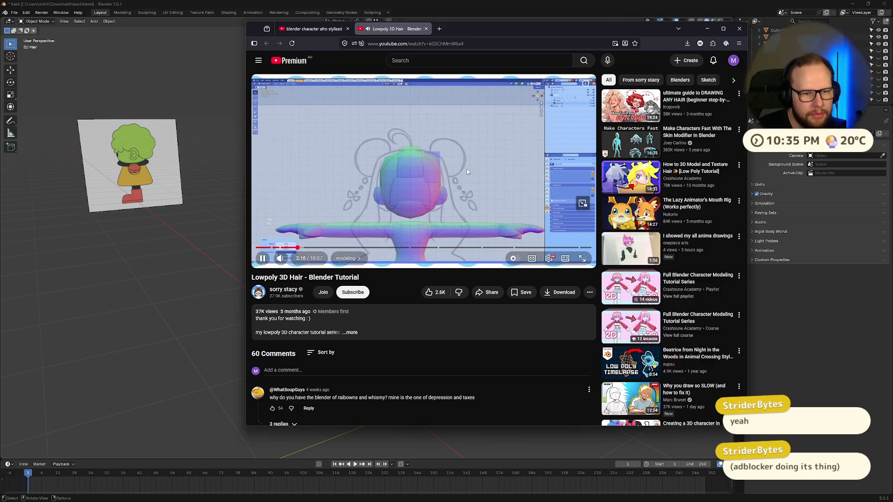
{"action": "left_click", "coordinate": [378, 233]}
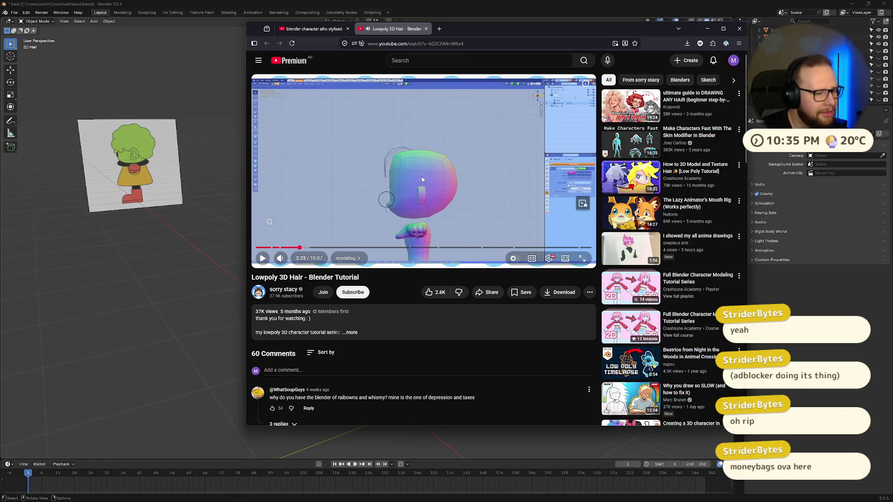
{"action": "left_click", "coordinate": [421, 177]}
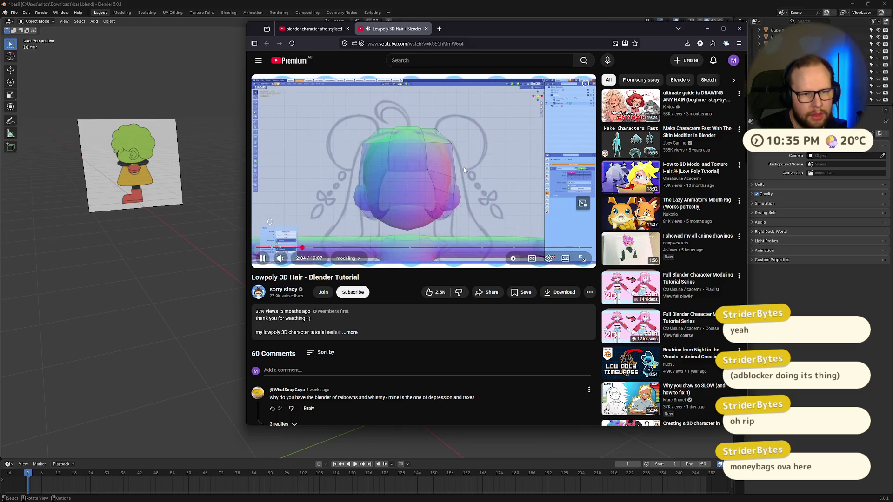
Pause the hair tutorial at 2:36 and minimise the browser to bring Blender forward.
{"action": "left_click", "coordinate": [464, 171]}
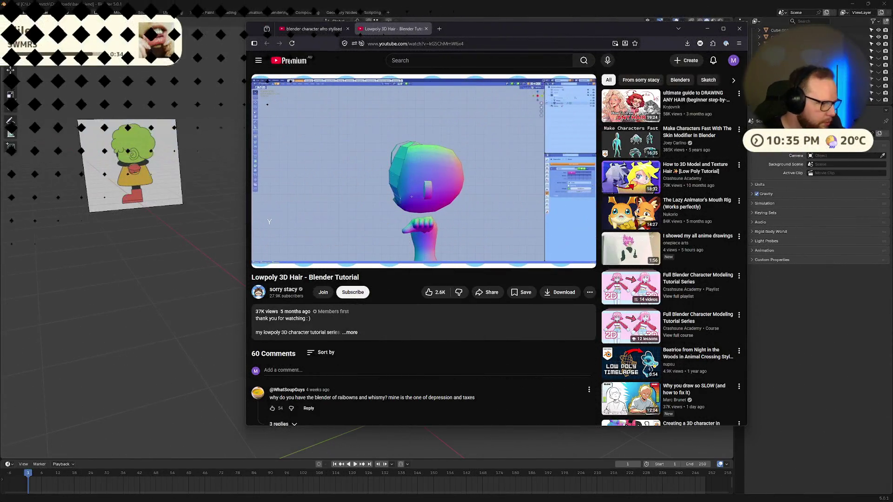
{"action": "mouse_move", "coordinate": [573, 234]}
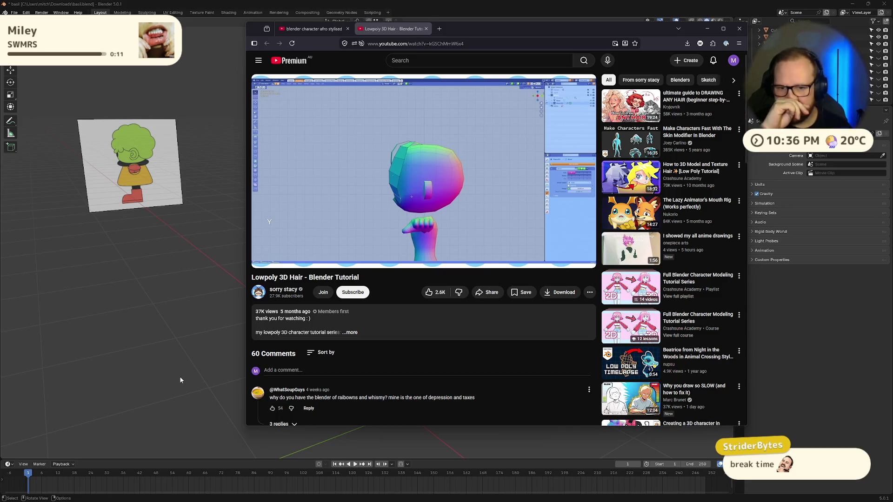
{"action": "mouse_move", "coordinate": [537, 134]}
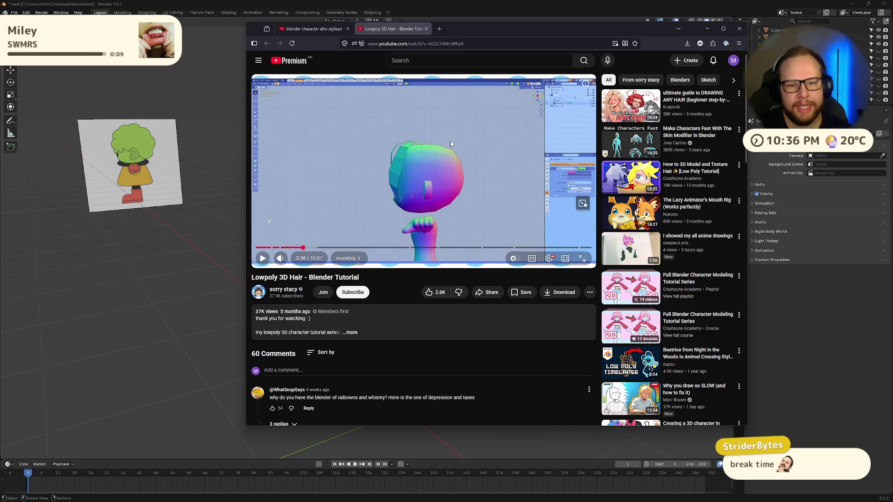
{"action": "left_click", "coordinate": [707, 32]}
Hide the hair pieces using their eye icons in the Outliner.
{"action": "middle_click_drag", "start_coordinate": [372, 279], "coordinate": [483, 279]}
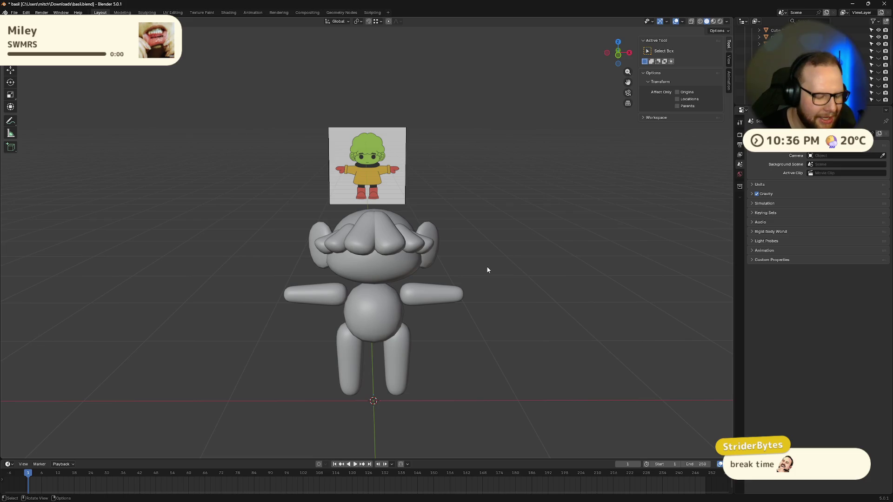
{"action": "middle_click_drag", "start_coordinate": [486, 270], "coordinate": [535, 263]}
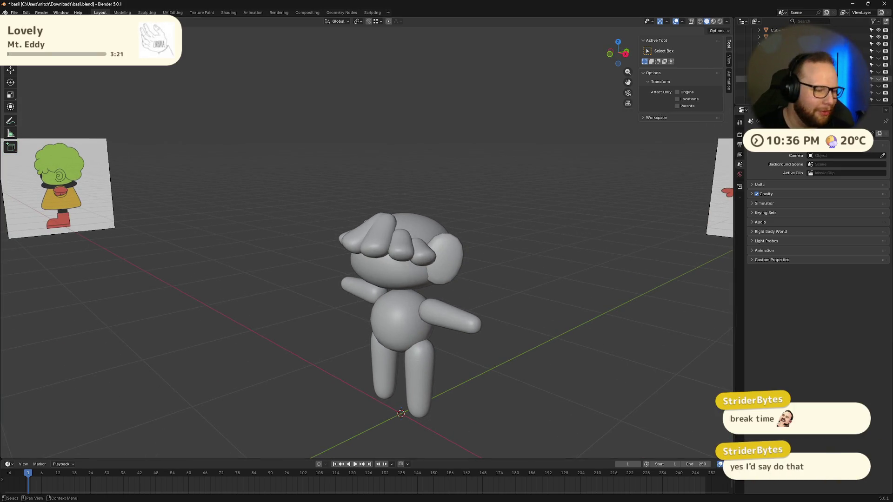
{"action": "scroll", "coordinate": [814, 65], "scroll_direction": "up", "scroll_amount": 3}
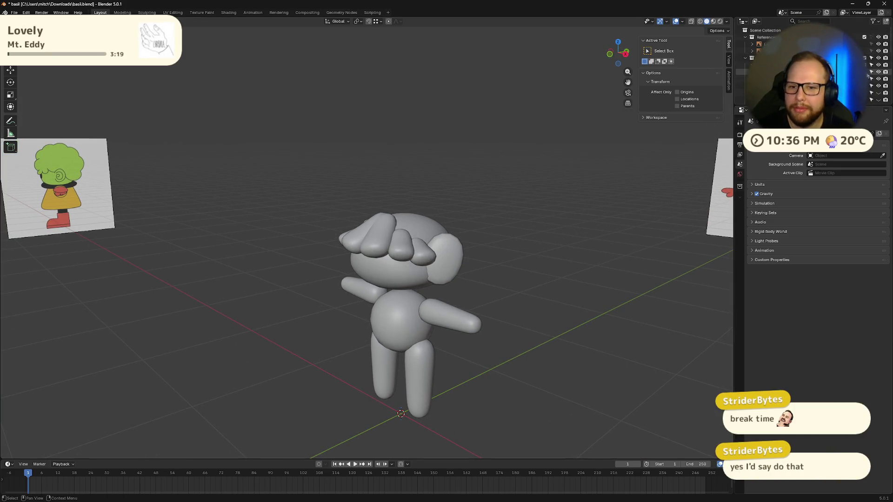
{"action": "left_click_drag", "start_coordinate": [878, 65], "coordinate": [878, 79]}
{"action": "mouse_move", "coordinate": [507, 194]}
{"action": "middle_mouse_down"}
{"action": "mouse_move", "coordinate": [558, 199]}
{"action": "mouse_move", "coordinate": [531, 213]}
{"action": "mouse_move", "coordinate": [539, 192]}
{"action": "mouse_move", "coordinate": [510, 228]}
{"action": "middle_mouse_up"}
{"action": "scroll", "coordinate": [510, 228], "scroll_direction": "up", "scroll_amount": 5}
Switch to front orthographic view and bring up the Add menu.
{"action": "scroll", "coordinate": [462, 303], "scroll_direction": "down", "scroll_amount": 3}
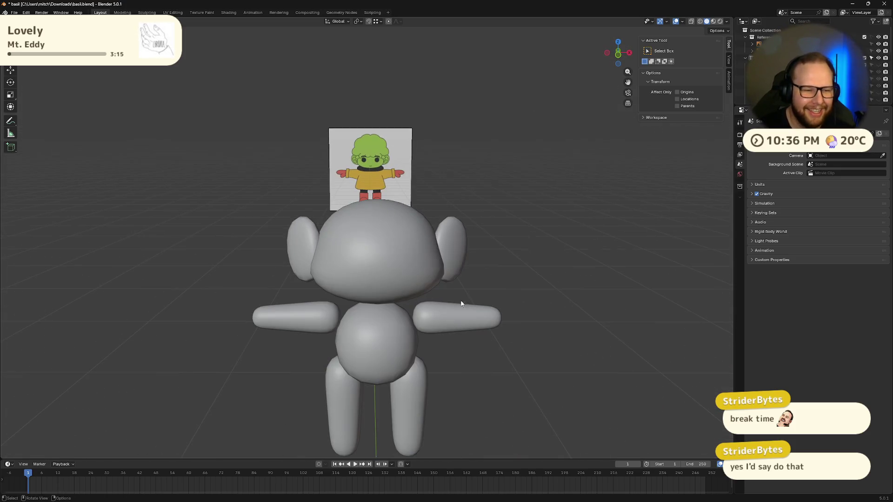
{"action": "scroll", "coordinate": [459, 251], "scroll_direction": "down", "scroll_amount": 2}
{"action": "scroll", "coordinate": [458, 225], "scroll_direction": "up", "scroll_amount": 3}
{"action": "scroll", "coordinate": [494, 186], "scroll_direction": "down", "scroll_amount": 2}
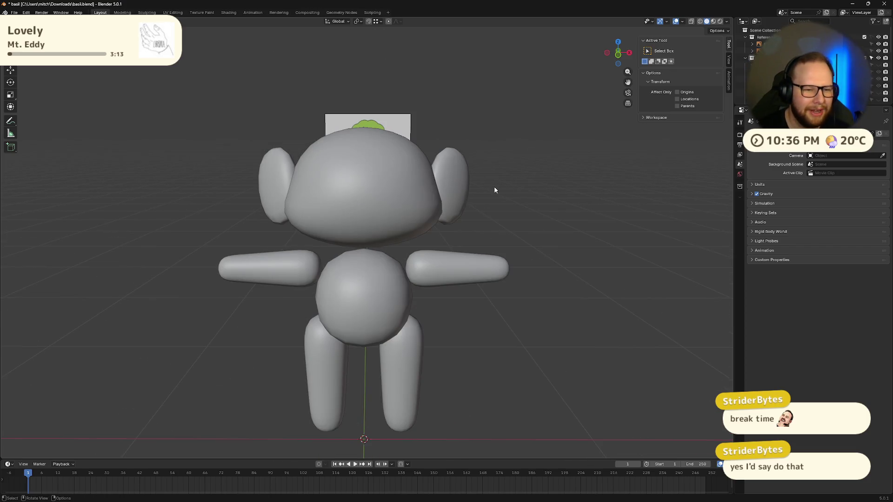
{"action": "mouse_move", "coordinate": [494, 187]}
{"action": "middle_mouse_down"}
{"action": "mouse_move", "coordinate": [482, 227]}
{"action": "mouse_move", "coordinate": [517, 233]}
{"action": "mouse_move", "coordinate": [500, 173]}
{"action": "mouse_move", "coordinate": [551, 208]}
{"action": "middle_mouse_up"}
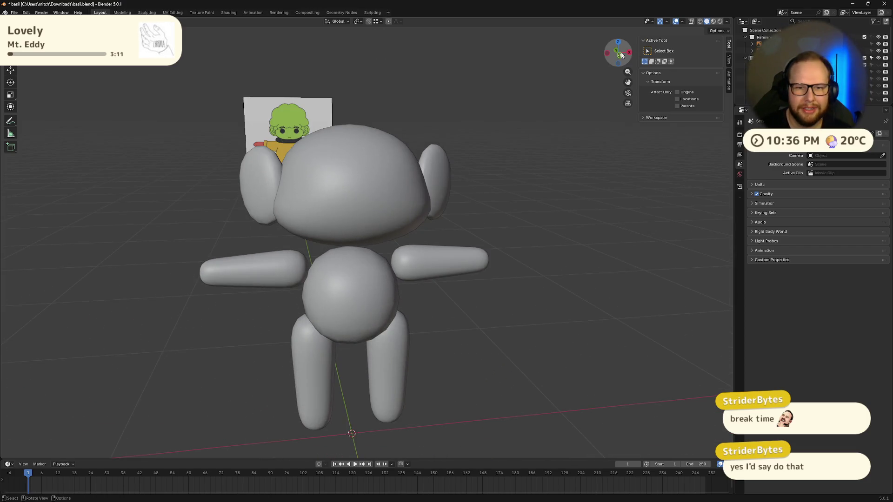
{"action": "scroll", "coordinate": [550, 208], "scroll_direction": "up", "scroll_amount": 4}
{"action": "key", "text": "KP_0"}
{"action": "key", "text": "KP_1"}
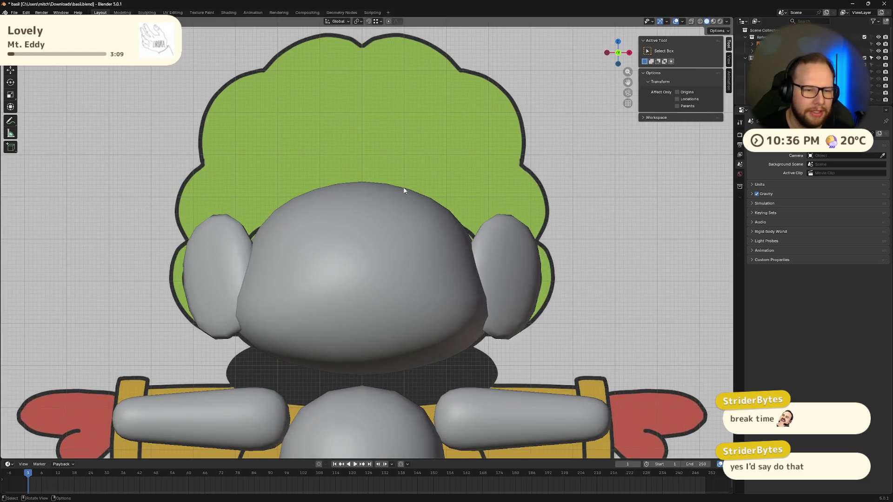
{"action": "key", "text": "shift+a"}
Add a cube, scale it to about half size and raise it above the head.
{"action": "mouse_move", "coordinate": [408, 184]}
{"action": "left_click", "coordinate": [446, 185]}
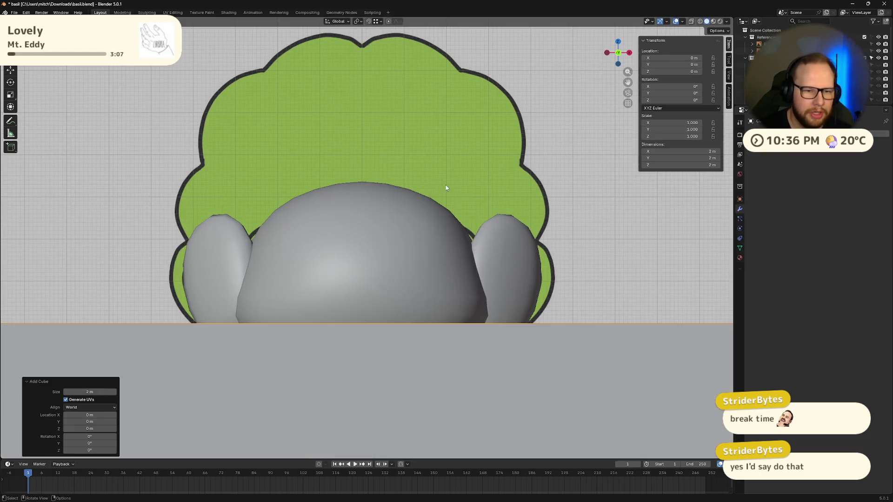
{"action": "scroll", "coordinate": [463, 242], "scroll_direction": "down", "scroll_amount": 4}
{"action": "key", "text": "s"}
{"action": "left_click", "coordinate": [462, 304]}
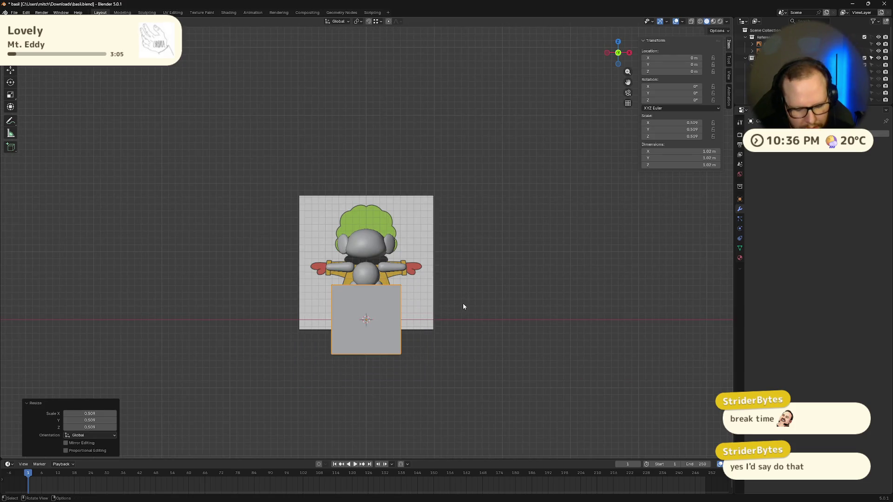
{"action": "key", "text": "g"}
{"action": "key", "text": "z"}
{"action": "left_click", "coordinate": [471, 202]}
Shrink the cube further and lower it onto the head area.
{"action": "key", "text": "s"}
{"action": "left_click", "coordinate": [507, 204]}
{"action": "key", "text": "g"}
{"action": "key", "text": "z"}
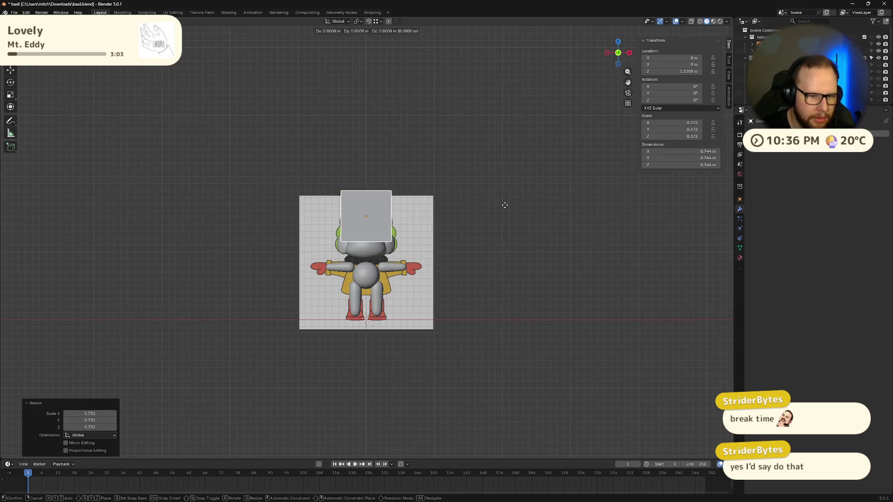
{"action": "left_click", "coordinate": [506, 222]}
{"action": "key", "text": "s"}
{"action": "left_click", "coordinate": [556, 237]}
{"action": "scroll", "coordinate": [488, 230], "scroll_direction": "up", "scroll_amount": 6}
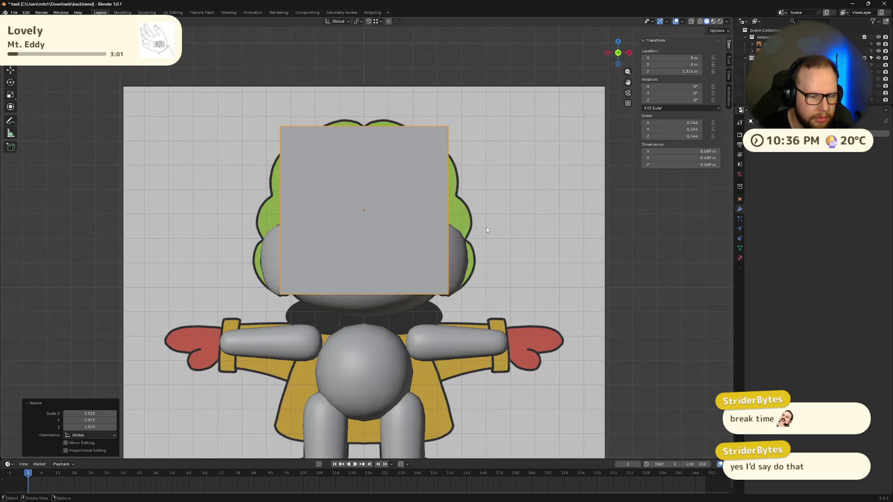
Round the cube with level-2 Subdivision Surface, then enlarge and lower it over the head.
{"action": "key", "text": "ctrl+2"}
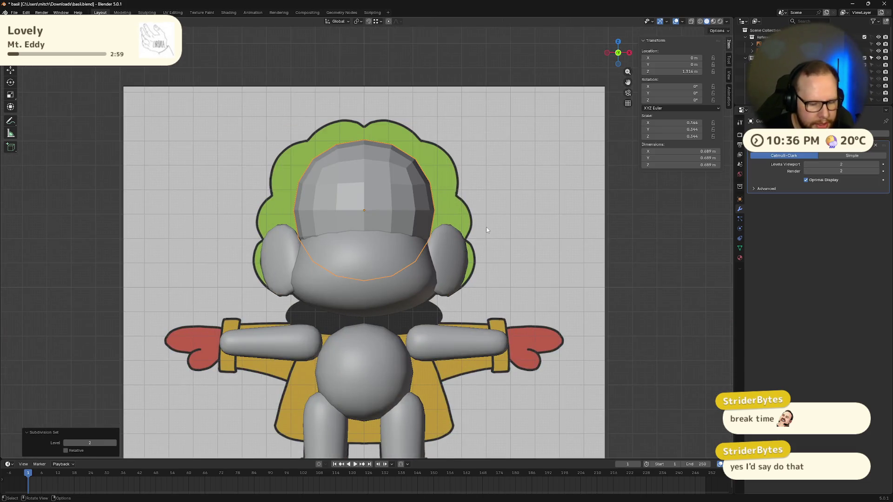
{"action": "key", "text": "s"}
{"action": "left_click", "coordinate": [535, 225]}
{"action": "key", "text": "g"}
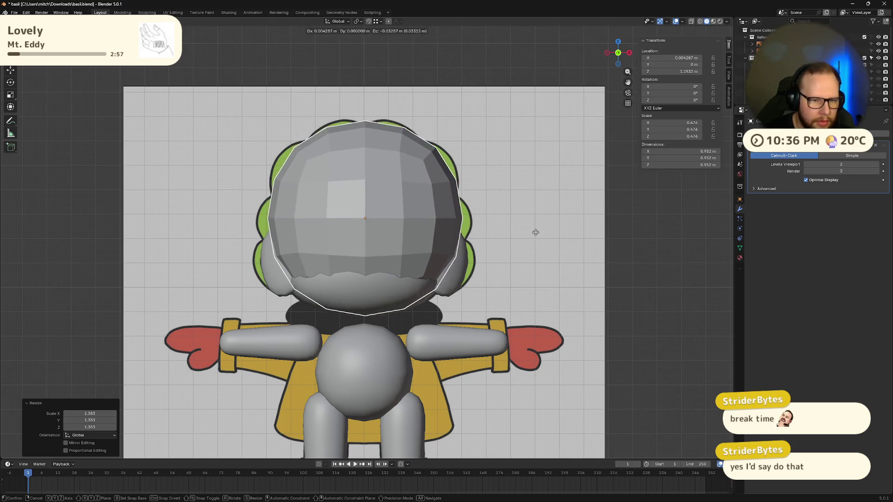
{"action": "right_click", "coordinate": [536, 233]}
{"action": "key", "text": "g"}
{"action": "key", "text": "z"}
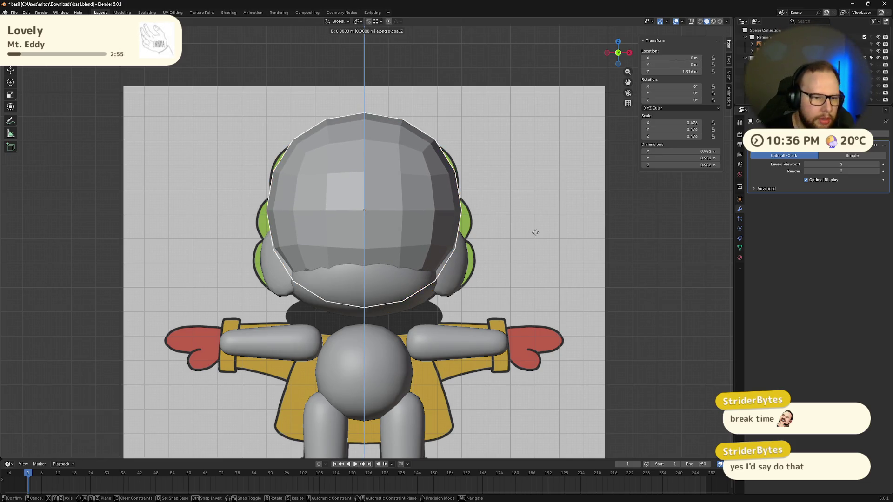
{"action": "left_click", "coordinate": [535, 233]}
{"action": "key", "text": "s"}
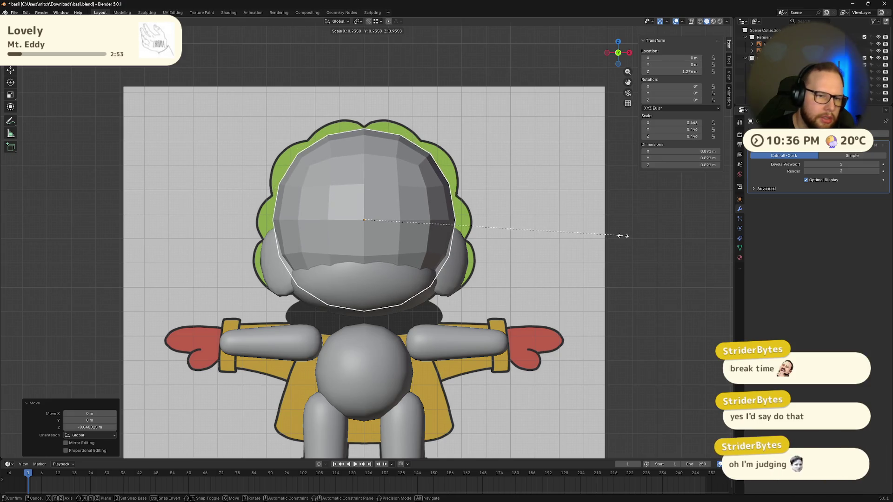
{"action": "left_click", "coordinate": [623, 239]}
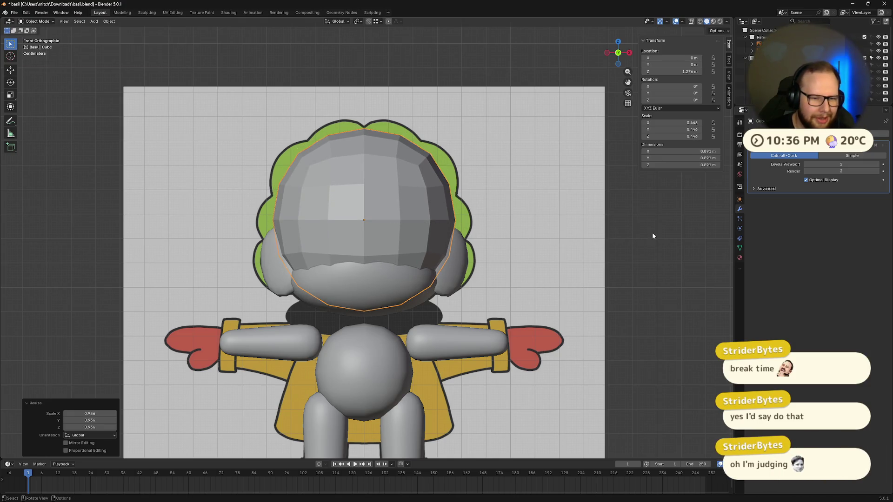
Raise and shrink the head sphere vertically to fit the reference outline.
{"action": "key", "text": "g"}
{"action": "key", "text": "z"}
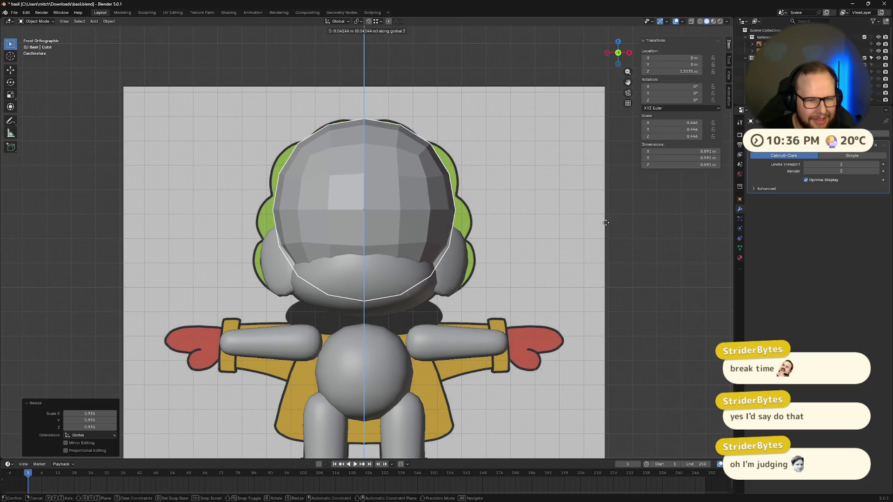
{"action": "left_click", "coordinate": [623, 225]}
{"action": "key", "text": "s"}
{"action": "left_click", "coordinate": [645, 223]}
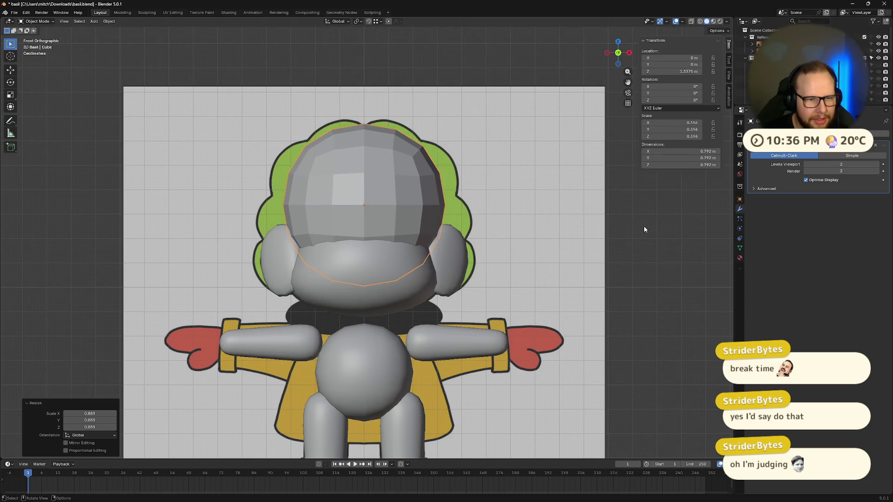
{"action": "key", "text": "g"}
{"action": "left_click", "coordinate": [644, 221]}
{"action": "key", "text": "ctrl+z"}
{"action": "key", "text": "g"}
{"action": "key", "text": "z"}
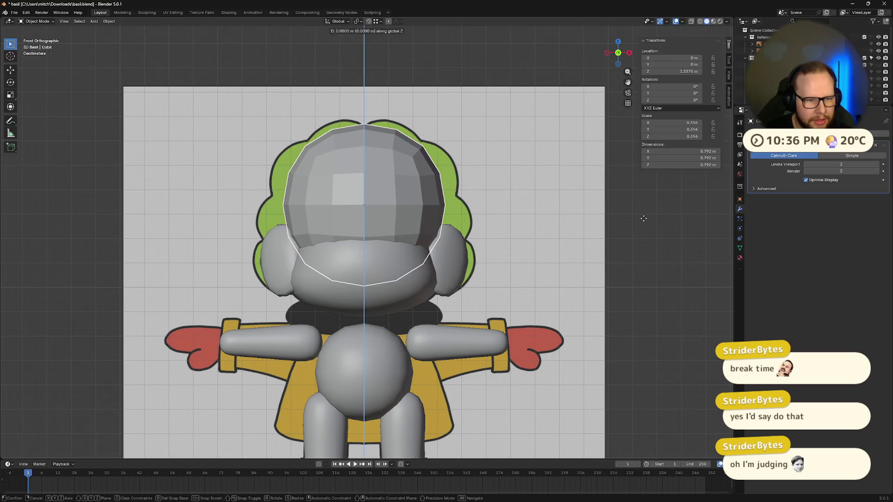
{"action": "left_click", "coordinate": [656, 224]}
From the side view, reposition and enlarge the head.
{"action": "middle_click_drag", "start_coordinate": [656, 225], "coordinate": [559, 220]}
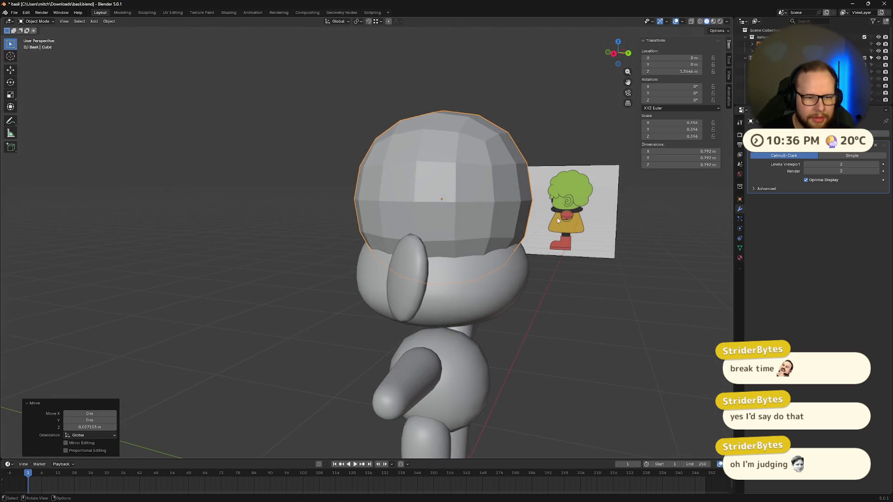
{"action": "left_click", "coordinate": [614, 54]}
{"action": "key", "text": "g"}
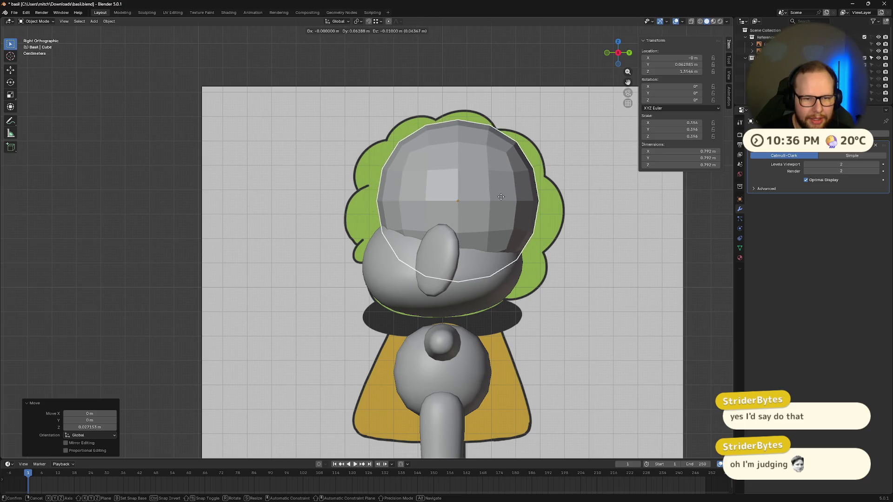
{"action": "left_click", "coordinate": [535, 200]}
{"action": "key", "text": "s"}
{"action": "left_click", "coordinate": [581, 213]}
{"action": "key", "text": "g"}
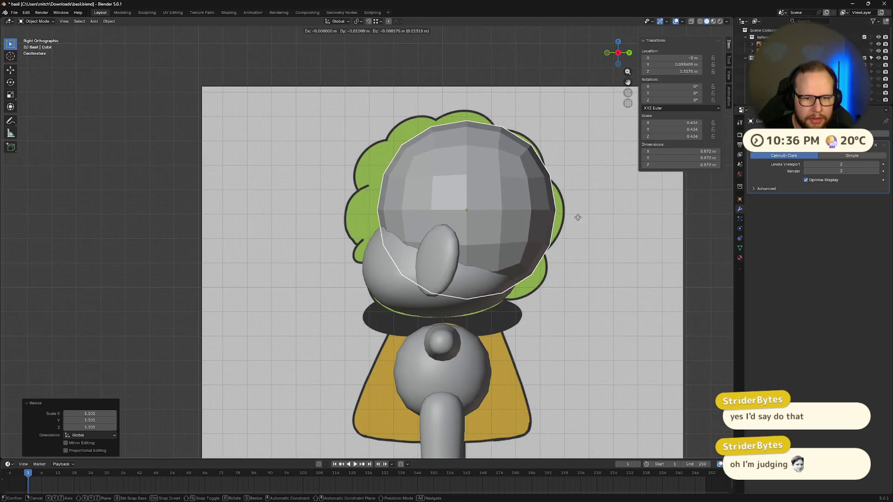
{"action": "left_click", "coordinate": [567, 220]}
Fine-tune the head's position and size with small moves and scales.
{"action": "key", "text": "g"}
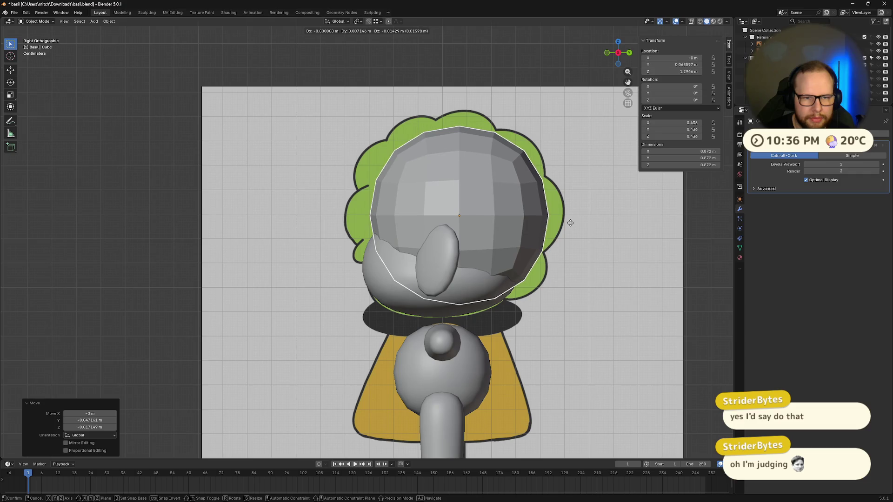
{"action": "left_click", "coordinate": [571, 223]}
{"action": "key", "text": "s"}
{"action": "left_click", "coordinate": [574, 225]}
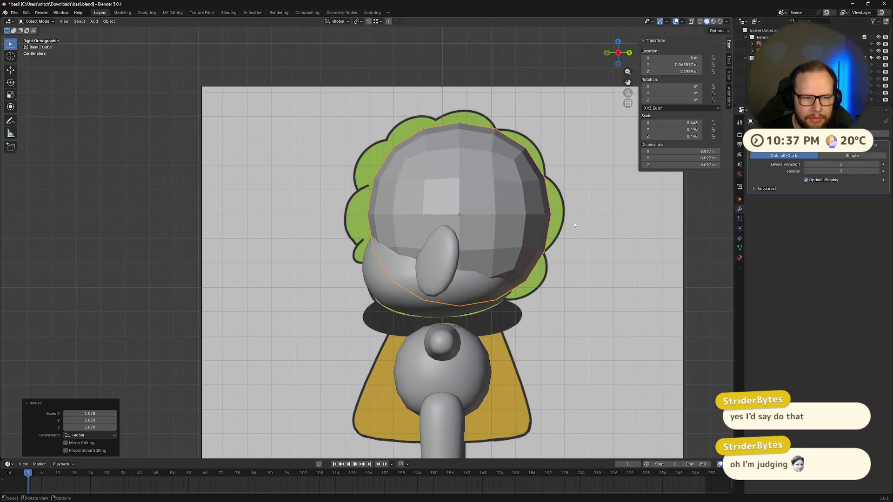
{"action": "key", "text": "g"}
{"action": "left_click", "coordinate": [573, 225]}
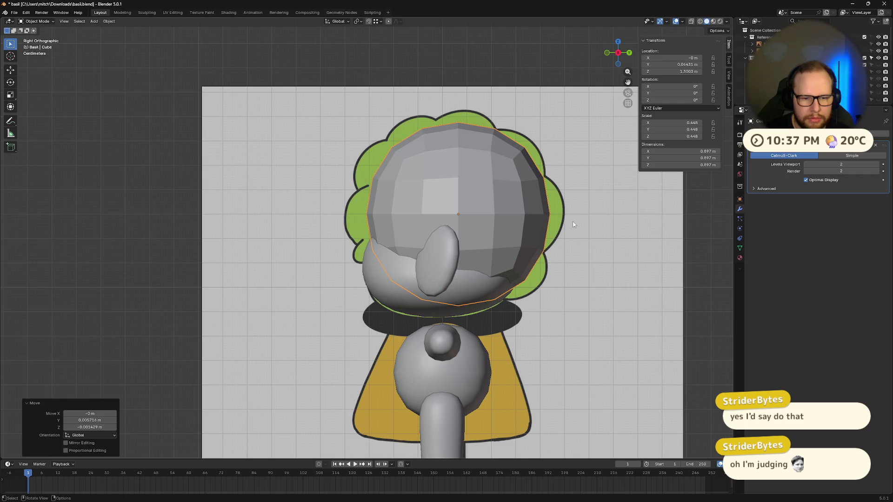
{"action": "key", "text": "s"}
{"action": "left_click", "coordinate": [574, 223]}
{"action": "key", "text": "g"}
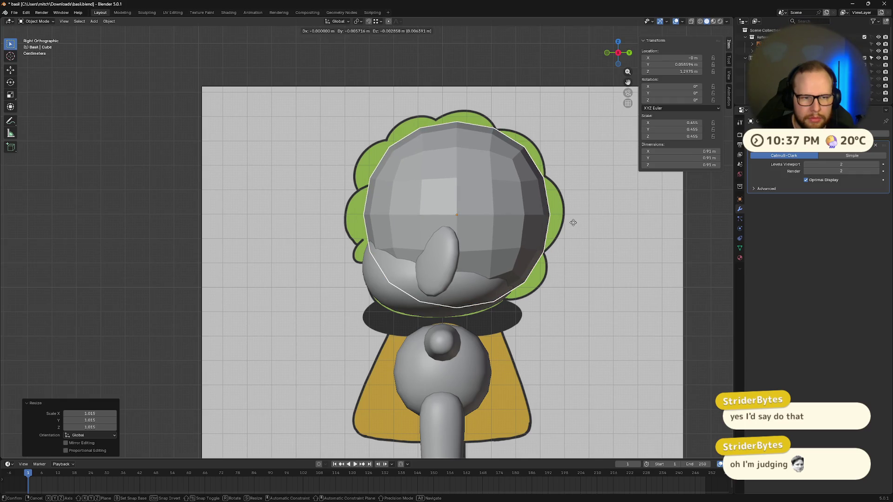
{"action": "left_click", "coordinate": [575, 225]}
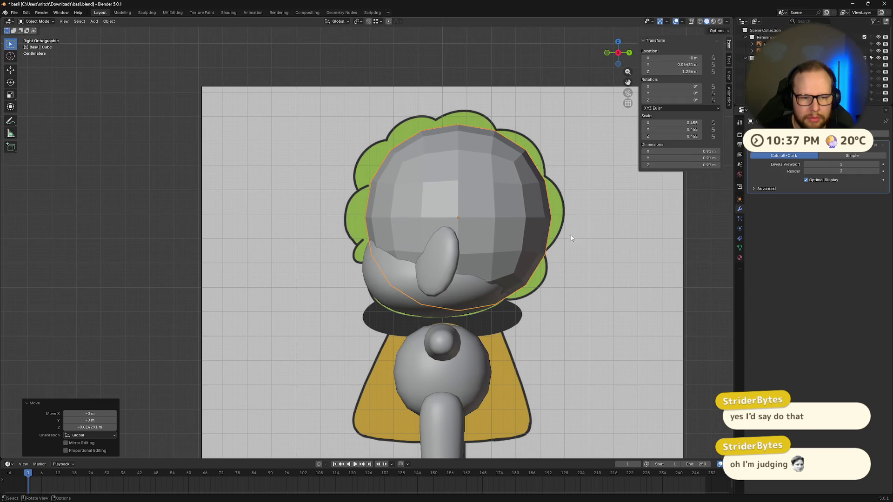
Check the head against the reference from the back and front views.
{"action": "mouse_move", "coordinate": [571, 236]}
{"action": "middle_mouse_down"}
{"action": "mouse_move", "coordinate": [626, 233]}
{"action": "mouse_move", "coordinate": [616, 235]}
{"action": "mouse_move", "coordinate": [610, 219]}
{"action": "middle_mouse_up"}
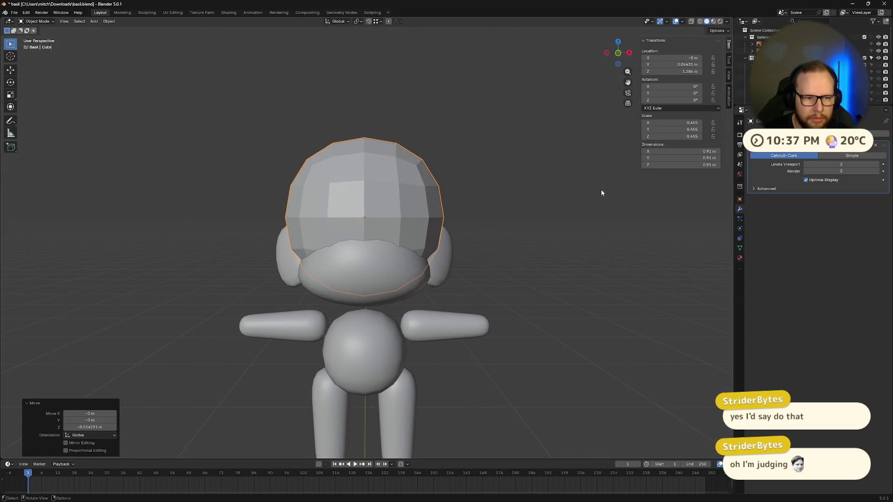
{"action": "left_click", "coordinate": [618, 54]}
{"action": "scroll", "coordinate": [531, 165], "scroll_direction": "down", "scroll_amount": 5}
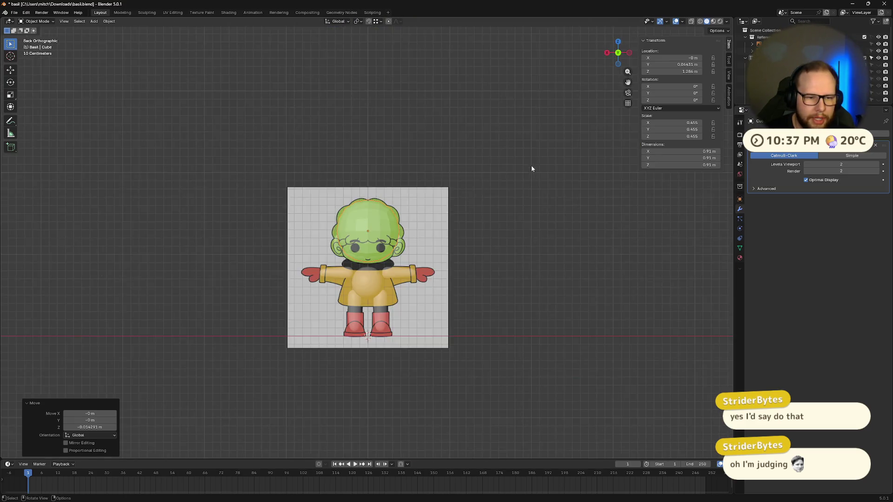
{"action": "scroll", "coordinate": [531, 165], "scroll_direction": "up", "scroll_amount": 5}
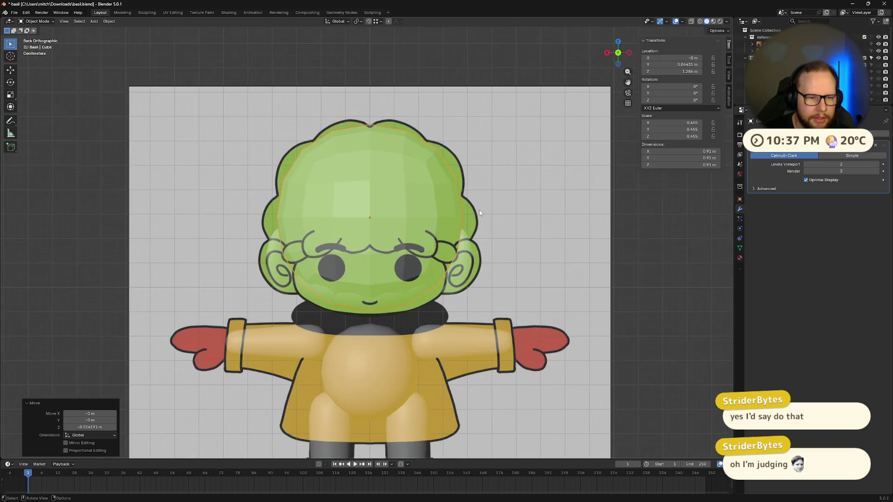
{"action": "left_click_drag", "start_coordinate": [617, 52], "coordinate": [607, 54]}
{"action": "left_click", "coordinate": [608, 55]}
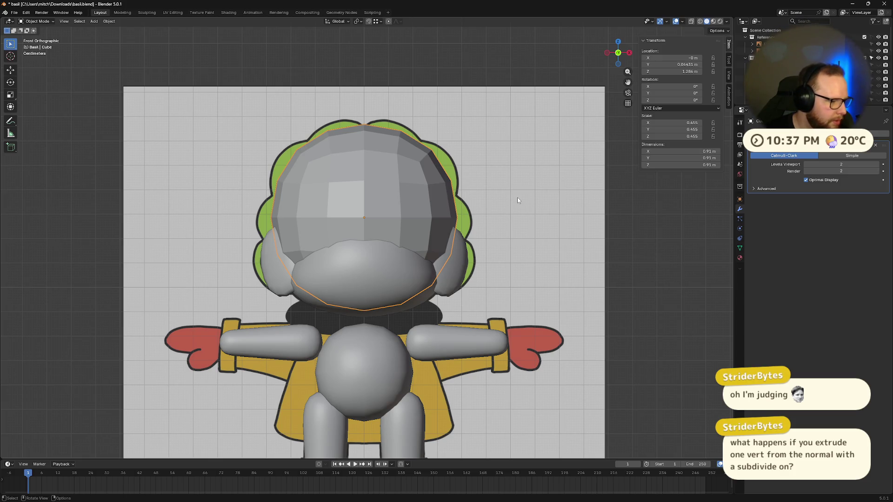
{"action": "scroll", "coordinate": [523, 216], "scroll_direction": "up", "scroll_amount": 1}
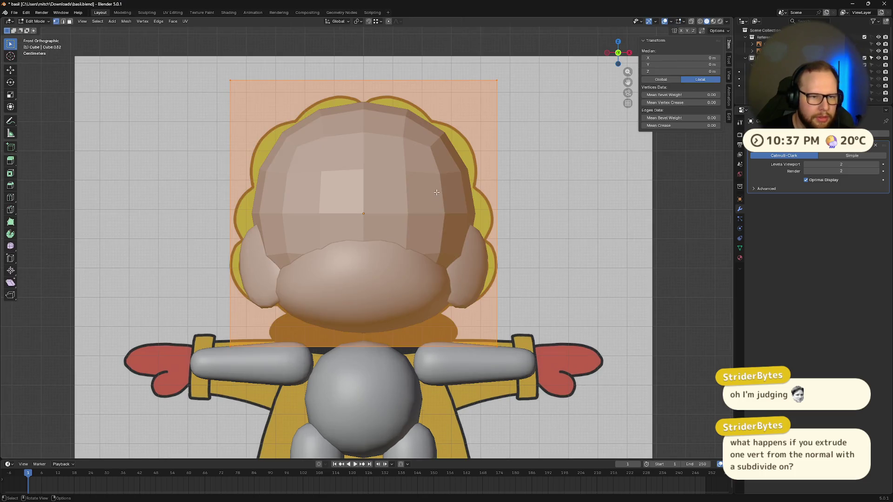
Apply the Subdivision Surface modifier and enter Edit Mode on the head mesh.
{"action": "left_click", "coordinate": [870, 147]}
{"action": "left_click", "coordinate": [836, 154]}
{"action": "key", "text": "Tab"}
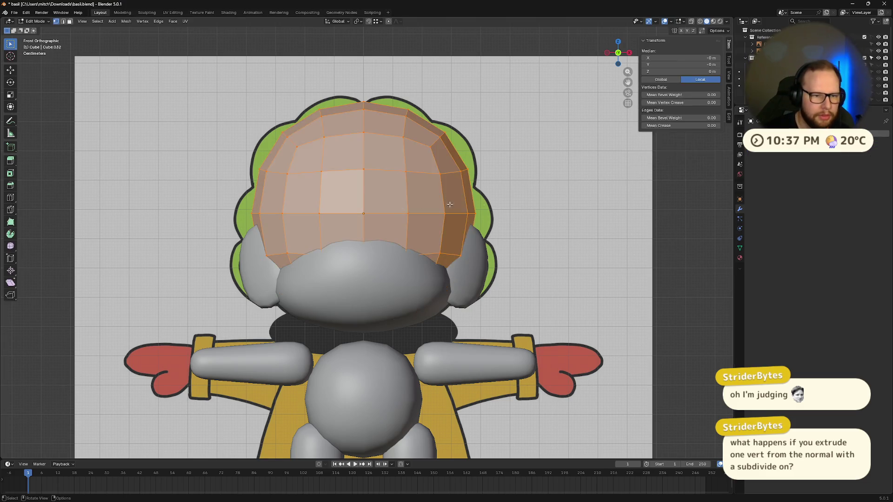
{"action": "key", "text": "1"}
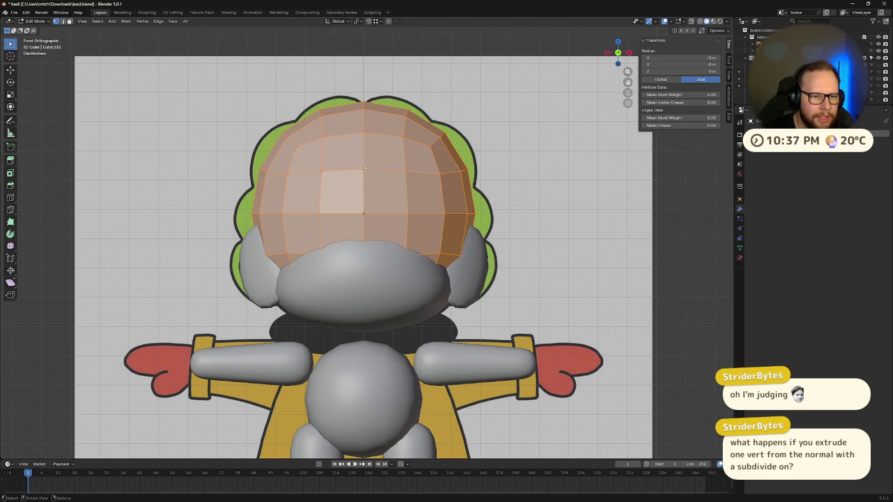
{"action": "left_click", "coordinate": [365, 169]}
{"action": "mouse_move", "coordinate": [365, 168]}
{"action": "middle_mouse_down"}
{"action": "mouse_move", "coordinate": [560, 193]}
{"action": "mouse_move", "coordinate": [720, 181]}
{"action": "middle_mouse_up"}
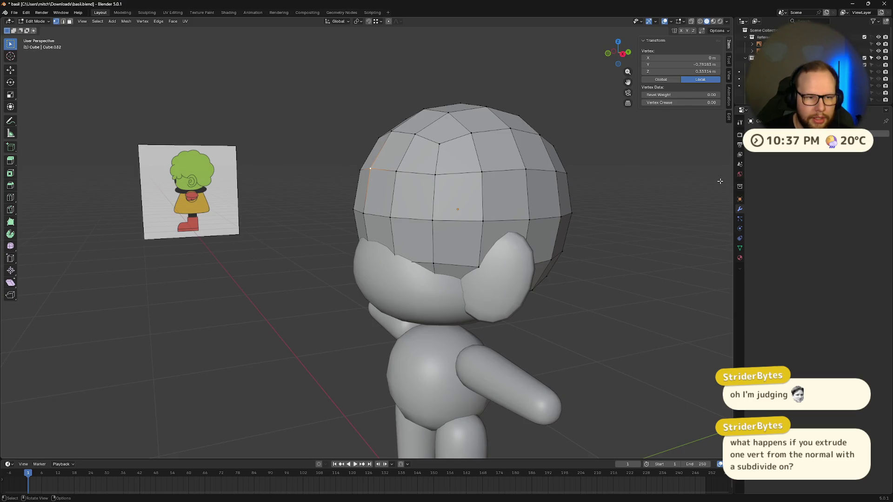
{"action": "key", "text": "a"}
{"action": "key", "text": "2"}
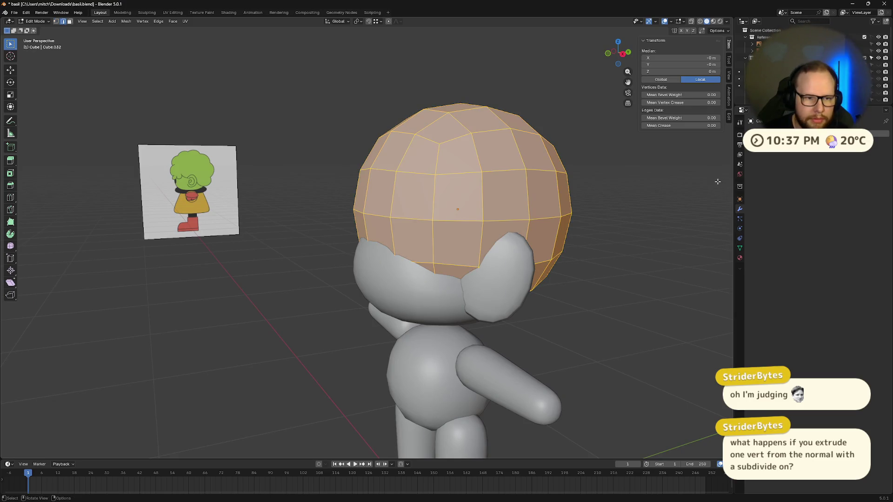
Re-add level-2 subdivision and return to Edit Mode, trying then undoing a vertex pull.
{"action": "key", "text": "Tab"}
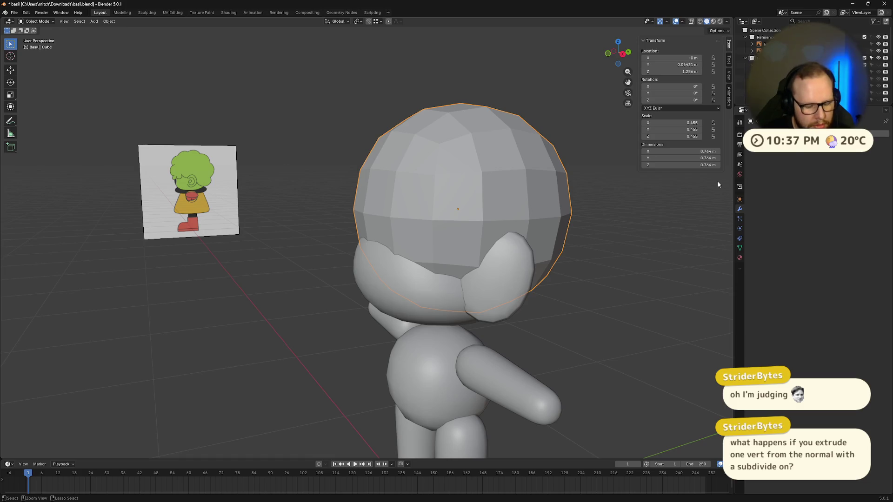
{"action": "key", "text": "ctrl+2"}
{"action": "key", "text": "Tab"}
{"action": "left_click", "coordinate": [366, 171]}
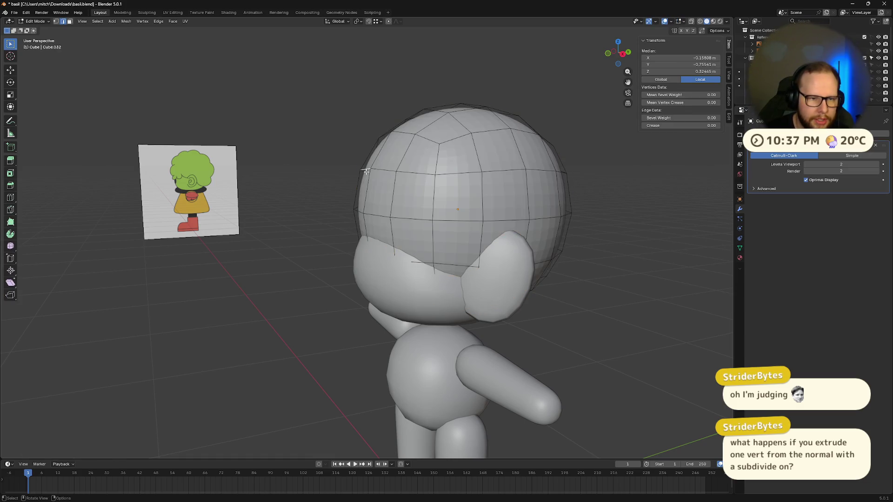
{"action": "left_click", "coordinate": [361, 170]}
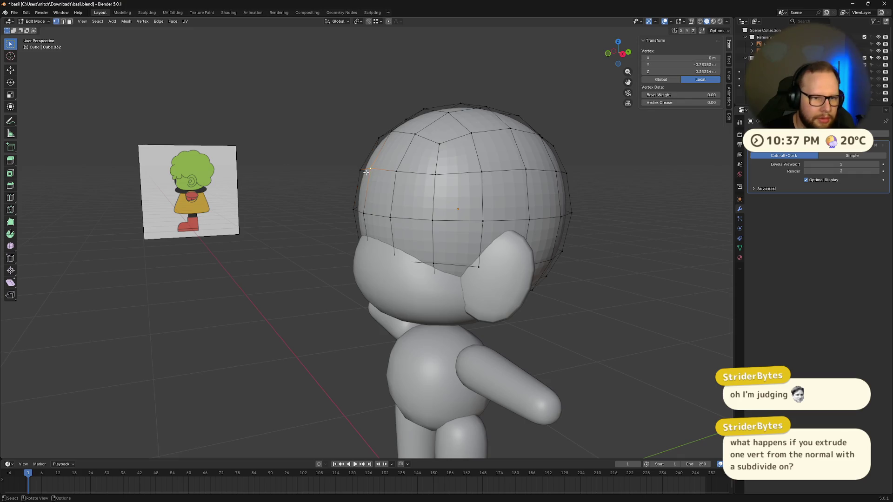
{"action": "mouse_move", "coordinate": [361, 171]}
{"action": "middle_mouse_down"}
{"action": "mouse_move", "coordinate": [484, 182]}
{"action": "mouse_move", "coordinate": [471, 167]}
{"action": "mouse_move", "coordinate": [558, 151]}
{"action": "mouse_move", "coordinate": [590, 116]}
{"action": "mouse_move", "coordinate": [484, 175]}
{"action": "mouse_move", "coordinate": [523, 132]}
{"action": "mouse_move", "coordinate": [588, 151]}
{"action": "mouse_move", "coordinate": [507, 186]}
{"action": "mouse_move", "coordinate": [538, 214]}
{"action": "middle_mouse_up"}
{"action": "key", "text": "g"}
{"action": "left_click", "coordinate": [421, 160]}
{"action": "key", "text": "ctrl+z"}
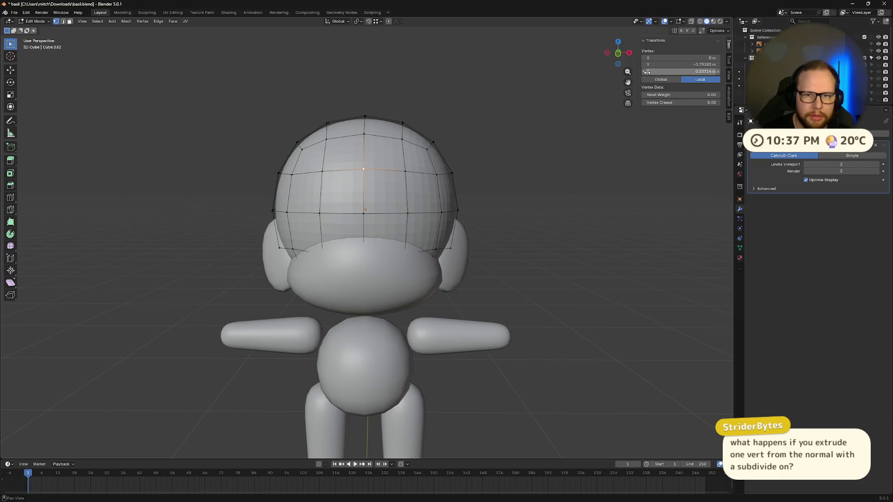
{"action": "left_click", "coordinate": [619, 55]}
{"action": "left_click", "coordinate": [808, 164]}
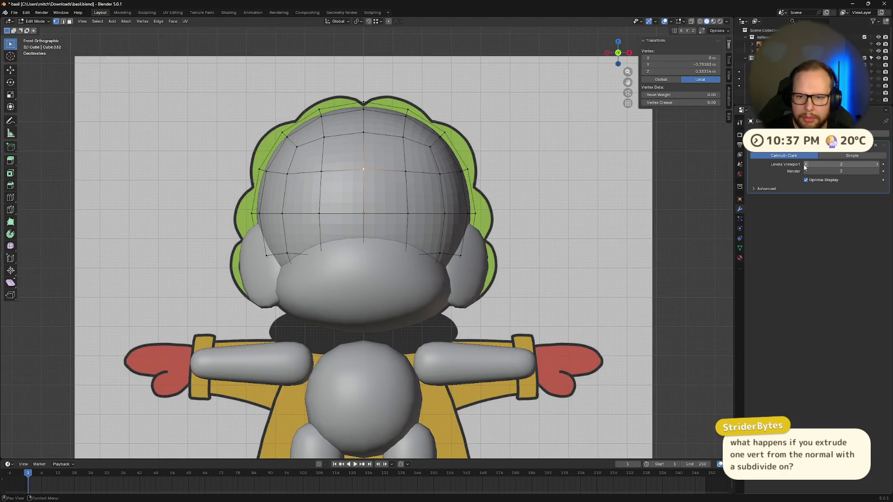
{"action": "scroll", "coordinate": [554, 150], "scroll_direction": "up", "scroll_amount": 3}
{"action": "left_click", "coordinate": [541, 120]}
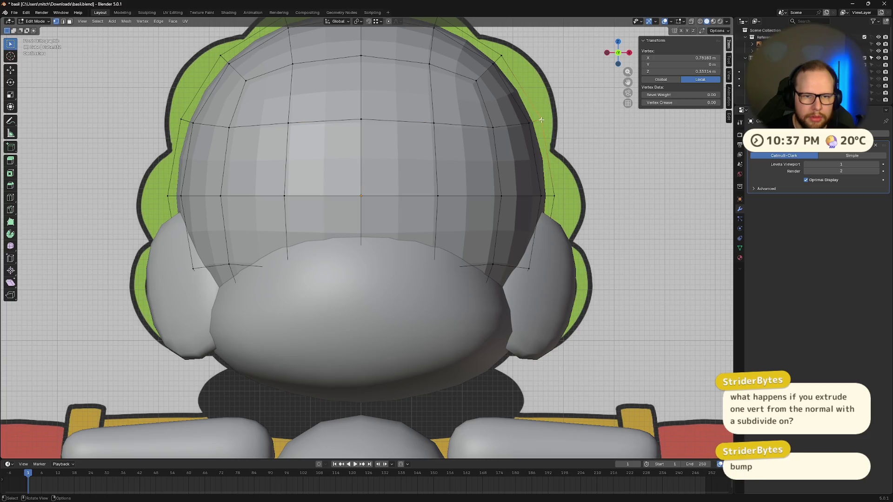
{"action": "mouse_move", "coordinate": [628, 183]}
{"action": "middle_mouse_down"}
{"action": "mouse_move", "coordinate": [610, 198]}
{"action": "mouse_move", "coordinate": [590, 185]}
{"action": "mouse_move", "coordinate": [576, 189]}
{"action": "middle_mouse_up"}
{"action": "scroll", "coordinate": [601, 184], "scroll_direction": "down", "scroll_amount": 5}
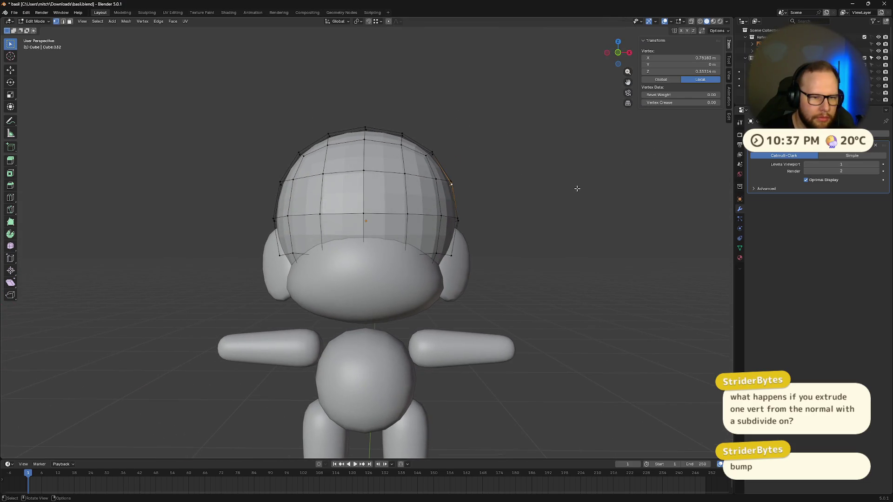
{"action": "left_click", "coordinate": [618, 52]}
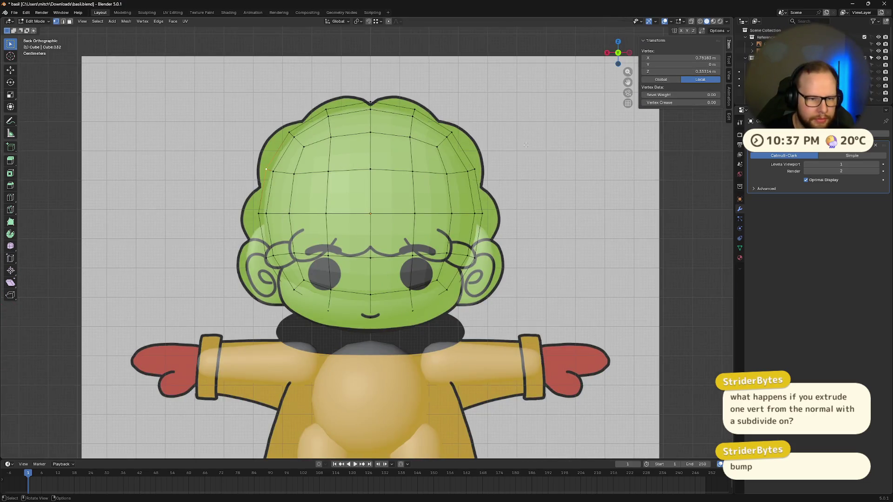
{"action": "left_click", "coordinate": [618, 53]}
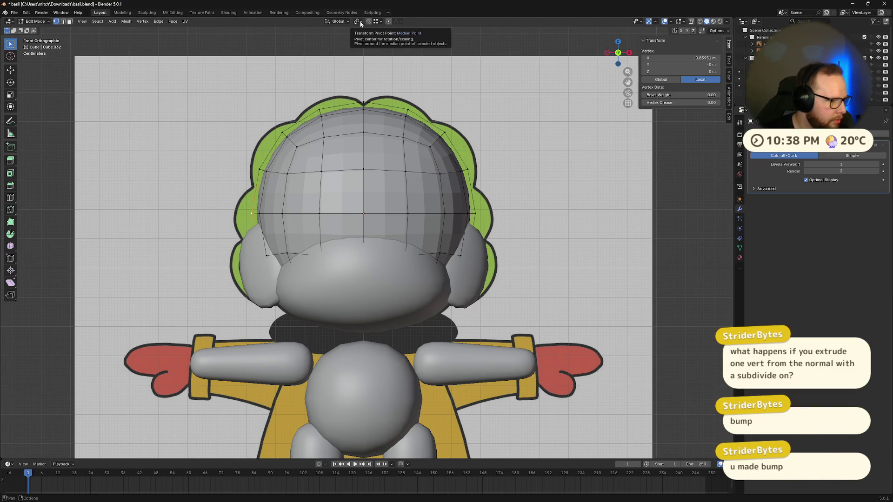
{"action": "left_click", "coordinate": [388, 21]}
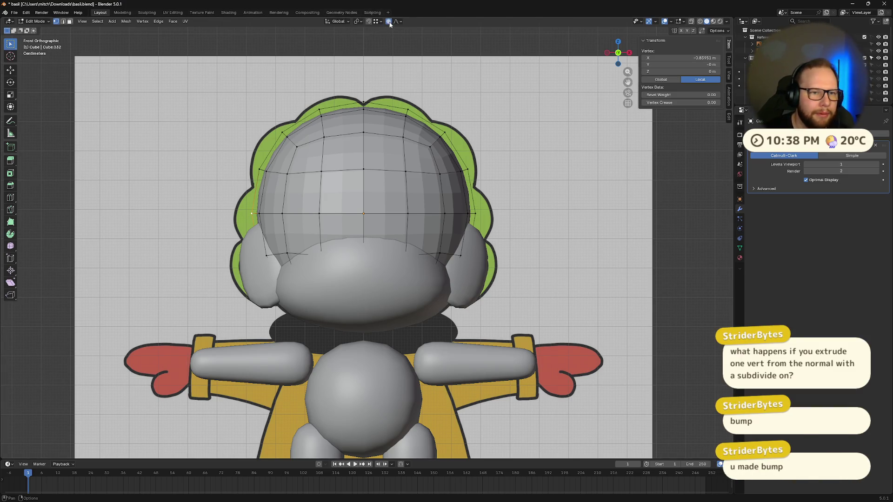
{"action": "left_click", "coordinate": [401, 22]}
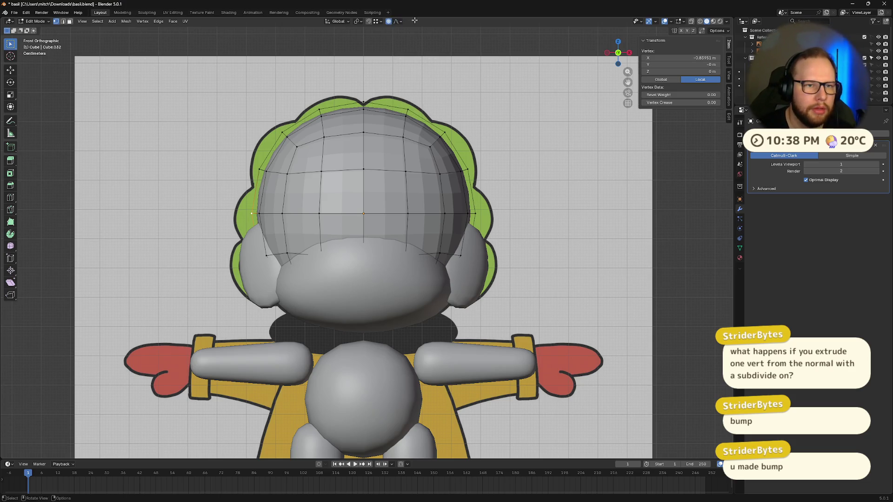
{"action": "key", "text": "alt+a"}
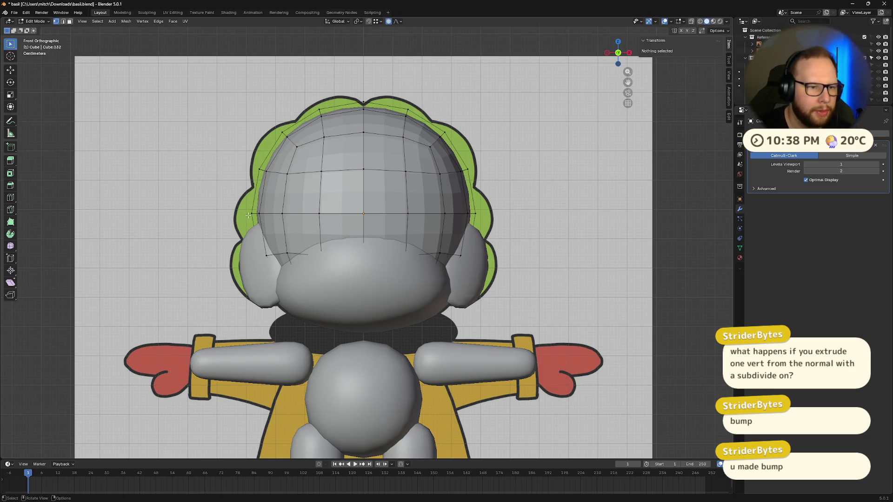
{"action": "left_click", "coordinate": [249, 215]}
{"action": "key", "text": "g"}
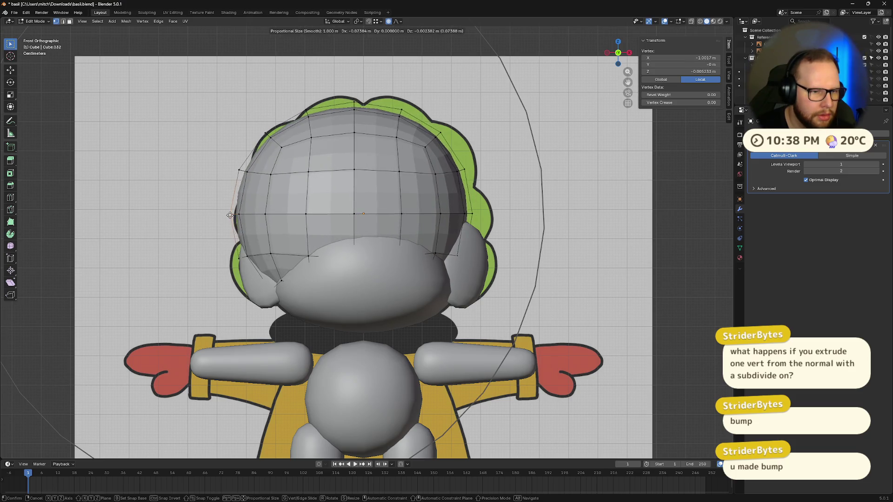
{"action": "left_click", "coordinate": [230, 215]}
{"action": "key", "text": "ctrl+z"}
{"action": "key", "text": "g"}
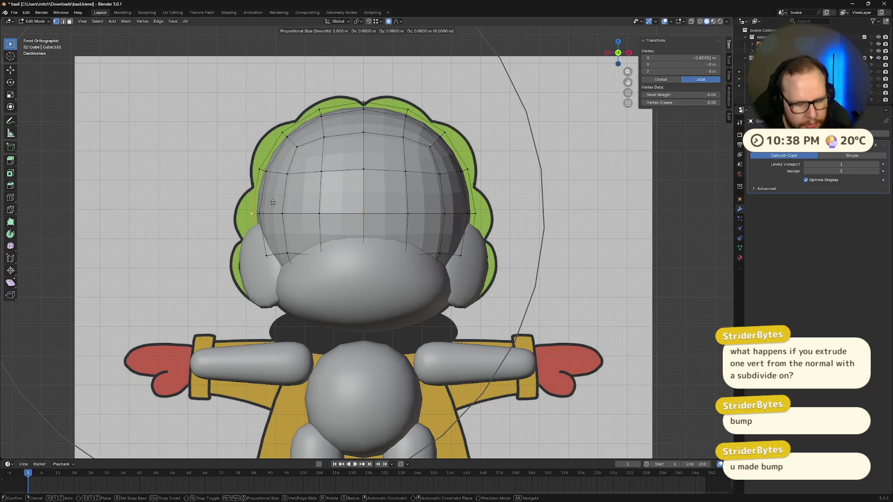
{"action": "scroll", "coordinate": [273, 203], "scroll_direction": "up", "scroll_amount": 20}
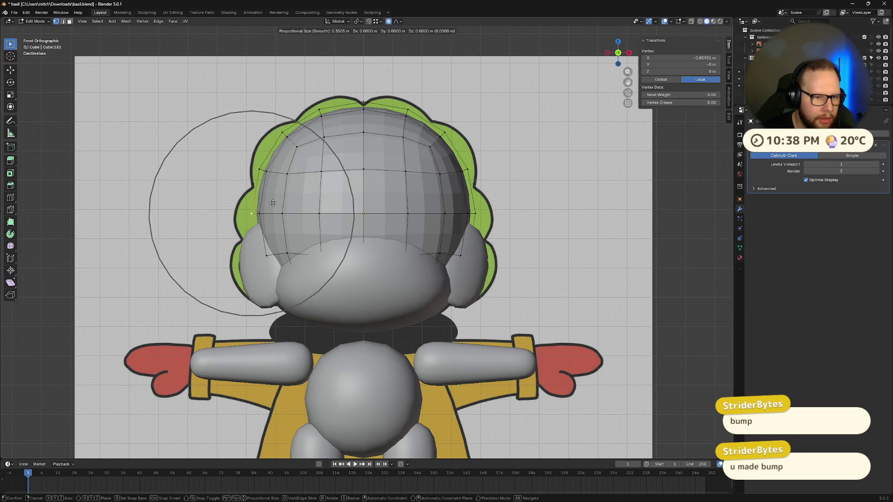
{"action": "scroll", "coordinate": [273, 204], "scroll_direction": "up", "scroll_amount": 2}
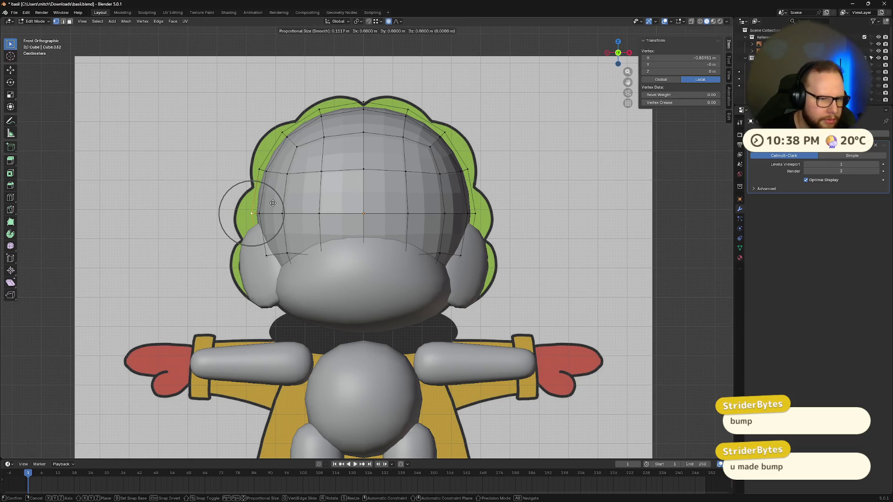
{"action": "left_click", "coordinate": [220, 213]}
{"action": "left_click", "coordinate": [260, 170]}
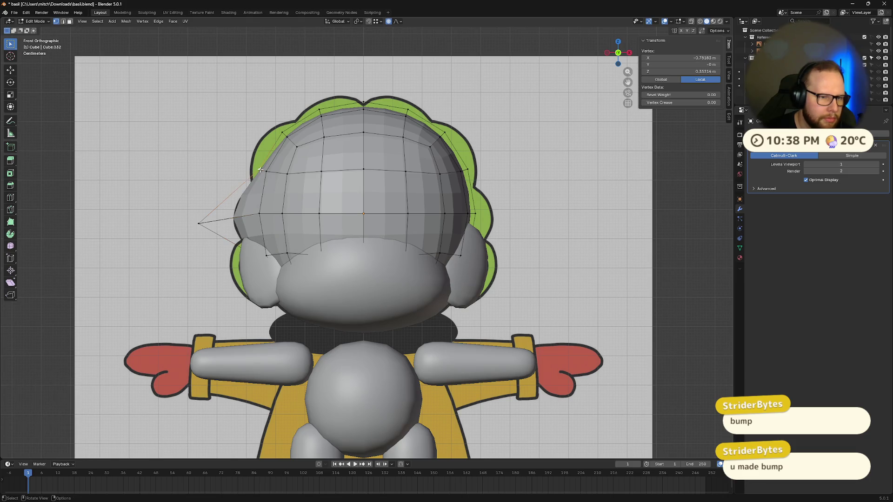
{"action": "key", "text": "g"}
{"action": "left_click", "coordinate": [259, 118]}
{"action": "key", "text": "ctrl+z"}
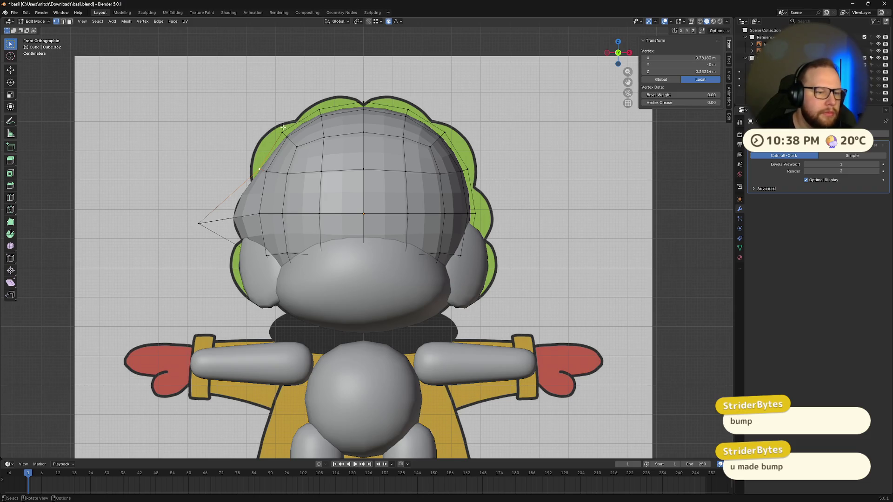
{"action": "key", "text": "g"}
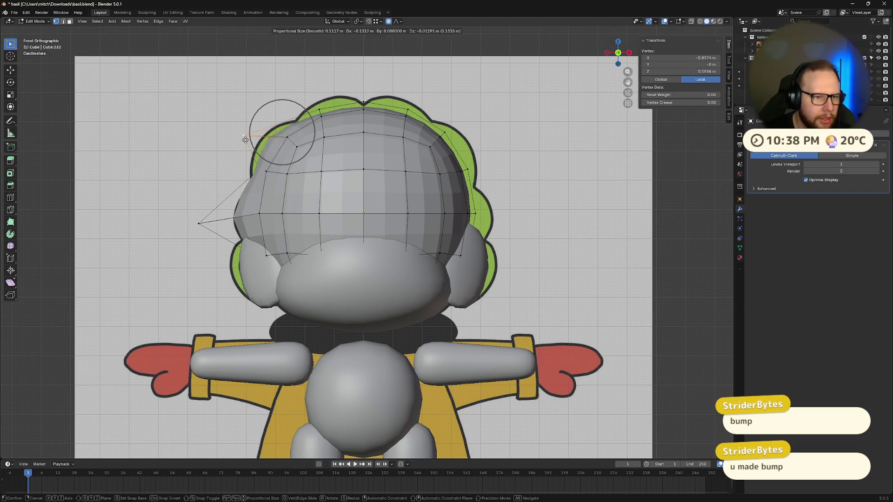
{"action": "left_click", "coordinate": [227, 138]}
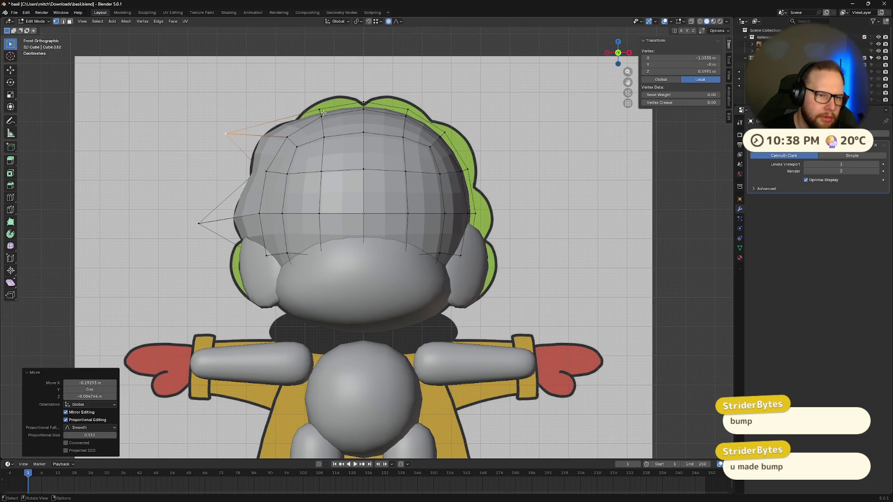
{"action": "left_click", "coordinate": [323, 113]}
{"action": "key", "text": "g"}
{"action": "left_click", "coordinate": [343, 113]}
{"action": "key", "text": "ctrl+z"}
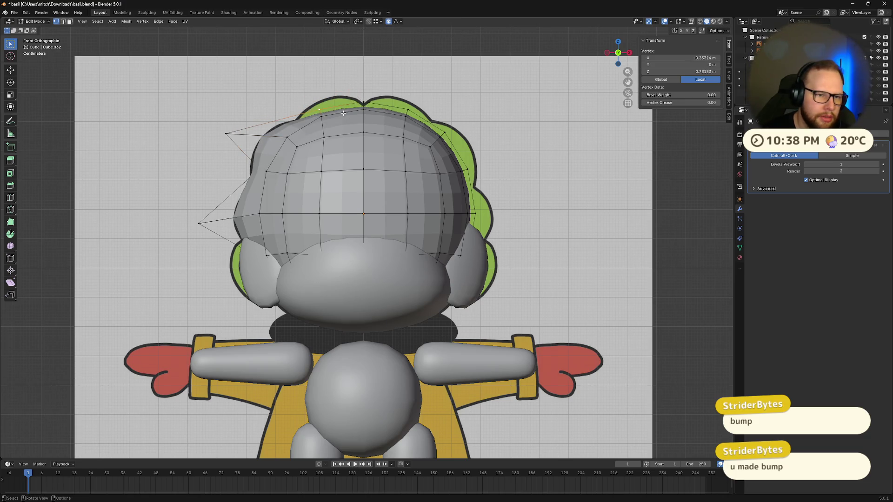
{"action": "key", "text": "g"}
{"action": "left_click", "coordinate": [346, 91]}
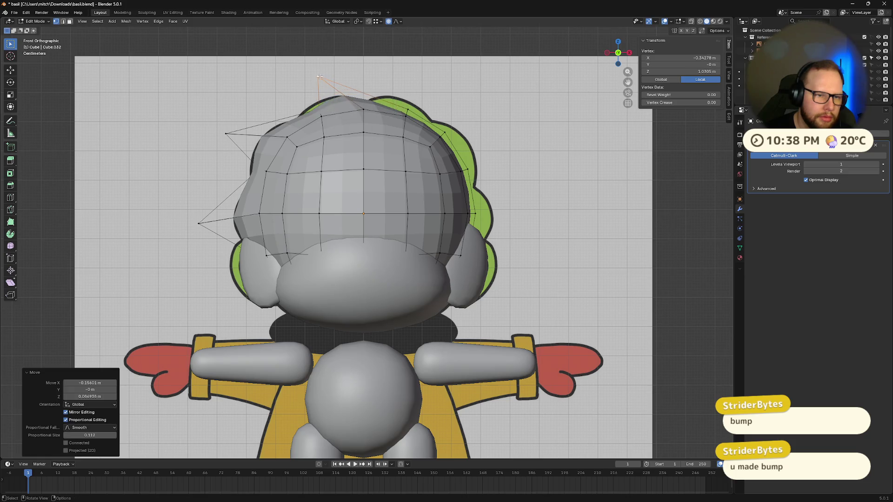
{"action": "mouse_move", "coordinate": [345, 91]}
{"action": "middle_mouse_down"}
{"action": "mouse_move", "coordinate": [363, 153]}
{"action": "mouse_move", "coordinate": [412, 177]}
{"action": "mouse_move", "coordinate": [357, 158]}
{"action": "middle_mouse_up"}
{"action": "key", "text": "ctrl+z"}
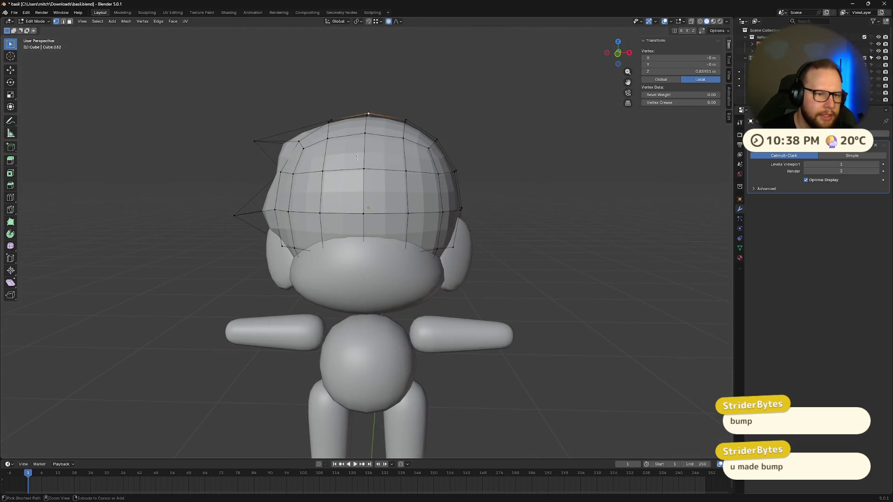
{"action": "key", "text": "ctrl+z"}
{"action": "key", "text": "ctrl+z"}
{"action": "mouse_move", "coordinate": [417, 190]}
{"action": "middle_mouse_down"}
{"action": "mouse_move", "coordinate": [364, 169]}
{"action": "mouse_move", "coordinate": [343, 54]}
{"action": "mouse_move", "coordinate": [328, 176]}
{"action": "mouse_move", "coordinate": [467, 166]}
{"action": "mouse_move", "coordinate": [447, 162]}
{"action": "middle_mouse_up"}
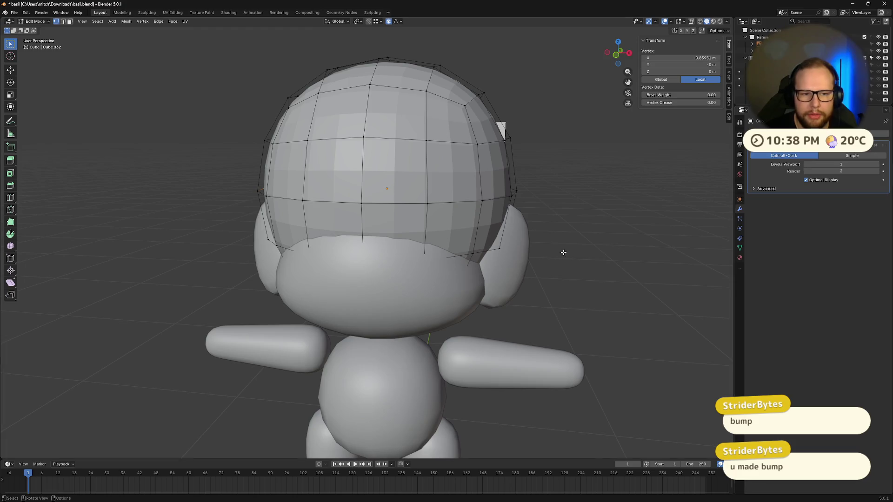
{"action": "scroll", "coordinate": [564, 252], "scroll_direction": "down", "scroll_amount": 4}
Extrude a front hair face along its normals, narrow it and push it forward as a fringe.
{"action": "left_click", "coordinate": [617, 55]}
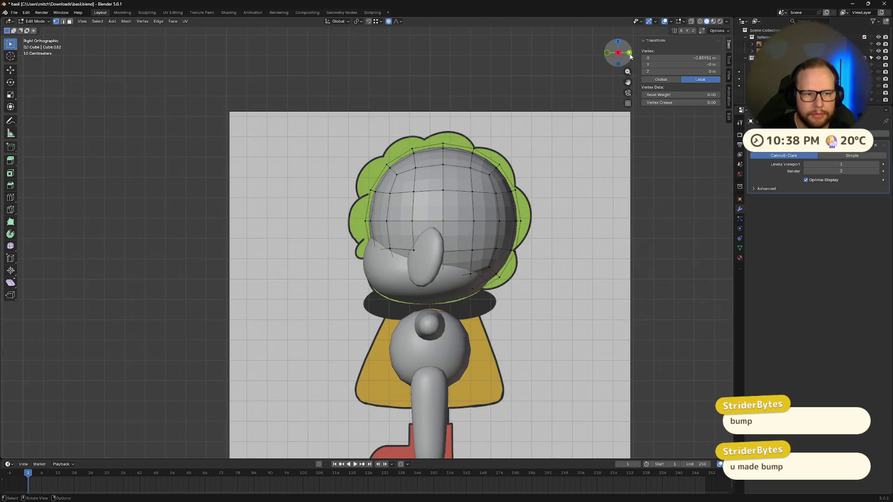
{"action": "mouse_move", "coordinate": [326, 200]}
{"action": "middle_mouse_down"}
{"action": "mouse_move", "coordinate": [582, 228]}
{"action": "mouse_move", "coordinate": [481, 236]}
{"action": "middle_mouse_up"}
{"action": "key", "text": "3"}
{"action": "left_click", "coordinate": [362, 190], "text": "shift"}
{"action": "key", "text": "e"}
{"action": "left_click", "coordinate": [545, 219]}
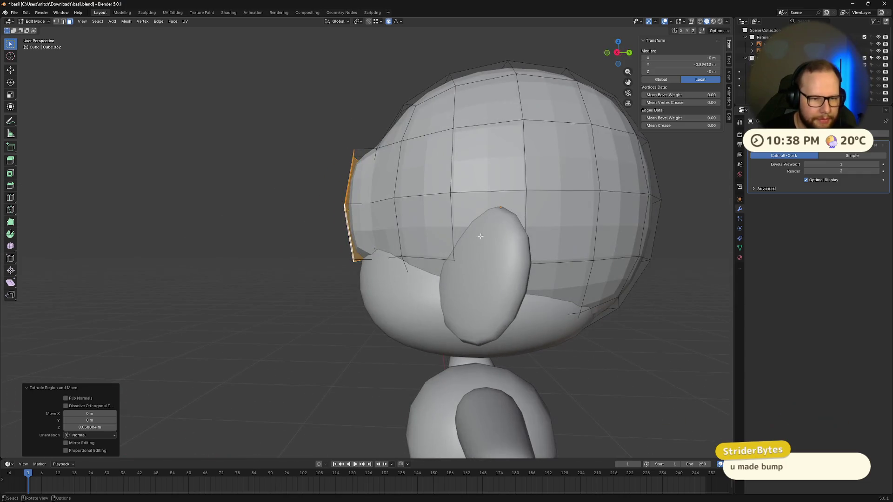
{"action": "key", "text": "s"}
{"action": "left_click", "coordinate": [525, 232]}
{"action": "key", "text": "g"}
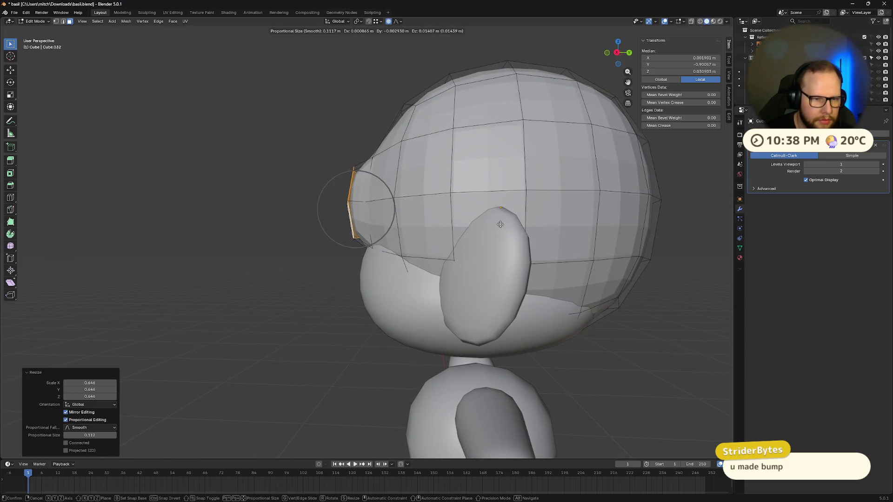
{"action": "left_click", "coordinate": [517, 229]}
Clear the selection and inspect the new fringe from the front-left and left side.
{"action": "middle_click_drag", "start_coordinate": [517, 228], "coordinate": [598, 224]}
{"action": "key", "text": "alt+a"}
{"action": "mouse_move", "coordinate": [519, 206]}
{"action": "middle_mouse_down"}
{"action": "mouse_move", "coordinate": [612, 210]}
{"action": "mouse_move", "coordinate": [545, 211]}
{"action": "middle_mouse_up"}
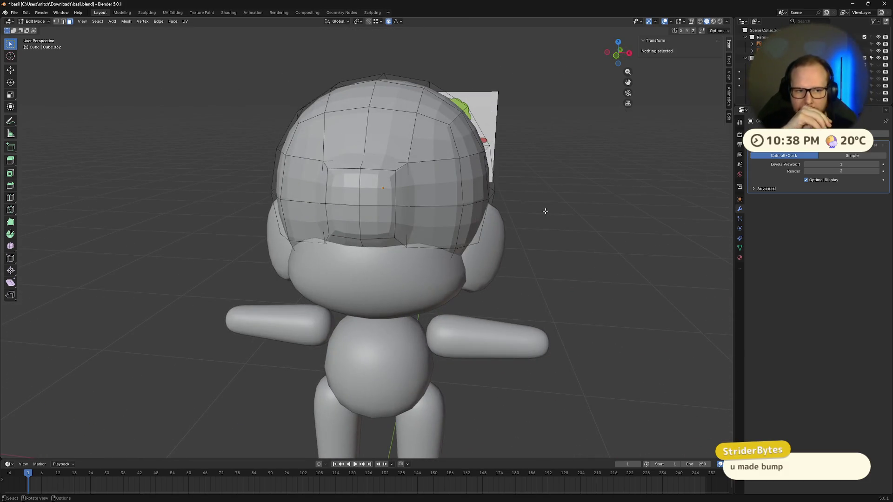
{"action": "mouse_move", "coordinate": [529, 310]}
{"action": "middle_mouse_down"}
{"action": "mouse_move", "coordinate": [493, 289]}
{"action": "mouse_move", "coordinate": [460, 312]}
{"action": "middle_mouse_up"}
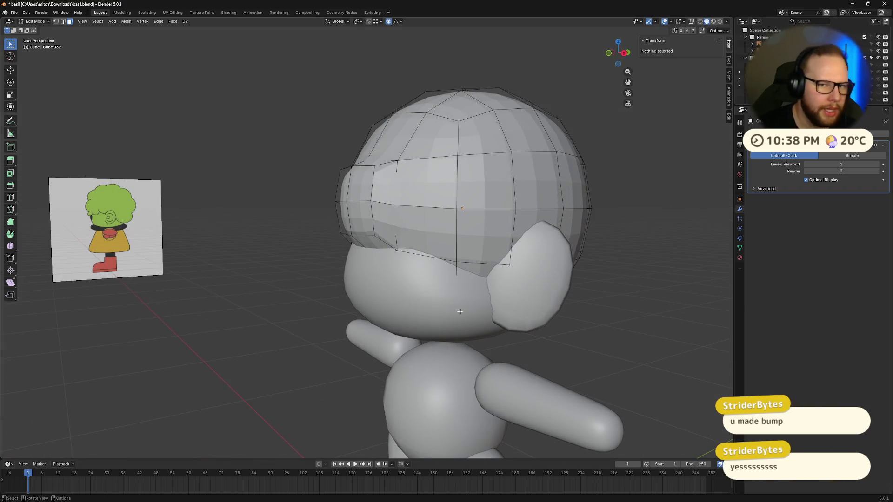
{"action": "left_click", "coordinate": [624, 53]}
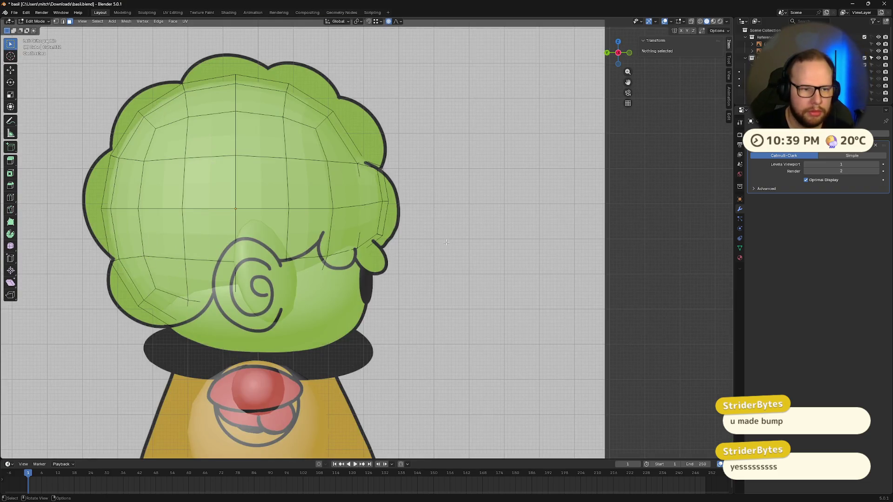
Select two side faces of the hair, try moving them, then undo the move.
{"action": "middle_click_drag", "start_coordinate": [380, 230], "coordinate": [399, 209]}
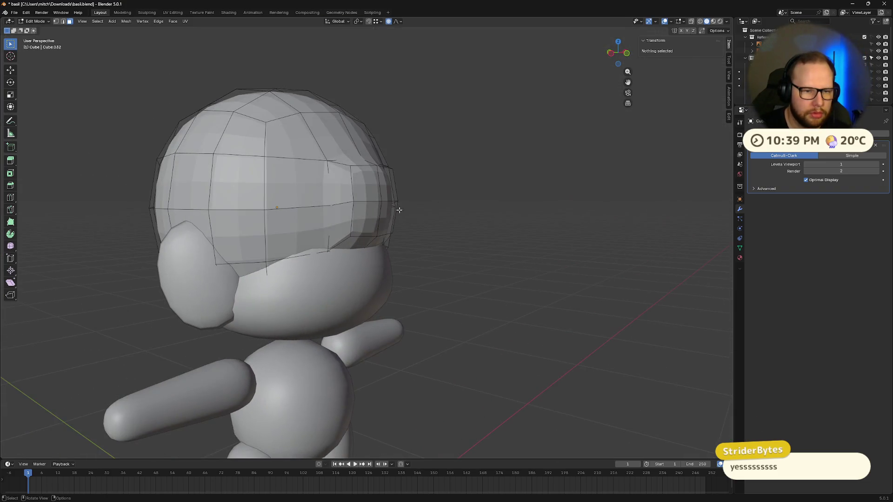
{"action": "left_click", "coordinate": [390, 188], "text": "shift"}
{"action": "left_click", "coordinate": [367, 218], "text": "shift"}
{"action": "left_click", "coordinate": [624, 53]}
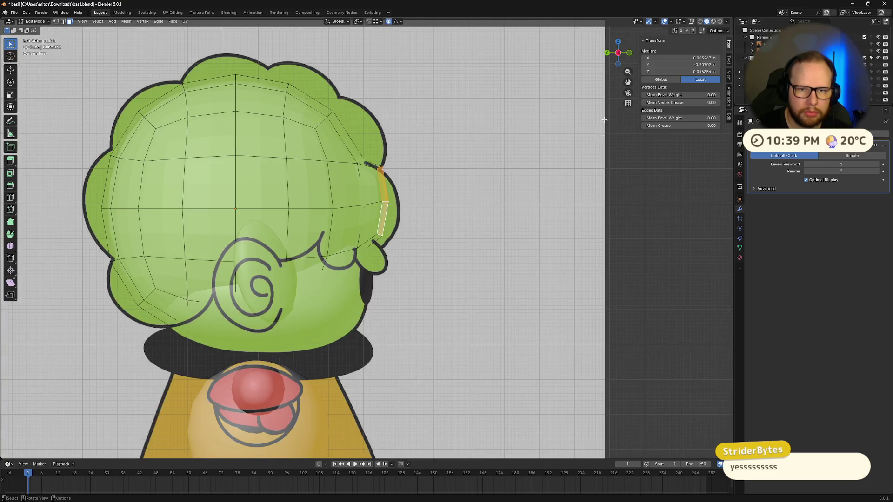
{"action": "key", "text": "g"}
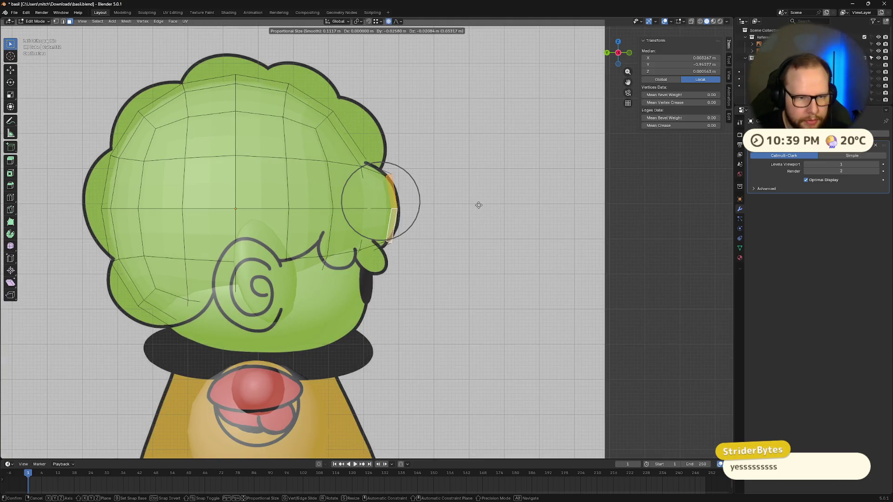
{"action": "left_click", "coordinate": [479, 204]}
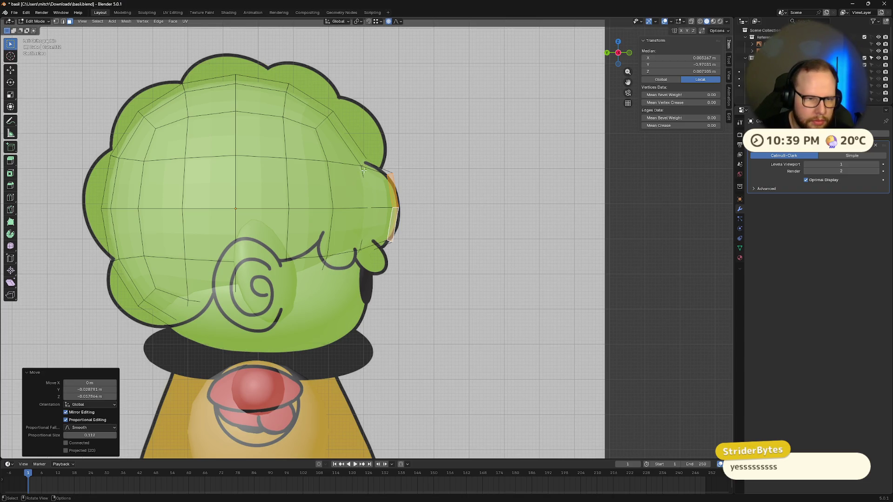
{"action": "key", "text": "ctrl+z"}
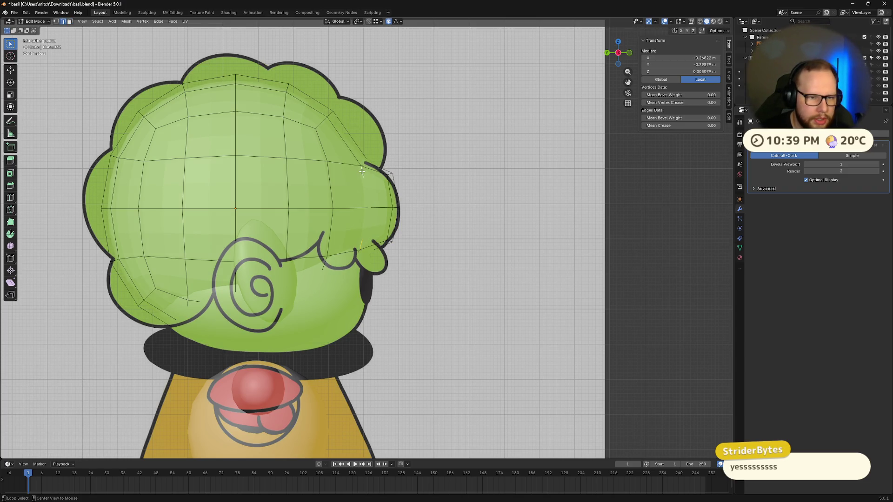
Isolate the hair briefly, then duplicate the selected face strip exactly in place.
{"action": "mouse_move", "coordinate": [397, 183]}
{"action": "middle_mouse_down"}
{"action": "mouse_move", "coordinate": [343, 186]}
{"action": "mouse_move", "coordinate": [398, 240]}
{"action": "middle_mouse_up"}
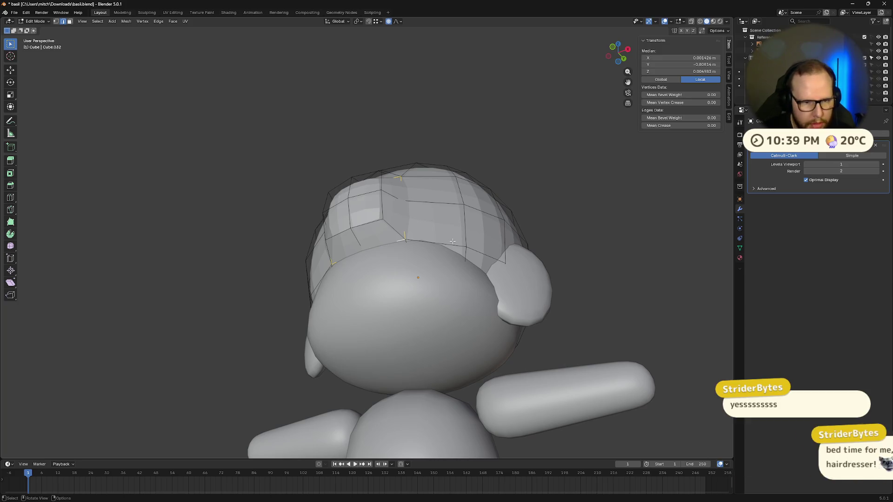
{"action": "key", "text": "KP_Divide"}
{"action": "mouse_move", "coordinate": [453, 242]}
{"action": "middle_mouse_down"}
{"action": "mouse_move", "coordinate": [350, 252]}
{"action": "mouse_move", "coordinate": [365, 254]}
{"action": "middle_mouse_up"}
{"action": "key", "text": "KP_Divide"}
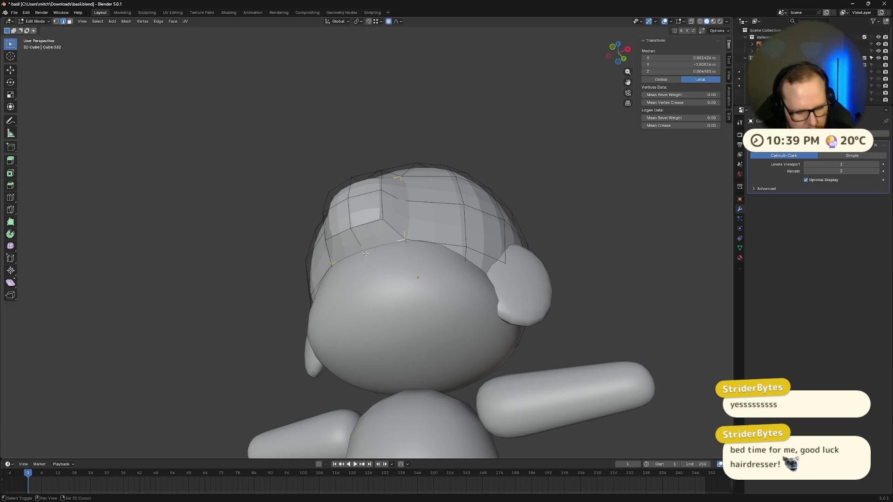
{"action": "key", "text": "shift+d"}
{"action": "key", "text": "Escape"}
{"action": "key", "text": "shift+h"}
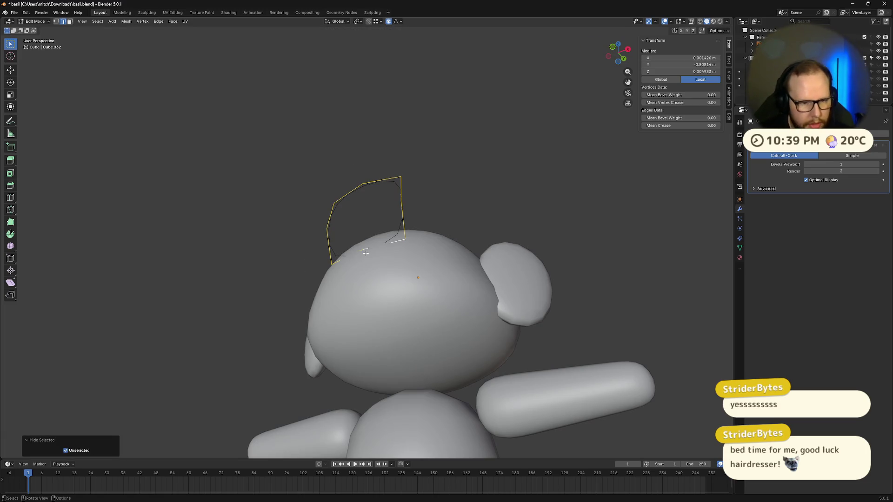
{"action": "key", "text": "ctrl+z"}
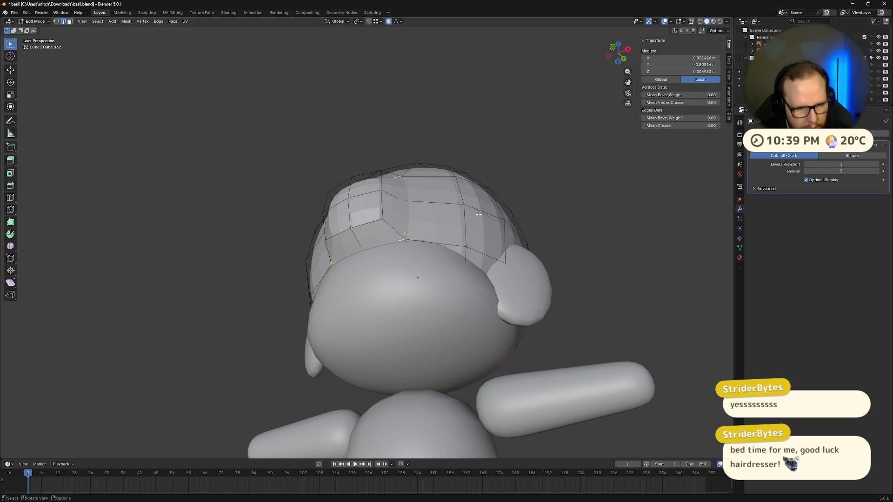
Hide the duplicated strip and hide every object except the hair cap.
{"action": "middle_click_drag", "start_coordinate": [479, 214], "coordinate": [450, 263]}
{"action": "key", "text": "h"}
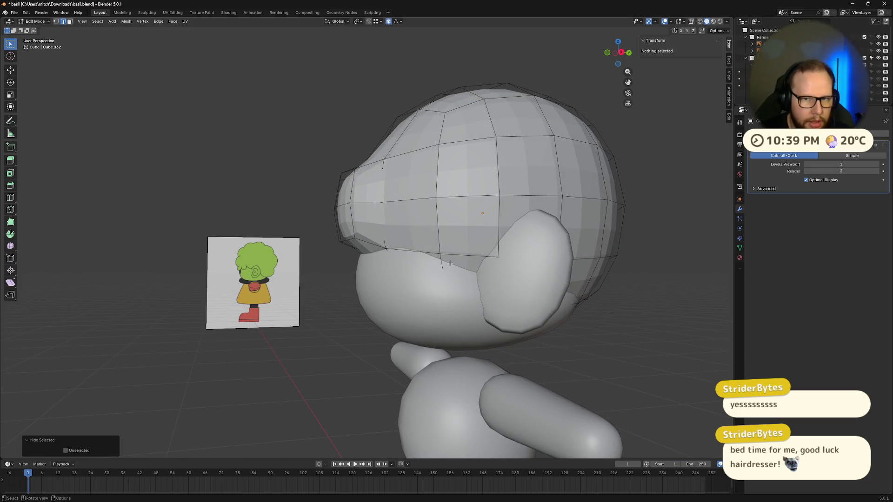
{"action": "key", "text": "Tab"}
{"action": "left_click", "coordinate": [448, 257]}
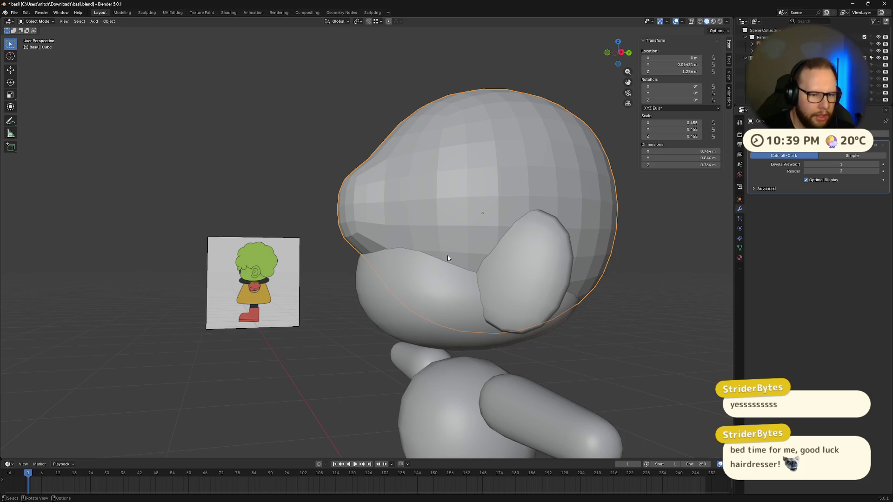
{"action": "key", "text": "shift+h"}
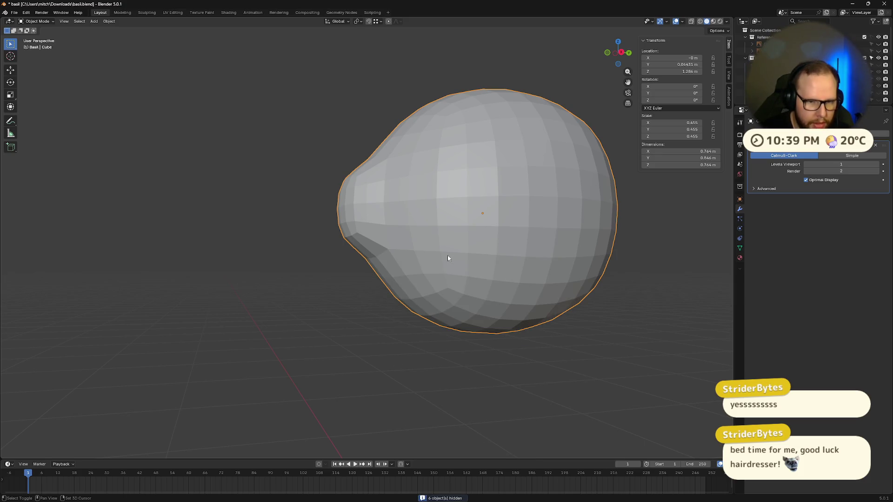
Unhide the character reference empty and view the scene straight from the front.
{"action": "left_click", "coordinate": [763, 43]}
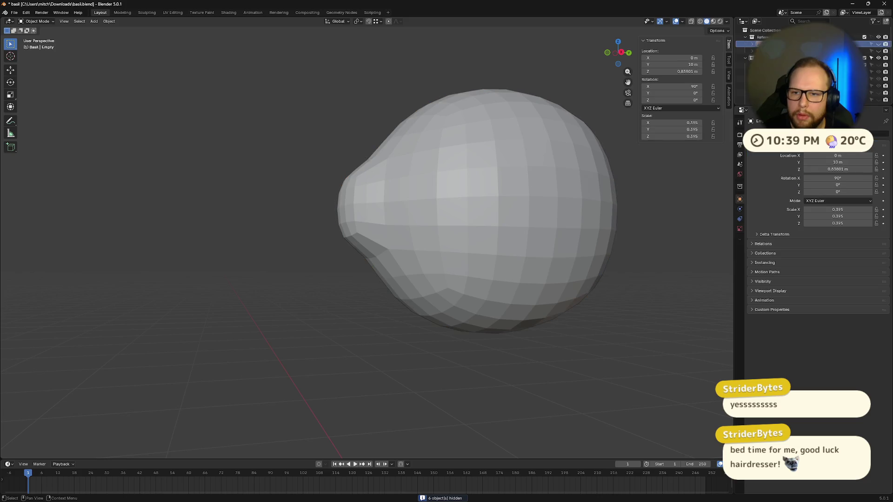
{"action": "left_click", "coordinate": [879, 50]}
{"action": "mouse_move", "coordinate": [485, 243]}
{"action": "middle_mouse_down"}
{"action": "mouse_move", "coordinate": [456, 261]}
{"action": "mouse_move", "coordinate": [515, 245]}
{"action": "middle_mouse_up"}
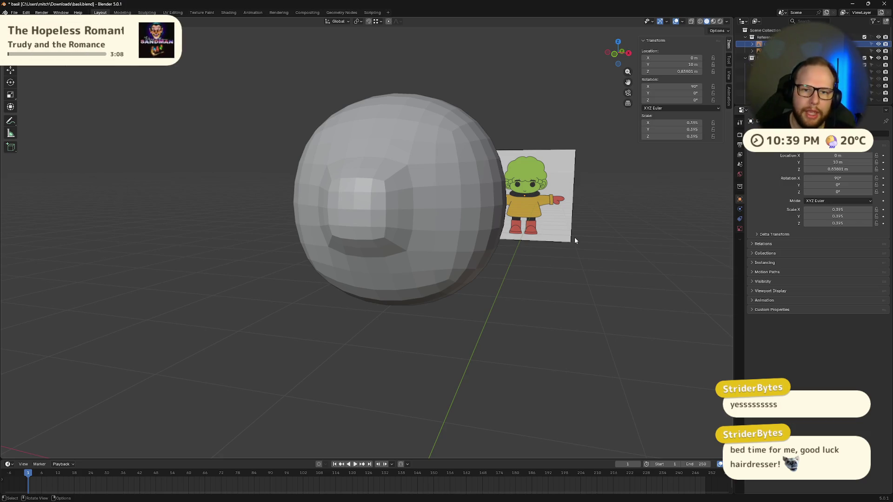
{"action": "key", "text": "KP_1"}
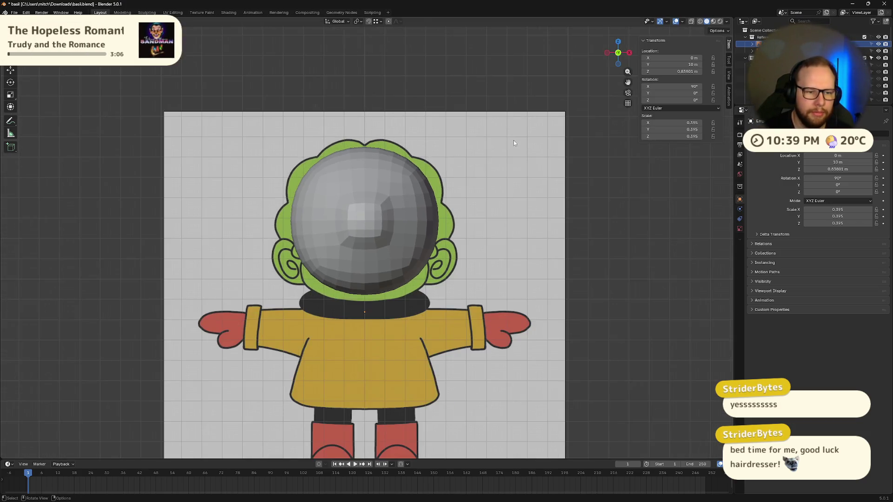
Compare side and front views against the reference and enter Edit Mode on the head.
{"action": "mouse_move", "coordinate": [513, 141]}
{"action": "middle_mouse_down"}
{"action": "mouse_move", "coordinate": [525, 176]}
{"action": "mouse_move", "coordinate": [463, 176]}
{"action": "mouse_move", "coordinate": [479, 172]}
{"action": "middle_mouse_up"}
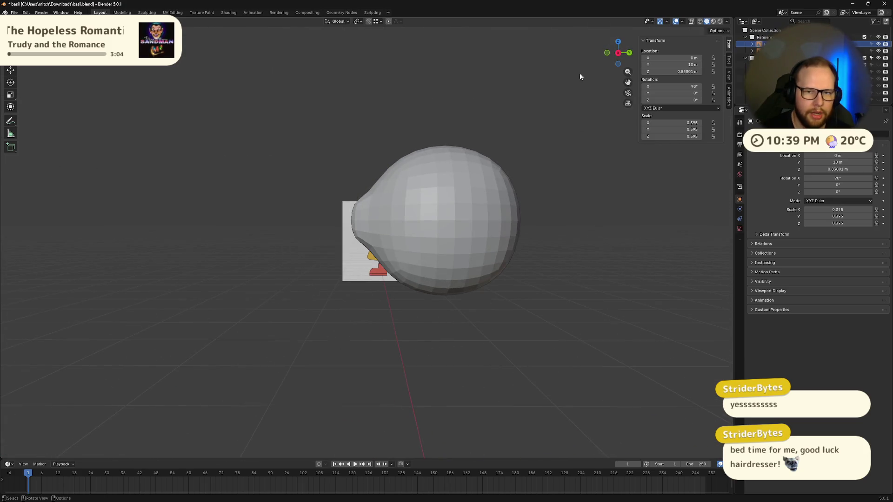
{"action": "left_click", "coordinate": [619, 55]}
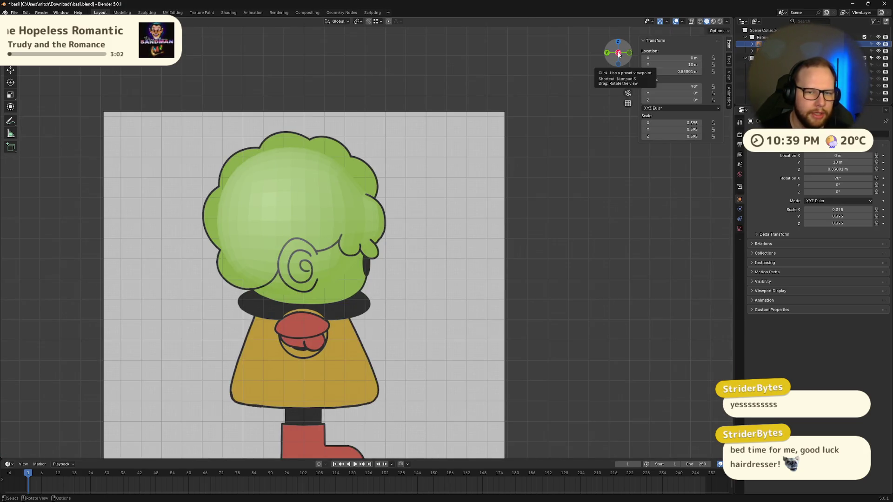
{"action": "left_click", "coordinate": [629, 54]}
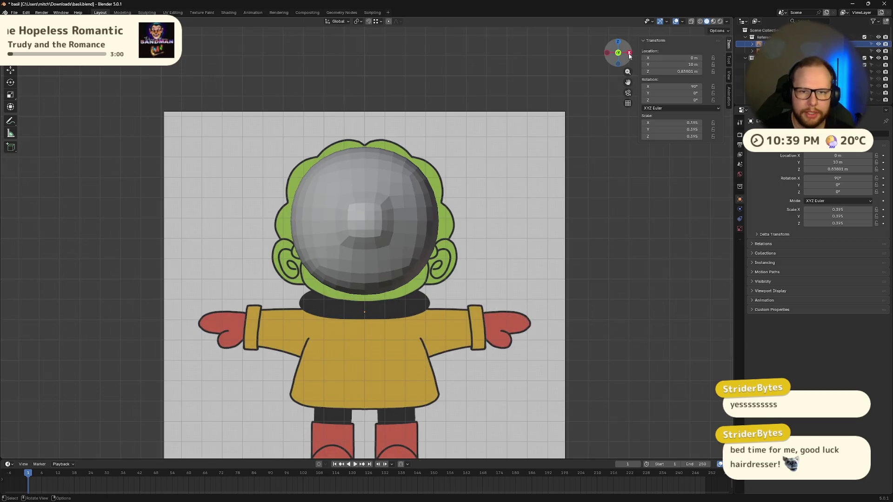
{"action": "left_click", "coordinate": [629, 53]}
{"action": "scroll", "coordinate": [457, 191], "scroll_direction": "up", "scroll_amount": 6}
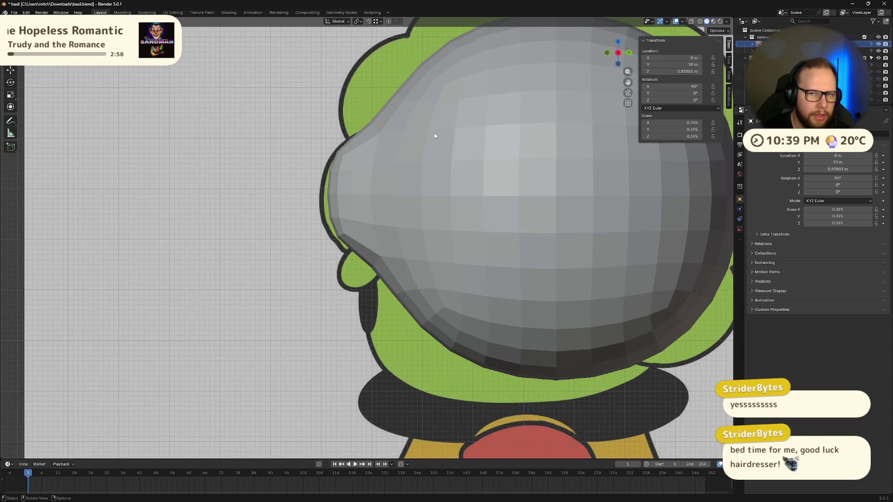
{"action": "key", "text": "ctrl+1"}
{"action": "key", "text": "Tab"}
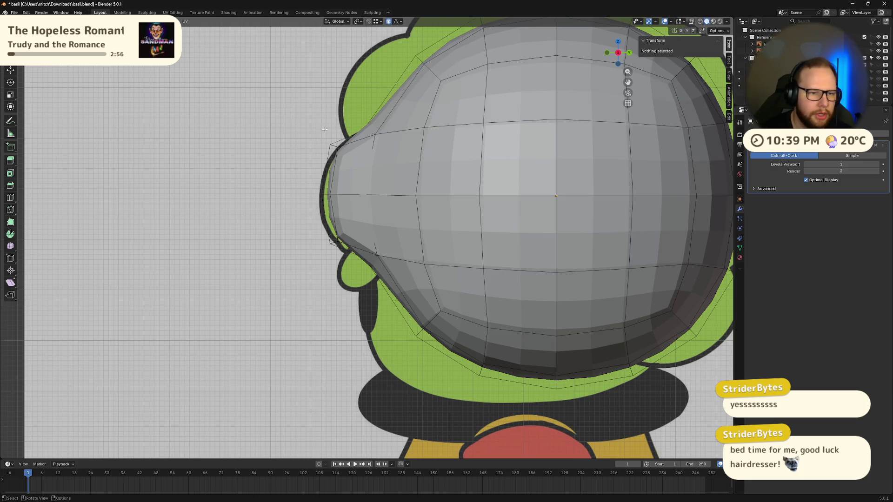
Select the four-face square patch and scale it up to 1.13 with proportional editing.
{"action": "middle_click_drag", "start_coordinate": [325, 129], "coordinate": [319, 168]}
{"action": "left_click", "coordinate": [319, 172]}
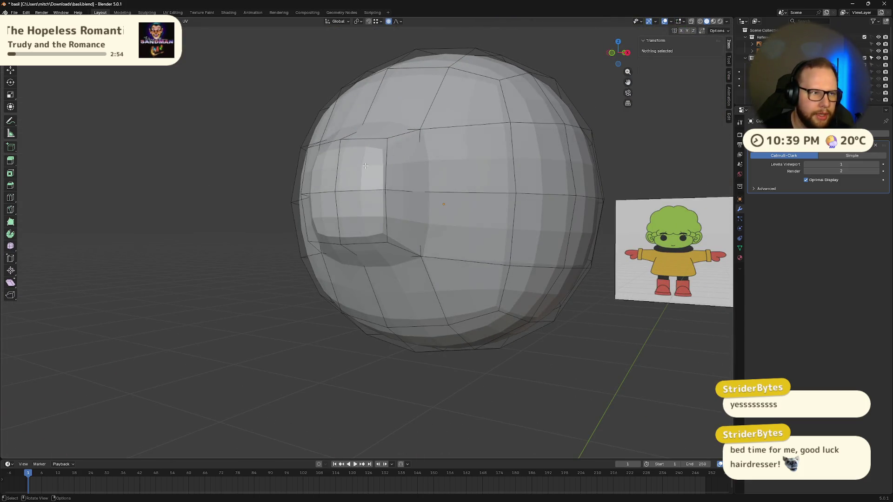
{"action": "key", "text": "3"}
{"action": "left_click", "coordinate": [321, 168]}
{"action": "left_click", "coordinate": [362, 167], "text": "shift"}
{"action": "left_click", "coordinate": [361, 217], "text": "shift"}
{"action": "left_click", "coordinate": [323, 218], "text": "shift"}
{"action": "middle_click_drag", "start_coordinate": [324, 218], "coordinate": [561, 205]}
{"action": "key", "text": "s"}
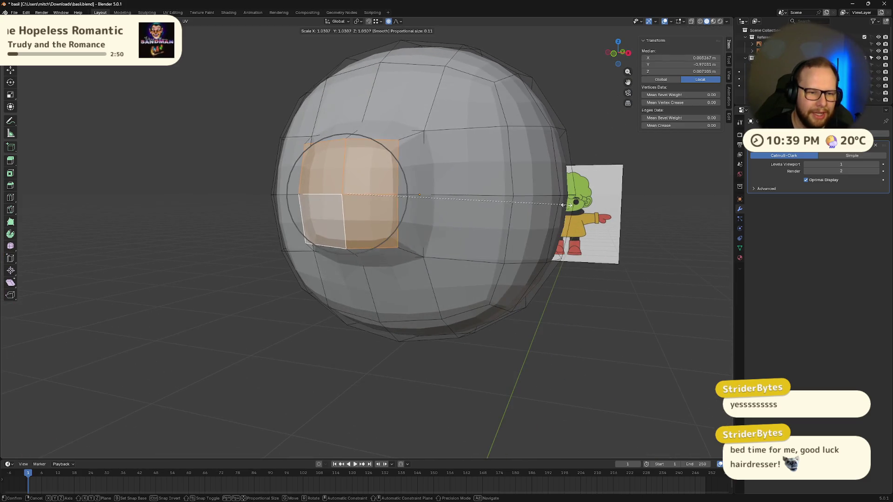
{"action": "left_click", "coordinate": [577, 203]}
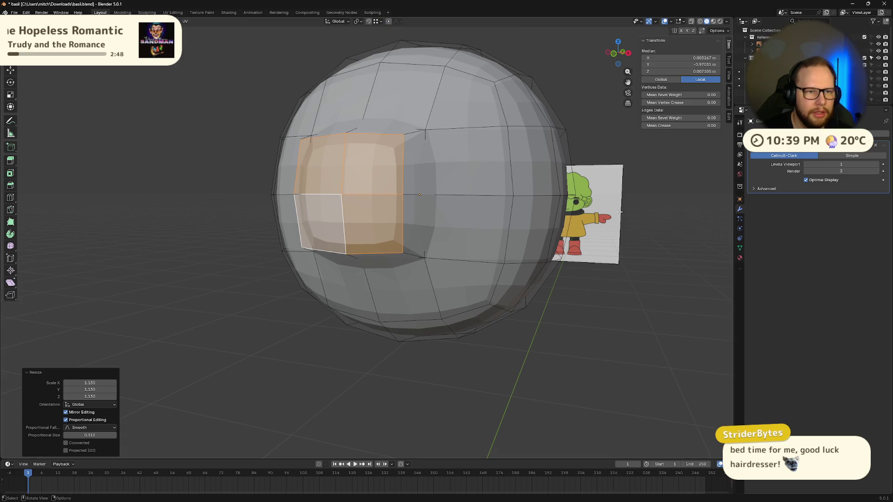
Nudge the face patch slightly lower in side view to match the reference.
{"action": "left_click_drag", "start_coordinate": [634, 47], "coordinate": [581, 49]}
{"action": "left_click", "coordinate": [624, 54]}
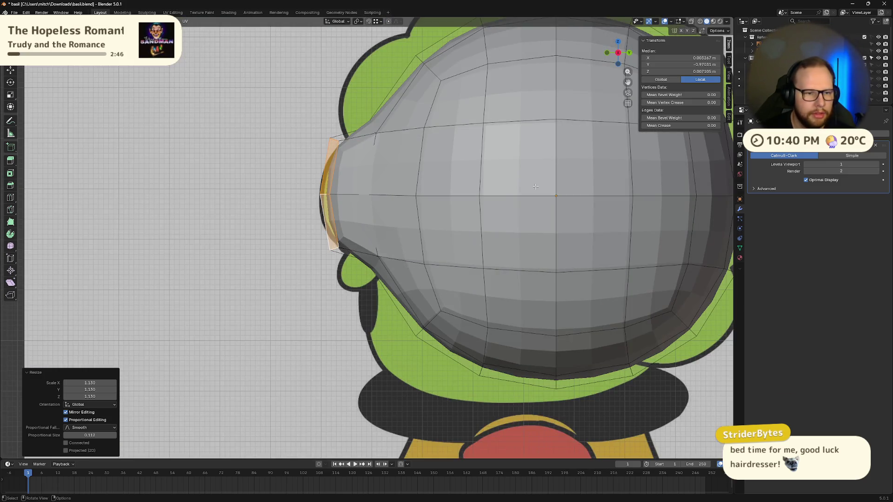
{"action": "key", "text": "g"}
{"action": "left_click", "coordinate": [449, 199]}
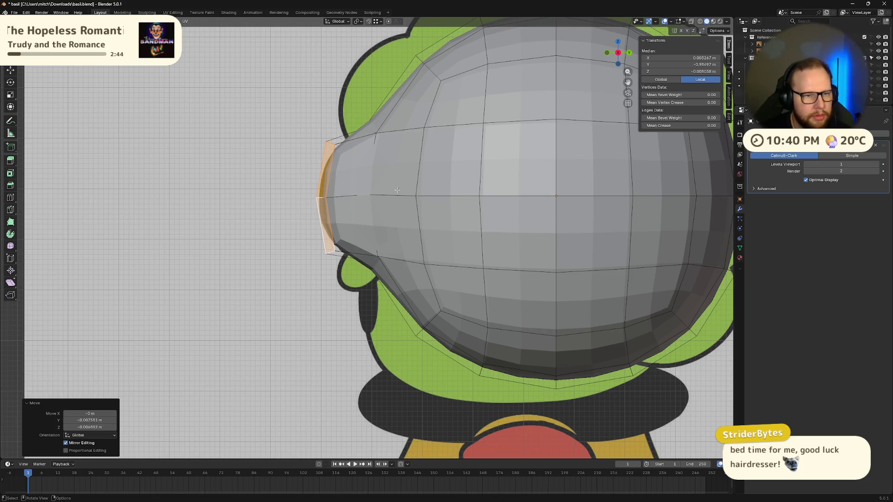
Select the faces along the top of the head.
{"action": "middle_click_drag", "start_coordinate": [411, 121], "coordinate": [403, 122]}
{"action": "scroll", "coordinate": [458, 149], "scroll_direction": "down", "scroll_amount": 4}
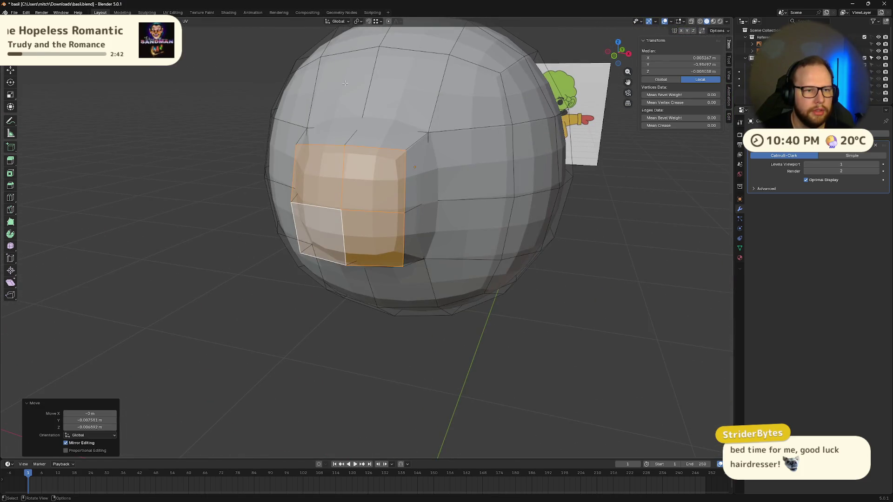
{"action": "left_click", "coordinate": [339, 89]}
{"action": "left_click", "coordinate": [418, 39], "text": "shift"}
{"action": "left_click", "coordinate": [613, 57]}
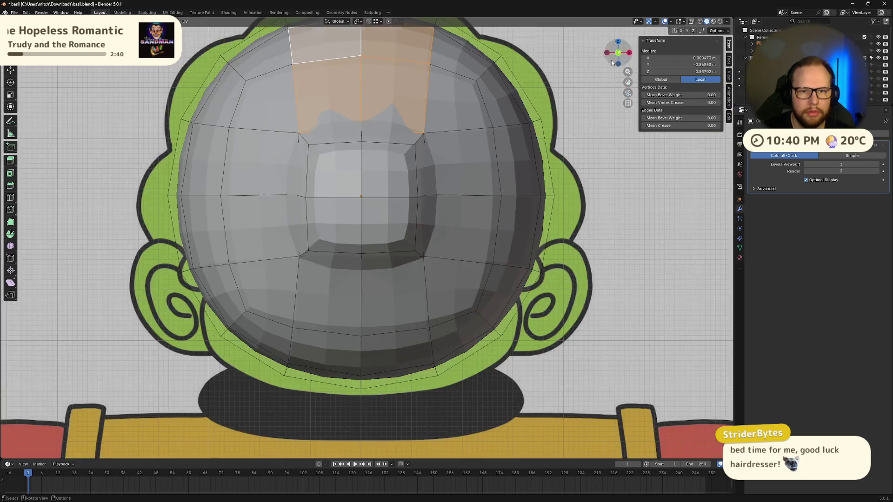
{"action": "left_click_drag", "start_coordinate": [612, 60], "coordinate": [604, 57]}
Extrude the top edge row, scale it to 0.673 and move it into place.
{"action": "left_click", "coordinate": [622, 52]}
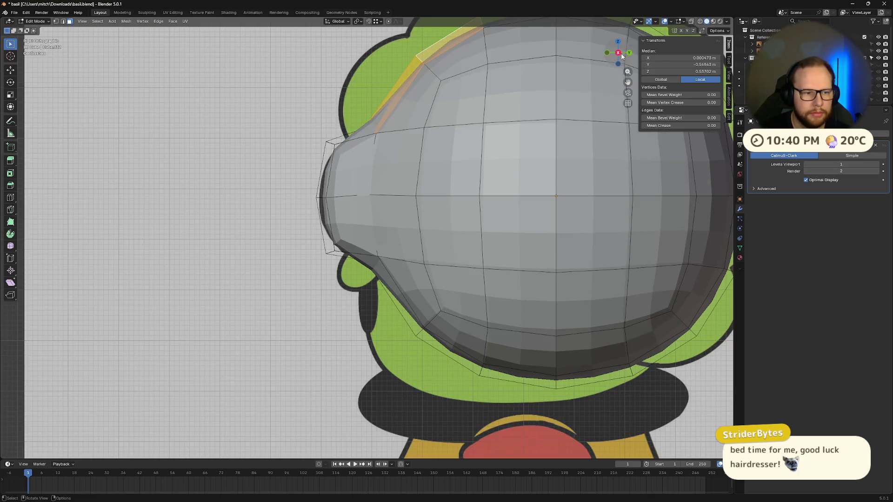
{"action": "middle_click_drag", "start_coordinate": [413, 94], "coordinate": [408, 187], "text": "shift"}
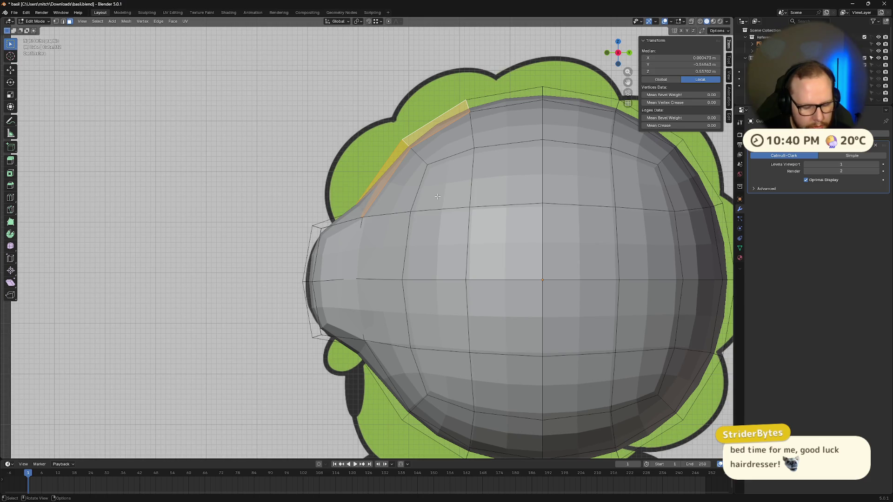
{"action": "key", "text": "e"}
{"action": "left_click", "coordinate": [396, 187]}
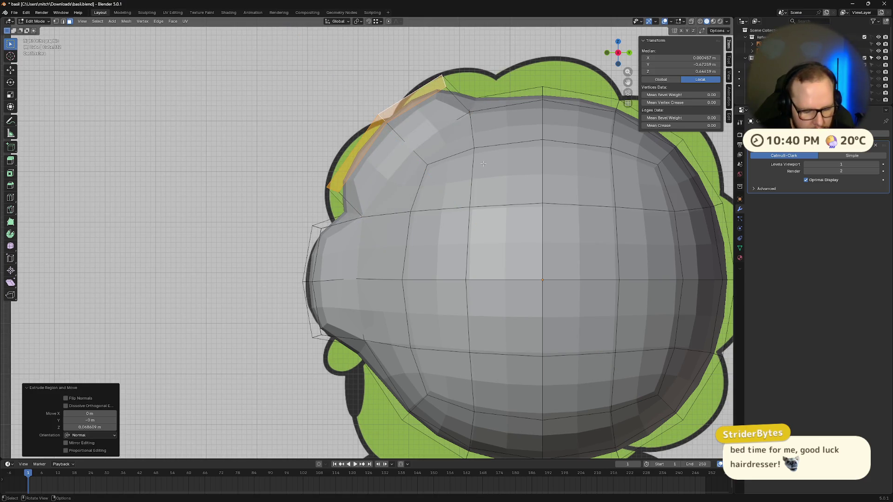
{"action": "key", "text": "s"}
{"action": "left_click", "coordinate": [517, 145]}
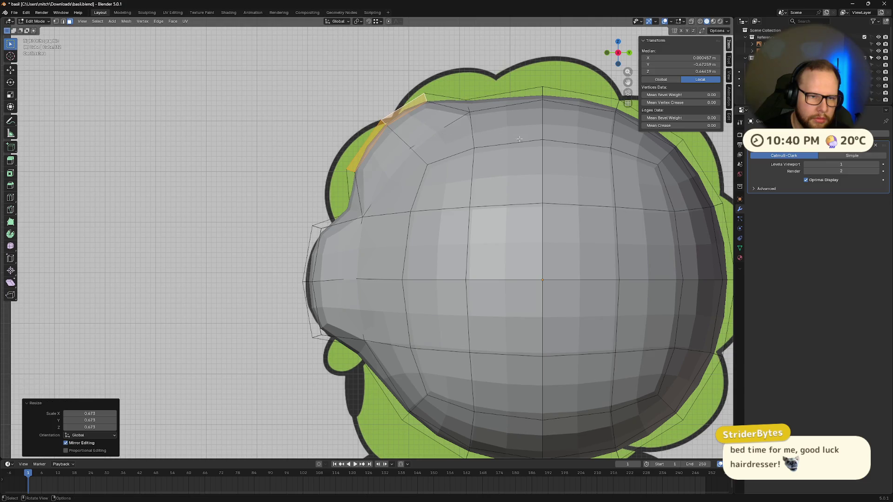
{"action": "key", "text": "g"}
{"action": "left_click", "coordinate": [484, 158]}
Deselect everything, review the head in perspective, and switch to the YouTube tutorial.
{"action": "mouse_move", "coordinate": [484, 158]}
{"action": "middle_mouse_down"}
{"action": "mouse_move", "coordinate": [396, 211]}
{"action": "mouse_move", "coordinate": [335, 204]}
{"action": "mouse_move", "coordinate": [401, 192]}
{"action": "middle_mouse_up"}
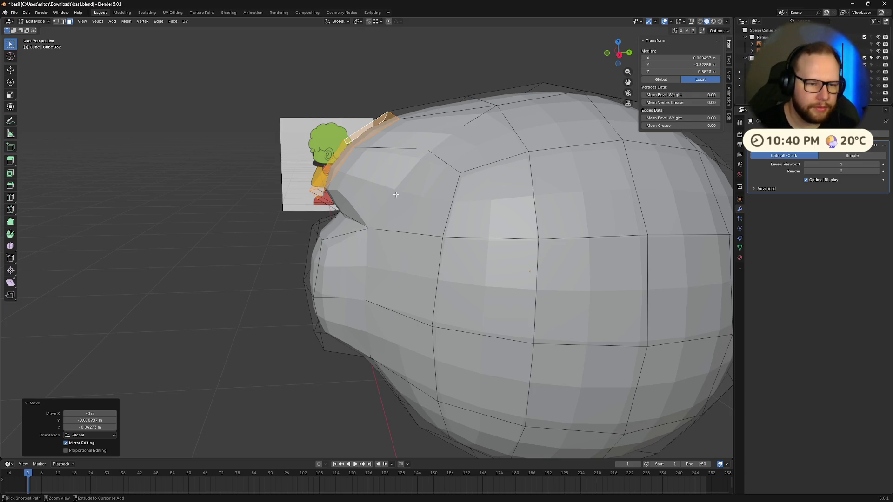
{"action": "mouse_move", "coordinate": [396, 194]}
{"action": "middle_mouse_down"}
{"action": "mouse_move", "coordinate": [523, 206]}
{"action": "mouse_move", "coordinate": [481, 234]}
{"action": "mouse_move", "coordinate": [562, 225]}
{"action": "mouse_move", "coordinate": [646, 270]}
{"action": "mouse_move", "coordinate": [629, 312]}
{"action": "mouse_move", "coordinate": [655, 269]}
{"action": "mouse_move", "coordinate": [671, 306]}
{"action": "middle_mouse_up"}
{"action": "key", "text": "alt+a"}
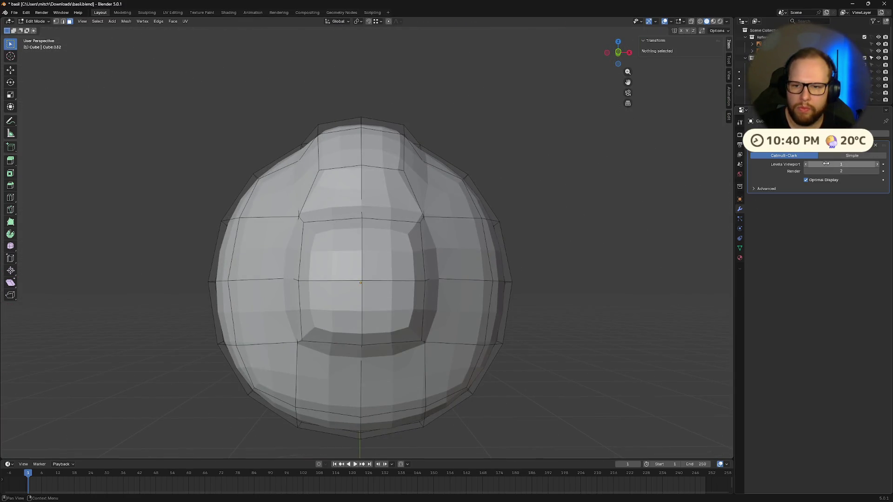
{"action": "mouse_move", "coordinate": [514, 273]}
{"action": "middle_mouse_down"}
{"action": "mouse_move", "coordinate": [491, 293]}
{"action": "mouse_move", "coordinate": [460, 292]}
{"action": "middle_mouse_up"}
{"action": "scroll", "coordinate": [491, 292], "scroll_direction": "down", "scroll_amount": 4}
{"action": "scroll", "coordinate": [491, 293], "scroll_direction": "down", "scroll_amount": 3}
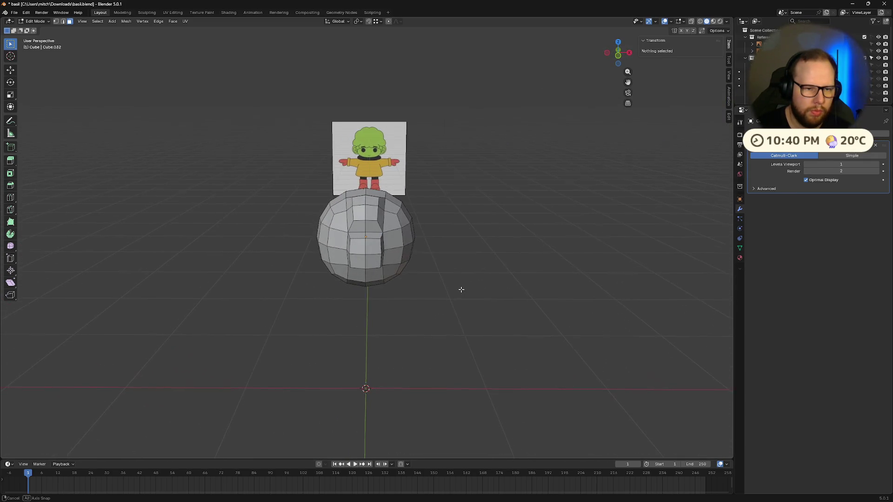
{"action": "key", "text": "alt+Tab"}
Rewind the Lowpoly 3D Hair tutorial to 6:09, play it, and return to Blender's viewport.
{"action": "left_click", "coordinate": [516, 186]}
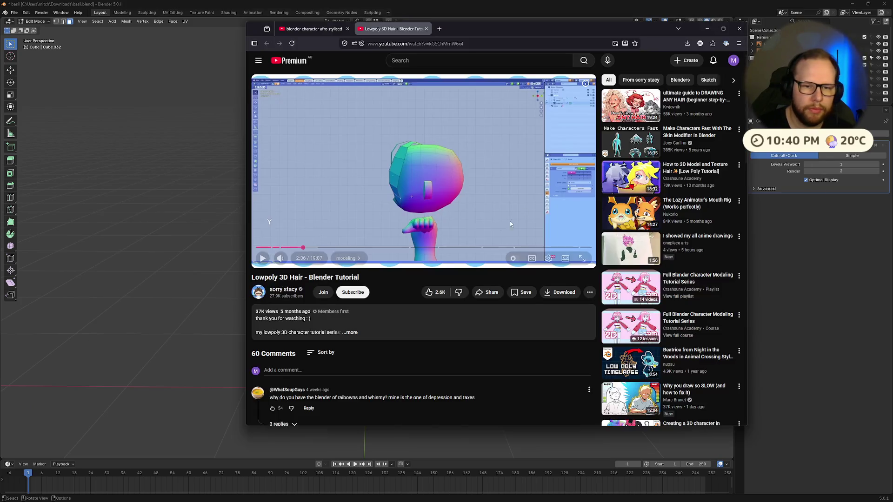
{"action": "left_click_drag", "start_coordinate": [324, 248], "coordinate": [400, 245]}
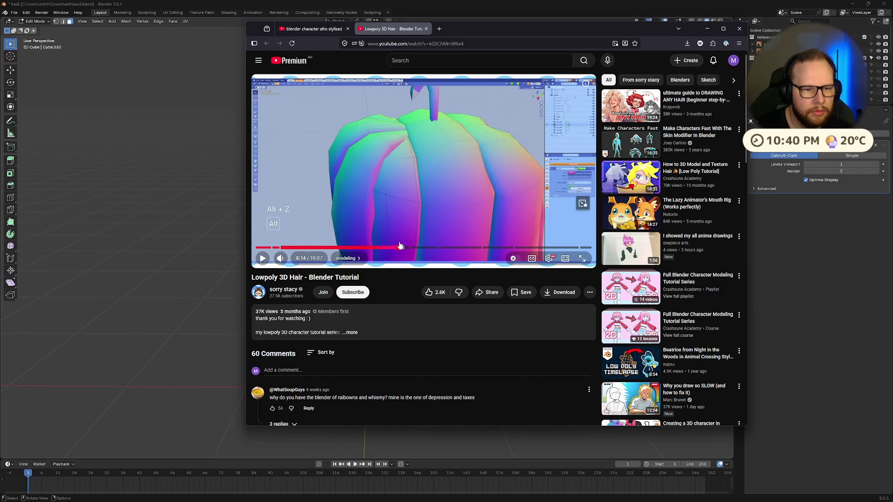
{"action": "left_click", "coordinate": [380, 249]}
{"action": "mouse_move", "coordinate": [380, 248]}
{"action": "left_mouse_down"}
{"action": "mouse_move", "coordinate": [326, 248]}
{"action": "mouse_move", "coordinate": [372, 248]}
{"action": "mouse_move", "coordinate": [359, 254]}
{"action": "left_mouse_up"}
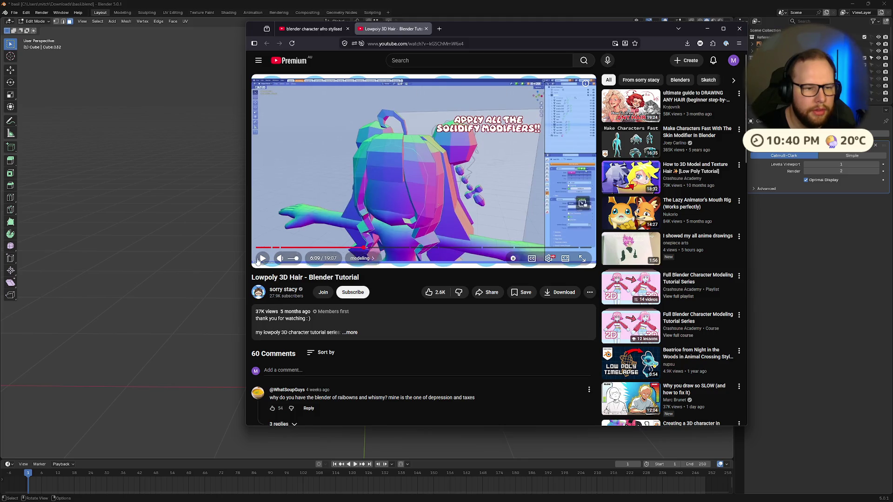
{"action": "left_click", "coordinate": [263, 259]}
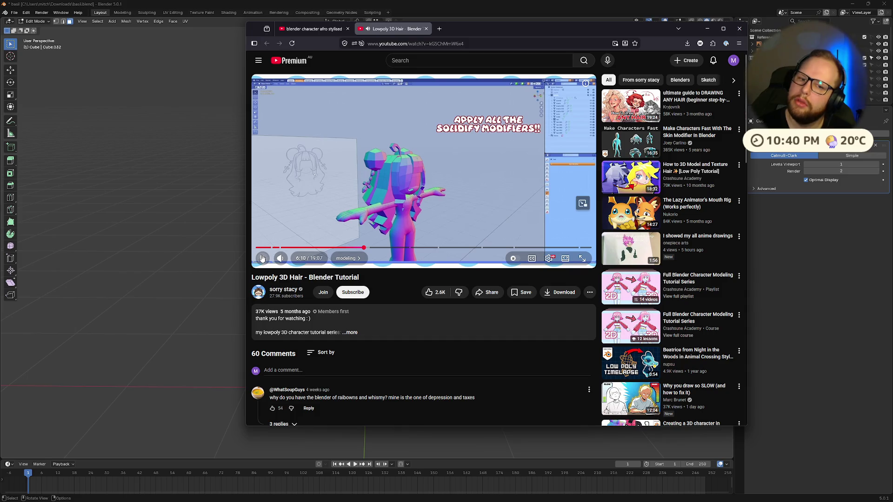
{"action": "left_click", "coordinate": [220, 181]}
{"action": "mouse_move", "coordinate": [456, 188]}
{"action": "middle_mouse_down"}
{"action": "mouse_move", "coordinate": [419, 200]}
{"action": "mouse_move", "coordinate": [451, 230]}
{"action": "middle_mouse_up"}
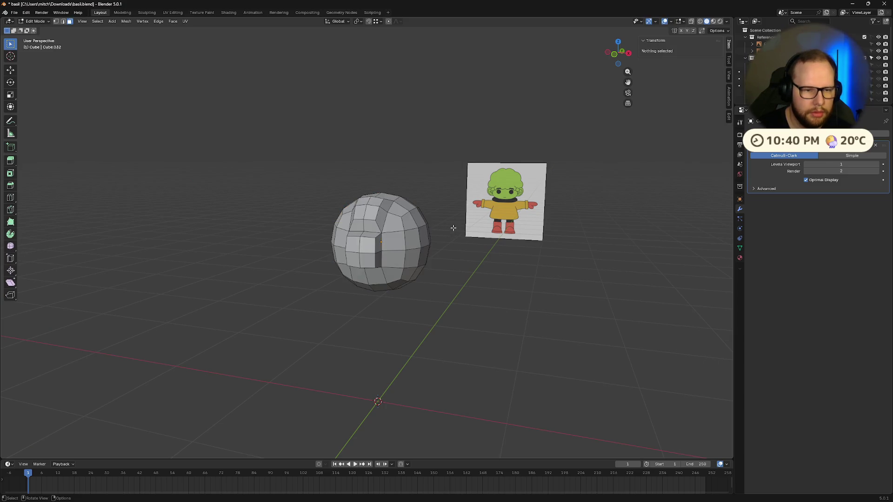
Try scaling the whole head mesh to 1.680, then undo it.
{"action": "key", "text": "a"}
{"action": "key", "text": "s"}
{"action": "left_click", "coordinate": [578, 215]}
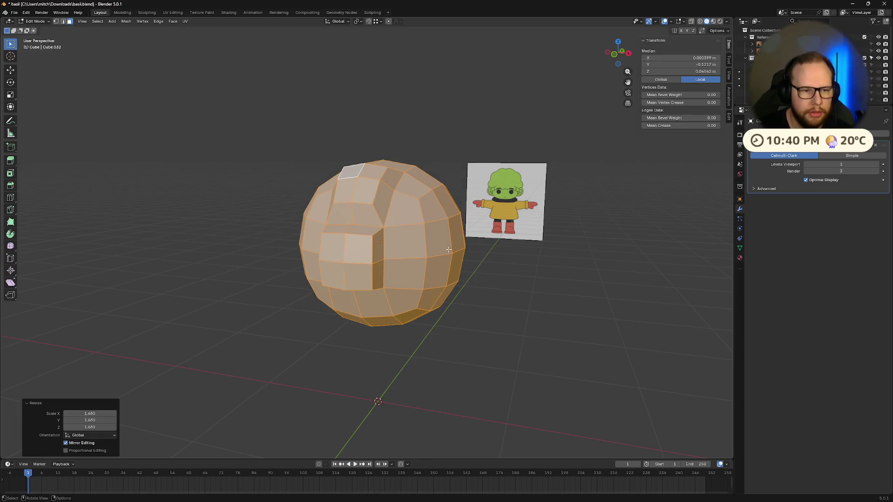
{"action": "key", "text": "ctrl+z"}
Unhide all body parts, delete the hair mesh, and switch to the YouTube tutorial.
{"action": "key", "text": "Tab"}
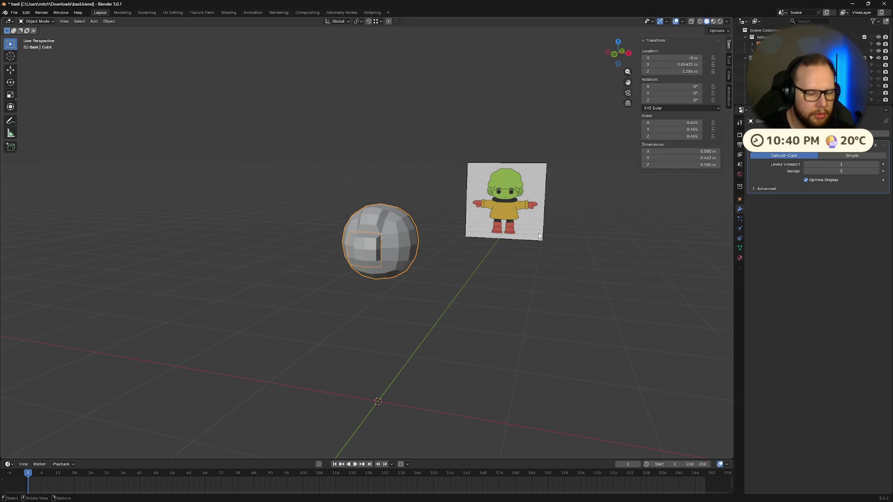
{"action": "key", "text": "alt+h"}
{"action": "mouse_move", "coordinate": [498, 224]}
{"action": "middle_mouse_down"}
{"action": "mouse_move", "coordinate": [443, 265]}
{"action": "mouse_move", "coordinate": [454, 230]}
{"action": "mouse_move", "coordinate": [558, 243]}
{"action": "mouse_move", "coordinate": [424, 240]}
{"action": "middle_mouse_up"}
{"action": "left_click", "coordinate": [521, 223]}
{"action": "left_click", "coordinate": [617, 56]}
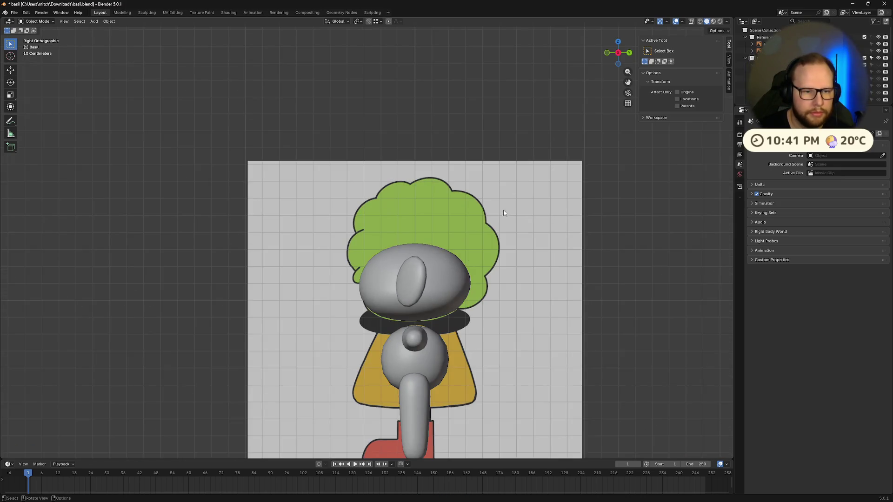
{"action": "scroll", "coordinate": [504, 210], "scroll_direction": "up", "scroll_amount": 3}
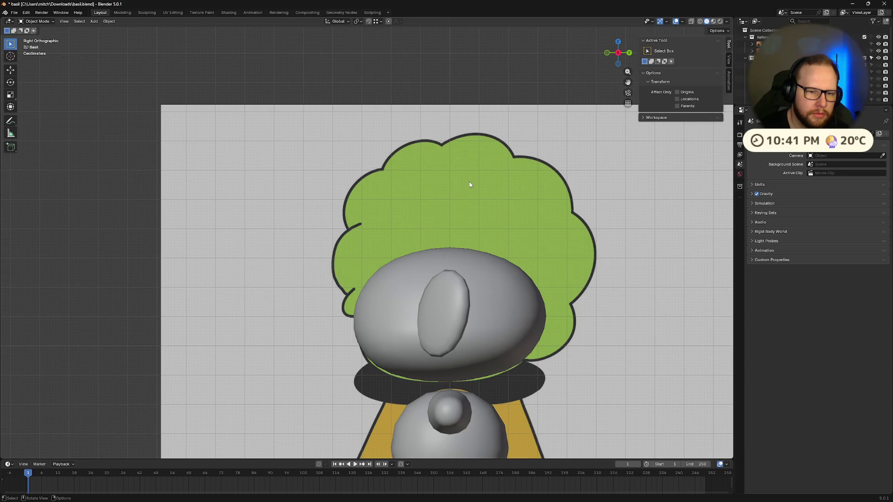
{"action": "key", "text": "alt+Tab"}
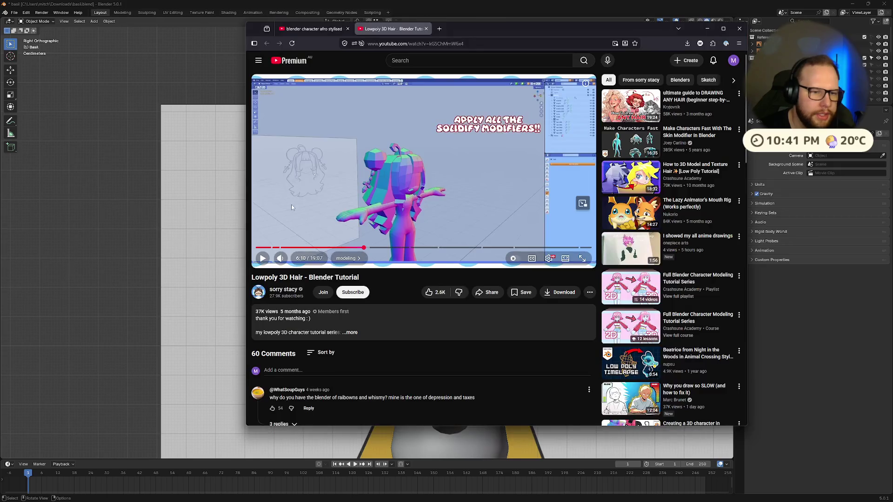
Scrub the Lowpoly 3D Hair tutorial from 2:16 through to 11:23 and pause it.
{"action": "left_click", "coordinate": [296, 248]}
{"action": "left_click", "coordinate": [329, 212]}
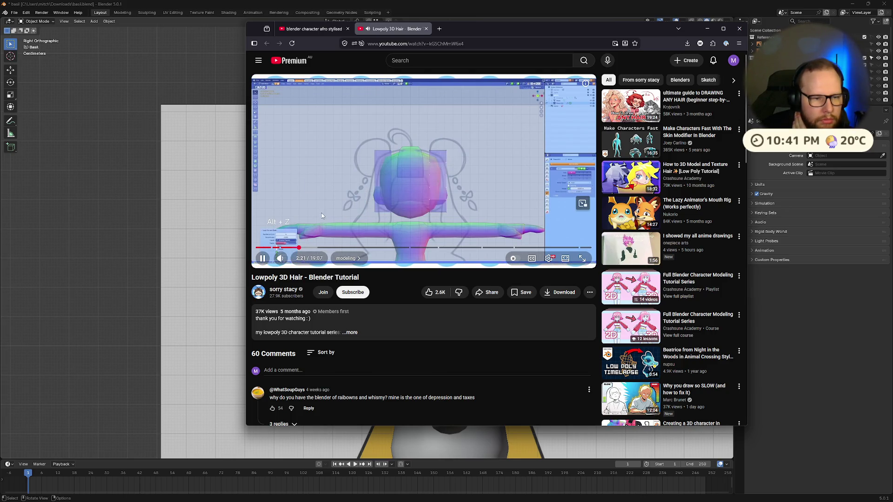
{"action": "left_click_drag", "start_coordinate": [309, 246], "coordinate": [325, 244]}
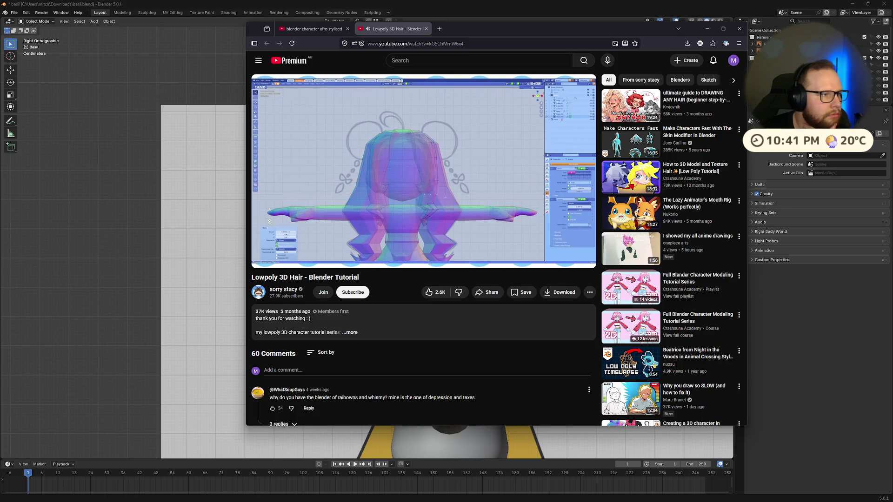
{"action": "mouse_move", "coordinate": [375, 135]}
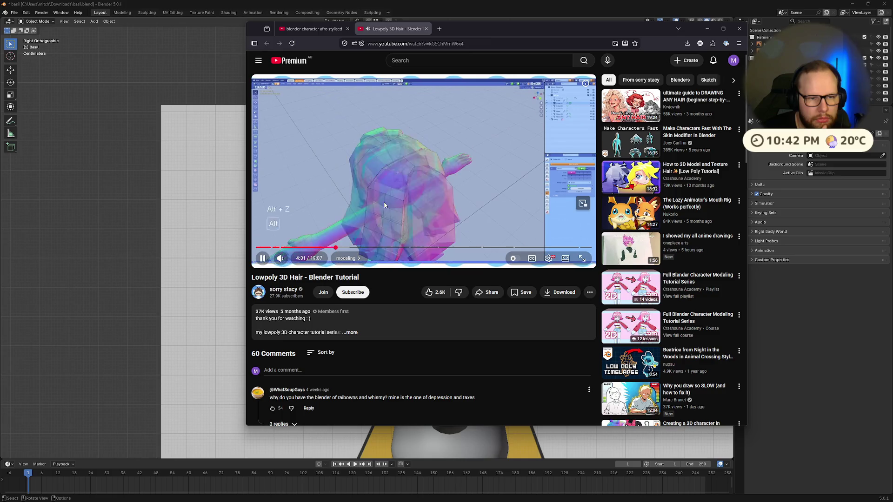
{"action": "mouse_move", "coordinate": [365, 248]}
{"action": "left_mouse_down"}
{"action": "mouse_move", "coordinate": [353, 248]}
{"action": "mouse_move", "coordinate": [403, 250]}
{"action": "left_mouse_up"}
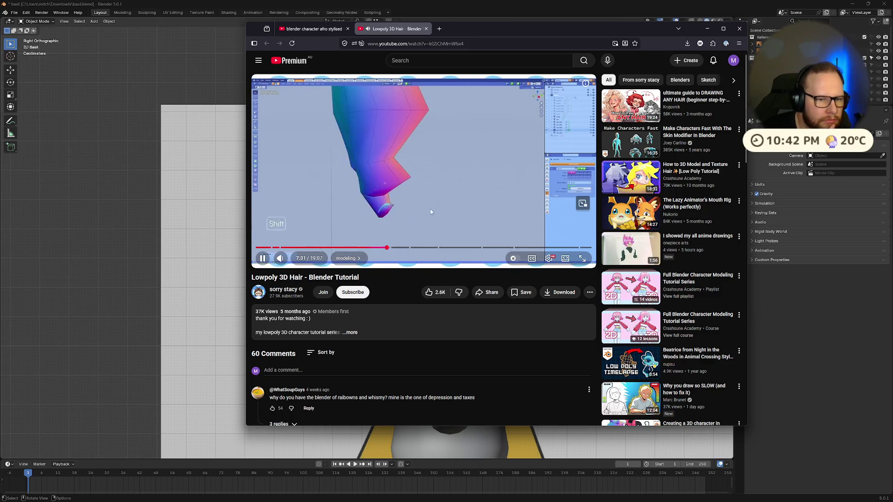
{"action": "left_click_drag", "start_coordinate": [393, 249], "coordinate": [422, 248]}
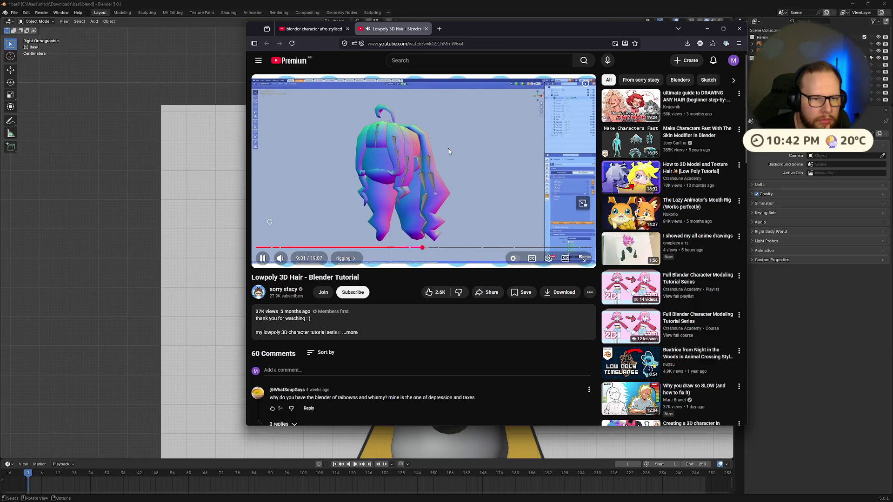
{"action": "left_click", "coordinate": [450, 163]}
{"action": "left_click_drag", "start_coordinate": [427, 247], "coordinate": [455, 247]}
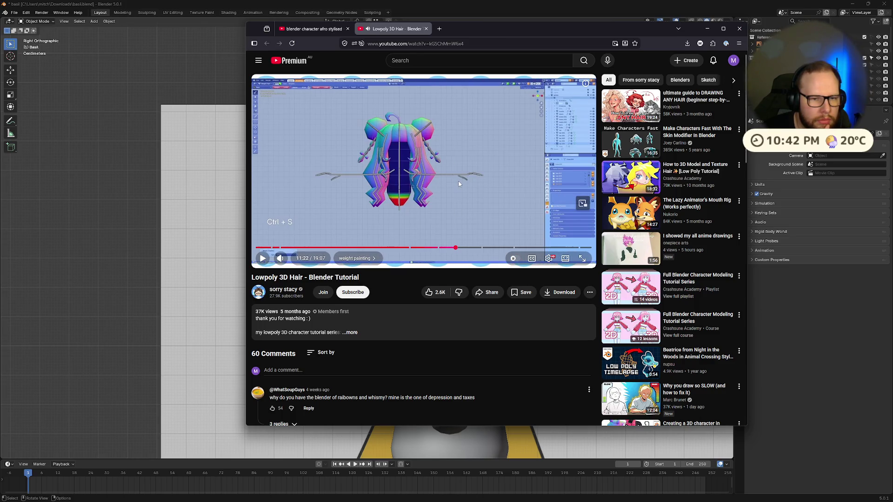
{"action": "left_click", "coordinate": [458, 180]}
{"action": "left_click", "coordinate": [460, 163]}
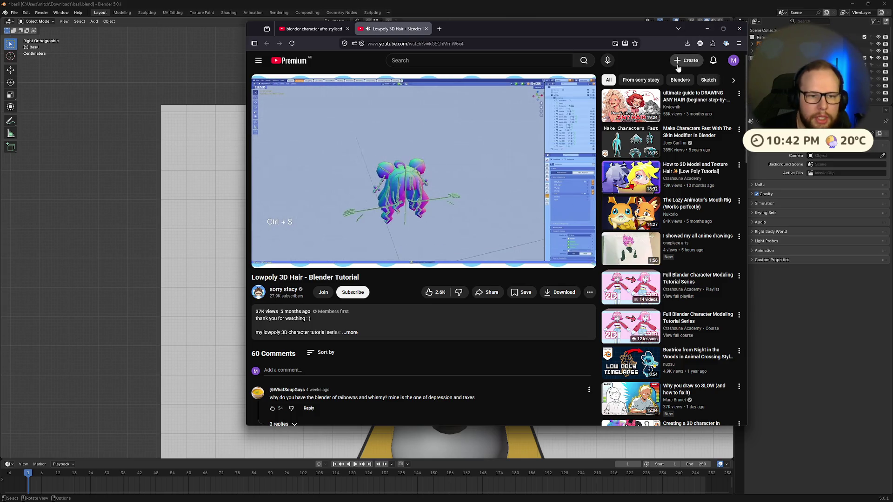
Minimize the browser and orbit to a perspective view of the character.
{"action": "scroll", "coordinate": [663, 213], "scroll_direction": "down", "scroll_amount": 3}
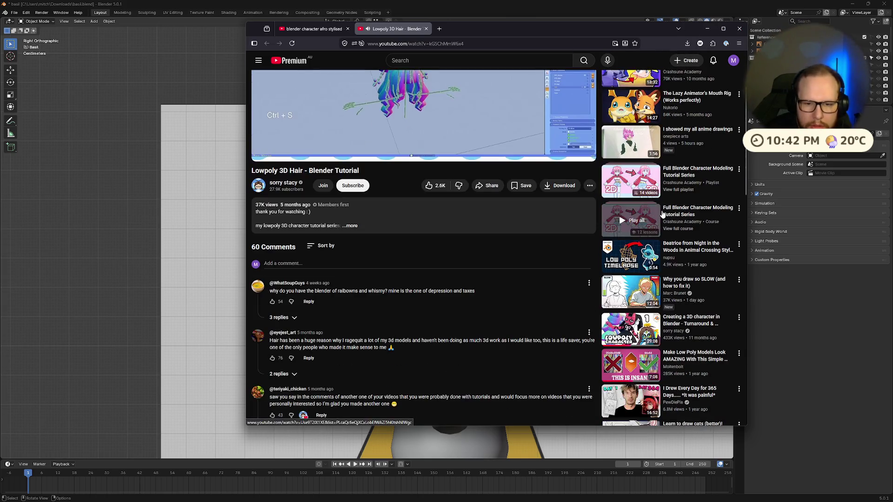
{"action": "scroll", "coordinate": [663, 213], "scroll_direction": "up", "scroll_amount": 5}
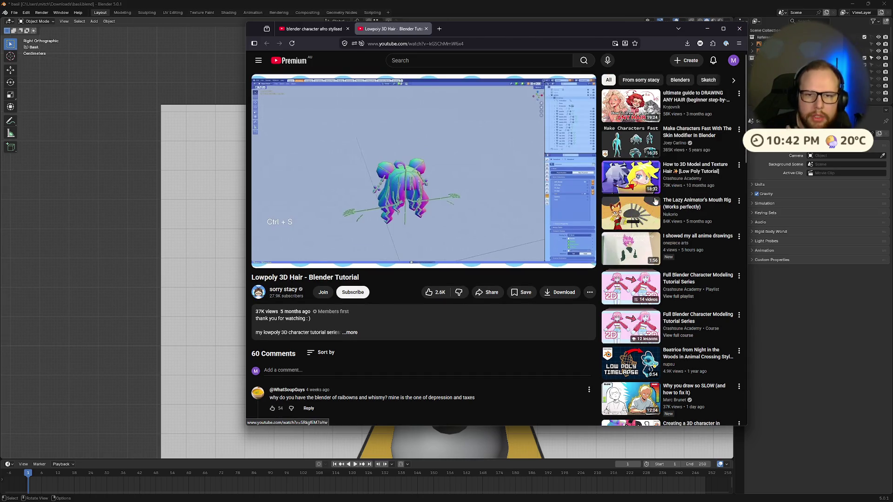
{"action": "left_click", "coordinate": [707, 28]}
{"action": "scroll", "coordinate": [559, 222], "scroll_direction": "down", "scroll_amount": 5}
{"action": "mouse_move", "coordinate": [575, 237]}
{"action": "middle_mouse_down"}
{"action": "mouse_move", "coordinate": [439, 257]}
{"action": "mouse_move", "coordinate": [494, 260]}
{"action": "mouse_move", "coordinate": [446, 263]}
{"action": "middle_mouse_up"}
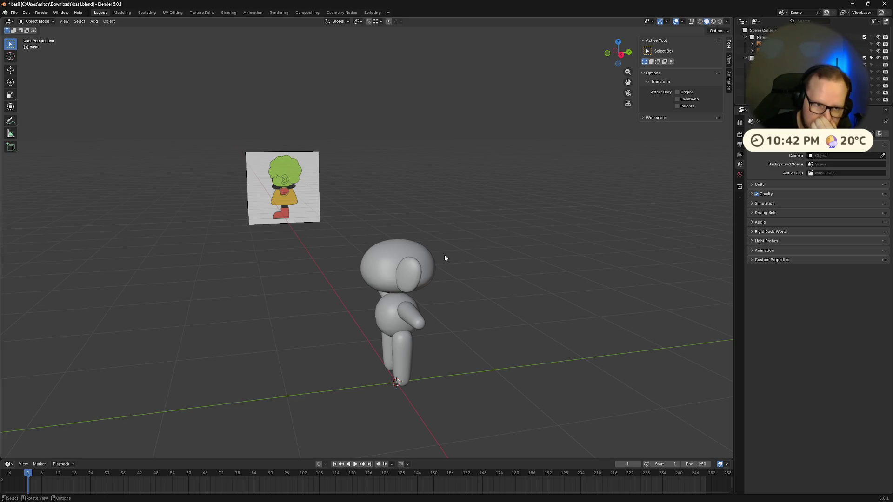
{"action": "scroll", "coordinate": [444, 255], "scroll_direction": "up", "scroll_amount": 2}
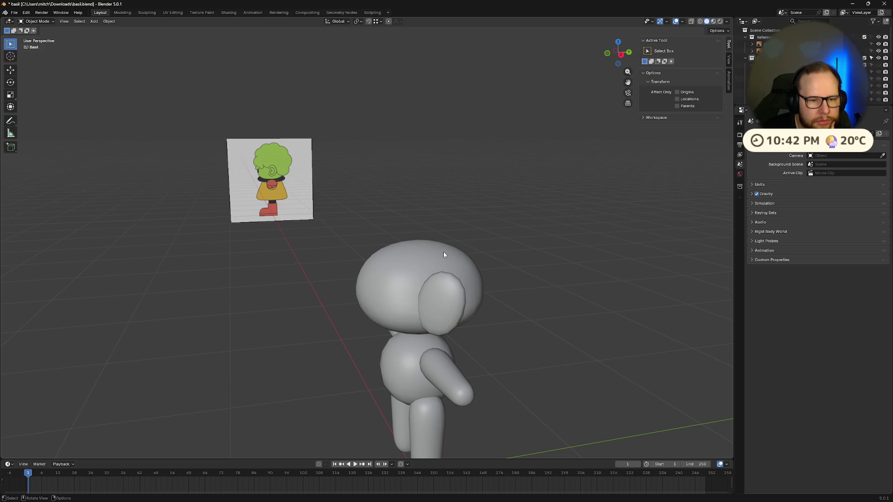
{"action": "mouse_move", "coordinate": [449, 262]}
{"action": "middle_mouse_down"}
{"action": "mouse_move", "coordinate": [437, 247]}
{"action": "mouse_move", "coordinate": [465, 247]}
{"action": "middle_mouse_up"}
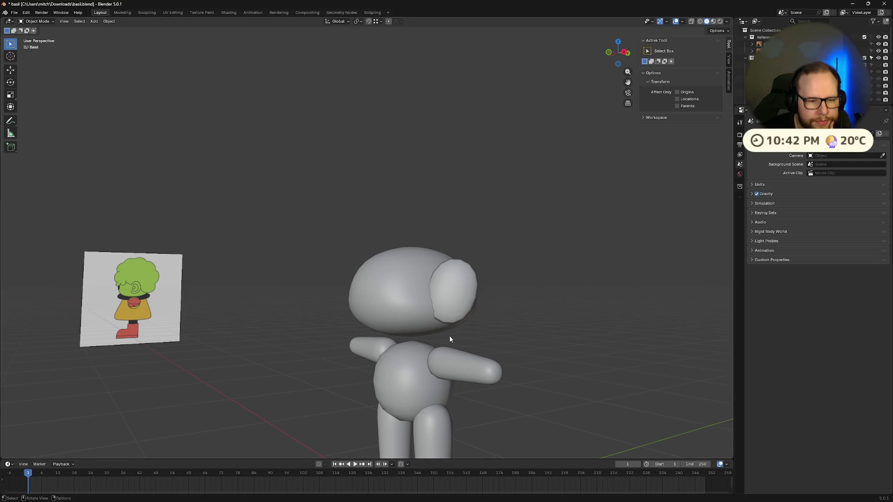
{"action": "mouse_move", "coordinate": [451, 339]}
{"action": "middle_mouse_down"}
{"action": "mouse_move", "coordinate": [498, 344]}
{"action": "mouse_move", "coordinate": [473, 500]}
{"action": "middle_mouse_up"}
{"action": "mouse_move", "coordinate": [378, 494]}
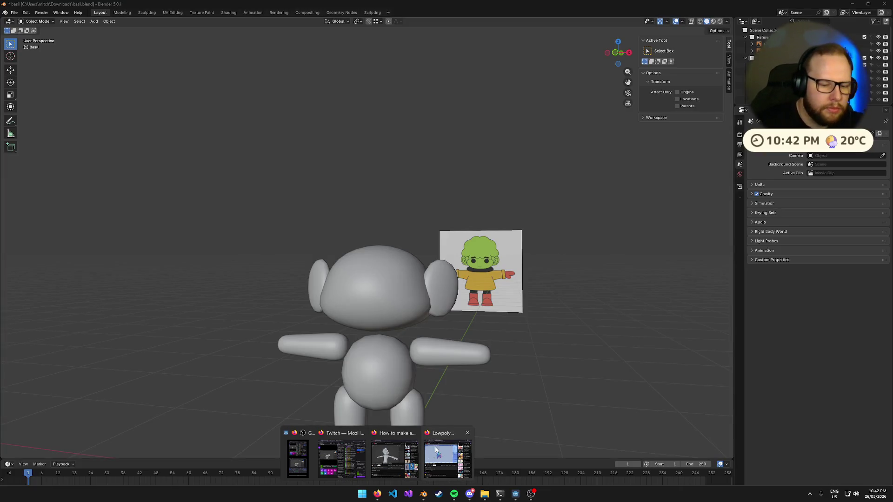
Bring back the browser and glance at the afro stylised results tab before returning to the Lowpoly video.
{"action": "left_click", "coordinate": [436, 450]}
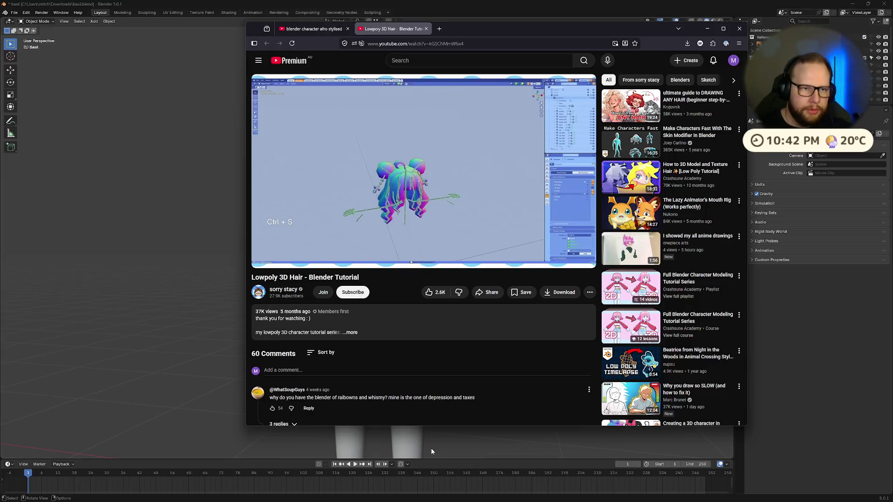
{"action": "left_click", "coordinate": [332, 32]}
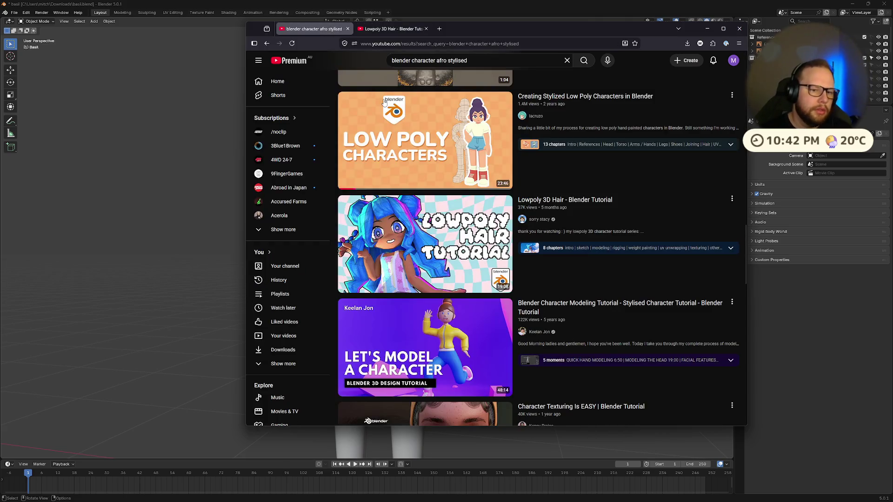
{"action": "scroll", "coordinate": [417, 151], "scroll_direction": "down", "scroll_amount": 5}
{"action": "left_click", "coordinate": [393, 29]}
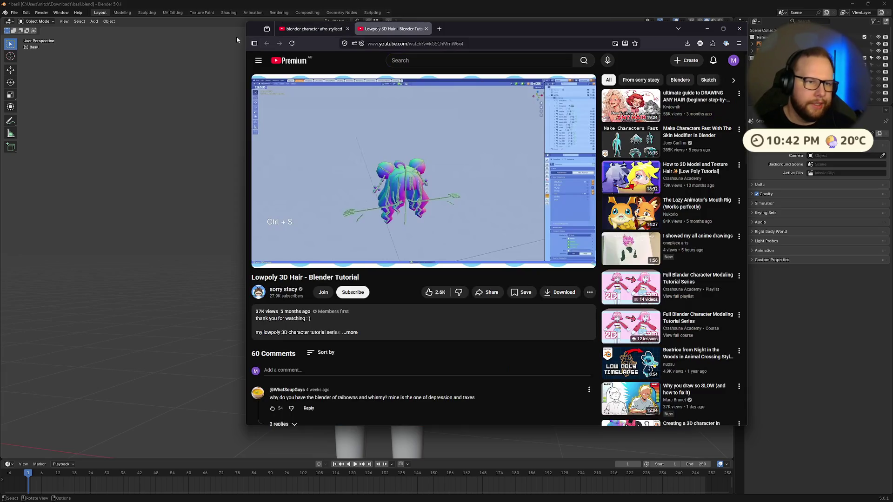
Search 'blender character afro stylised' from history and scroll through the results.
{"action": "left_click", "coordinate": [414, 60]}
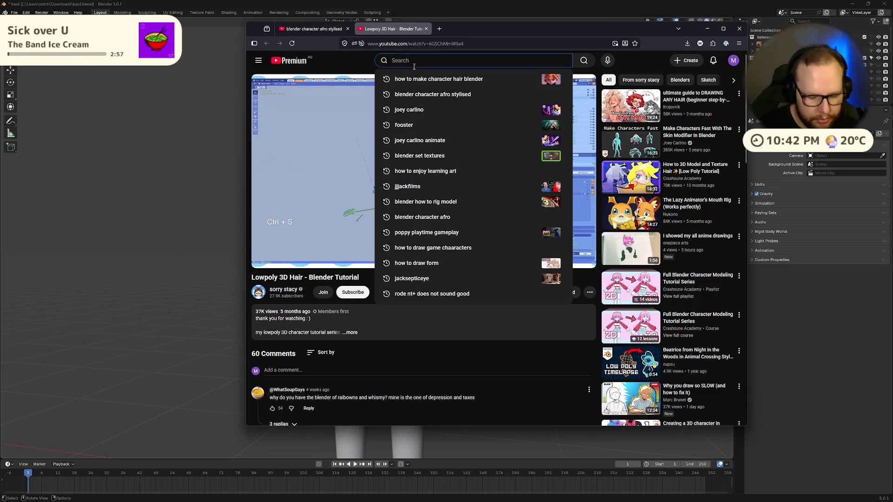
{"action": "left_click", "coordinate": [435, 94]}
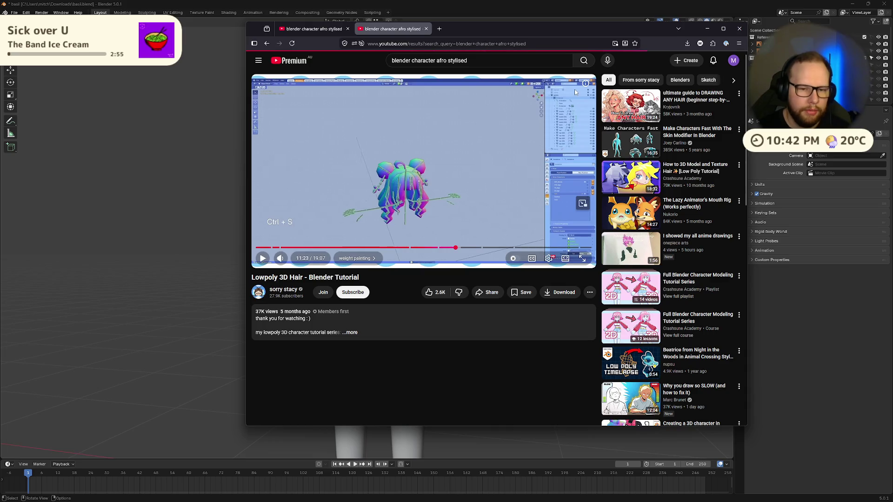
{"action": "scroll", "coordinate": [621, 174], "scroll_direction": "down", "scroll_amount": 4}
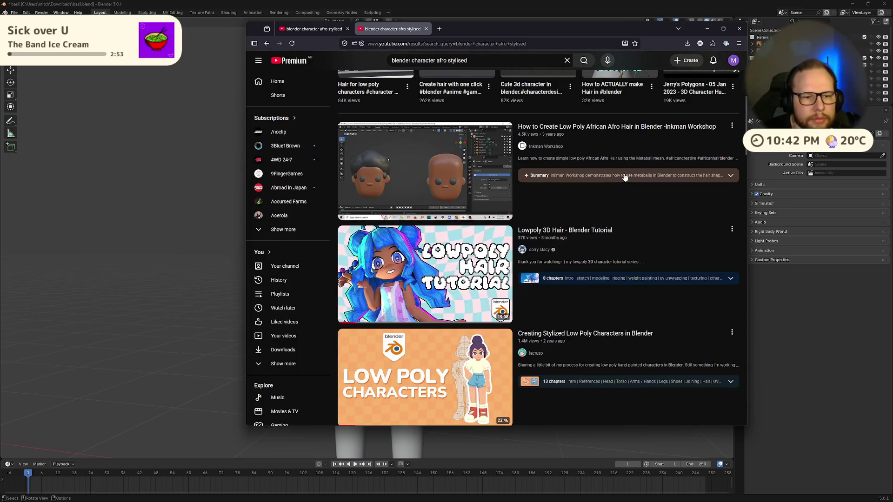
{"action": "scroll", "coordinate": [624, 173], "scroll_direction": "down", "scroll_amount": 5}
{"action": "scroll", "coordinate": [624, 173], "scroll_direction": "down", "scroll_amount": 10}
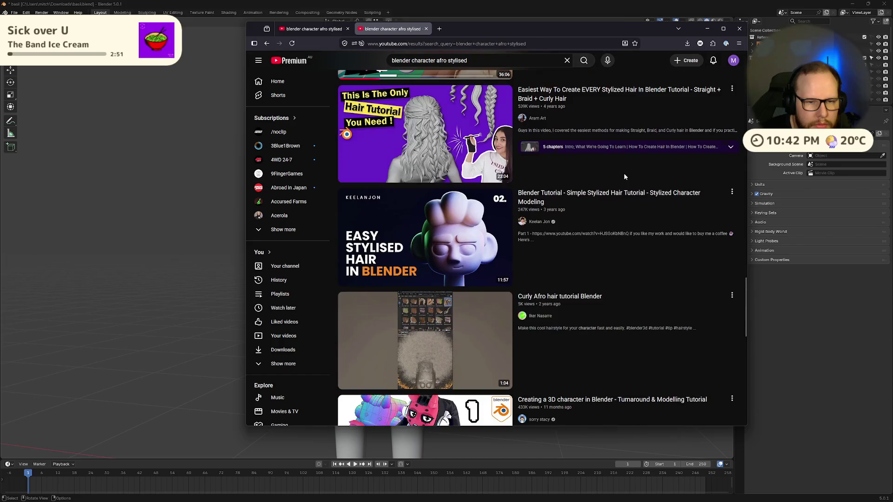
{"action": "mouse_move", "coordinate": [416, 263]}
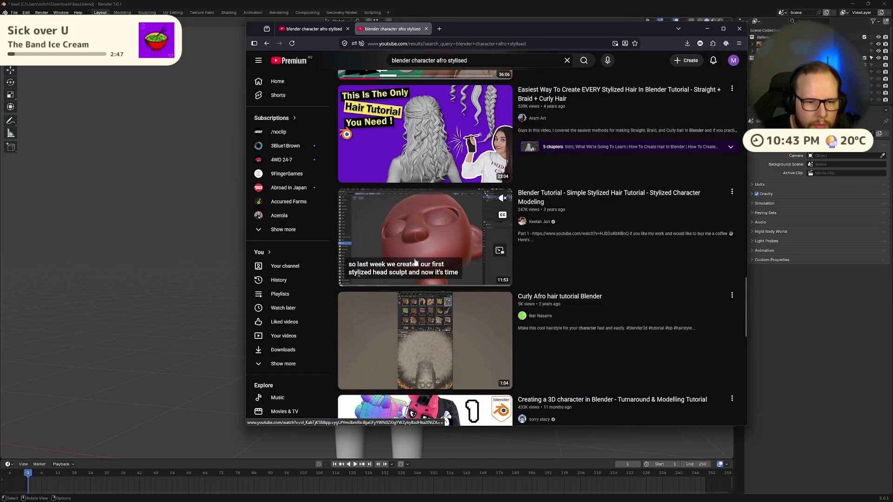
{"action": "scroll", "coordinate": [415, 262], "scroll_direction": "down", "scroll_amount": 7}
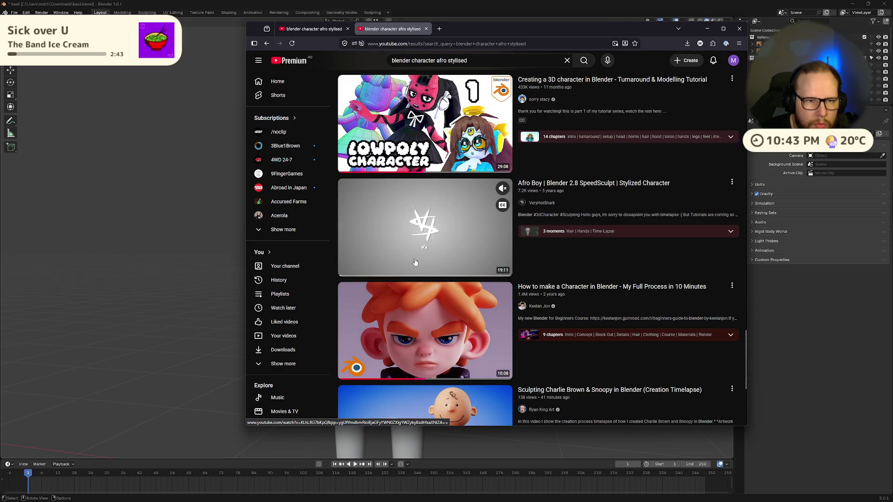
{"action": "scroll", "coordinate": [416, 262], "scroll_direction": "down", "scroll_amount": 4}
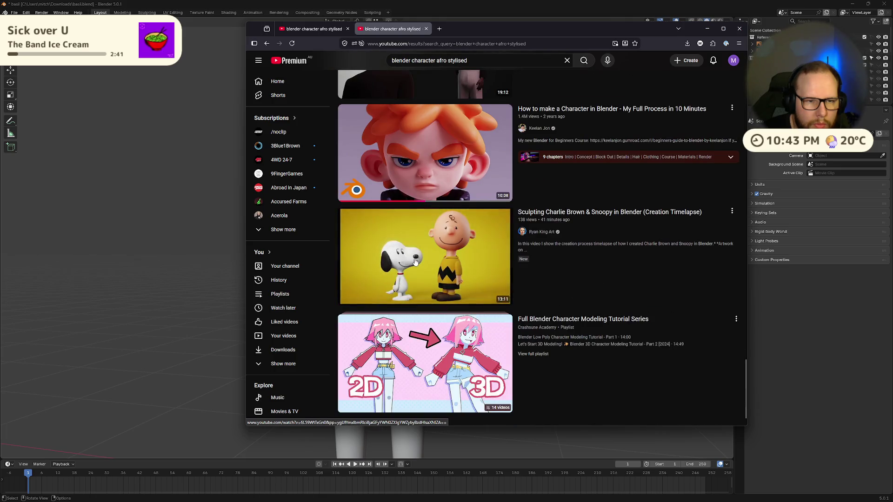
{"action": "scroll", "coordinate": [415, 262], "scroll_direction": "down", "scroll_amount": 5}
{"action": "scroll", "coordinate": [416, 263], "scroll_direction": "down", "scroll_amount": 3}
{"action": "scroll", "coordinate": [415, 262], "scroll_direction": "down", "scroll_amount": 4}
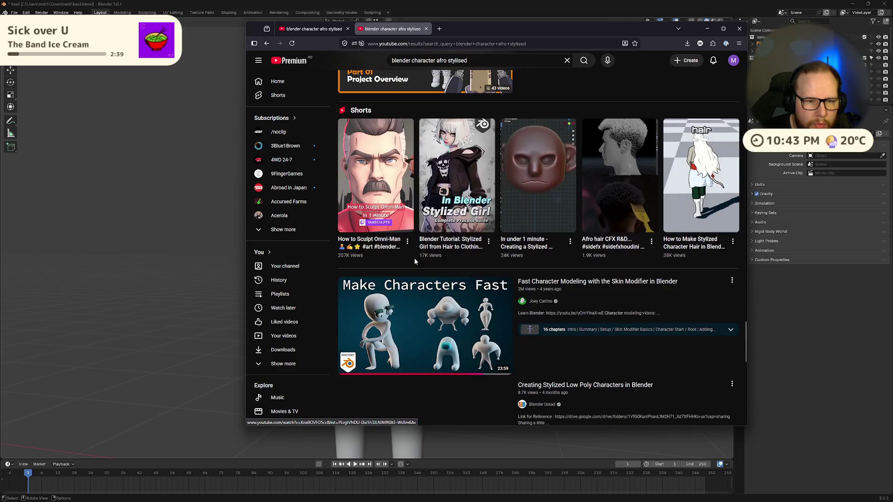
{"action": "scroll", "coordinate": [415, 263], "scroll_direction": "down", "scroll_amount": 4}
{"action": "scroll", "coordinate": [415, 262], "scroll_direction": "down", "scroll_amount": 2}
{"action": "scroll", "coordinate": [415, 261], "scroll_direction": "down", "scroll_amount": 4}
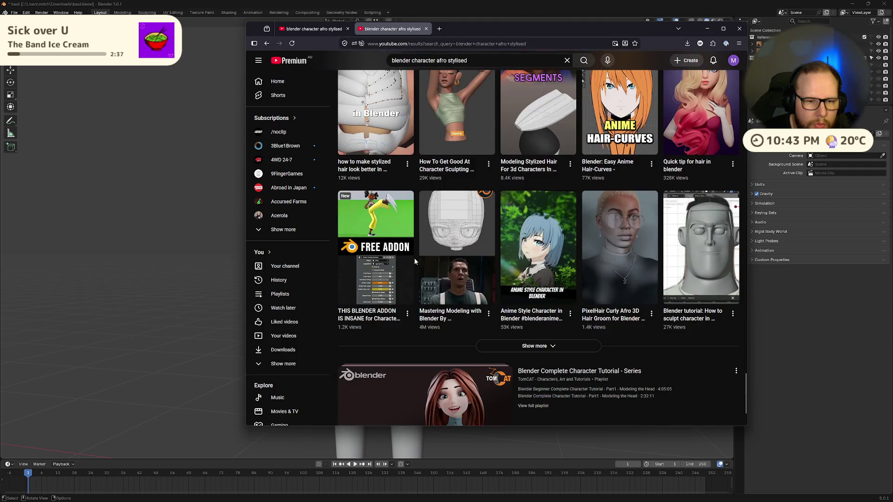
{"action": "scroll", "coordinate": [415, 262], "scroll_direction": "down", "scroll_amount": 2}
{"action": "scroll", "coordinate": [415, 262], "scroll_direction": "down", "scroll_amount": 1}
{"action": "scroll", "coordinate": [414, 258], "scroll_direction": "down", "scroll_amount": 3}
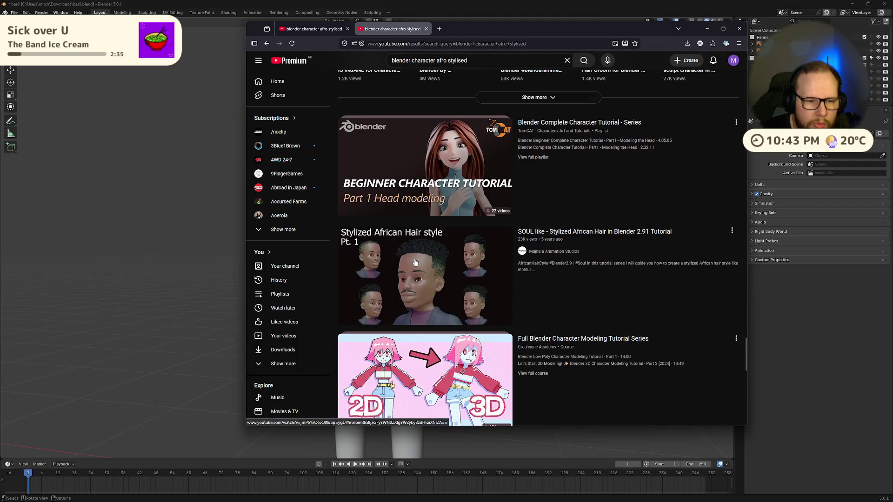
{"action": "scroll", "coordinate": [414, 258], "scroll_direction": "down", "scroll_amount": 4}
{"action": "scroll", "coordinate": [414, 258], "scroll_direction": "down", "scroll_amount": 2}
Scroll the 'blender character afro stylised' results down to the Shorts on low-poly and stylised hair.
{"action": "scroll", "coordinate": [414, 258], "scroll_direction": "down", "scroll_amount": 6}
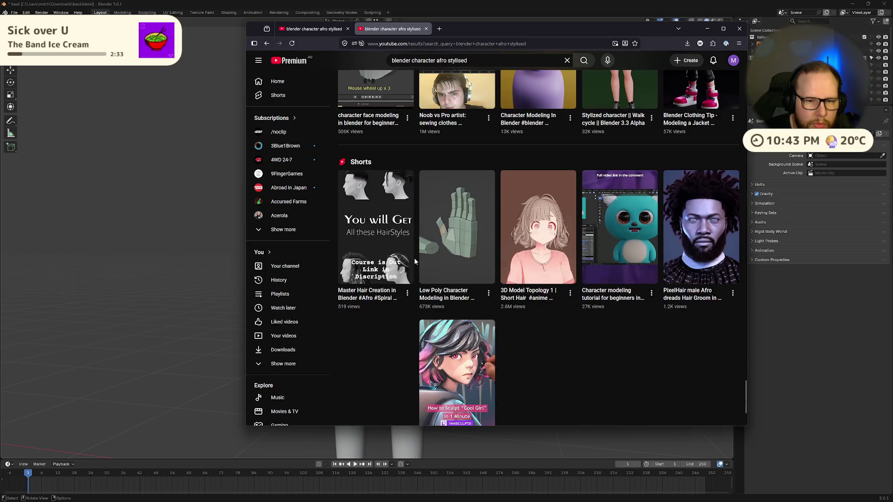
{"action": "scroll", "coordinate": [414, 258], "scroll_direction": "down", "scroll_amount": 3}
{"action": "scroll", "coordinate": [415, 262], "scroll_direction": "down", "scroll_amount": 7}
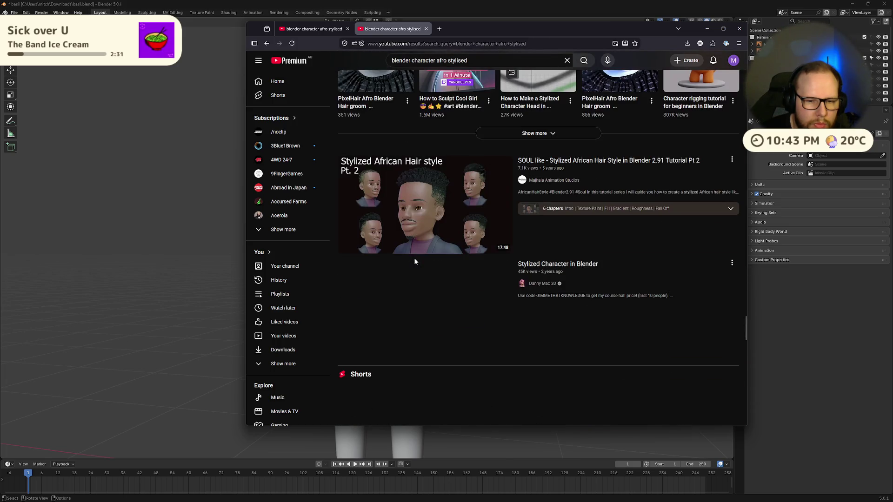
{"action": "scroll", "coordinate": [415, 262], "scroll_direction": "down", "scroll_amount": 5}
{"action": "scroll", "coordinate": [416, 262], "scroll_direction": "down", "scroll_amount": 12}
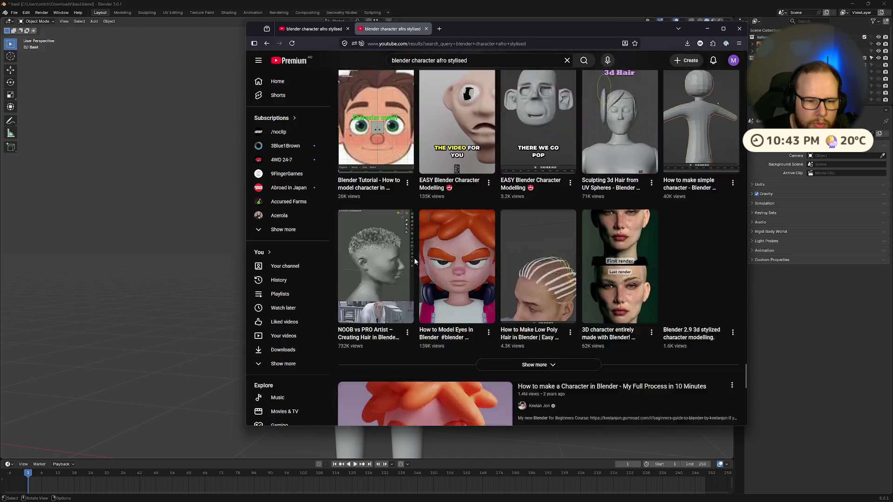
{"action": "scroll", "coordinate": [416, 262], "scroll_direction": "down", "scroll_amount": 2}
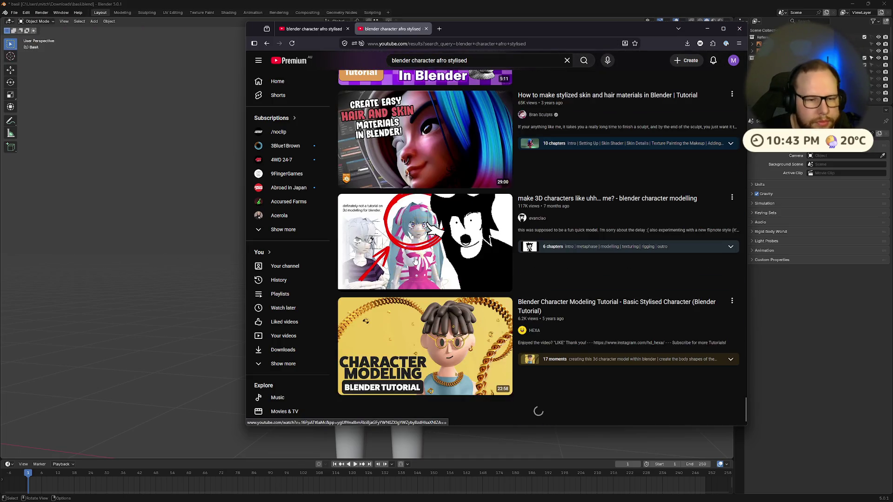
{"action": "scroll", "coordinate": [424, 264], "scroll_direction": "down", "scroll_amount": 4}
{"action": "scroll", "coordinate": [425, 264], "scroll_direction": "down", "scroll_amount": 7}
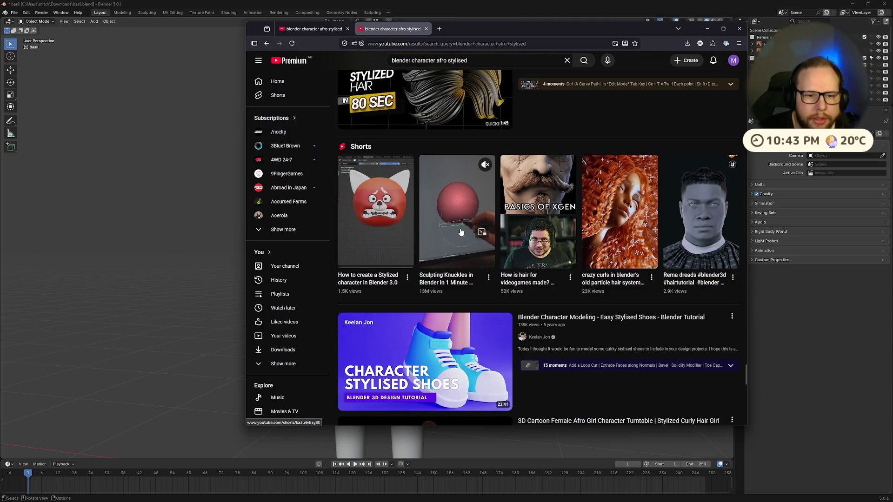
{"action": "scroll", "coordinate": [458, 231], "scroll_direction": "down", "scroll_amount": 10}
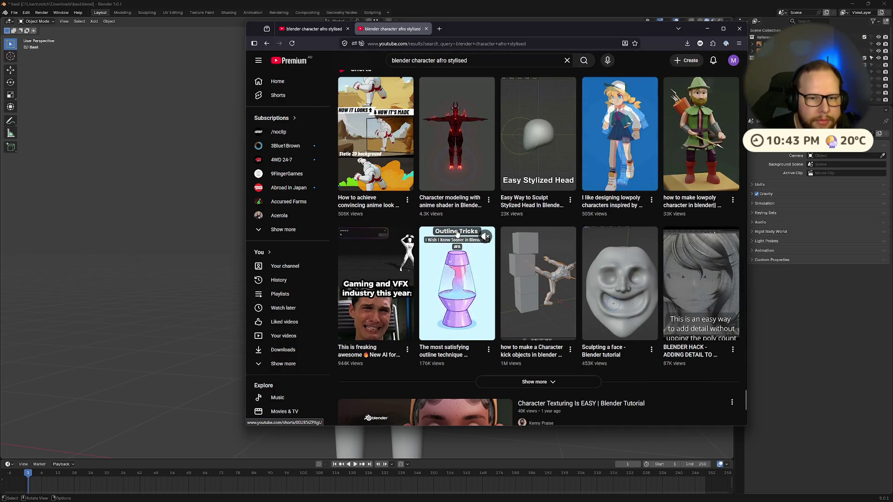
{"action": "scroll", "coordinate": [457, 234], "scroll_direction": "down", "scroll_amount": 4}
{"action": "scroll", "coordinate": [458, 233], "scroll_direction": "down", "scroll_amount": 3}
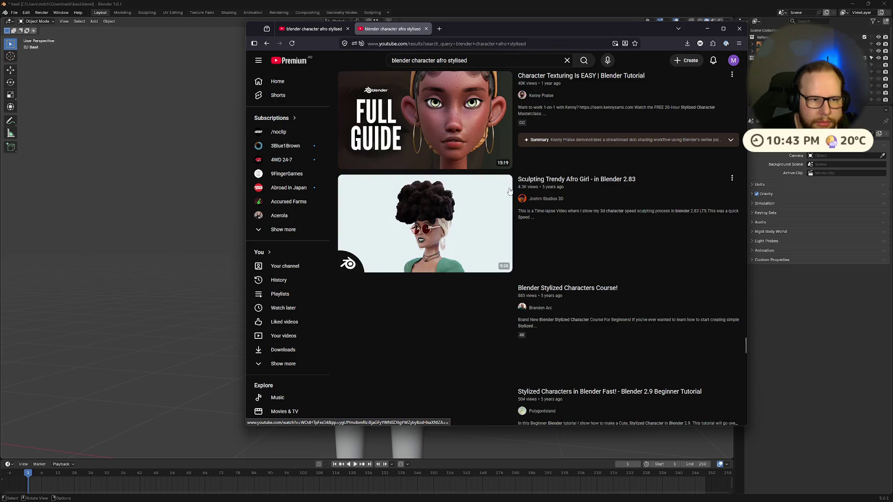
{"action": "scroll", "coordinate": [470, 226], "scroll_direction": "down", "scroll_amount": 3}
{"action": "scroll", "coordinate": [476, 219], "scroll_direction": "down", "scroll_amount": 3}
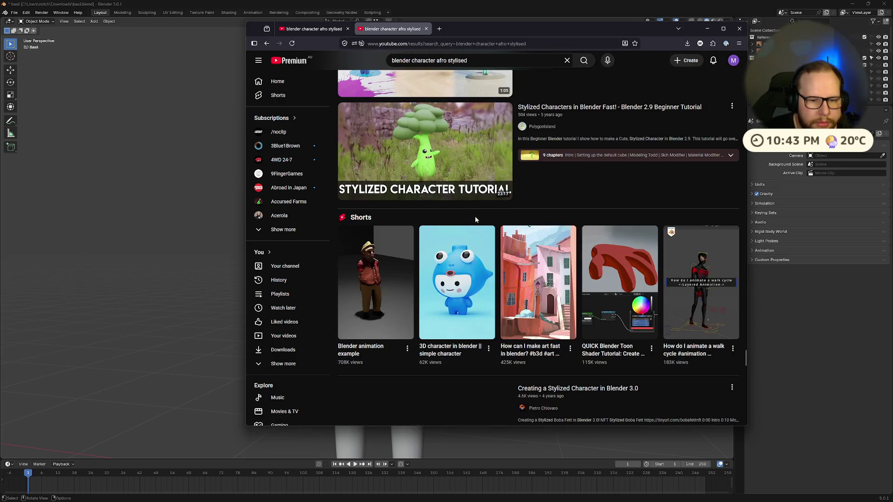
{"action": "scroll", "coordinate": [478, 213], "scroll_direction": "down", "scroll_amount": 3}
{"action": "scroll", "coordinate": [479, 217], "scroll_direction": "down", "scroll_amount": 6}
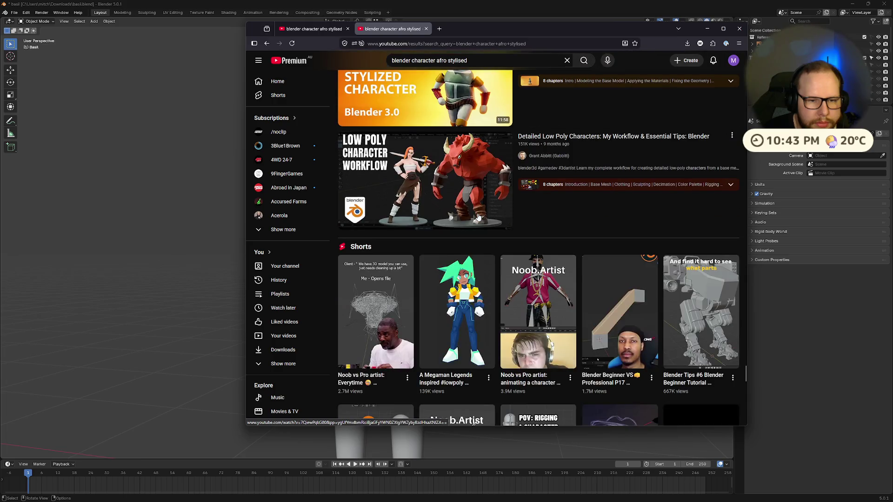
{"action": "scroll", "coordinate": [478, 216], "scroll_direction": "up", "scroll_amount": 2}
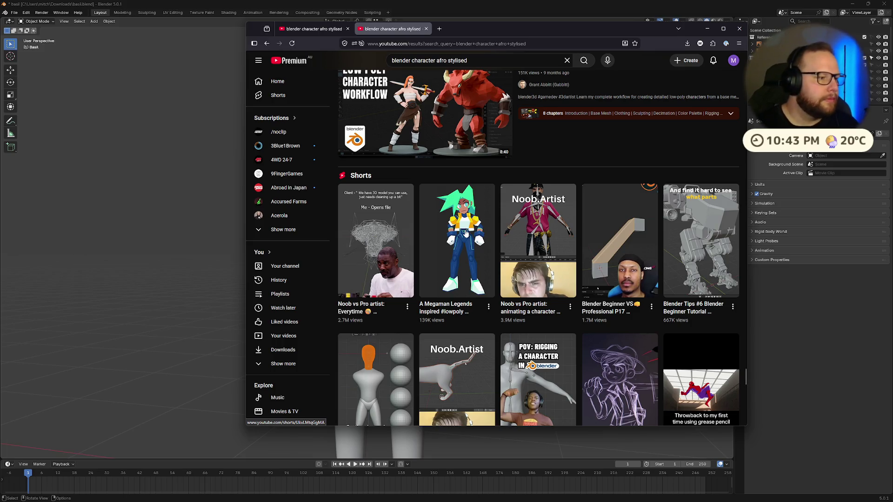
{"action": "scroll", "coordinate": [465, 234], "scroll_direction": "down", "scroll_amount": 8}
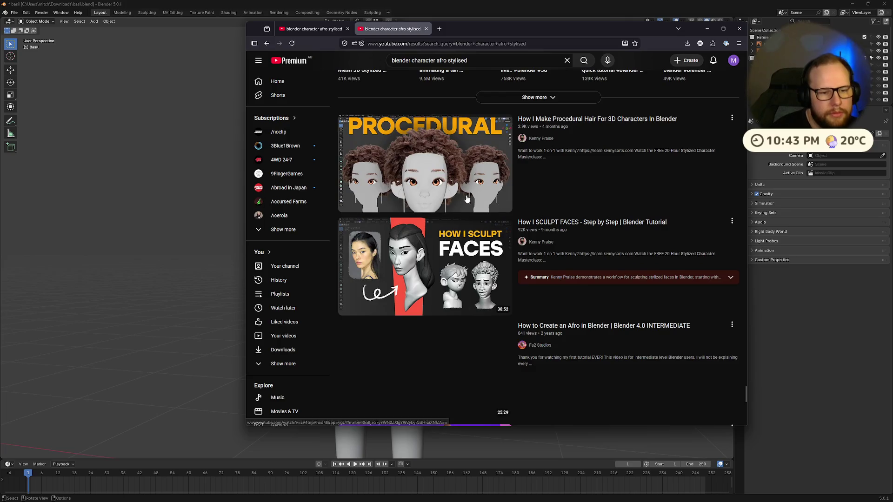
{"action": "scroll", "coordinate": [467, 199], "scroll_direction": "down", "scroll_amount": 5}
{"action": "scroll", "coordinate": [478, 195], "scroll_direction": "down", "scroll_amount": 5}
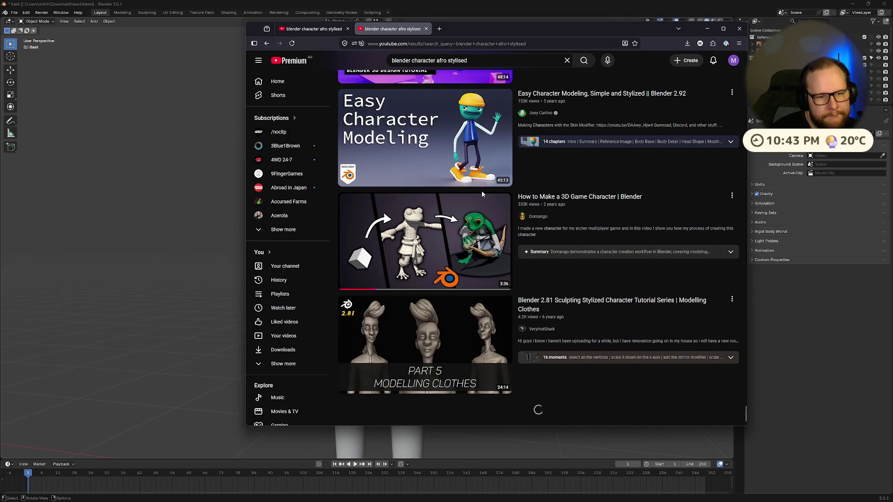
{"action": "scroll", "coordinate": [483, 192], "scroll_direction": "down", "scroll_amount": 5}
{"action": "scroll", "coordinate": [485, 194], "scroll_direction": "down", "scroll_amount": 4}
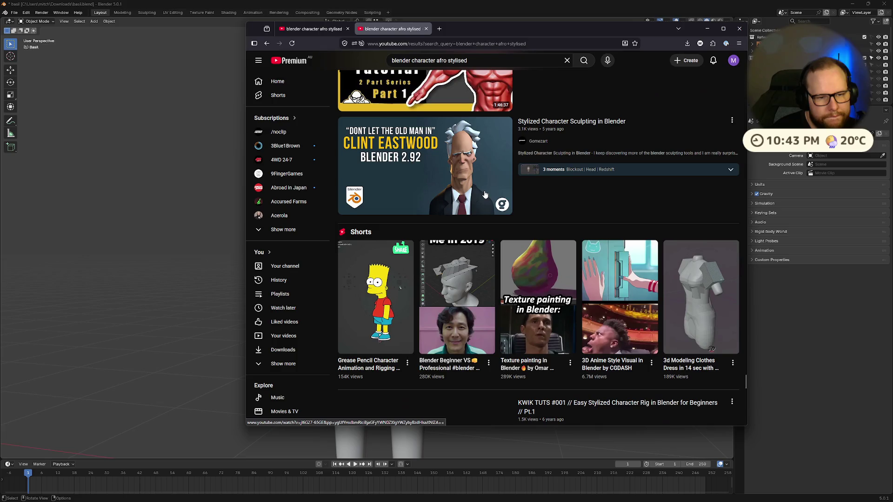
{"action": "scroll", "coordinate": [485, 194], "scroll_direction": "down", "scroll_amount": 5}
{"action": "scroll", "coordinate": [486, 194], "scroll_direction": "down", "scroll_amount": 5}
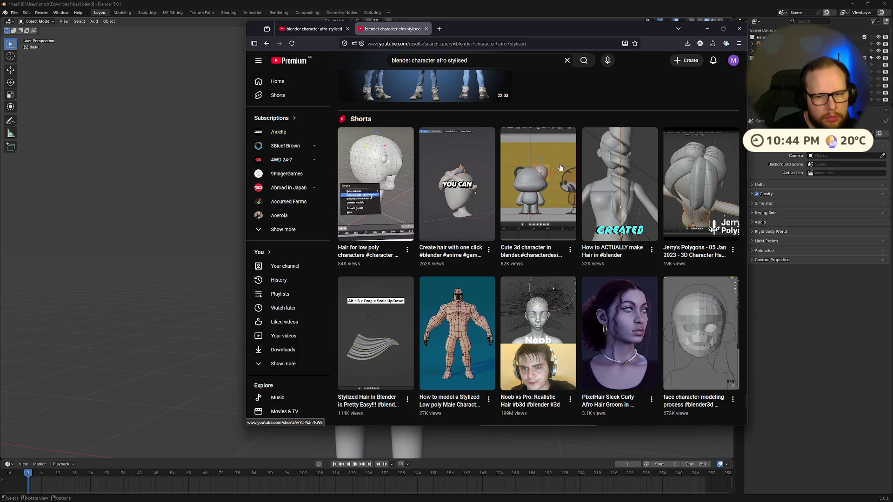
Browse back and forth through the hair tutorial results, including an anime hair tutorial.
{"action": "mouse_move", "coordinate": [673, 177]}
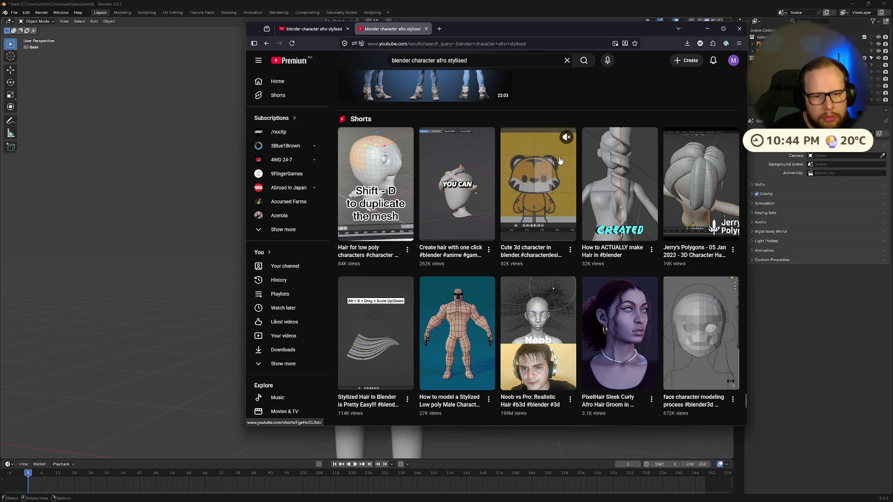
{"action": "scroll", "coordinate": [688, 171], "scroll_direction": "down", "scroll_amount": 5}
{"action": "scroll", "coordinate": [689, 171], "scroll_direction": "down", "scroll_amount": 2}
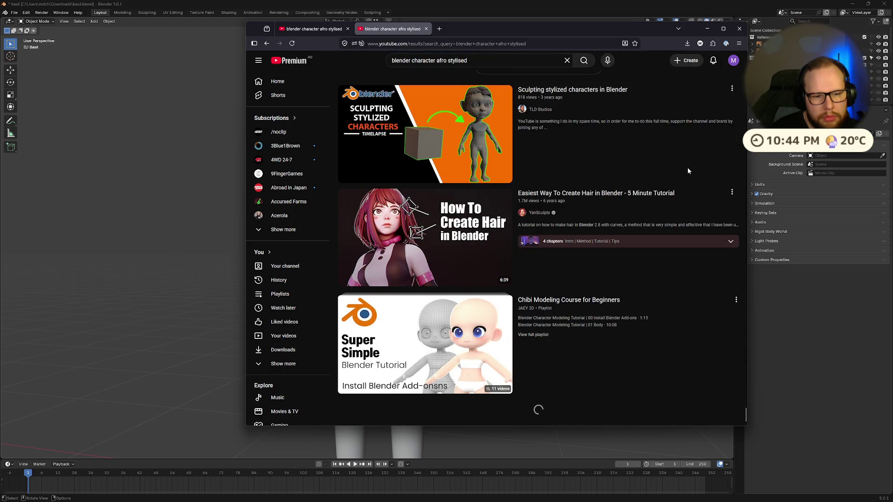
{"action": "scroll", "coordinate": [688, 171], "scroll_direction": "up", "scroll_amount": 5}
{"action": "scroll", "coordinate": [689, 171], "scroll_direction": "down", "scroll_amount": 7}
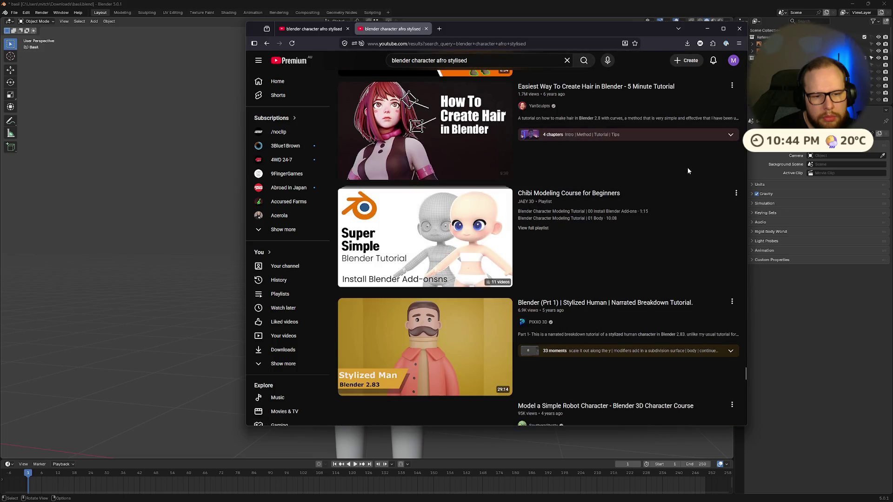
{"action": "scroll", "coordinate": [688, 171], "scroll_direction": "down", "scroll_amount": 15}
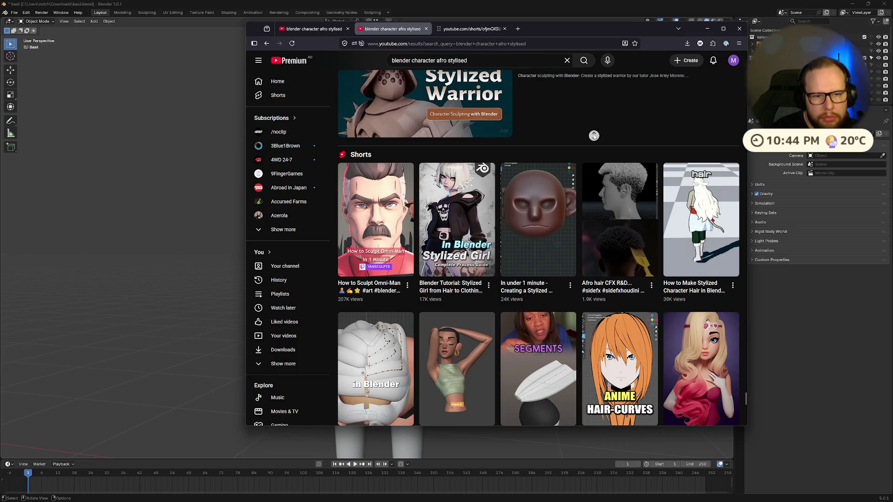
{"action": "scroll", "coordinate": [594, 135], "scroll_direction": "up", "scroll_amount": 15}
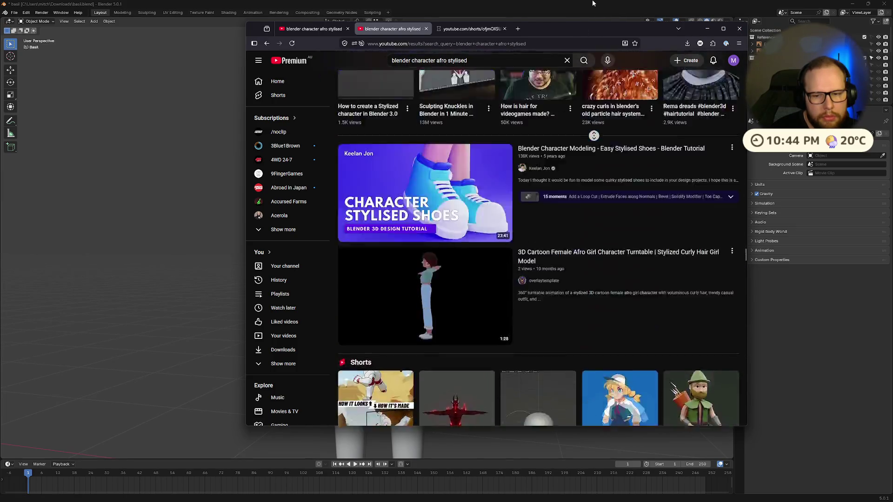
{"action": "scroll", "coordinate": [594, 135], "scroll_direction": "up", "scroll_amount": 15}
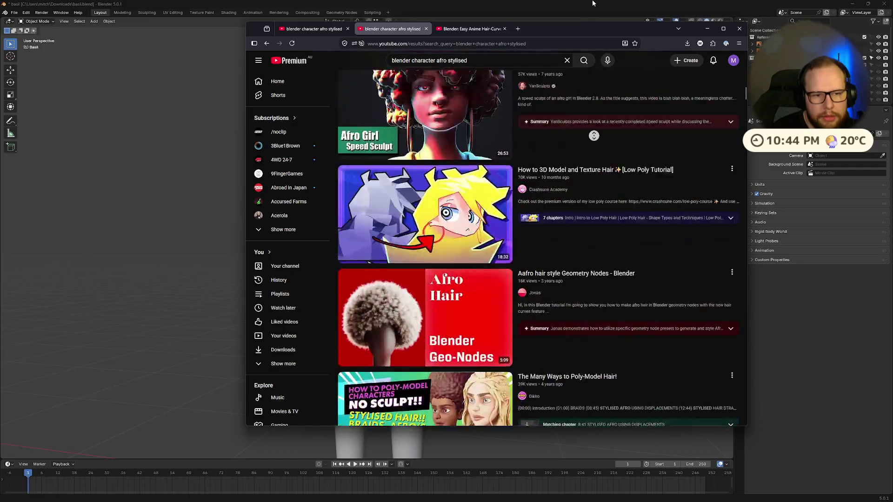
{"action": "scroll", "coordinate": [594, 136], "scroll_direction": "up", "scroll_amount": 10}
{"action": "scroll", "coordinate": [601, 146], "scroll_direction": "down", "scroll_amount": 5}
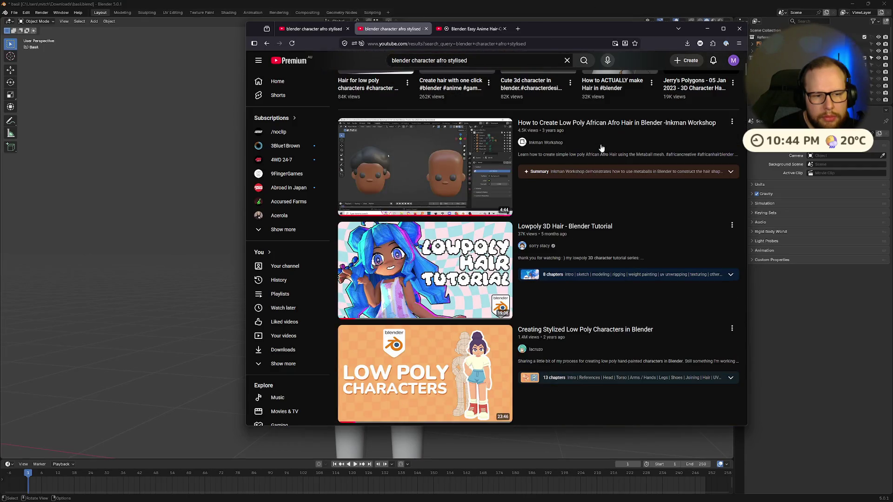
Skim the 'Creating Stylized Low Poly Characters in Blender' preview, scrubbing it to about 9:59.
{"action": "mouse_move", "coordinate": [601, 146]}
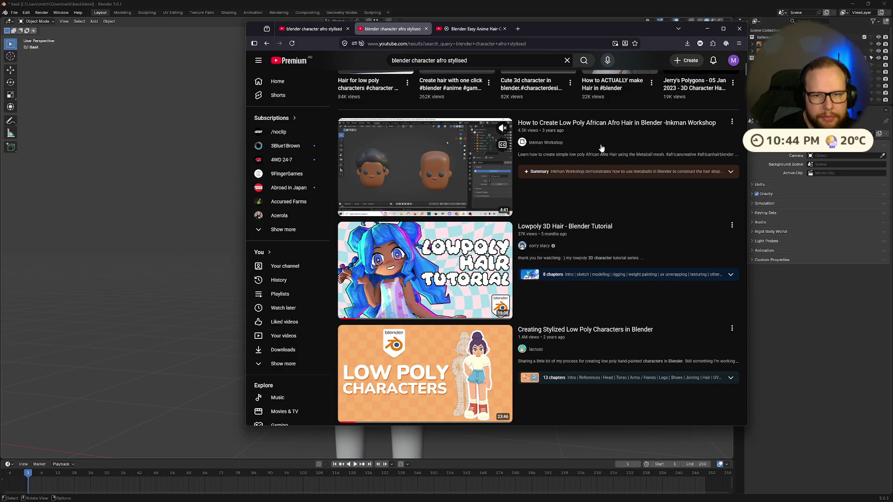
{"action": "scroll", "coordinate": [495, 154], "scroll_direction": "down", "scroll_amount": 5}
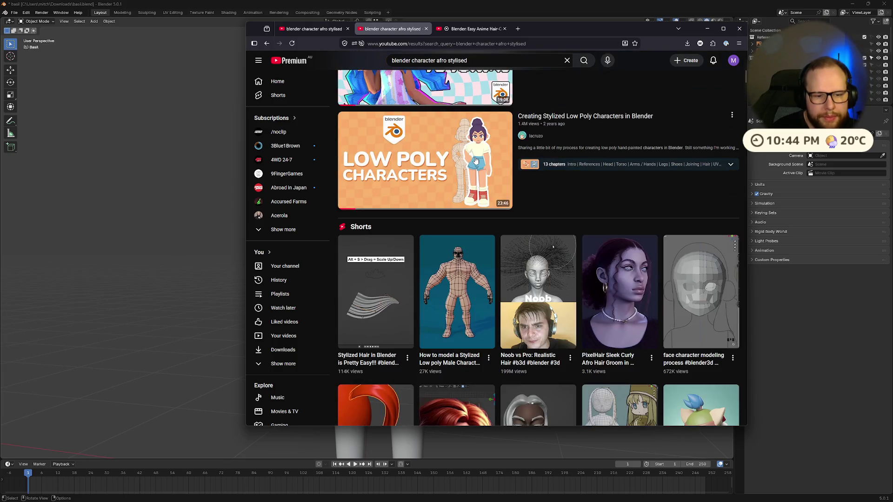
{"action": "scroll", "coordinate": [478, 160], "scroll_direction": "down", "scroll_amount": 5}
{"action": "scroll", "coordinate": [479, 159], "scroll_direction": "up", "scroll_amount": 5}
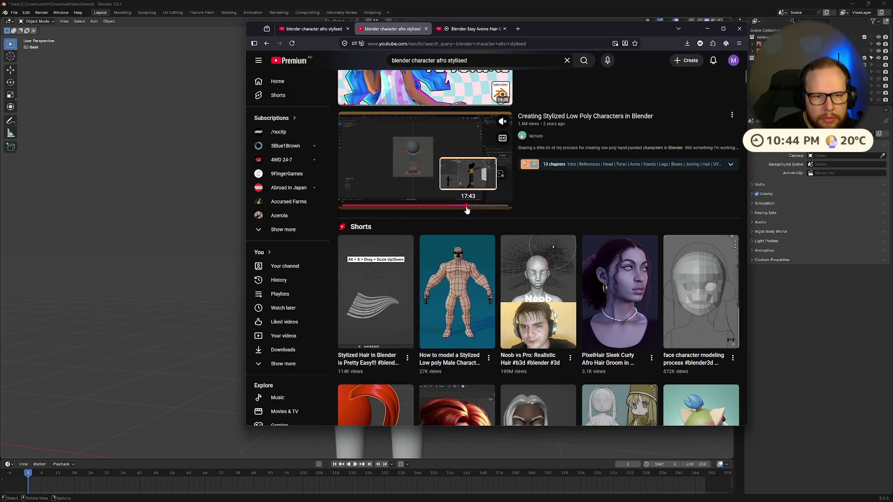
{"action": "left_click", "coordinate": [484, 208]}
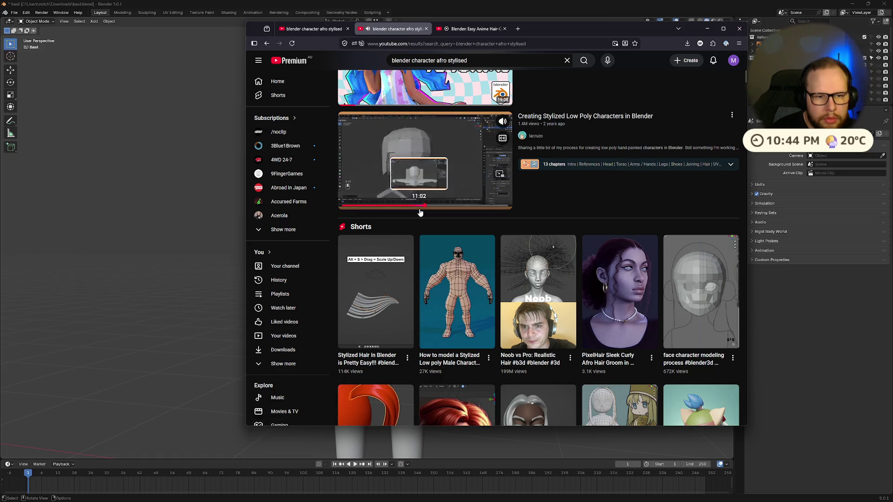
{"action": "left_click", "coordinate": [415, 203]}
{"action": "left_click", "coordinate": [411, 204]}
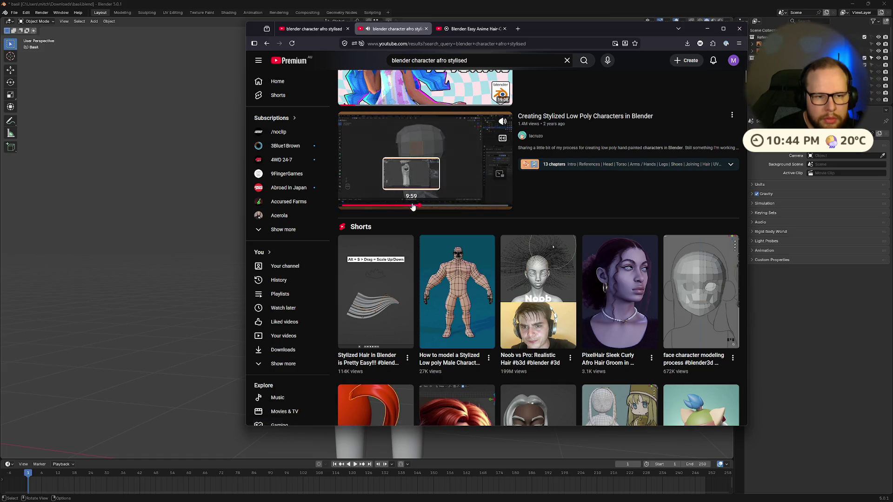
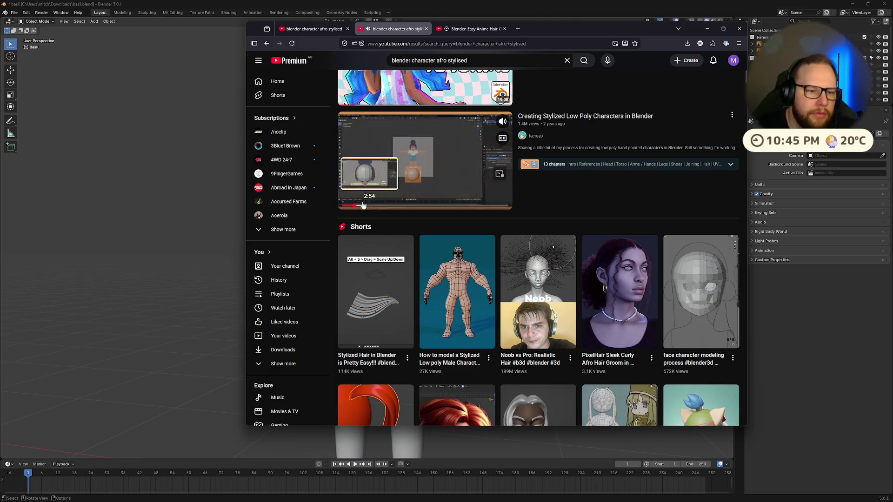
Open the 'Creating Stylized Low Poly Characters in Blender' video, scrub to about 12:28, then minimize the browser.
{"action": "left_click", "coordinate": [410, 155]}
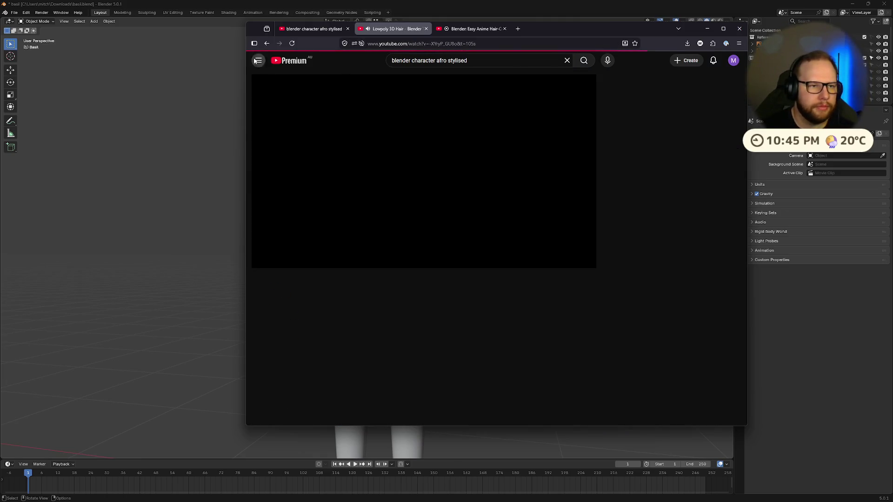
{"action": "left_click", "coordinate": [440, 248]}
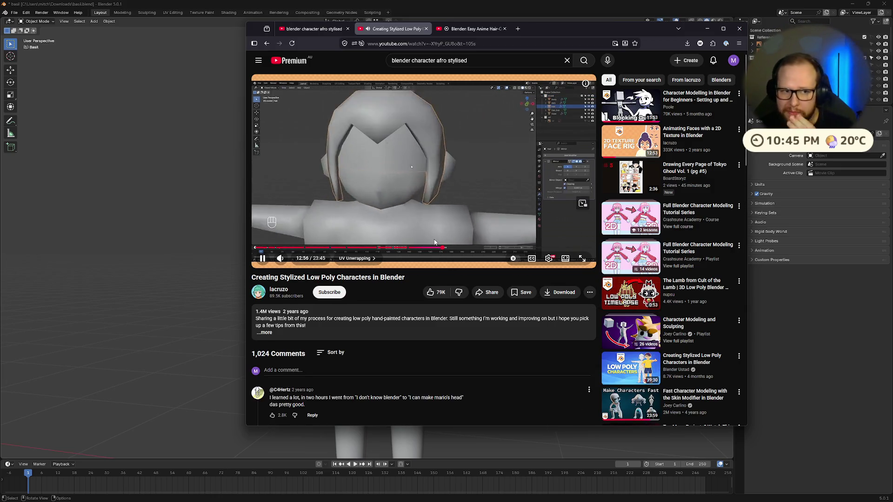
{"action": "left_click_drag", "start_coordinate": [461, 247], "coordinate": [436, 250]}
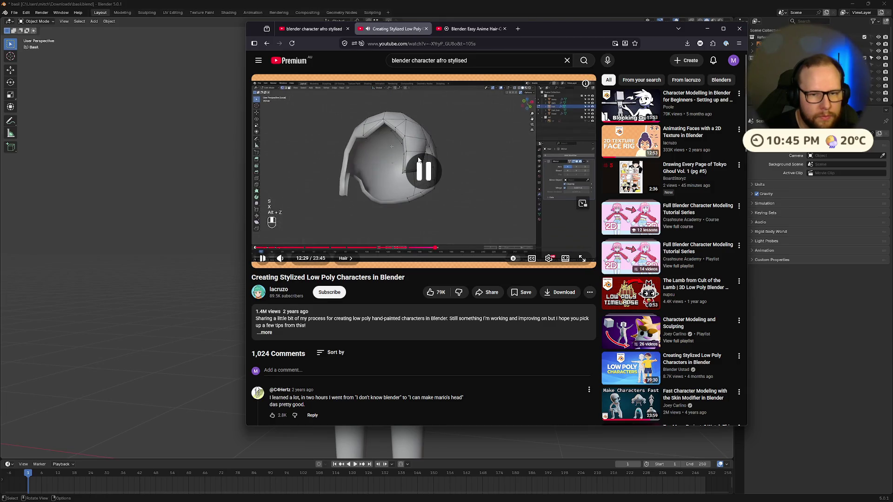
{"action": "left_click", "coordinate": [707, 29]}
Select the head, enter Edit Mode and select several faces on top of the head.
{"action": "middle_click_drag", "start_coordinate": [449, 261], "coordinate": [473, 291]}
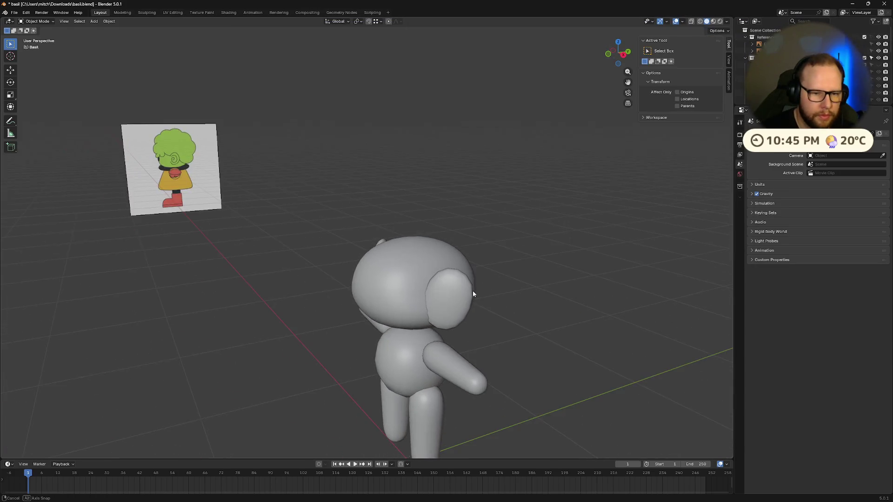
{"action": "left_click", "coordinate": [414, 279]}
{"action": "middle_click_drag", "start_coordinate": [414, 279], "coordinate": [526, 279]}
{"action": "key", "text": "Tab"}
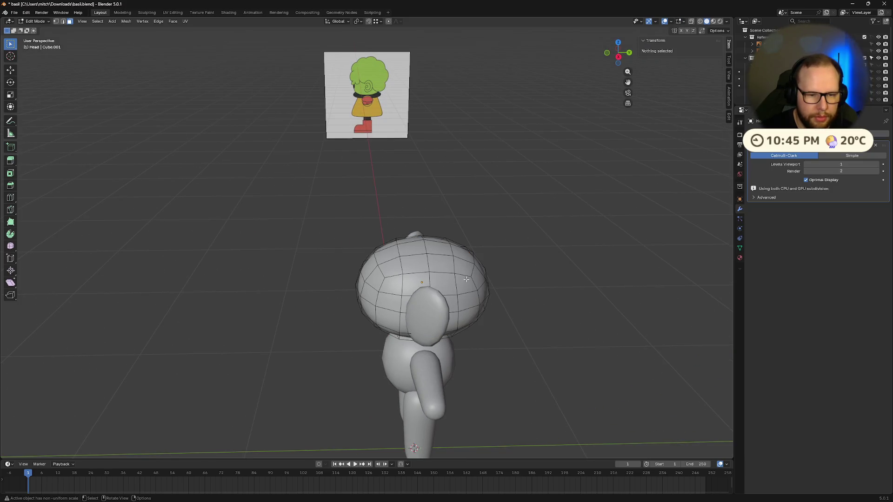
{"action": "mouse_move", "coordinate": [466, 280]}
{"action": "middle_mouse_down"}
{"action": "mouse_move", "coordinate": [409, 266]}
{"action": "mouse_move", "coordinate": [391, 250]}
{"action": "middle_mouse_up"}
{"action": "left_click", "coordinate": [387, 255]}
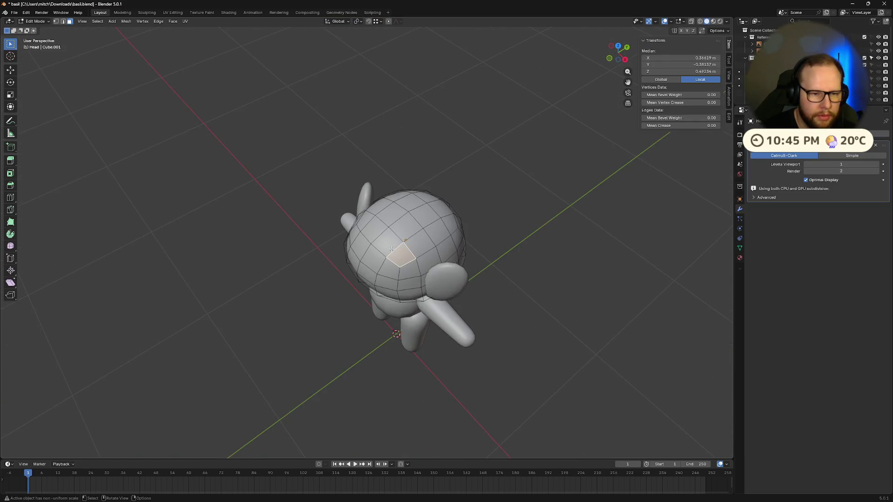
{"action": "left_click", "coordinate": [404, 228], "text": "shift"}
{"action": "left_click", "coordinate": [417, 242], "text": "shift"}
{"action": "left_click", "coordinate": [431, 228], "text": "shift"}
{"action": "left_click", "coordinate": [419, 214], "text": "shift"}
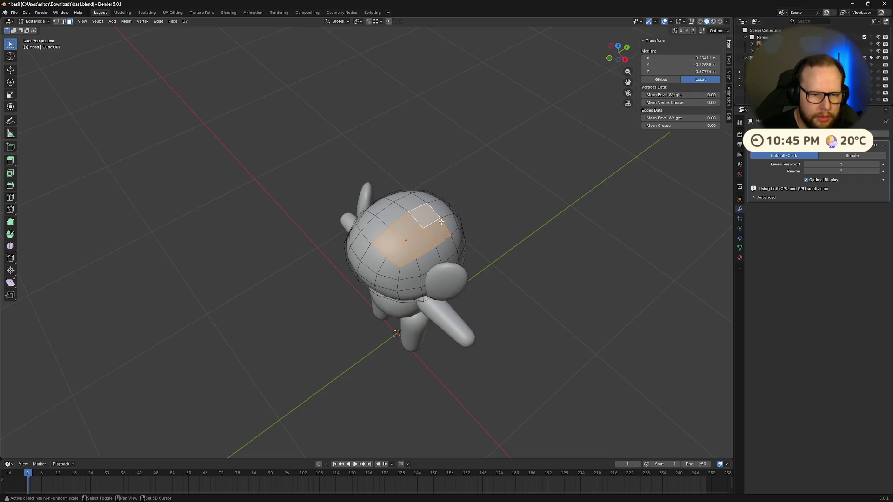
{"action": "mouse_move", "coordinate": [419, 214]}
{"action": "middle_mouse_down"}
{"action": "mouse_move", "coordinate": [455, 218]}
{"action": "mouse_move", "coordinate": [273, 285]}
{"action": "mouse_move", "coordinate": [446, 322]}
{"action": "mouse_move", "coordinate": [419, 311]}
{"action": "mouse_move", "coordinate": [439, 300]}
{"action": "middle_mouse_up"}
{"action": "scroll", "coordinate": [373, 305], "scroll_direction": "up", "scroll_amount": 2}
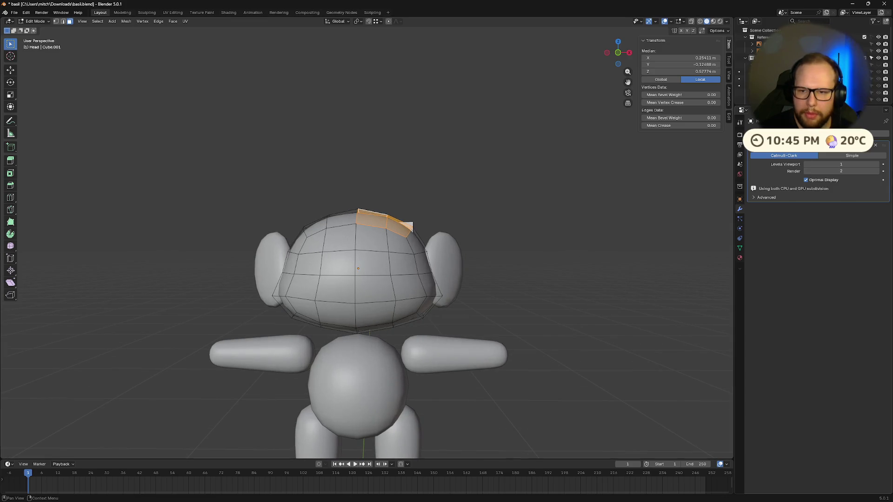
Add a Mirror modifier to the head and move it to the top of the stack.
{"action": "left_click", "coordinate": [819, 134]}
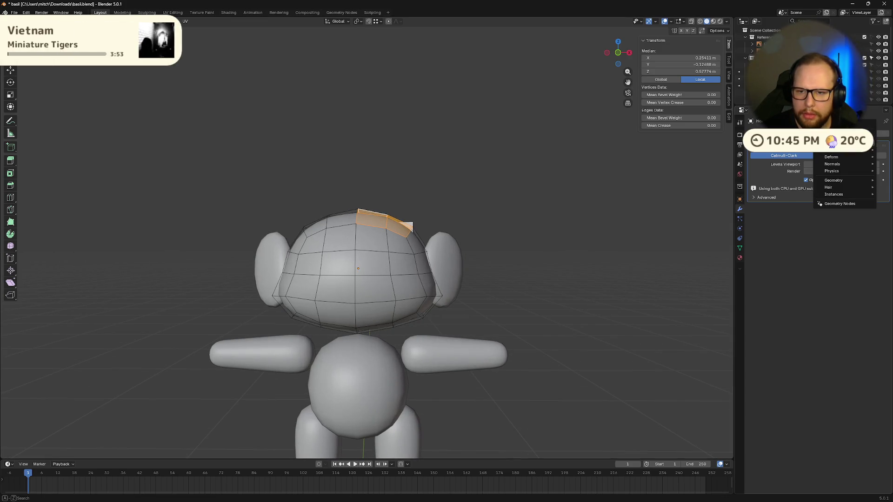
{"action": "mouse_move", "coordinate": [841, 151]}
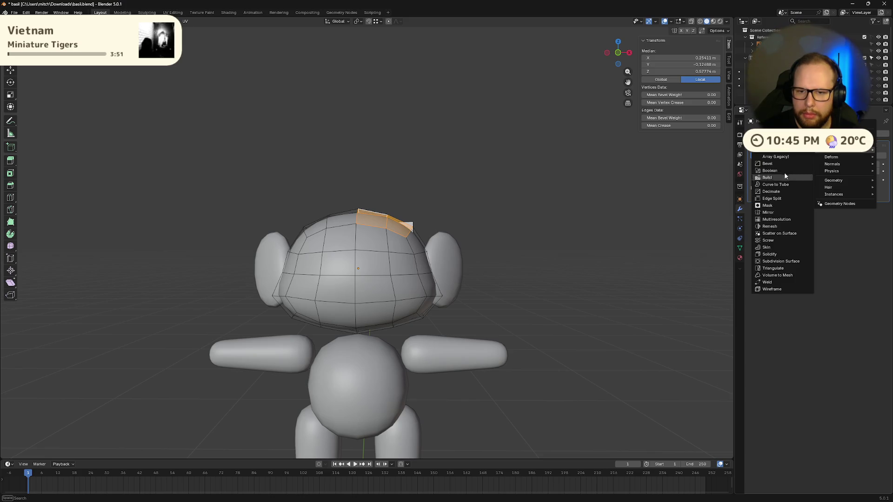
{"action": "left_click", "coordinate": [777, 212]}
{"action": "left_click", "coordinate": [869, 207]}
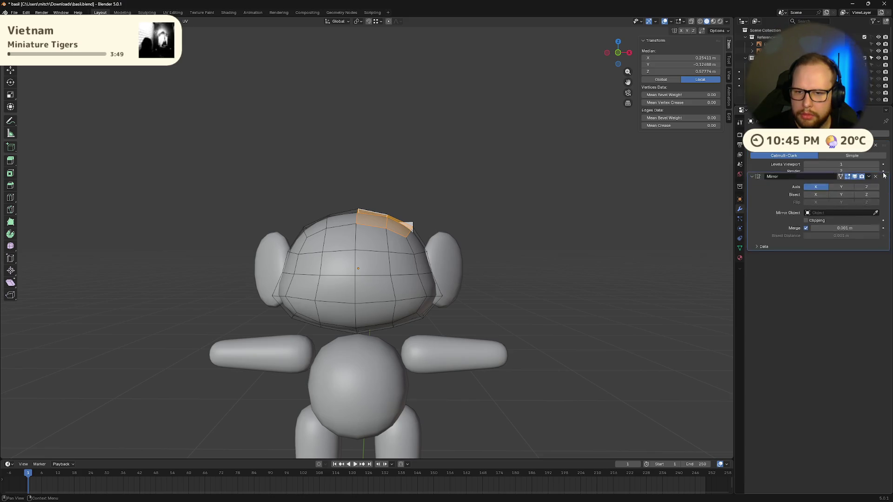
{"action": "left_click", "coordinate": [833, 249]}
With X-ray on in front orthographic view, box-select the head's left half and bring up delete.
{"action": "scroll", "coordinate": [405, 233], "scroll_direction": "down", "scroll_amount": 2}
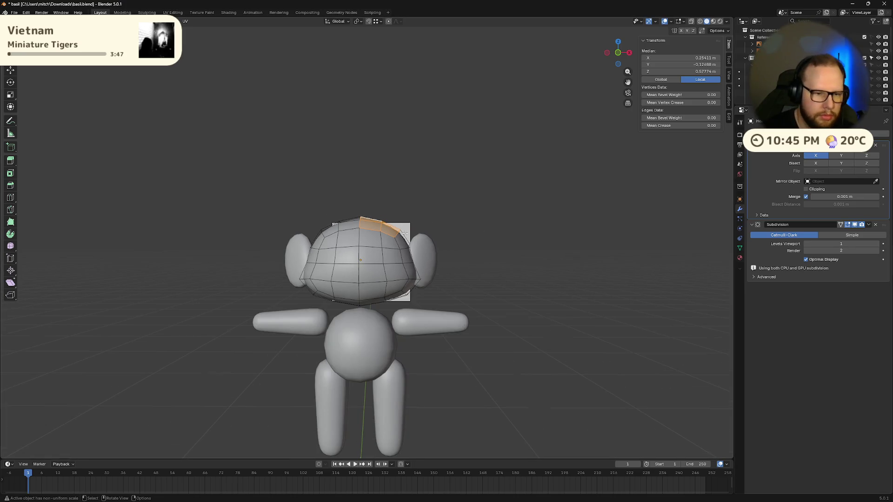
{"action": "left_click_drag", "start_coordinate": [280, 205], "coordinate": [354, 320]}
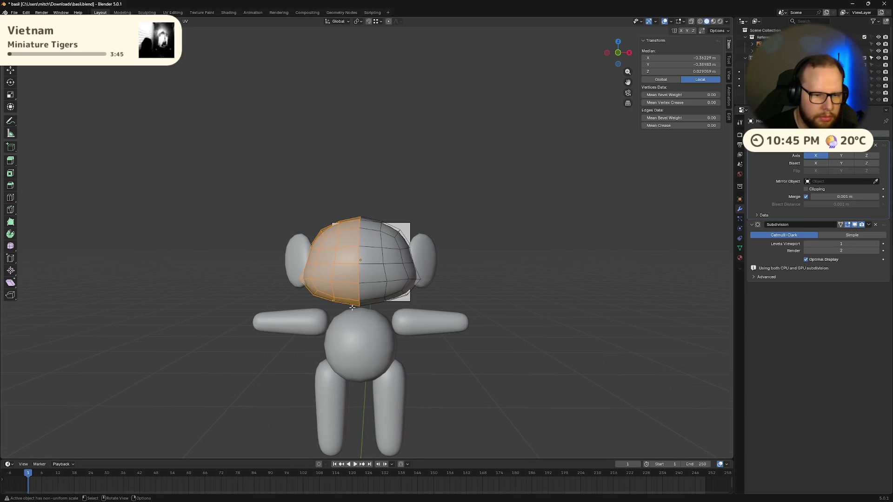
{"action": "key", "text": "alt+z"}
{"action": "key", "text": "alt+a"}
{"action": "key", "text": "b"}
{"action": "mouse_move", "coordinate": [270, 165]}
{"action": "left_mouse_down"}
{"action": "mouse_move", "coordinate": [302, 266]}
{"action": "mouse_move", "coordinate": [356, 330]}
{"action": "left_mouse_up"}
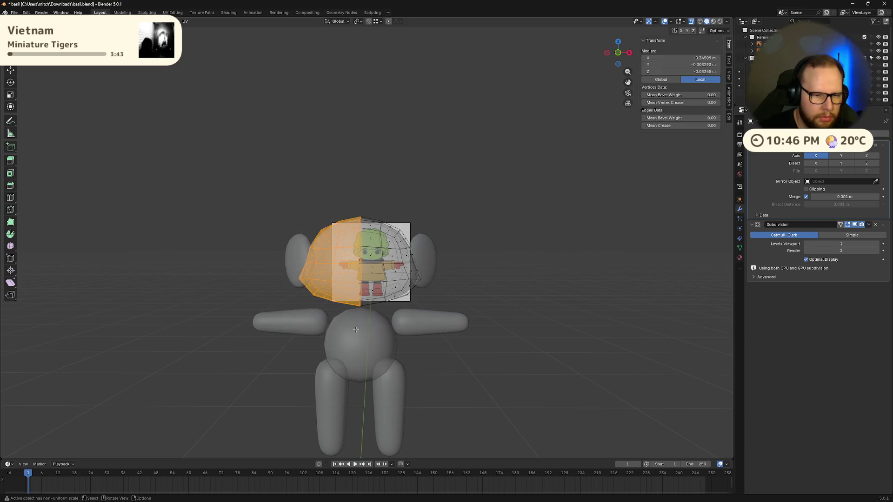
{"action": "left_click_drag", "start_coordinate": [259, 179], "coordinate": [345, 327]}
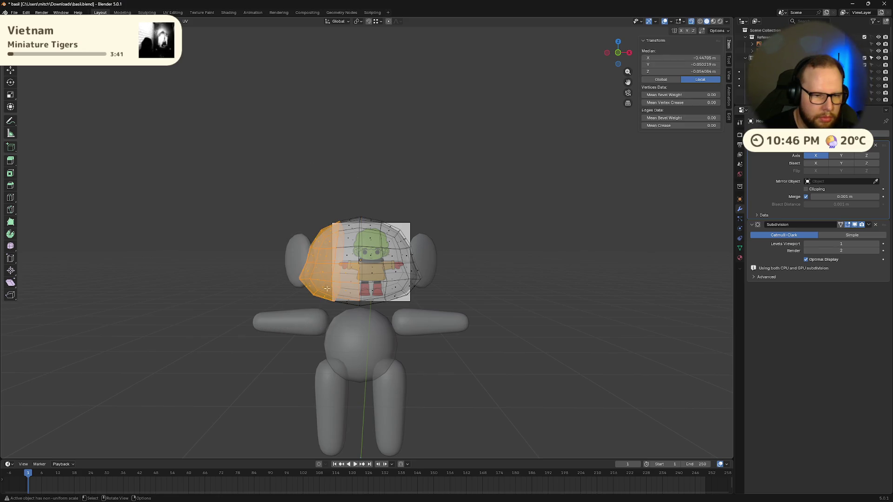
{"action": "middle_click_drag", "start_coordinate": [277, 212], "coordinate": [275, 205]}
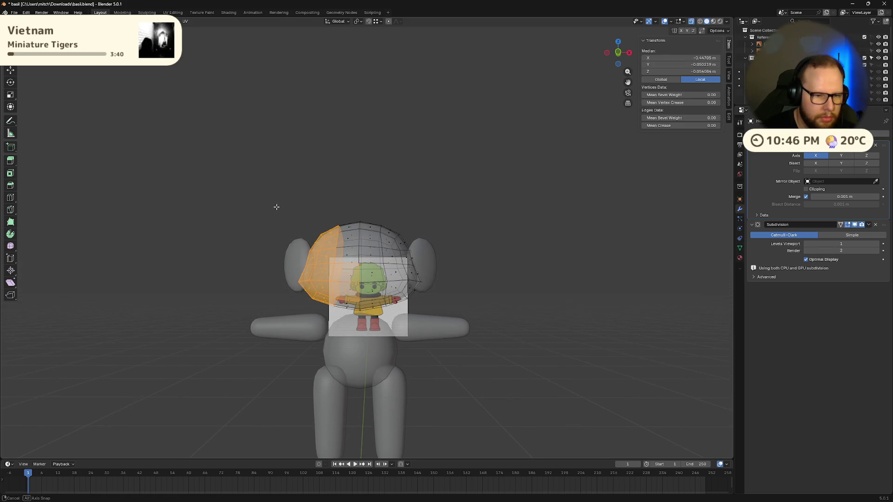
{"action": "left_click", "coordinate": [618, 53]}
{"action": "scroll", "coordinate": [371, 230], "scroll_direction": "up", "scroll_amount": 3}
{"action": "mouse_move", "coordinate": [201, 144]}
{"action": "left_mouse_down"}
{"action": "mouse_move", "coordinate": [275, 343]}
{"action": "mouse_move", "coordinate": [338, 393]}
{"action": "left_mouse_up"}
{"action": "key", "text": "x"}
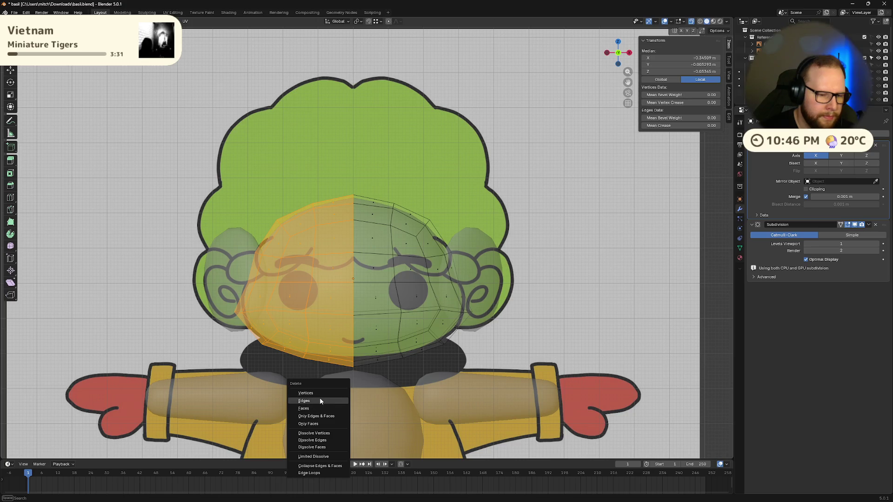
Delete the head's left half, including the remaining left-side vertices.
{"action": "left_click", "coordinate": [318, 391]}
{"action": "key", "text": "ctrl+z"}
{"action": "key", "text": "ctrl+shift+z"}
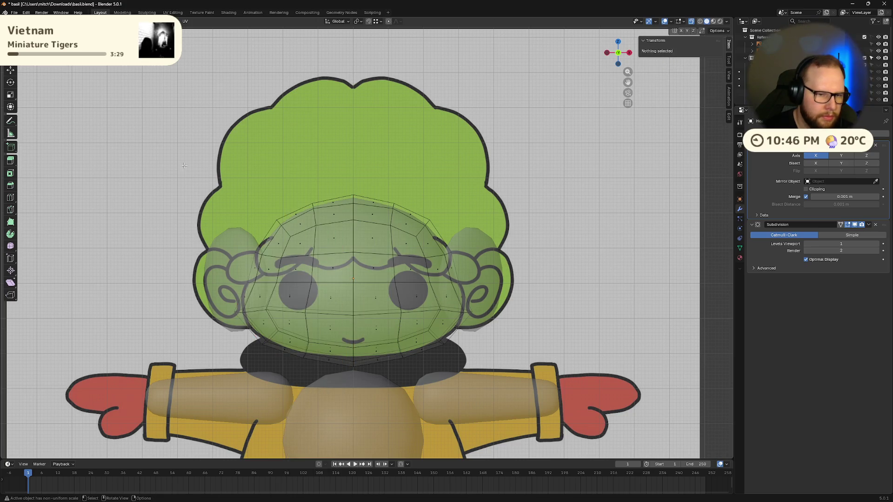
{"action": "mouse_move", "coordinate": [184, 166]}
{"action": "left_mouse_down"}
{"action": "mouse_move", "coordinate": [298, 407]}
{"action": "mouse_move", "coordinate": [332, 410]}
{"action": "left_mouse_up"}
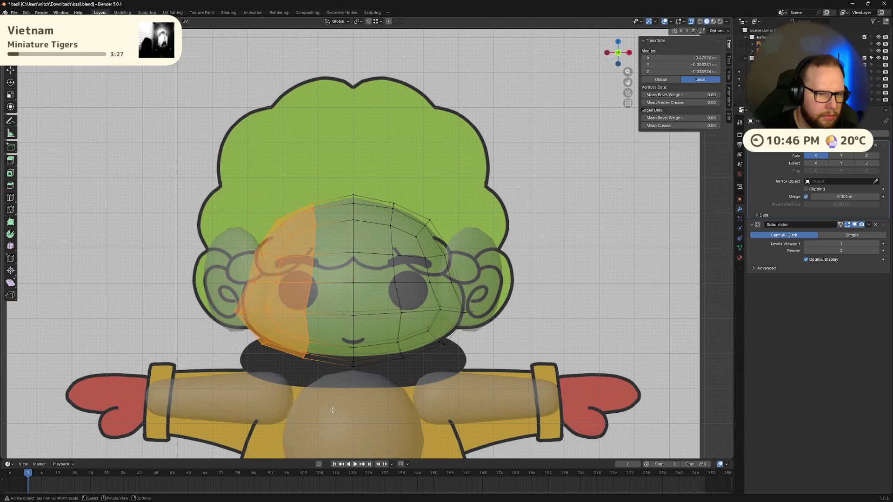
{"action": "key", "text": "x"}
{"action": "left_click", "coordinate": [332, 409]}
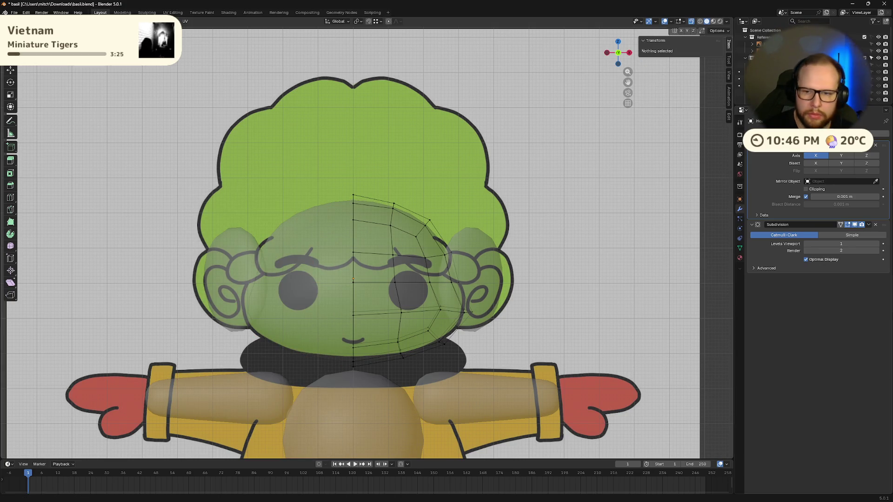
Turn on Mirror clipping and toggle the axis buttons so only X mirrors, then check in Object Mode.
{"action": "left_click", "coordinate": [806, 190]}
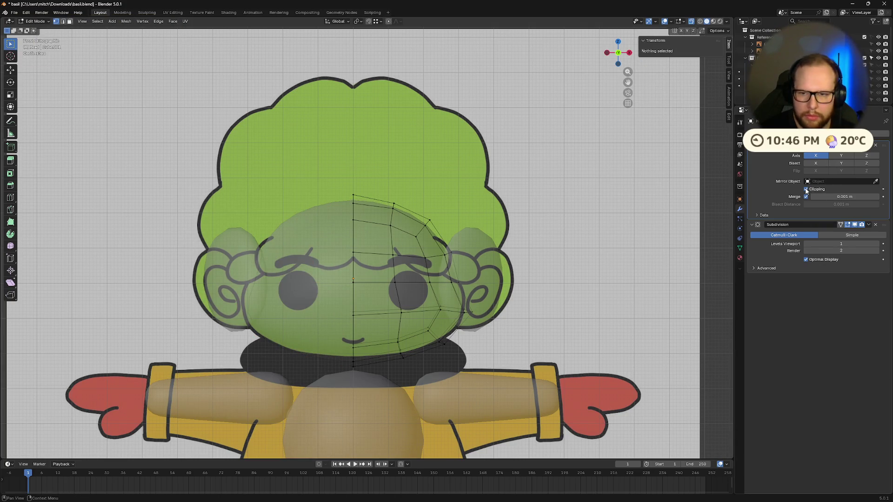
{"action": "left_click", "coordinate": [836, 156]}
{"action": "left_click", "coordinate": [816, 156]}
{"action": "left_click", "coordinate": [816, 155]}
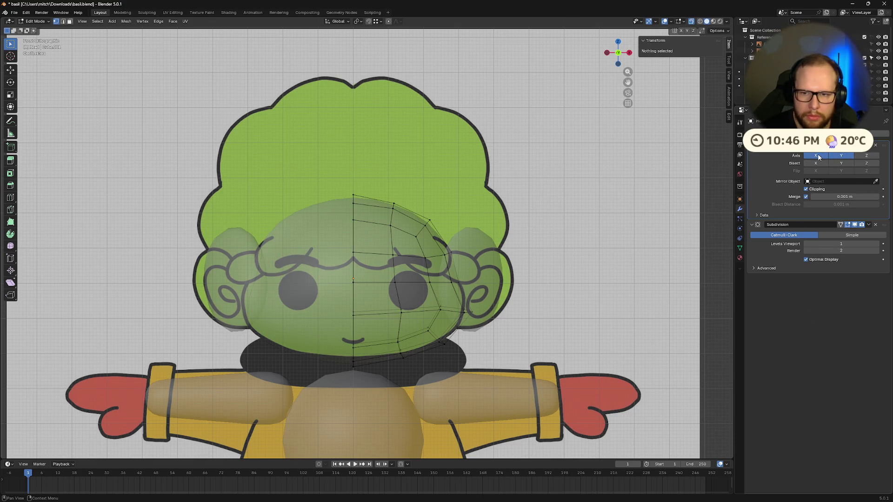
{"action": "key", "text": "Tab"}
{"action": "scroll", "coordinate": [534, 253], "scroll_direction": "down", "scroll_amount": 5}
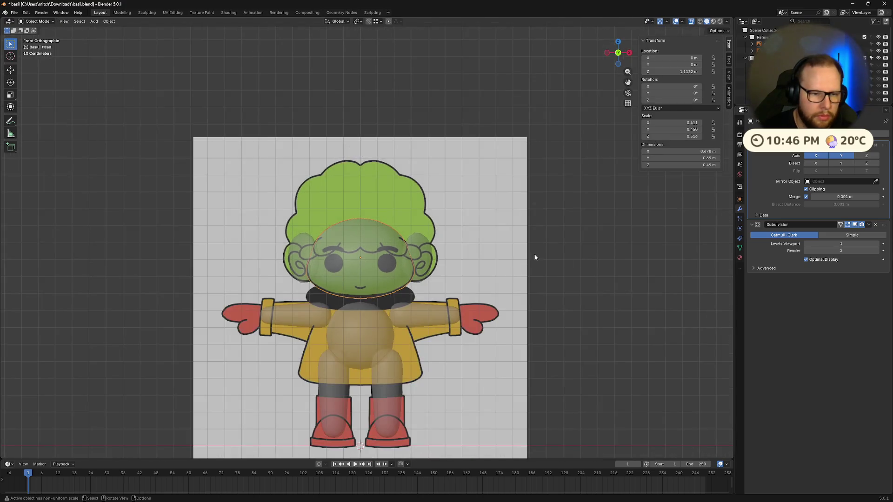
{"action": "mouse_move", "coordinate": [534, 254]}
{"action": "middle_mouse_down"}
{"action": "mouse_move", "coordinate": [473, 272]}
{"action": "mouse_move", "coordinate": [460, 263]}
{"action": "mouse_move", "coordinate": [504, 242]}
{"action": "middle_mouse_up"}
{"action": "scroll", "coordinate": [512, 270], "scroll_direction": "up", "scroll_amount": 5}
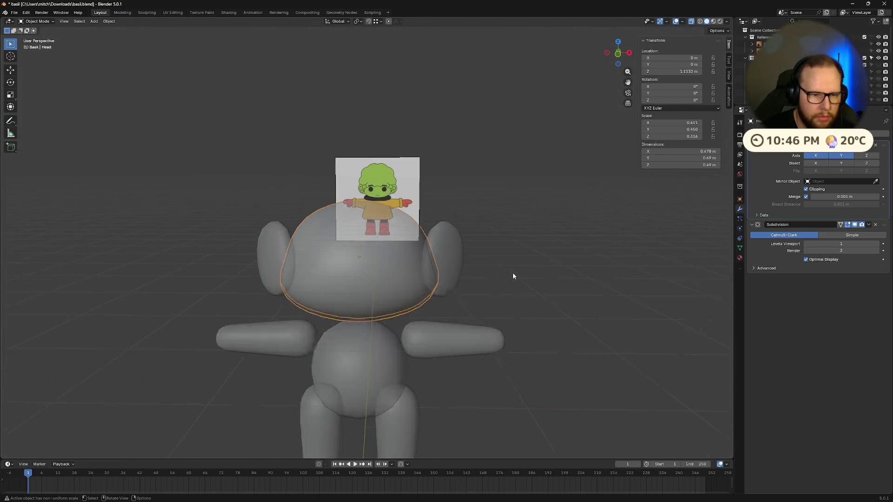
{"action": "mouse_move", "coordinate": [518, 309]}
{"action": "middle_mouse_down"}
{"action": "mouse_move", "coordinate": [534, 291]}
{"action": "mouse_move", "coordinate": [565, 302]}
{"action": "mouse_move", "coordinate": [572, 311]}
{"action": "mouse_move", "coordinate": [535, 305]}
{"action": "mouse_move", "coordinate": [508, 321]}
{"action": "mouse_move", "coordinate": [558, 343]}
{"action": "mouse_move", "coordinate": [603, 305]}
{"action": "middle_mouse_up"}
Back in Edit Mode, add another Mirror modifier with clipping on and toggle its Y and X axes.
{"action": "key", "text": "Tab"}
{"action": "key", "text": "Tab"}
{"action": "left_click", "coordinate": [818, 133]}
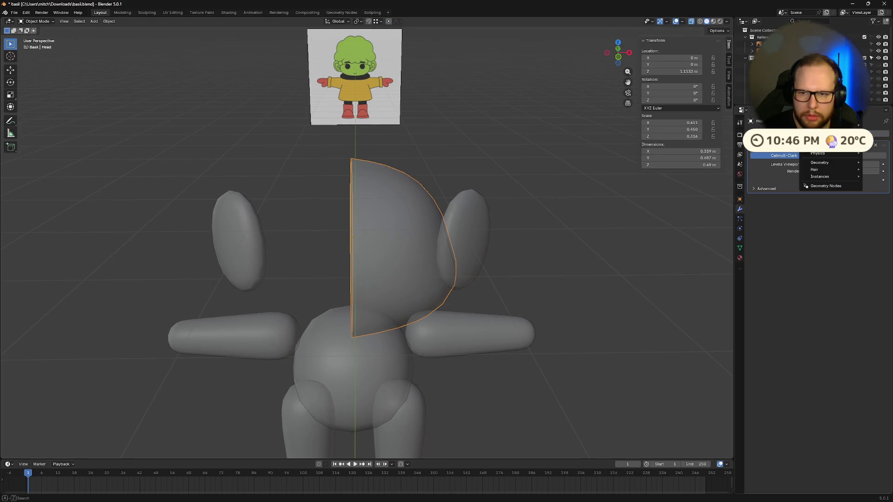
{"action": "mouse_move", "coordinate": [820, 163]}
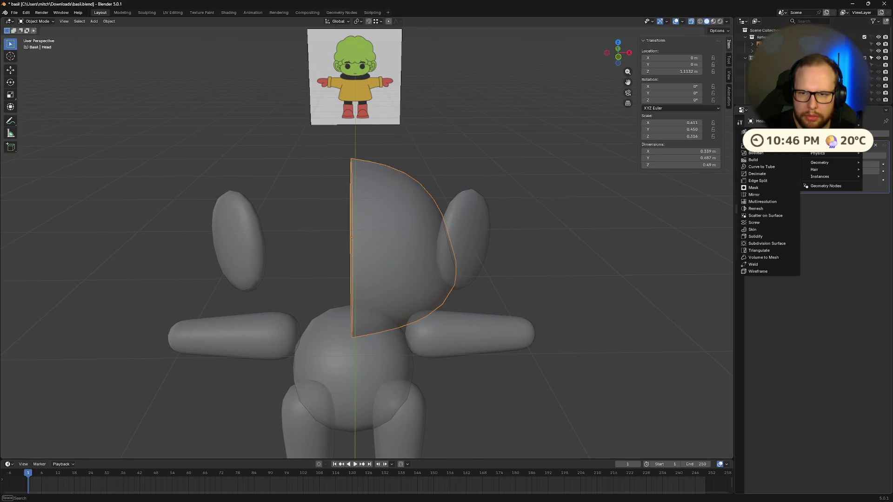
{"action": "left_click", "coordinate": [757, 197]}
{"action": "middle_click_drag", "start_coordinate": [566, 335], "coordinate": [539, 296]}
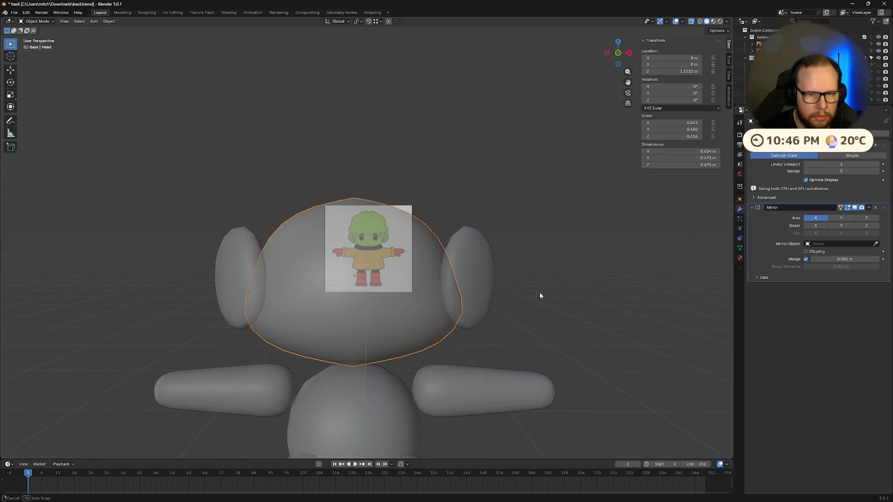
{"action": "left_click", "coordinate": [806, 252]}
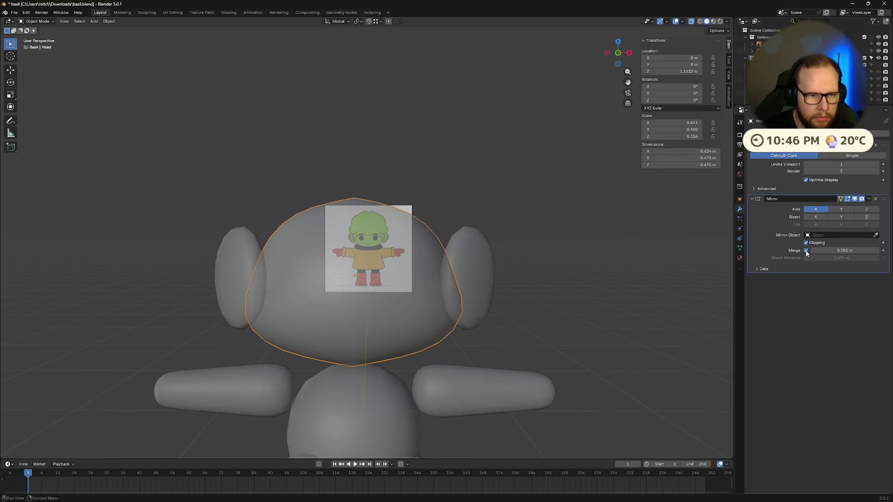
{"action": "left_click", "coordinate": [840, 209]}
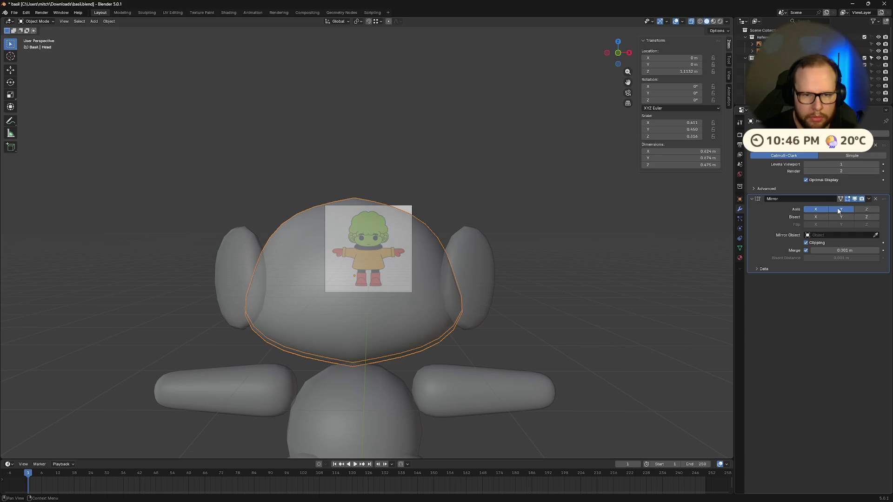
{"action": "left_click", "coordinate": [820, 210]}
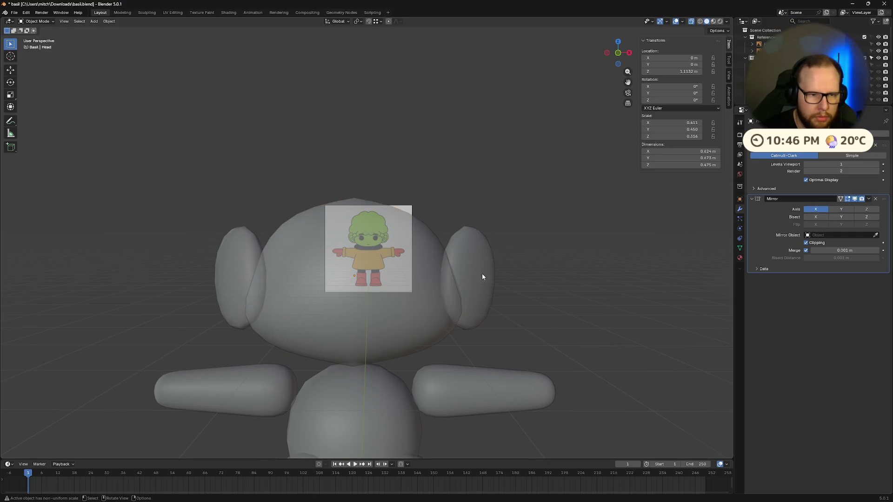
{"action": "mouse_move", "coordinate": [482, 275]}
{"action": "middle_mouse_down"}
{"action": "mouse_move", "coordinate": [496, 256]}
{"action": "mouse_move", "coordinate": [412, 297]}
{"action": "mouse_move", "coordinate": [351, 292]}
{"action": "mouse_move", "coordinate": [329, 273]}
{"action": "mouse_move", "coordinate": [321, 287]}
{"action": "middle_mouse_up"}
{"action": "scroll", "coordinate": [321, 287], "scroll_direction": "down", "scroll_amount": 5}
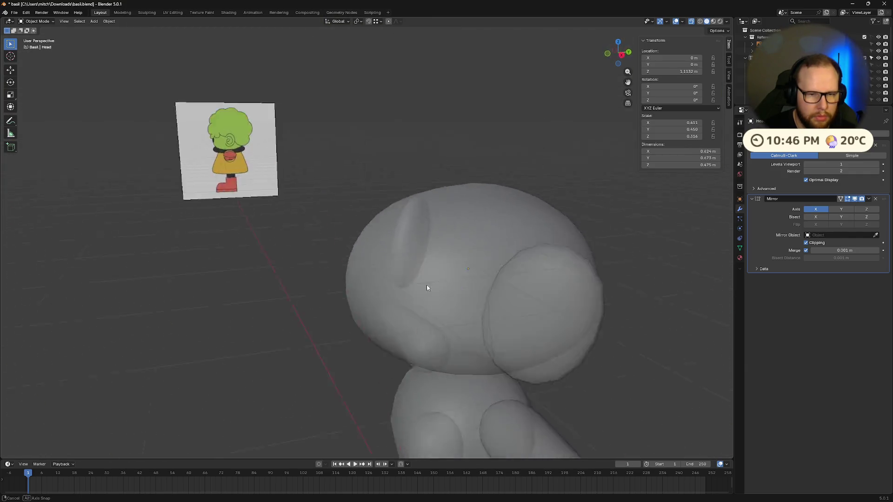
{"action": "middle_click_drag", "start_coordinate": [426, 285], "coordinate": [470, 282]}
Move the whole head shell mesh, then scale its centre column of vertices in front view.
{"action": "key", "text": "Tab"}
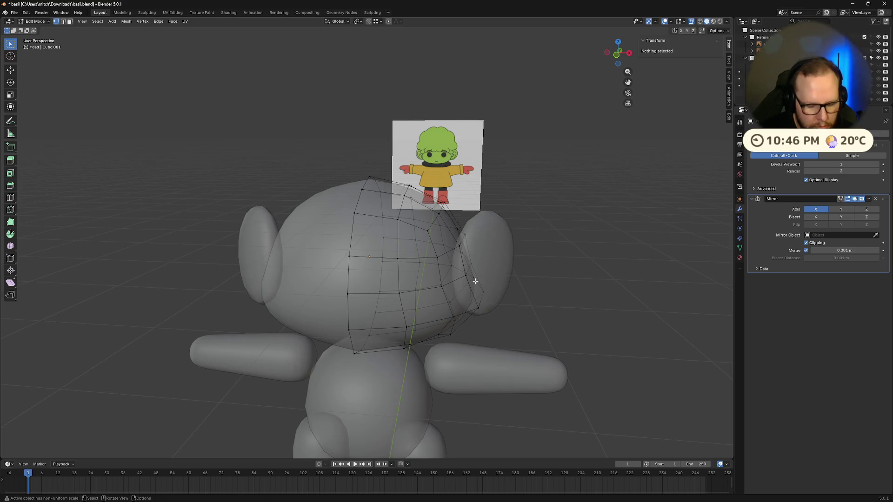
{"action": "key", "text": "a"}
{"action": "key", "text": "g"}
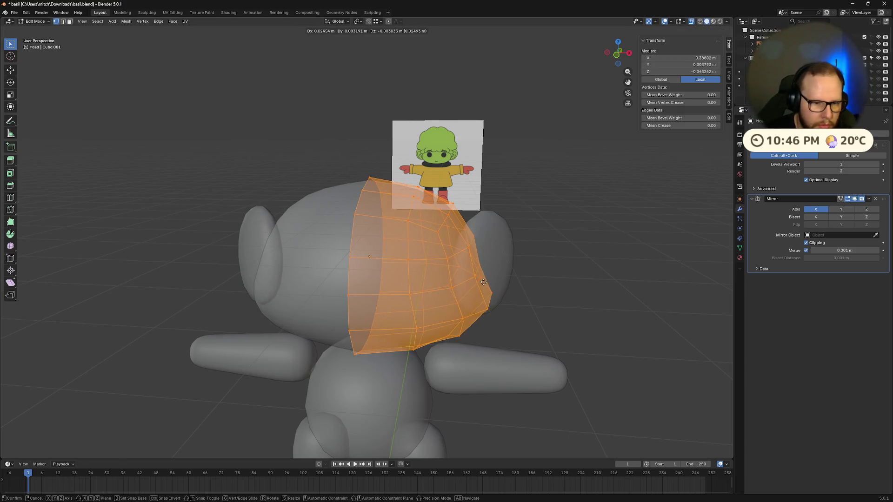
{"action": "left_click", "coordinate": [484, 282]}
{"action": "mouse_move", "coordinate": [484, 283]}
{"action": "middle_mouse_down"}
{"action": "mouse_move", "coordinate": [508, 261]}
{"action": "mouse_move", "coordinate": [511, 275]}
{"action": "middle_mouse_up"}
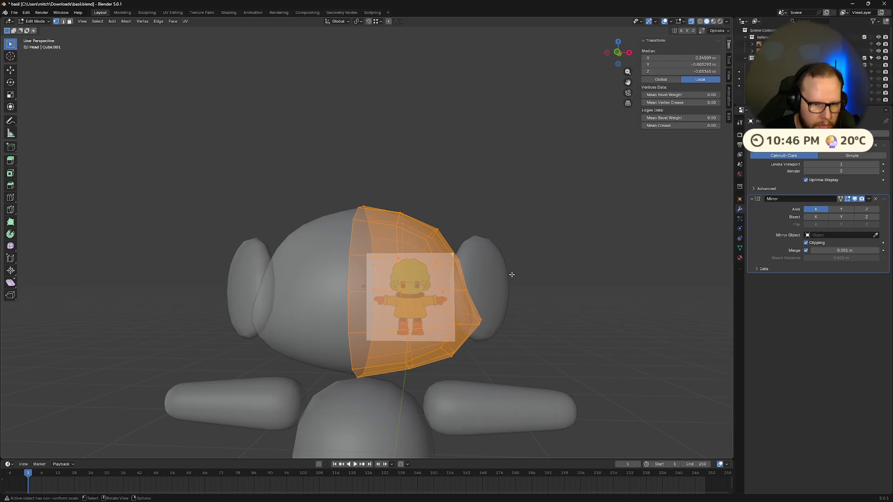
{"action": "left_click", "coordinate": [618, 52]}
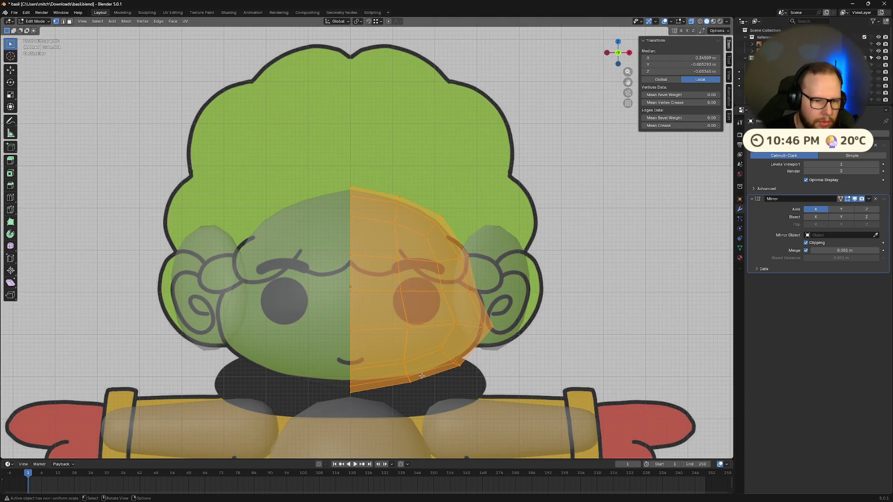
{"action": "left_click", "coordinate": [359, 171]}
{"action": "left_click_drag", "start_coordinate": [356, 411], "coordinate": [356, 411]}
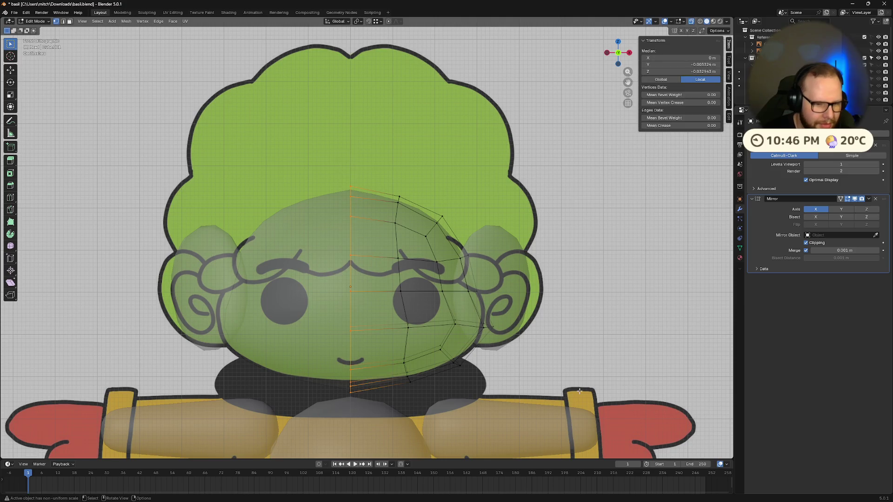
{"action": "key", "text": "s"}
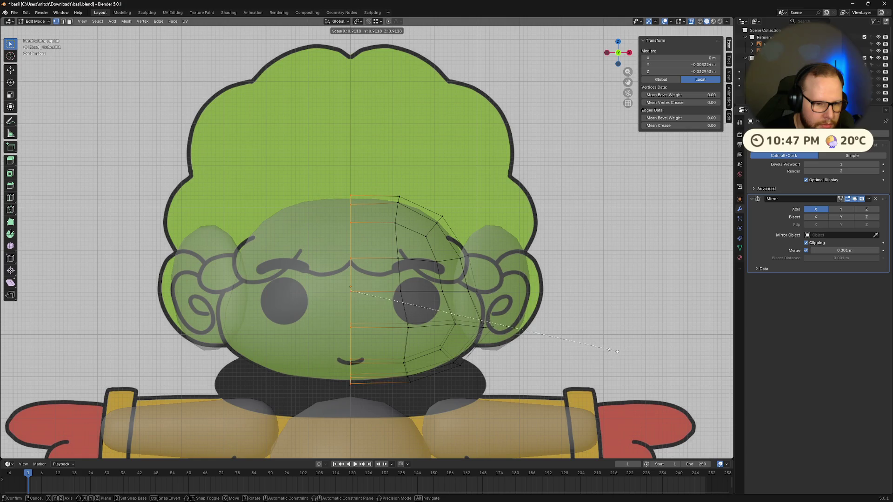
{"action": "left_click", "coordinate": [615, 352]}
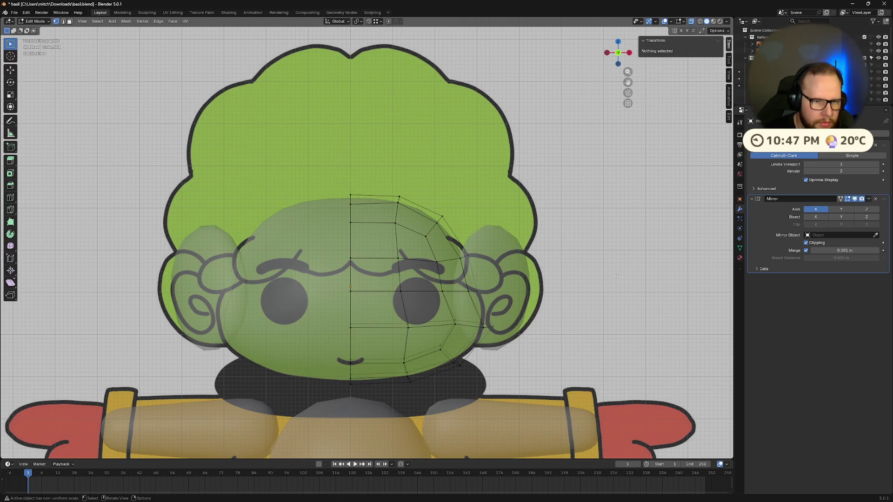
Inspect the shell in Object Mode, then scale a vertical band of vertices along Y.
{"action": "key", "text": "Tab"}
{"action": "scroll", "coordinate": [605, 298], "scroll_direction": "down", "scroll_amount": 3}
{"action": "mouse_move", "coordinate": [605, 298]}
{"action": "middle_mouse_down"}
{"action": "mouse_move", "coordinate": [539, 281]}
{"action": "mouse_move", "coordinate": [552, 289]}
{"action": "mouse_move", "coordinate": [545, 301]}
{"action": "mouse_move", "coordinate": [560, 309]}
{"action": "mouse_move", "coordinate": [591, 310]}
{"action": "mouse_move", "coordinate": [560, 278]}
{"action": "middle_mouse_up"}
{"action": "key", "text": "Tab"}
{"action": "key", "text": "ctrl+z"}
{"action": "key", "text": "s"}
{"action": "key", "text": "y"}
{"action": "left_click", "coordinate": [582, 306]}
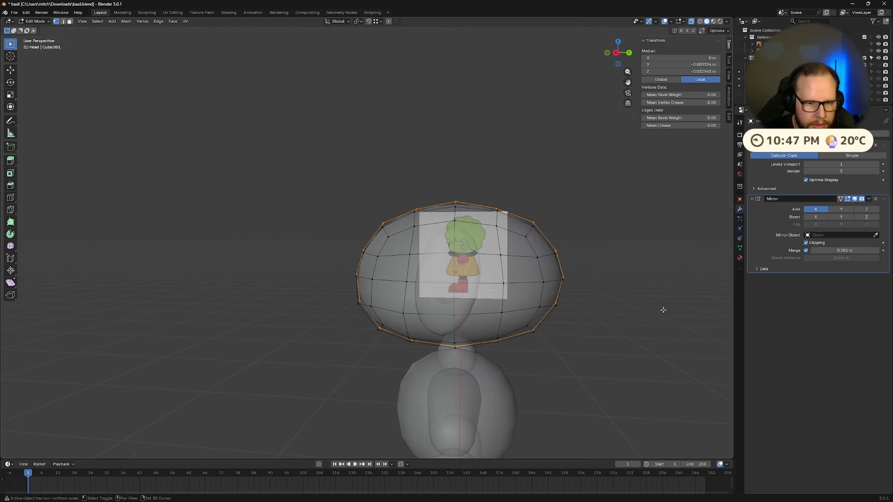
Reshape the shell with scales excluding Z, then excluding Y, then a uniform scale.
{"action": "key", "text": "shift+z"}
{"action": "key", "text": "shift+z"}
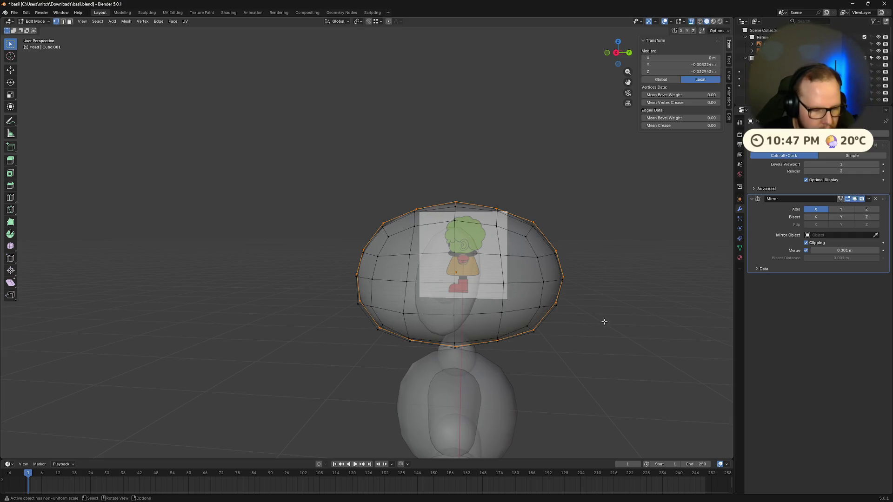
{"action": "middle_click_drag", "start_coordinate": [604, 322], "coordinate": [631, 336]}
{"action": "key", "text": "s"}
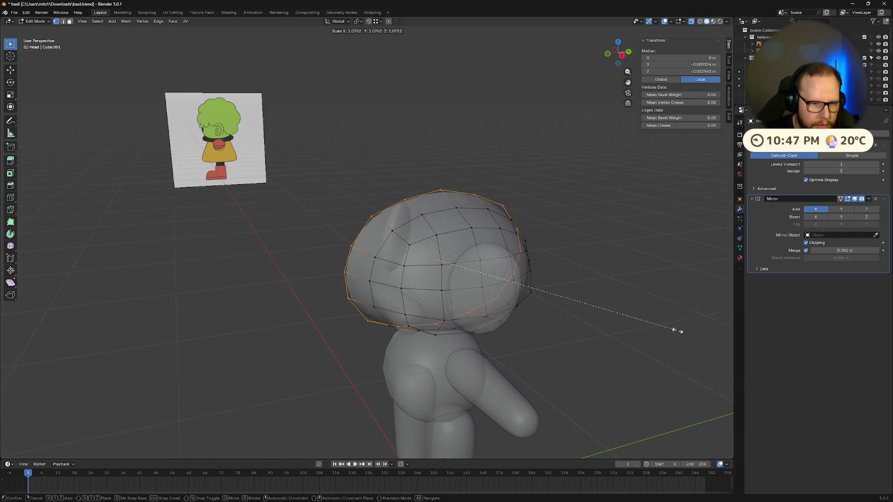
{"action": "key", "text": "shift+z"}
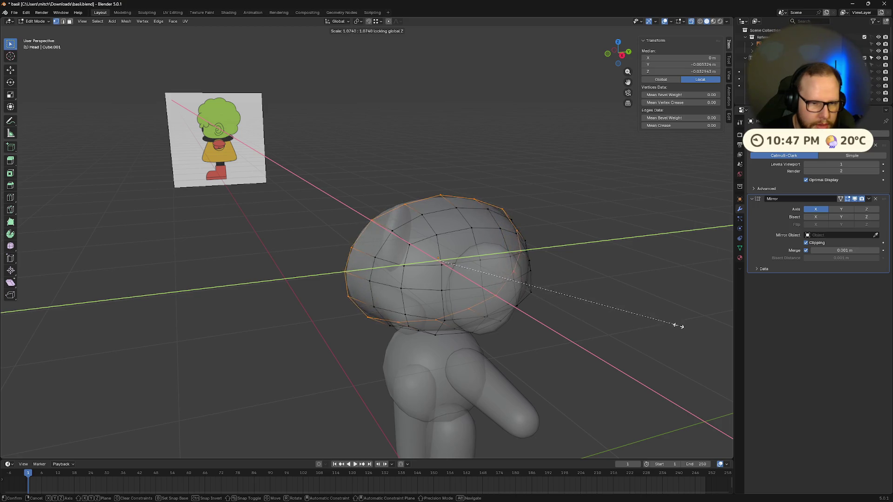
{"action": "left_click", "coordinate": [625, 322]}
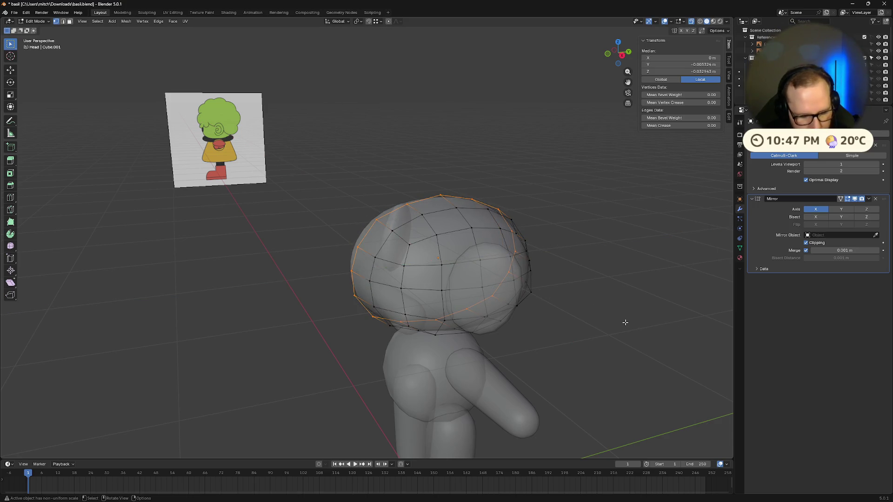
{"action": "key", "text": "s"}
{"action": "key", "text": "shift+y"}
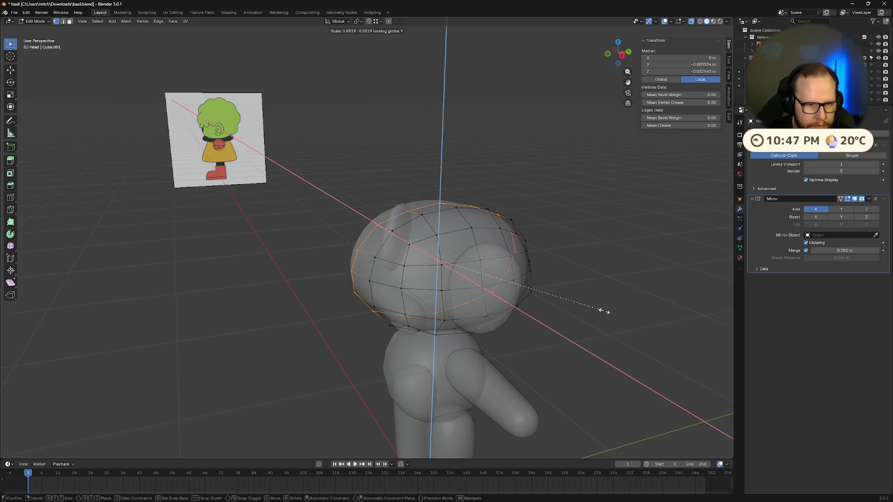
{"action": "left_click", "coordinate": [622, 314]}
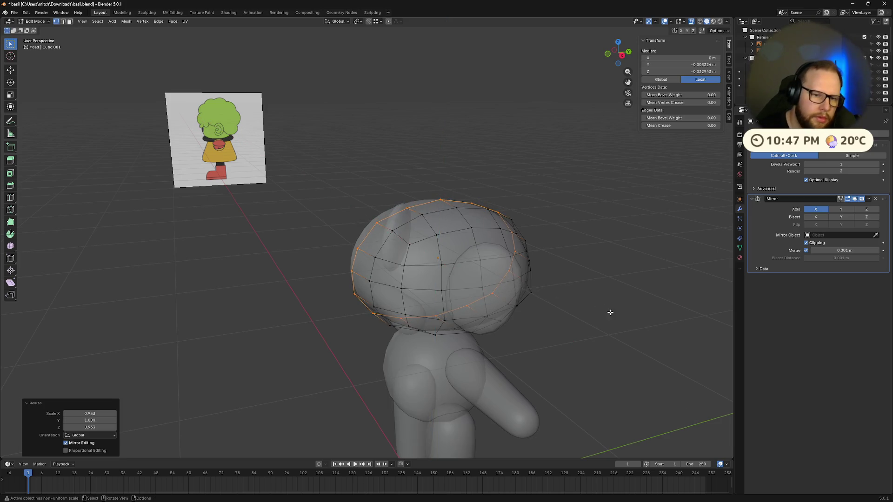
{"action": "mouse_move", "coordinate": [608, 309]}
{"action": "middle_mouse_down"}
{"action": "mouse_move", "coordinate": [578, 305]}
{"action": "mouse_move", "coordinate": [574, 314]}
{"action": "middle_mouse_up"}
{"action": "key", "text": "s"}
{"action": "left_click", "coordinate": [612, 311]}
Set the Mirror modifier's merge distance to 0.1 m, briefly toggling Bisect X on and off.
{"action": "key", "text": "Tab"}
{"action": "mouse_move", "coordinate": [510, 313]}
{"action": "middle_mouse_down"}
{"action": "mouse_move", "coordinate": [535, 297]}
{"action": "mouse_move", "coordinate": [564, 325]}
{"action": "mouse_move", "coordinate": [571, 378]}
{"action": "mouse_move", "coordinate": [616, 361]}
{"action": "mouse_move", "coordinate": [625, 372]}
{"action": "mouse_move", "coordinate": [560, 377]}
{"action": "mouse_move", "coordinate": [476, 311]}
{"action": "mouse_move", "coordinate": [409, 323]}
{"action": "mouse_move", "coordinate": [487, 329]}
{"action": "mouse_move", "coordinate": [479, 321]}
{"action": "mouse_move", "coordinate": [550, 305]}
{"action": "mouse_move", "coordinate": [512, 308]}
{"action": "middle_mouse_up"}
{"action": "key", "text": "Tab"}
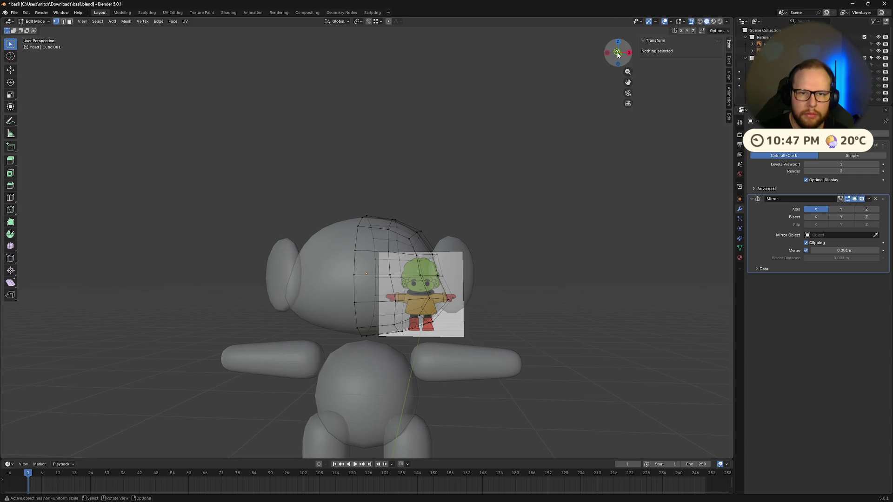
{"action": "left_click", "coordinate": [618, 55]}
{"action": "scroll", "coordinate": [503, 300], "scroll_direction": "up", "scroll_amount": 2}
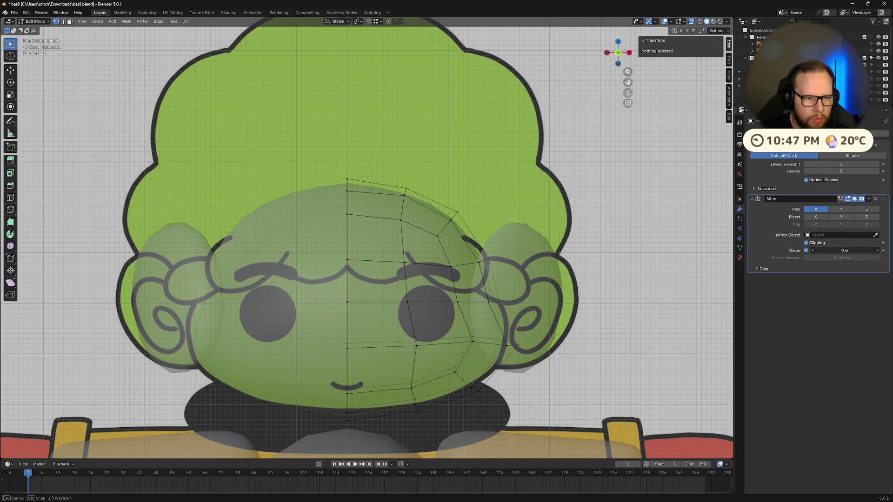
{"action": "left_click_drag", "start_coordinate": [841, 250], "coordinate": [841, 250]}
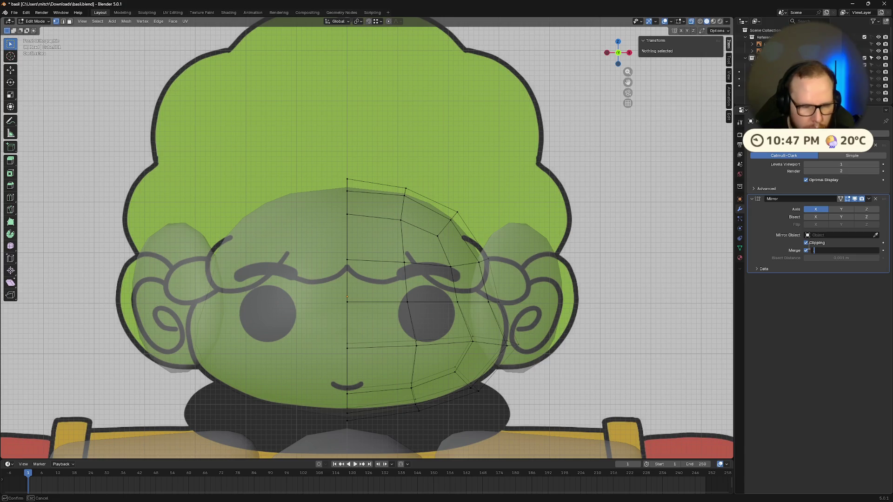
{"action": "type", "text": "0.1"}
{"action": "key", "text": "Return"}
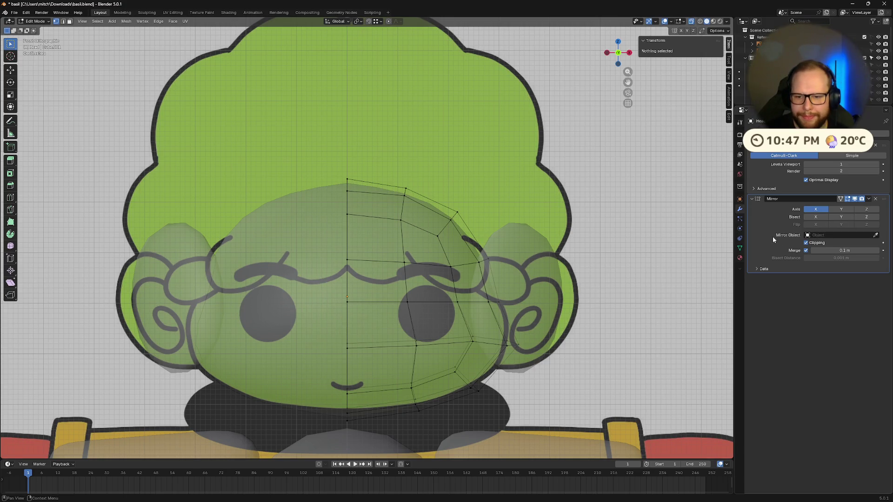
{"action": "scroll", "coordinate": [606, 232], "scroll_direction": "down", "scroll_amount": 2}
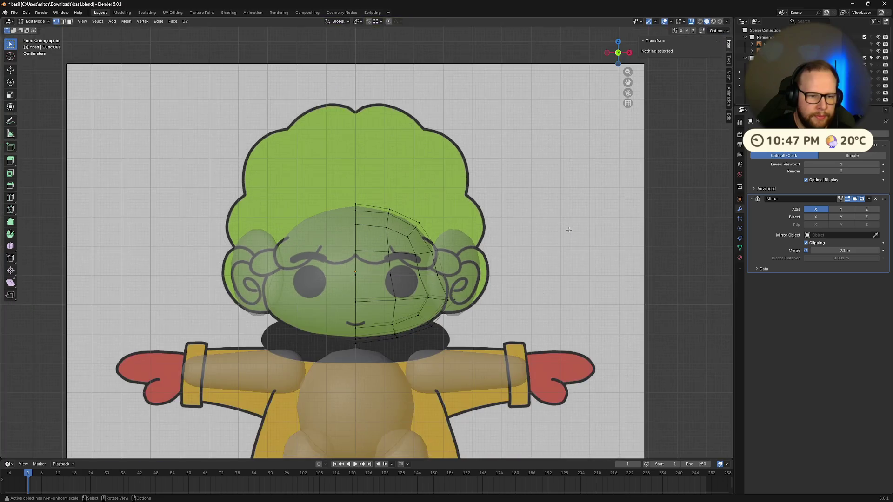
{"action": "scroll", "coordinate": [606, 232], "scroll_direction": "up", "scroll_amount": 2}
{"action": "left_click", "coordinate": [818, 217]}
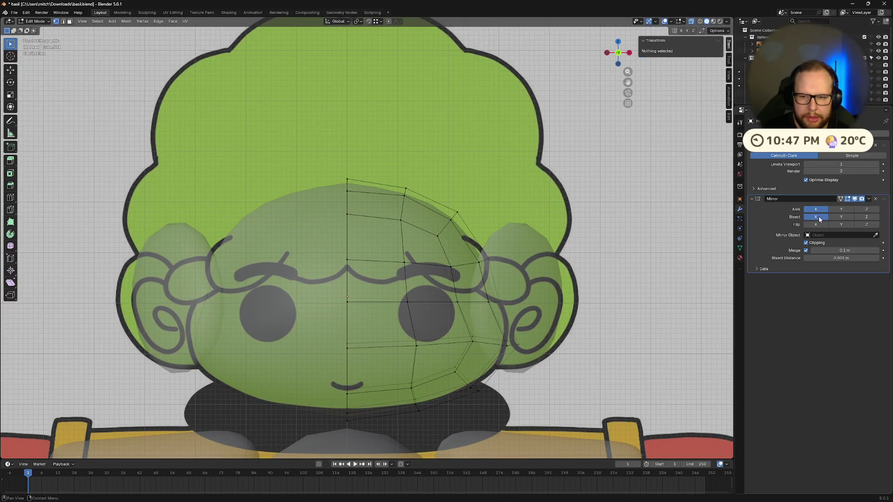
{"action": "left_click", "coordinate": [814, 217]}
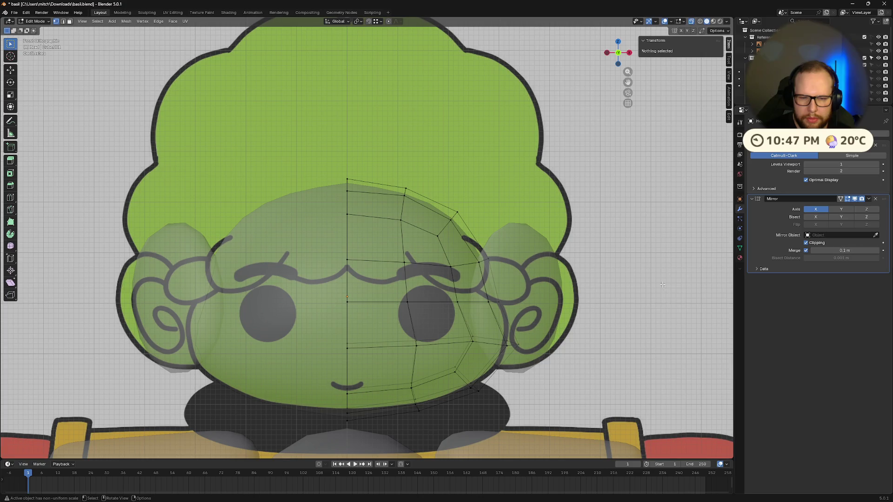
Flatten the centre vertical edge loop with a Y scale of 0, then scale it along Z.
{"action": "left_click_drag", "start_coordinate": [363, 383], "coordinate": [366, 436]}
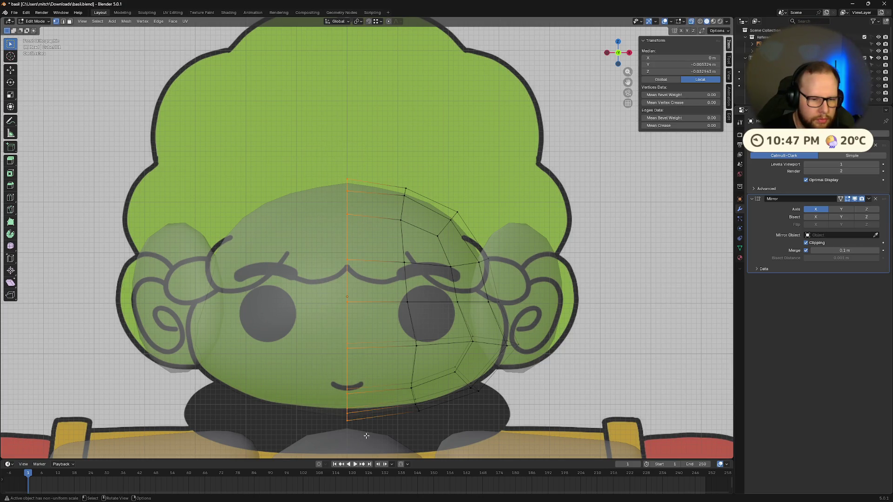
{"action": "key", "text": "s"}
{"action": "key", "text": "y"}
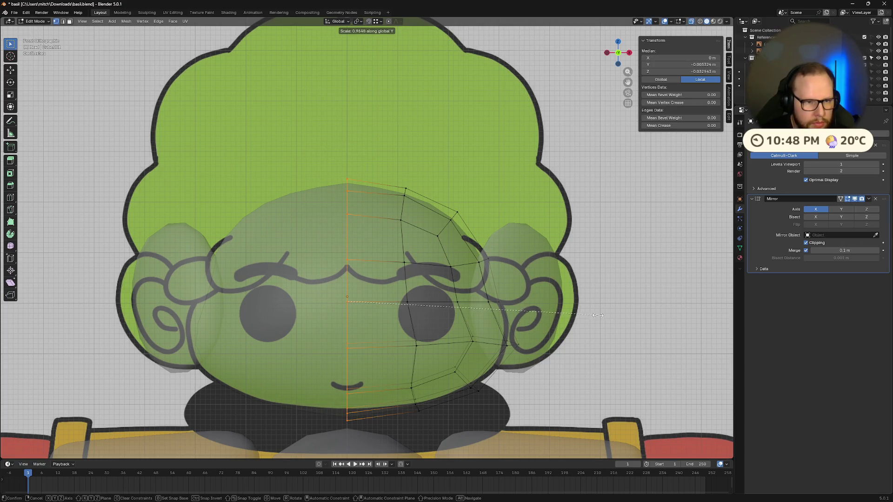
{"action": "key", "text": "0"}
{"action": "key", "text": "Return"}
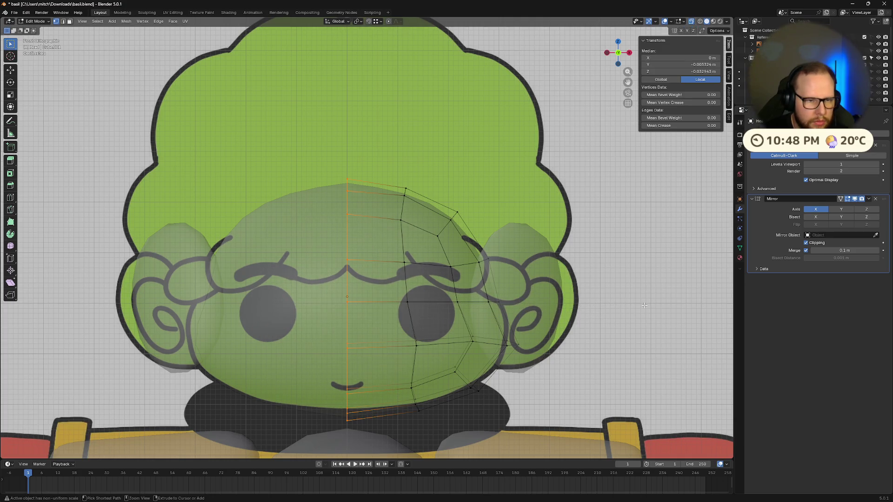
{"action": "key", "text": "s"}
{"action": "key", "text": "z"}
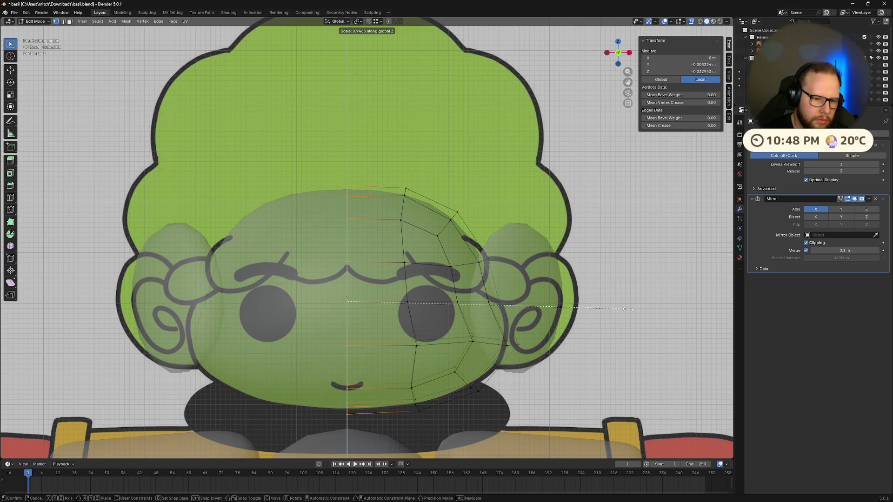
{"action": "left_click", "coordinate": [628, 309]}
Leave Edit Mode, disable X-ray with Alt+Z, orbit behind the head and re-enter Edit Mode.
{"action": "key", "text": "Tab"}
{"action": "mouse_move", "coordinate": [628, 308]}
{"action": "middle_mouse_down"}
{"action": "mouse_move", "coordinate": [568, 313]}
{"action": "mouse_move", "coordinate": [582, 327]}
{"action": "mouse_move", "coordinate": [557, 367]}
{"action": "mouse_move", "coordinate": [545, 366]}
{"action": "mouse_move", "coordinate": [634, 298]}
{"action": "middle_mouse_up"}
{"action": "scroll", "coordinate": [635, 298], "scroll_direction": "down", "scroll_amount": 5}
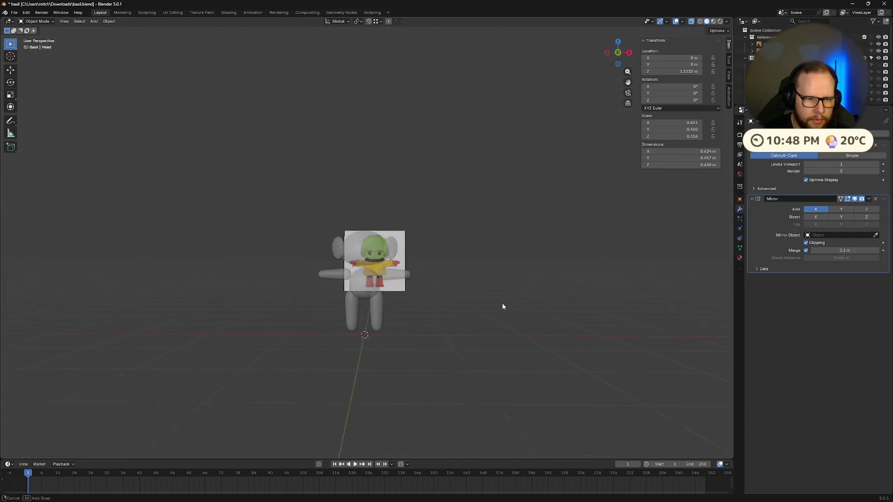
{"action": "scroll", "coordinate": [504, 307], "scroll_direction": "up", "scroll_amount": 5}
{"action": "scroll", "coordinate": [505, 307], "scroll_direction": "up", "scroll_amount": 1}
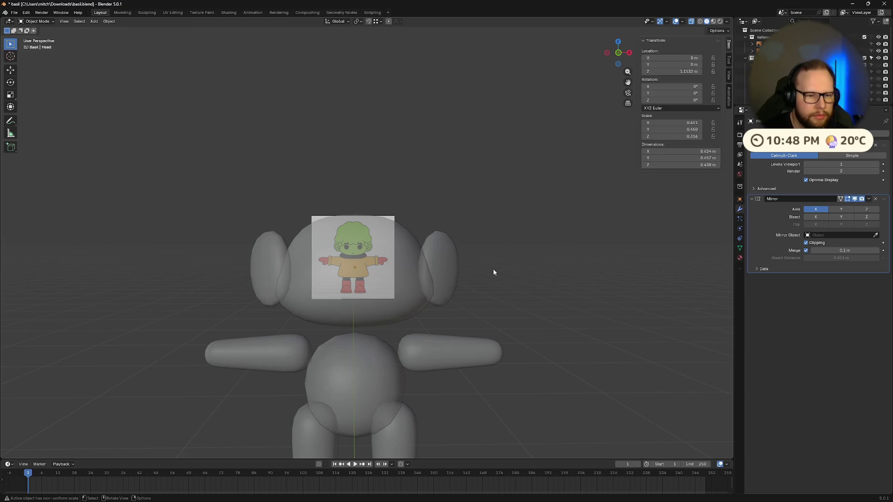
{"action": "key", "text": "alt+z"}
{"action": "middle_click_drag", "start_coordinate": [494, 270], "coordinate": [518, 270]}
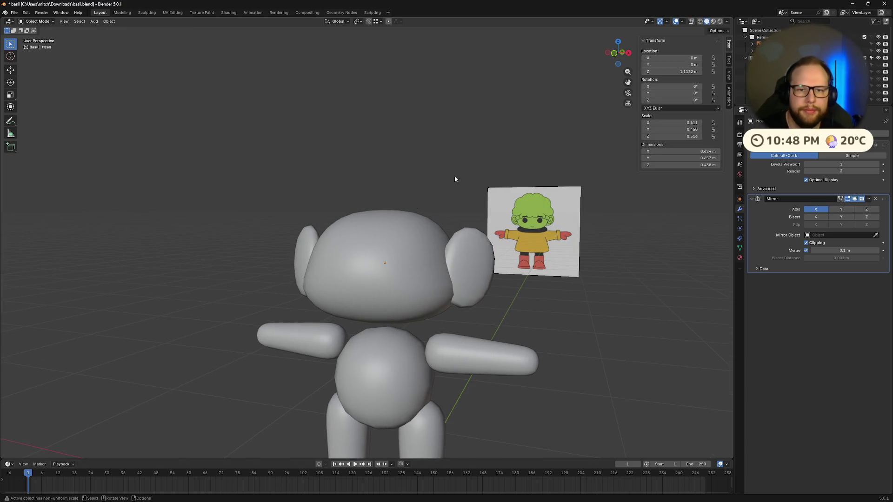
{"action": "left_click_drag", "start_coordinate": [615, 52], "coordinate": [577, 140]}
{"action": "key", "text": "Tab"}
Select the faces across the top of the head for the cap.
{"action": "middle_click_drag", "start_coordinate": [512, 251], "coordinate": [499, 261]}
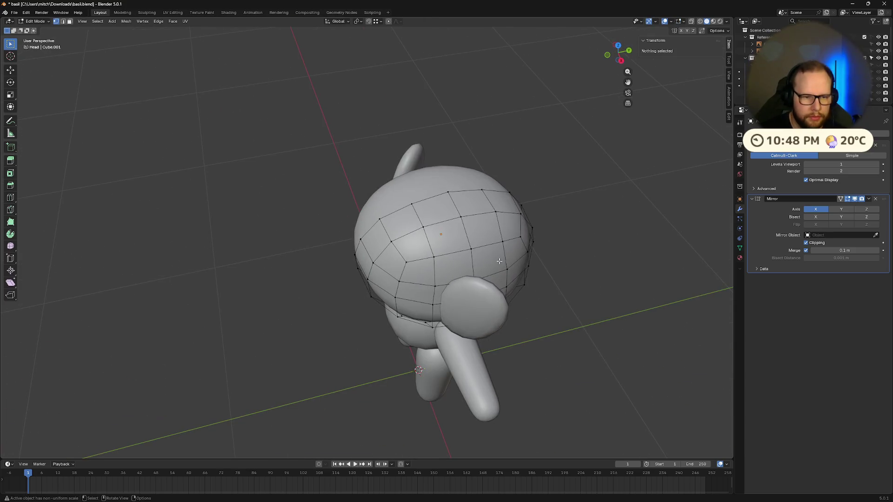
{"action": "left_click", "coordinate": [393, 226]}
{"action": "left_click", "coordinate": [435, 211], "text": "shift"}
{"action": "left_click", "coordinate": [414, 245], "text": "shift"}
{"action": "left_click", "coordinate": [449, 238], "text": "shift"}
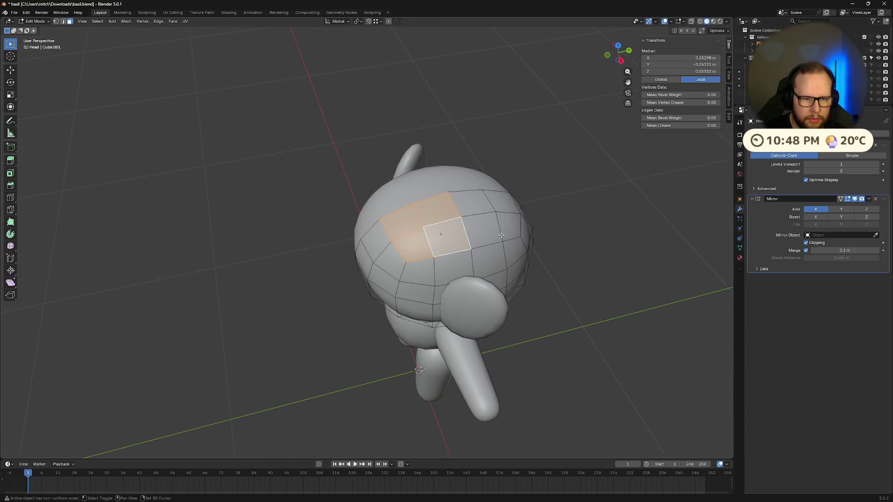
{"action": "left_click", "coordinate": [510, 226], "text": "shift"}
{"action": "left_click", "coordinate": [471, 205], "text": "shift"}
{"action": "left_click", "coordinate": [469, 222], "text": "shift"}
{"action": "mouse_move", "coordinate": [469, 221]}
{"action": "middle_mouse_down"}
{"action": "mouse_move", "coordinate": [564, 271]}
{"action": "mouse_move", "coordinate": [614, 249]}
{"action": "mouse_move", "coordinate": [553, 250]}
{"action": "middle_mouse_up"}
{"action": "left_click", "coordinate": [432, 249], "text": "shift"}
{"action": "mouse_move", "coordinate": [433, 248]}
{"action": "middle_mouse_down"}
{"action": "mouse_move", "coordinate": [564, 279]}
{"action": "mouse_move", "coordinate": [642, 283]}
{"action": "mouse_move", "coordinate": [417, 290]}
{"action": "middle_mouse_up"}
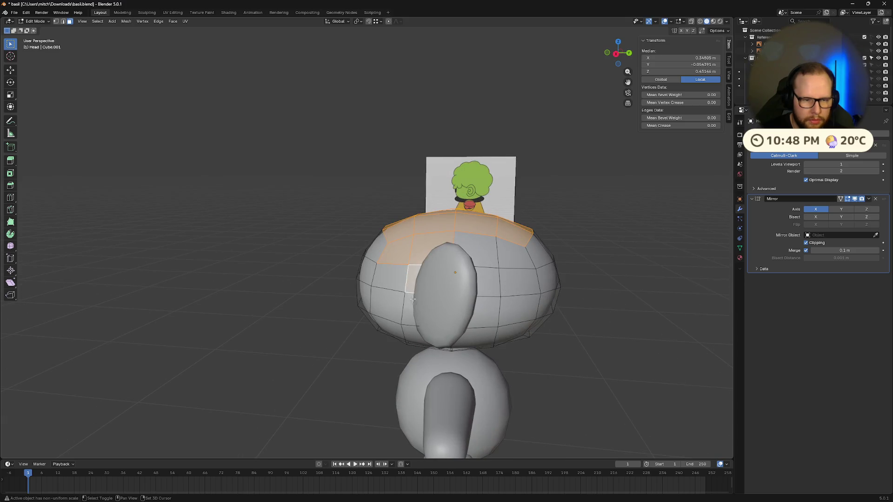
Add the faces on the back of the head to the cap selection.
{"action": "left_click", "coordinate": [484, 313], "text": "shift"}
{"action": "left_click", "coordinate": [484, 283], "text": "shift"}
{"action": "left_click", "coordinate": [476, 250], "text": "shift"}
{"action": "left_click", "coordinate": [508, 252], "text": "shift"}
{"action": "left_click", "coordinate": [518, 279], "text": "shift"}
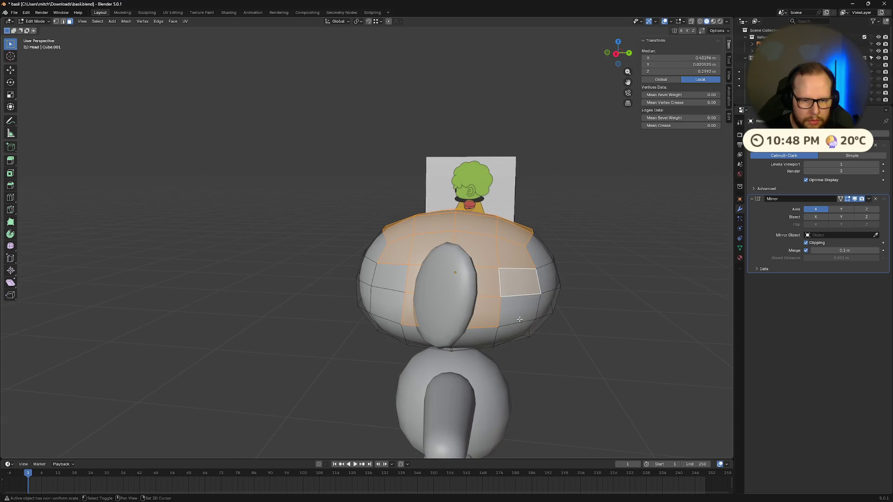
{"action": "left_click", "coordinate": [518, 303], "text": "shift"}
{"action": "mouse_move", "coordinate": [518, 302]}
{"action": "middle_mouse_down"}
{"action": "mouse_move", "coordinate": [576, 322]}
{"action": "mouse_move", "coordinate": [512, 303]}
{"action": "middle_mouse_up"}
{"action": "left_click", "coordinate": [480, 290], "text": "shift"}
{"action": "left_click", "coordinate": [484, 258], "text": "shift"}
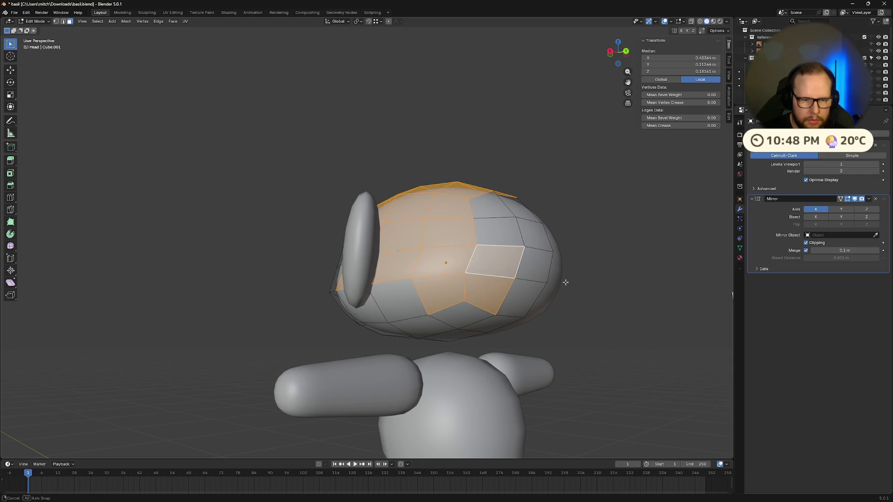
Add the front-side and top faces to complete the cap selection.
{"action": "middle_click_drag", "start_coordinate": [565, 281], "coordinate": [351, 305]}
{"action": "left_click", "coordinate": [333, 319], "text": "shift"}
{"action": "left_click", "coordinate": [335, 249], "text": "shift"}
{"action": "left_click", "coordinate": [290, 252], "text": "shift"}
{"action": "left_click", "coordinate": [300, 221], "text": "shift"}
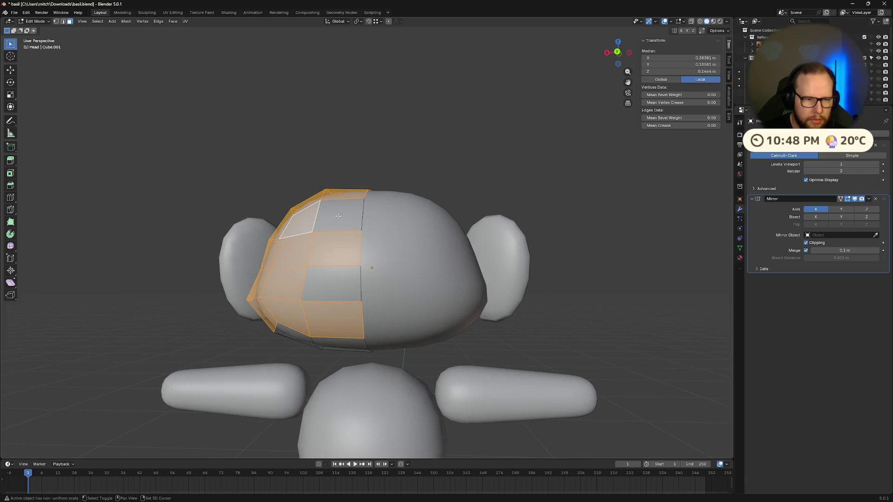
{"action": "left_click", "coordinate": [338, 215], "text": "shift"}
{"action": "left_click", "coordinate": [354, 296], "text": "shift"}
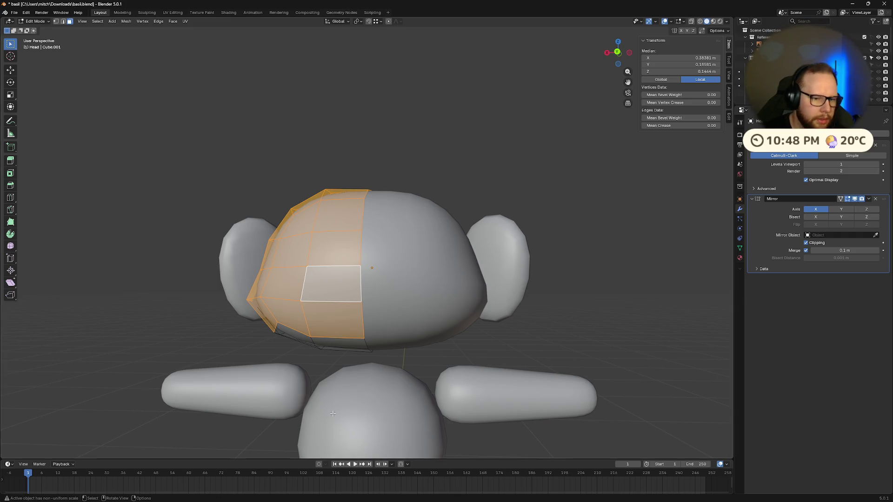
{"action": "scroll", "coordinate": [309, 388], "scroll_direction": "down", "scroll_amount": 2}
{"action": "mouse_move", "coordinate": [303, 321]}
{"action": "middle_mouse_down"}
{"action": "mouse_move", "coordinate": [413, 319]}
{"action": "mouse_move", "coordinate": [494, 333]}
{"action": "mouse_move", "coordinate": [488, 329]}
{"action": "middle_mouse_up"}
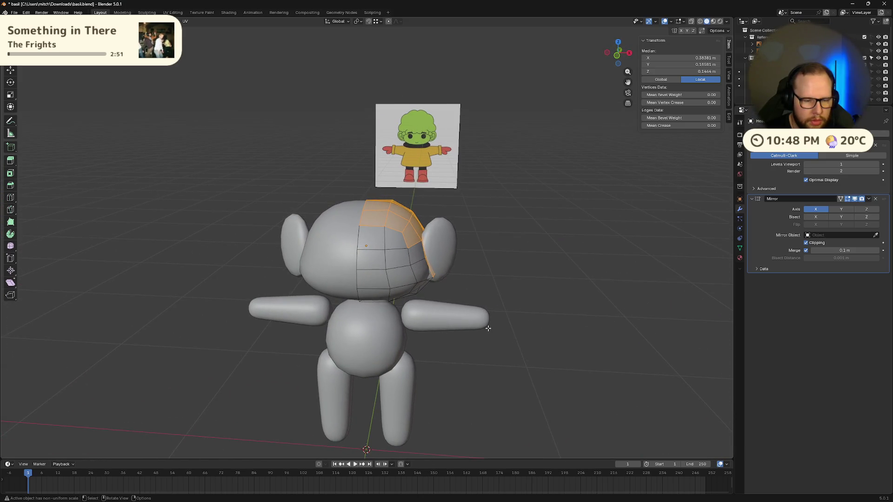
Duplicate the cap faces in place and separate them into their own object.
{"action": "key", "text": "g"}
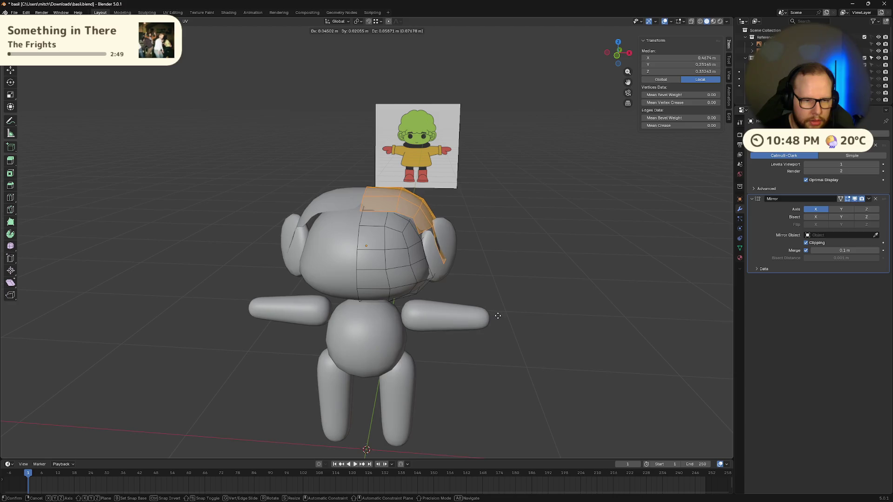
{"action": "left_click", "coordinate": [495, 315]}
{"action": "key", "text": "ctrl+z"}
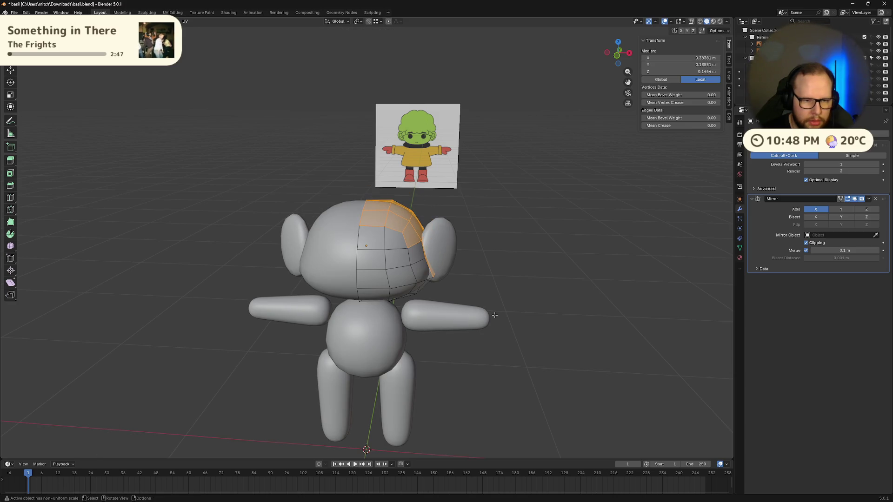
{"action": "key", "text": "shift+d"}
{"action": "right_click", "coordinate": [495, 310]}
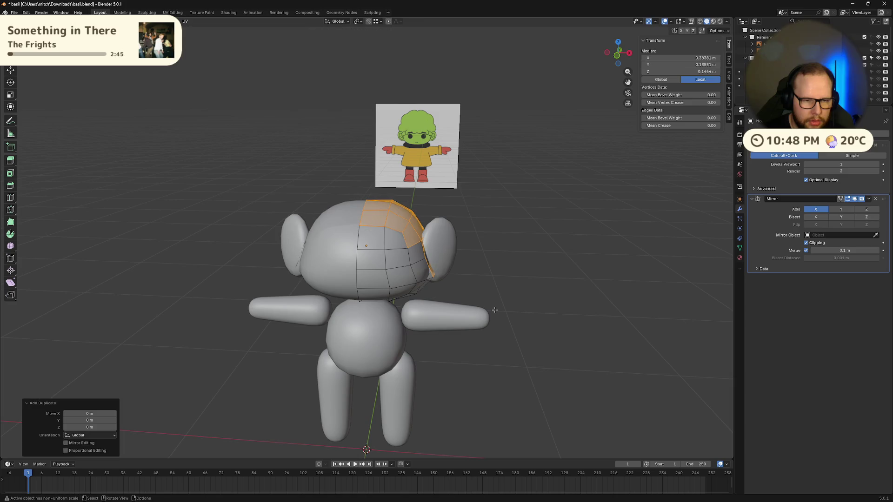
{"action": "mouse_move", "coordinate": [499, 317]}
{"action": "middle_mouse_down"}
{"action": "mouse_move", "coordinate": [519, 312]}
{"action": "mouse_move", "coordinate": [510, 323]}
{"action": "middle_mouse_up"}
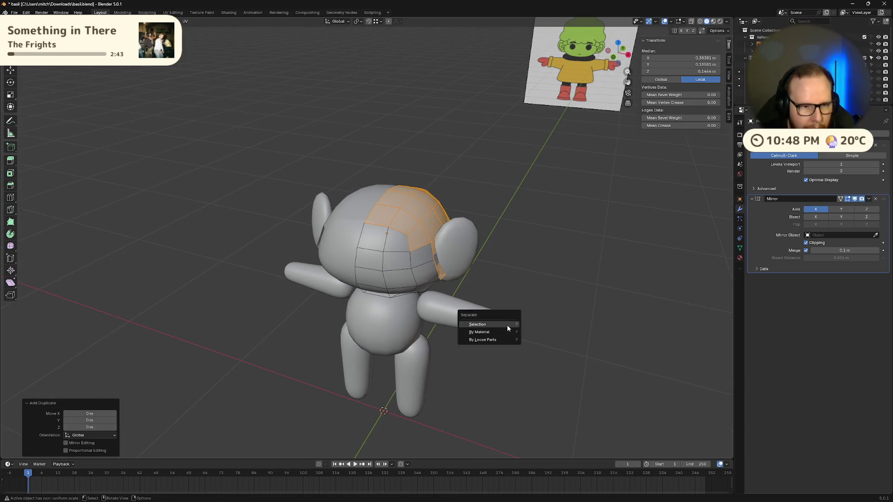
{"action": "left_click", "coordinate": [506, 325]}
{"action": "mouse_move", "coordinate": [479, 362]}
{"action": "middle_mouse_down"}
{"action": "mouse_move", "coordinate": [494, 355]}
{"action": "mouse_move", "coordinate": [486, 352]}
{"action": "middle_mouse_up"}
{"action": "key", "text": "z"}
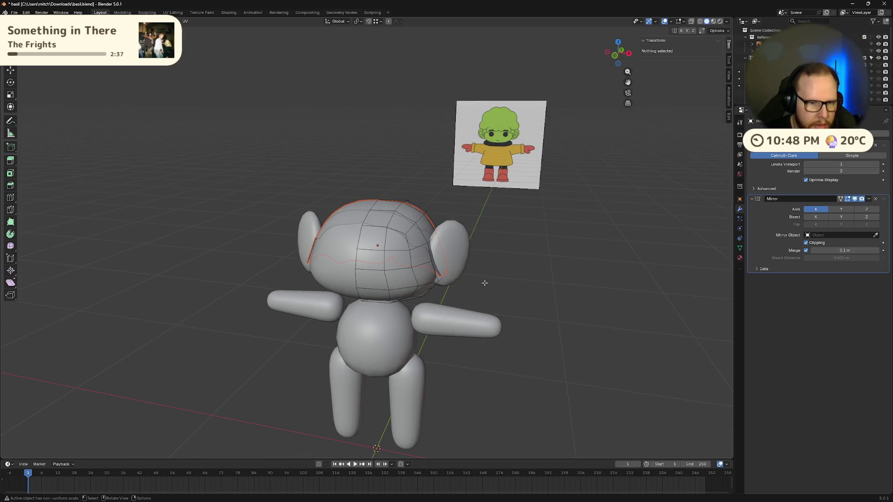
Switch to Object Mode and move the separated cap along Z.
{"action": "middle_click_drag", "start_coordinate": [485, 282], "coordinate": [421, 415]}
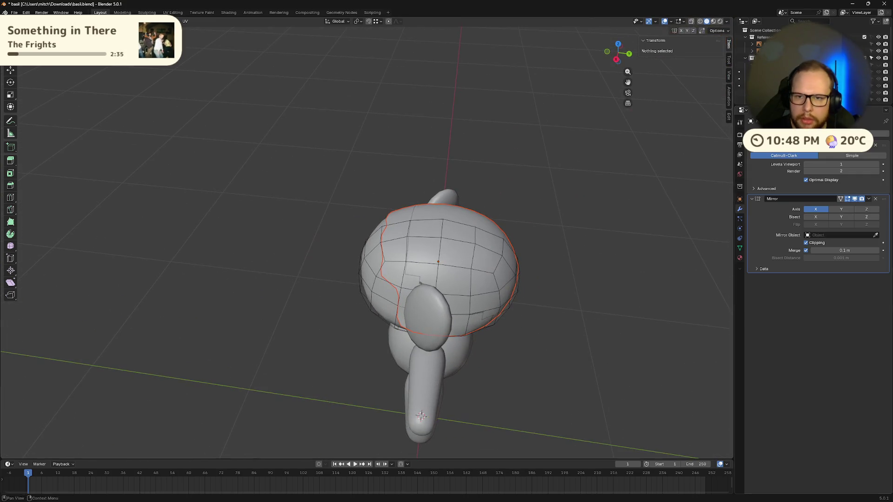
{"action": "scroll", "coordinate": [814, 65], "scroll_direction": "down", "scroll_amount": 1}
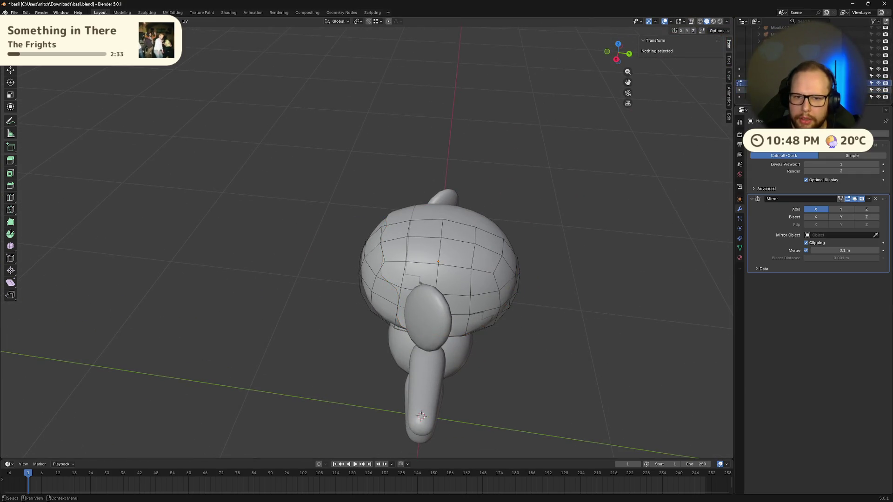
{"action": "key", "text": "Tab"}
{"action": "middle_click_drag", "start_coordinate": [526, 281], "coordinate": [580, 265]}
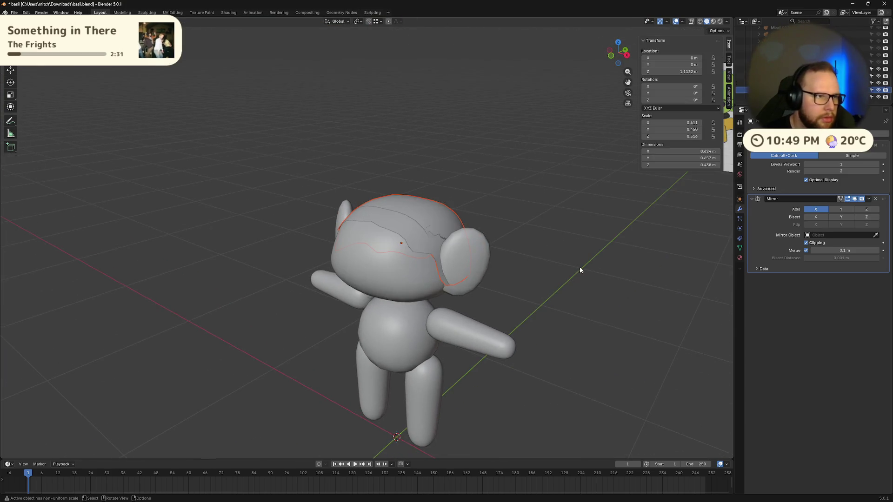
{"action": "key", "text": "g"}
{"action": "key", "text": "z"}
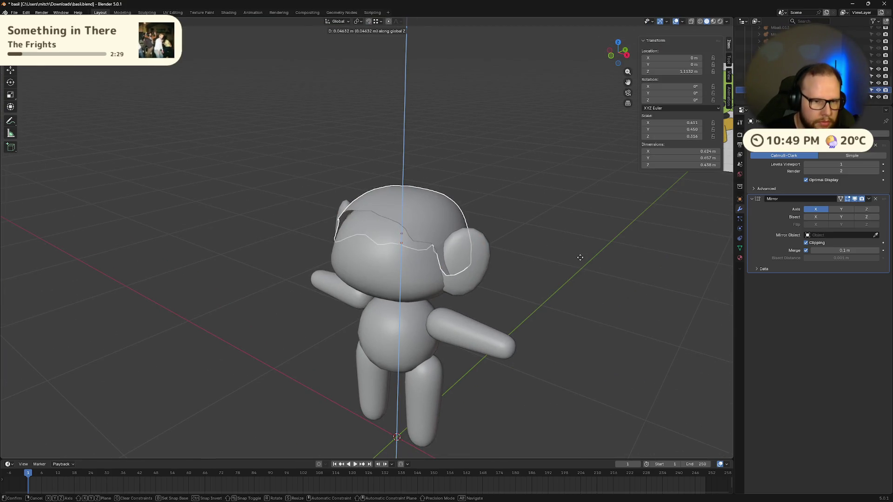
{"action": "left_click", "coordinate": [580, 257]}
{"action": "mouse_move", "coordinate": [580, 257]}
{"action": "middle_mouse_down"}
{"action": "mouse_move", "coordinate": [606, 217]}
{"action": "mouse_move", "coordinate": [641, 245]}
{"action": "mouse_move", "coordinate": [491, 220]}
{"action": "mouse_move", "coordinate": [488, 209]}
{"action": "mouse_move", "coordinate": [405, 222]}
{"action": "mouse_move", "coordinate": [485, 229]}
{"action": "mouse_move", "coordinate": [563, 272]}
{"action": "mouse_move", "coordinate": [537, 258]}
{"action": "mouse_move", "coordinate": [556, 276]}
{"action": "middle_mouse_up"}
Slightly enlarge the cap, then try viewport subdivision 2 and revert to 1.
{"action": "key", "text": "s"}
{"action": "left_click", "coordinate": [446, 223]}
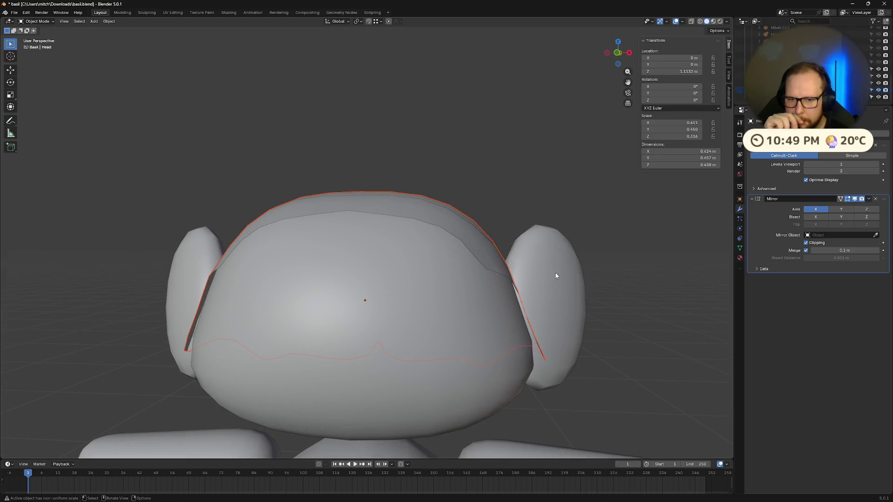
{"action": "left_click", "coordinate": [878, 164]}
{"action": "mouse_move", "coordinate": [558, 233]}
{"action": "middle_mouse_down"}
{"action": "mouse_move", "coordinate": [535, 249]}
{"action": "mouse_move", "coordinate": [556, 243]}
{"action": "middle_mouse_up"}
{"action": "key", "text": "ctrl+z"}
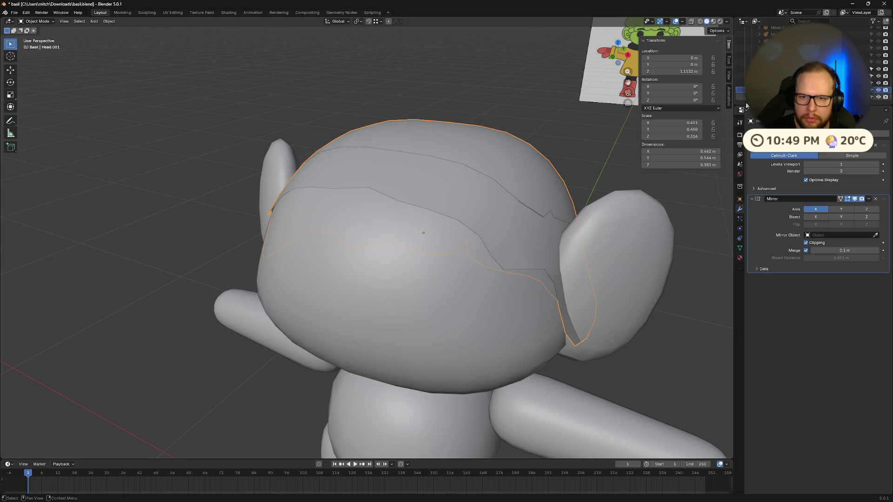
Lift the Head.001 cap shell about 0.244 m straight up above the head.
{"action": "middle_click_drag", "start_coordinate": [512, 209], "coordinate": [507, 183]}
{"action": "key", "text": "shift+d"}
{"action": "key", "text": "z"}
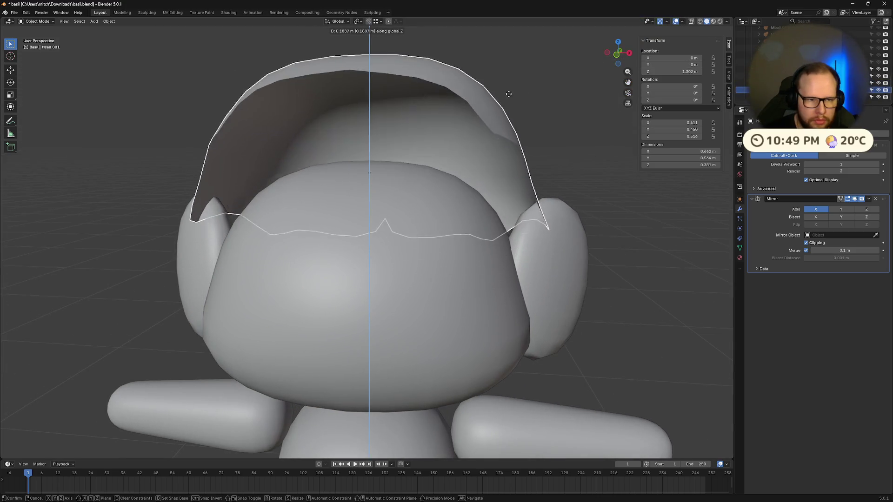
{"action": "left_click", "coordinate": [507, 91]}
{"action": "mouse_move", "coordinate": [500, 88]}
{"action": "middle_mouse_down"}
{"action": "mouse_move", "coordinate": [475, 144]}
{"action": "mouse_move", "coordinate": [422, 149]}
{"action": "middle_mouse_up"}
{"action": "scroll", "coordinate": [474, 140], "scroll_direction": "down", "scroll_amount": 3}
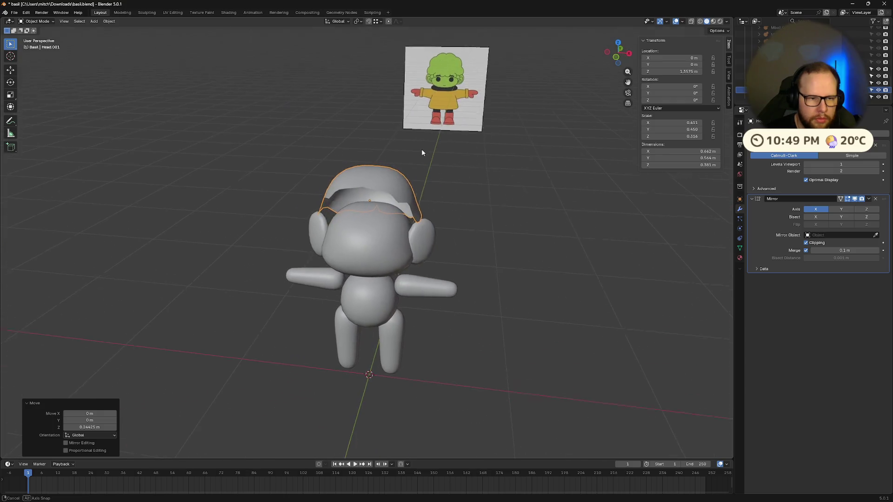
Add a Solidify modifier, try 0.1 m and 0.2 m thickness, and reorder the stack.
{"action": "left_click", "coordinate": [875, 135]}
{"action": "type", "text": "SKIN"}
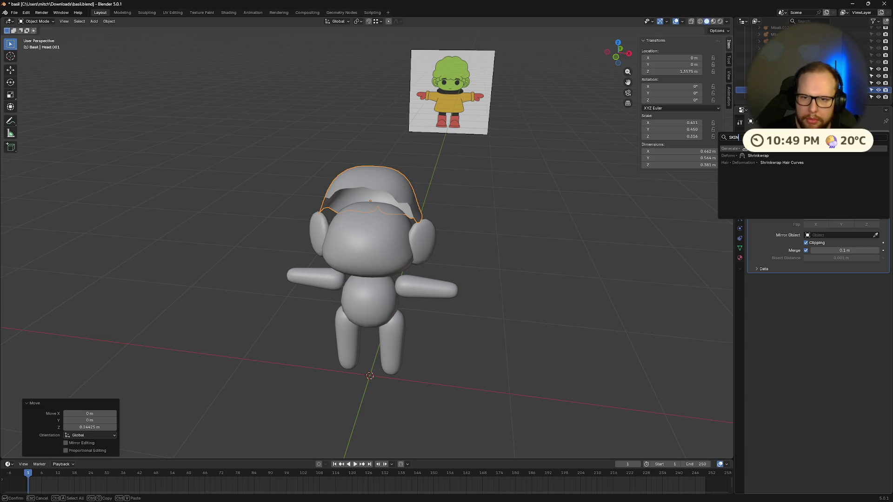
{"action": "key", "text": "BackSpace"}
{"action": "key", "text": "BackSpace"}
{"action": "key", "text": "BackSpace"}
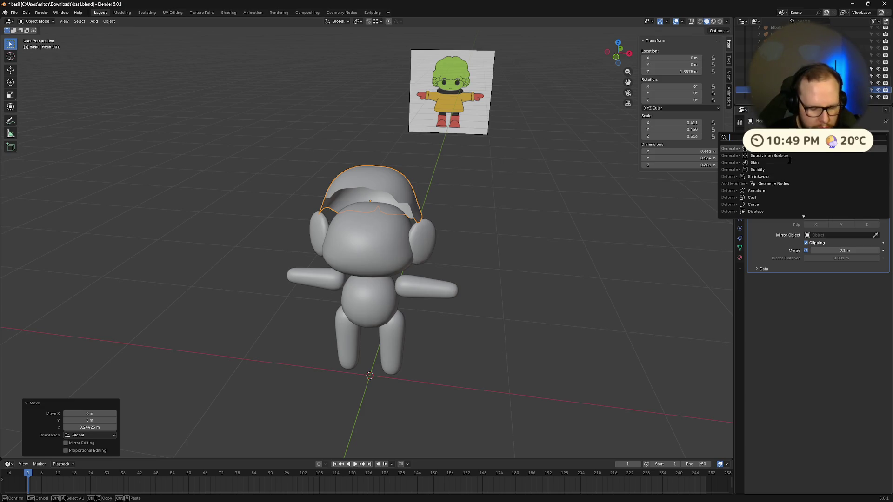
{"action": "left_click", "coordinate": [790, 170]}
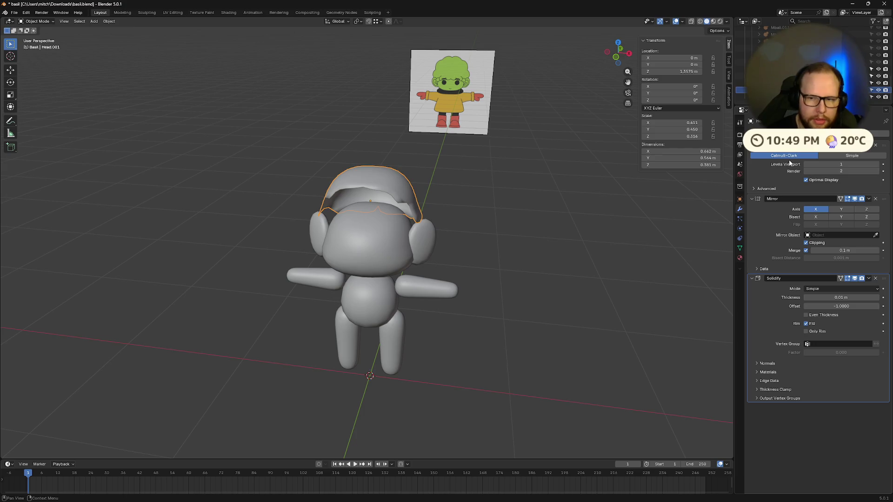
{"action": "scroll", "coordinate": [448, 259], "scroll_direction": "up", "scroll_amount": 6}
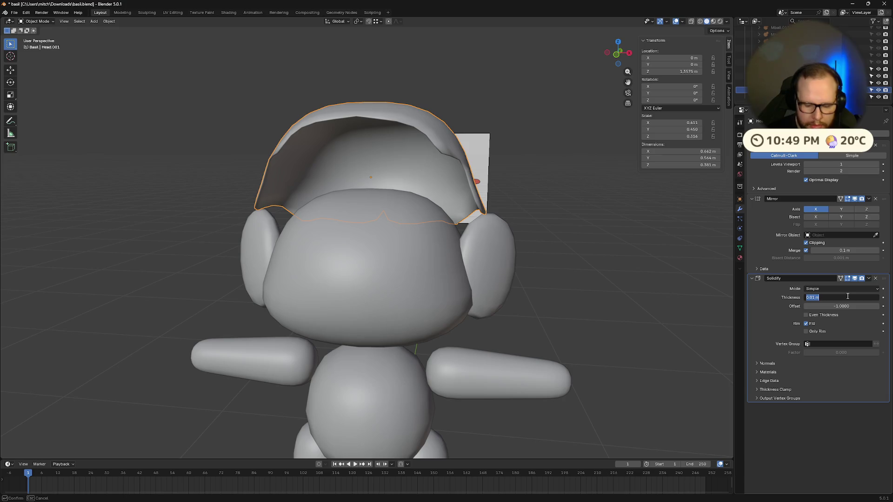
{"action": "type", "text": ".2"}
{"action": "key", "text": "Return"}
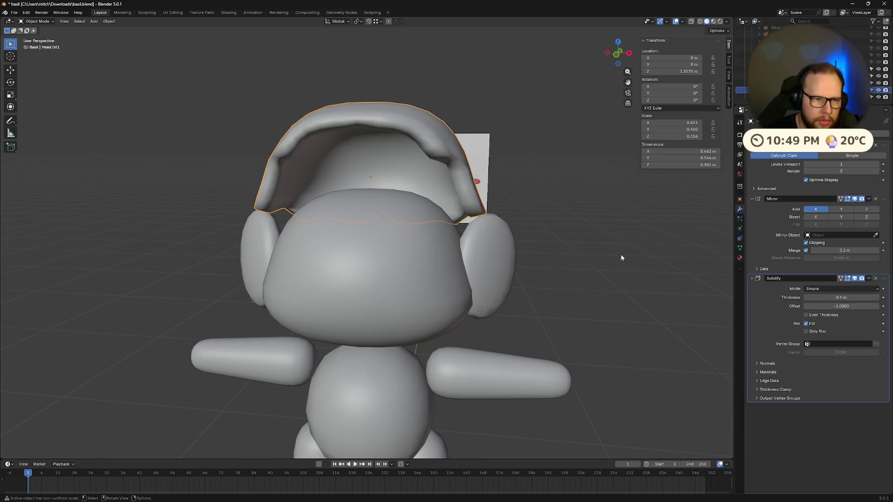
{"action": "mouse_move", "coordinate": [622, 255]}
{"action": "middle_mouse_down"}
{"action": "mouse_move", "coordinate": [398, 255]}
{"action": "mouse_move", "coordinate": [391, 243]}
{"action": "mouse_move", "coordinate": [403, 257]}
{"action": "middle_mouse_up"}
{"action": "type", "text": ".2"}
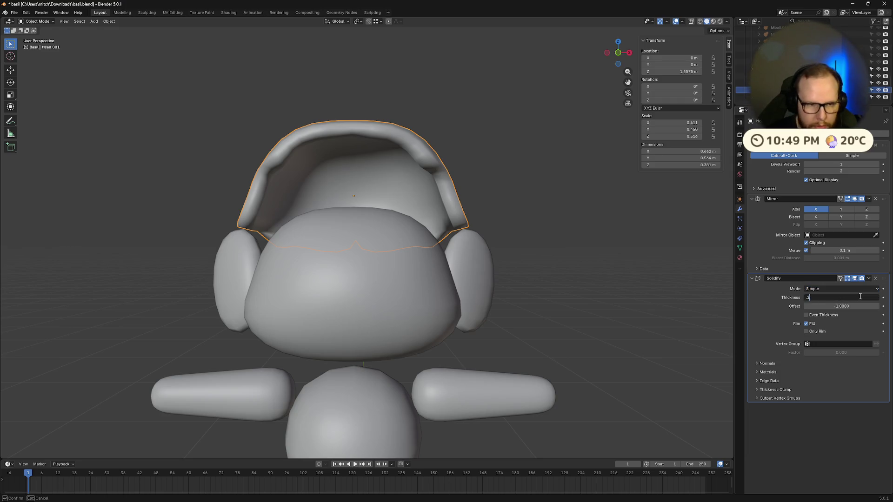
{"action": "key", "text": "Return"}
{"action": "left_click_drag", "start_coordinate": [884, 282], "coordinate": [887, 147]}
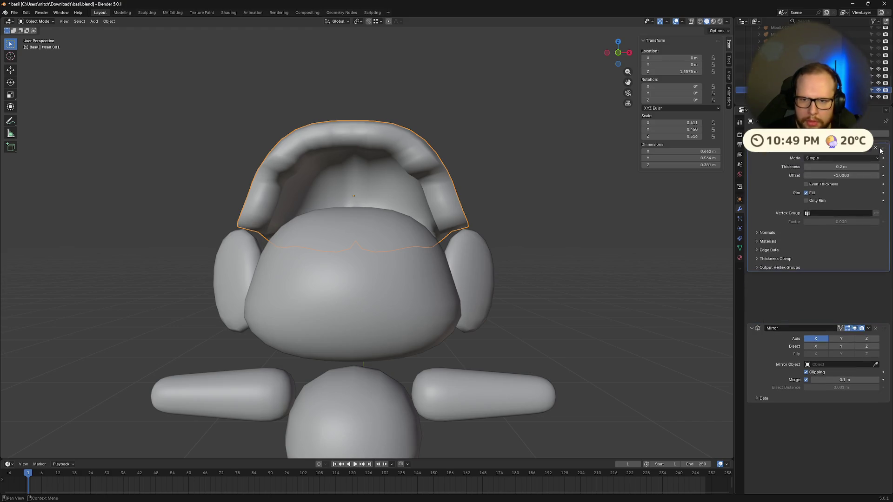
{"action": "mouse_move", "coordinate": [414, 261]}
{"action": "middle_mouse_down"}
{"action": "mouse_move", "coordinate": [421, 306]}
{"action": "mouse_move", "coordinate": [365, 299]}
{"action": "mouse_move", "coordinate": [421, 256]}
{"action": "mouse_move", "coordinate": [451, 297]}
{"action": "middle_mouse_up"}
Try lowering the headphones, then undo back to before Solidify was added.
{"action": "key", "text": "ctrl+z"}
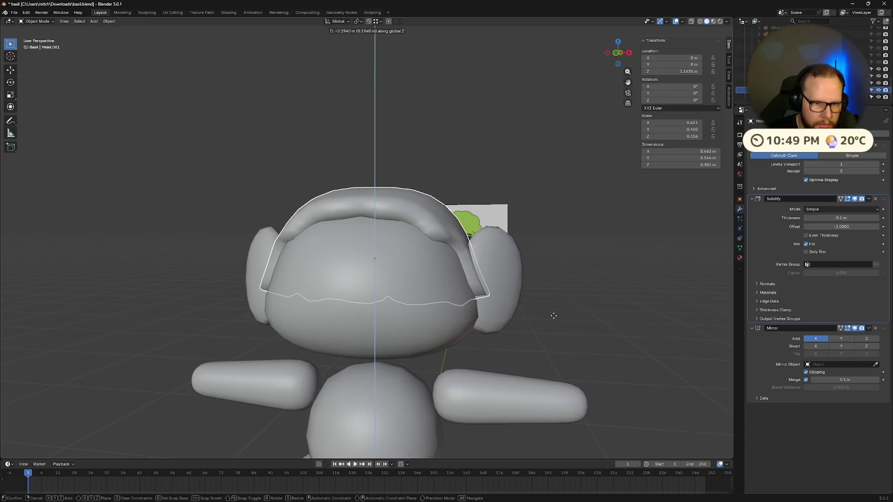
{"action": "key", "text": "g"}
{"action": "key", "text": "z"}
{"action": "left_click", "coordinate": [512, 302]}
{"action": "mouse_move", "coordinate": [515, 299]}
{"action": "middle_mouse_down"}
{"action": "mouse_move", "coordinate": [568, 277]}
{"action": "mouse_move", "coordinate": [588, 299]}
{"action": "mouse_move", "coordinate": [615, 303]}
{"action": "mouse_move", "coordinate": [558, 283]}
{"action": "middle_mouse_up"}
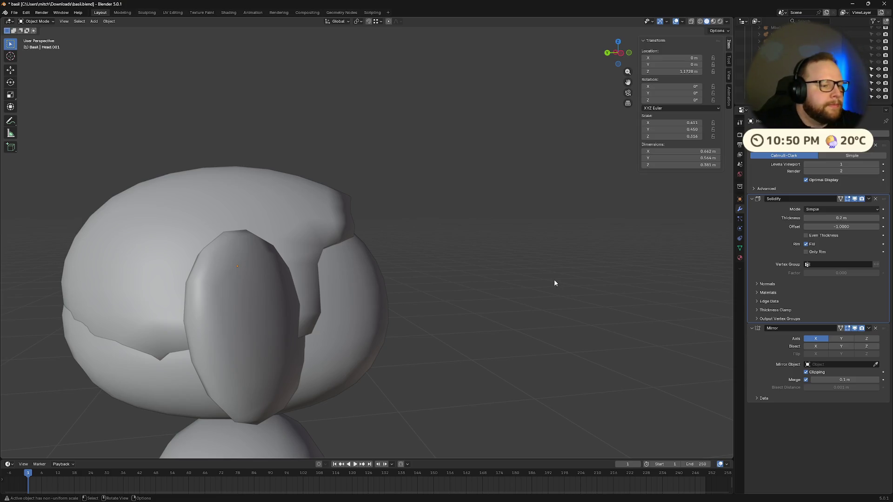
{"action": "middle_click_drag", "start_coordinate": [554, 279], "coordinate": [378, 273]}
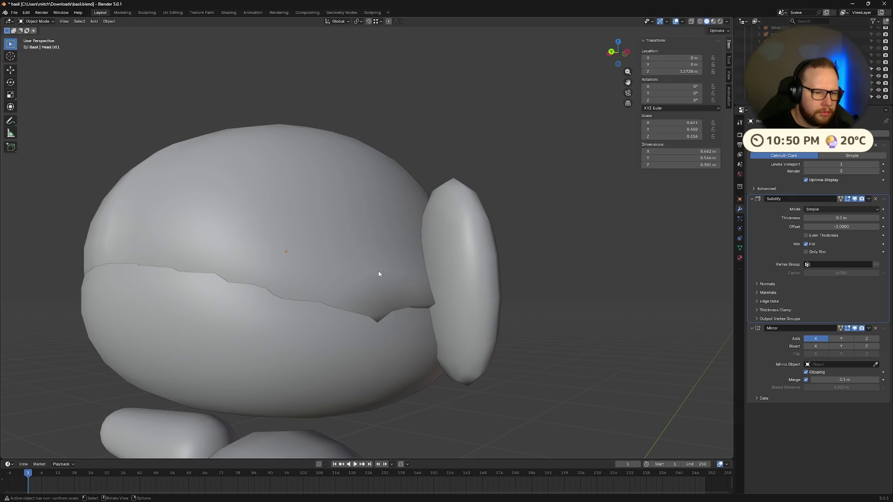
{"action": "left_click", "coordinate": [379, 274]}
{"action": "key", "text": "ctrl+z"}
{"action": "middle_click_drag", "start_coordinate": [618, 277], "coordinate": [515, 287]}
{"action": "key", "text": "ctrl+z"}
{"action": "key", "text": "ctrl+z"}
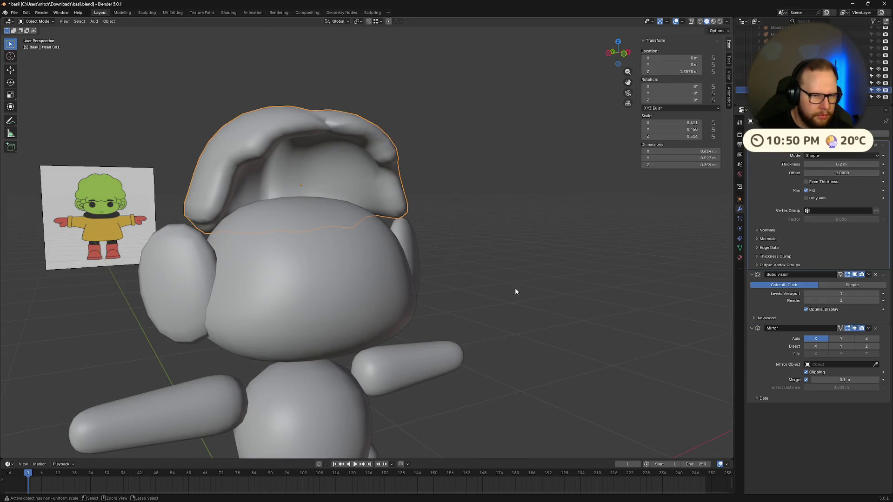
{"action": "key", "text": "ctrl+z"}
{"action": "key", "text": "ctrl+z"}
{"action": "key", "text": "ctrl+z"}
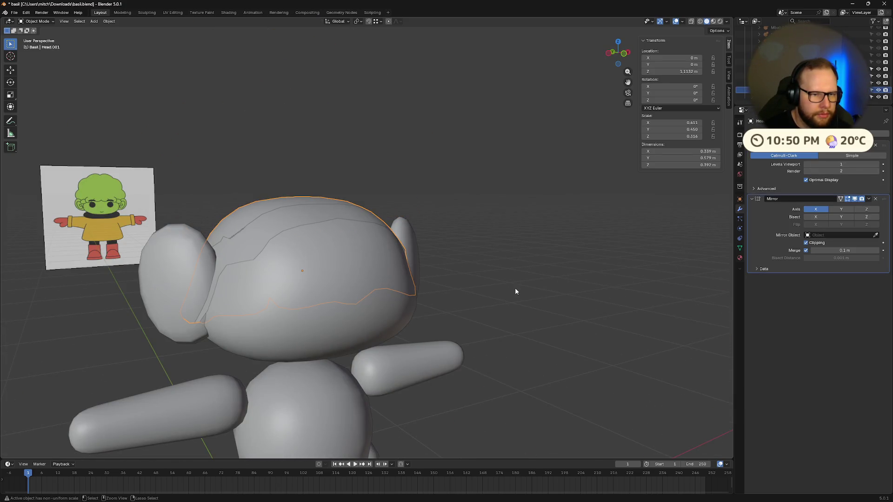
{"action": "middle_click_drag", "start_coordinate": [515, 288], "coordinate": [483, 285]}
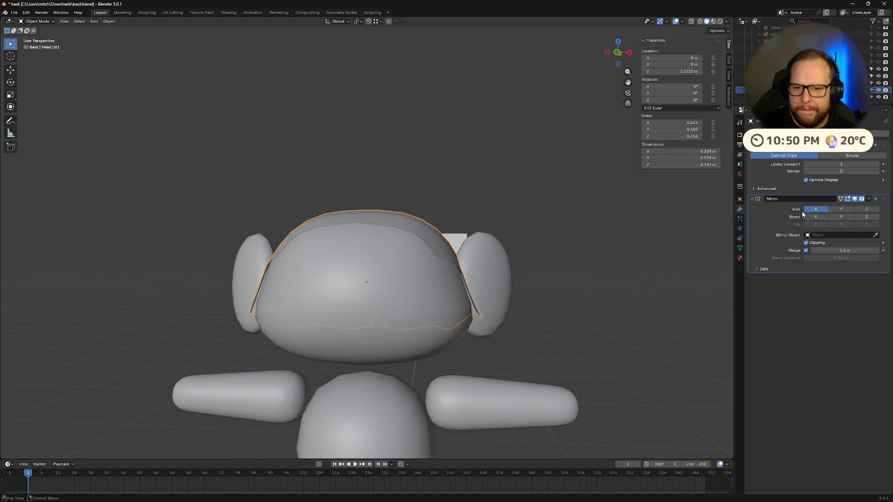
Add Solidify to the hair cap with 0.2 m thickness and Only Rim enabled.
{"action": "key", "text": "shift+a"}
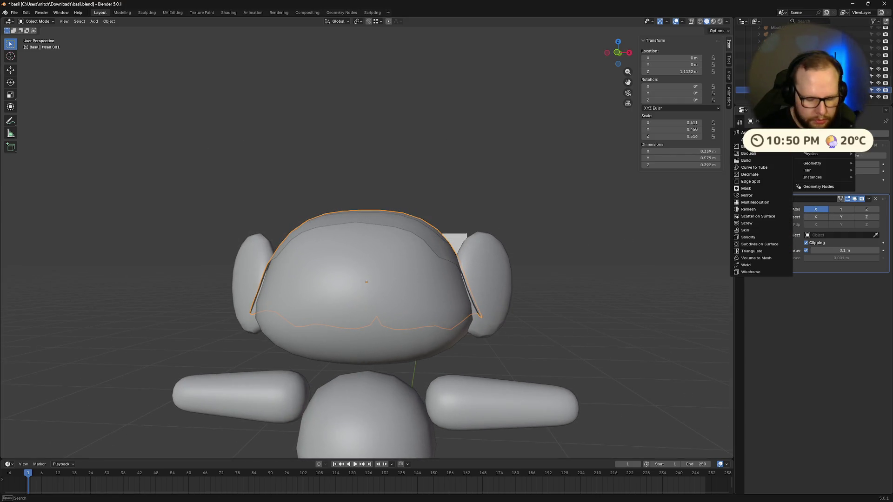
{"action": "type", "text": "sol"}
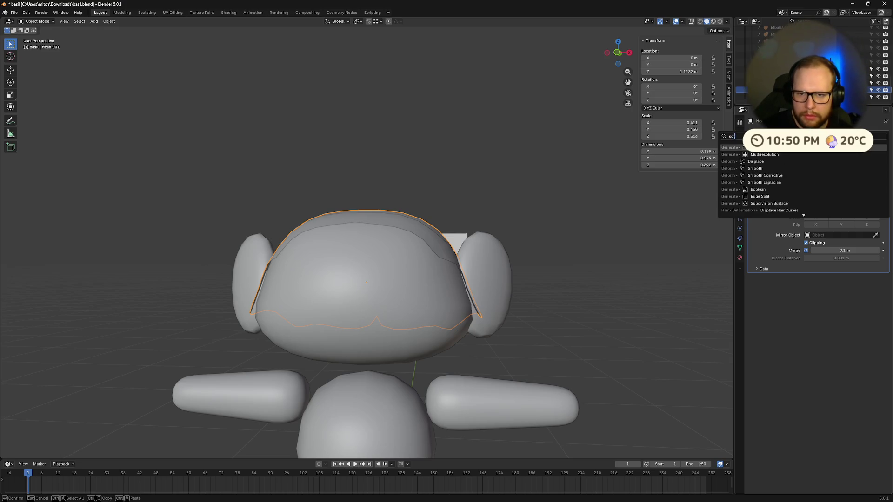
{"action": "key", "text": "Return"}
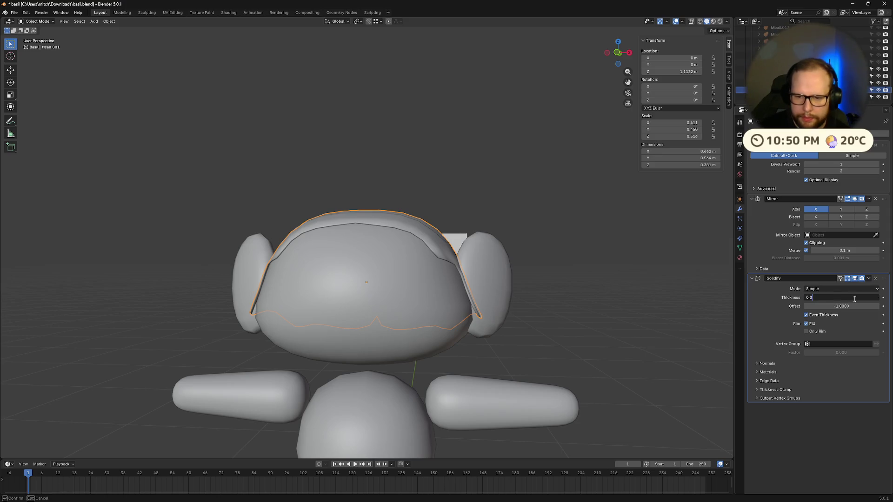
{"action": "type", "text": ".2"}
{"action": "key", "text": "Return"}
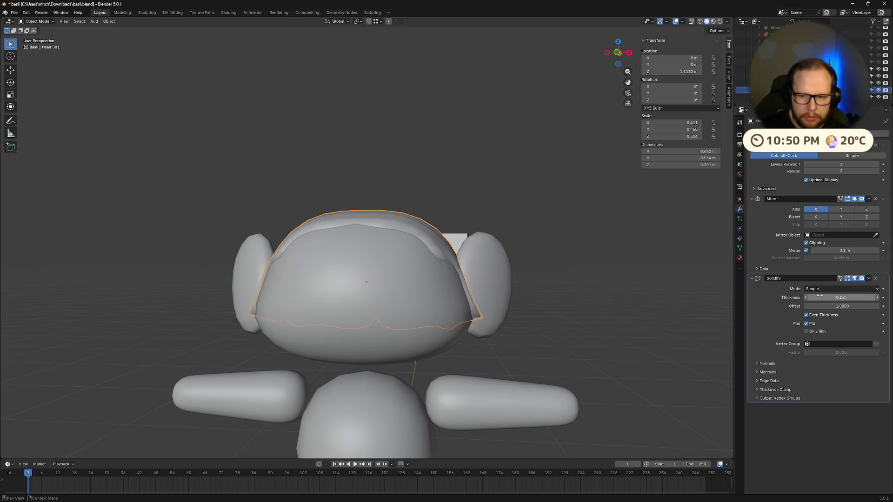
{"action": "mouse_move", "coordinate": [854, 307]}
{"action": "left_mouse_down"}
{"action": "mouse_move", "coordinate": [879, 307]}
{"action": "mouse_move", "coordinate": [858, 308]}
{"action": "left_mouse_up"}
{"action": "type", "text": "0.1000"}
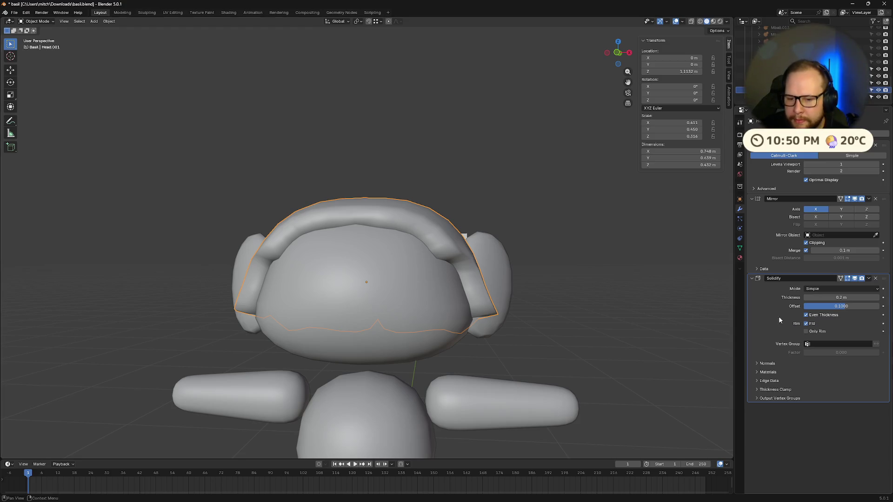
{"action": "left_click", "coordinate": [805, 332]}
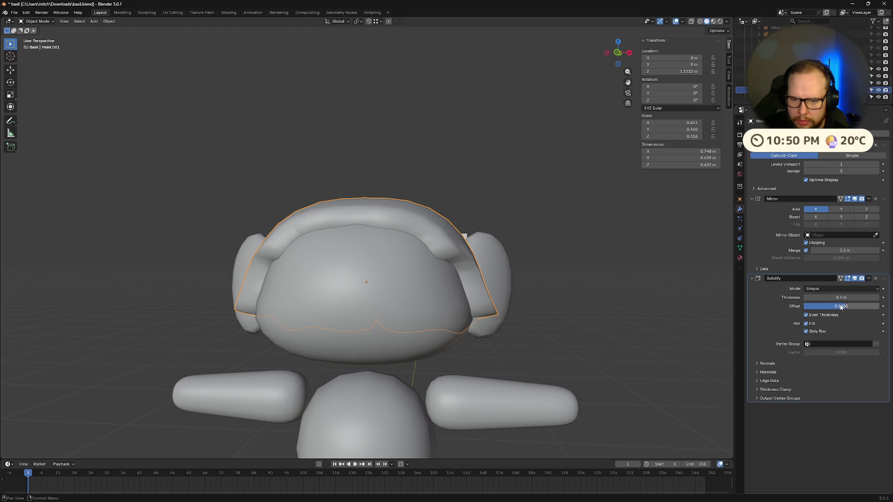
{"action": "mouse_move", "coordinate": [841, 307]}
{"action": "left_mouse_down"}
{"action": "mouse_move", "coordinate": [805, 307]}
{"action": "mouse_move", "coordinate": [879, 306]}
{"action": "mouse_move", "coordinate": [830, 305]}
{"action": "left_mouse_up"}
Set the Solidify thickness to 0.1 m and try an offset of -0.5.
{"action": "left_click", "coordinate": [858, 298]}
{"action": "type", "text": "0.1"}
{"action": "key", "text": "Return"}
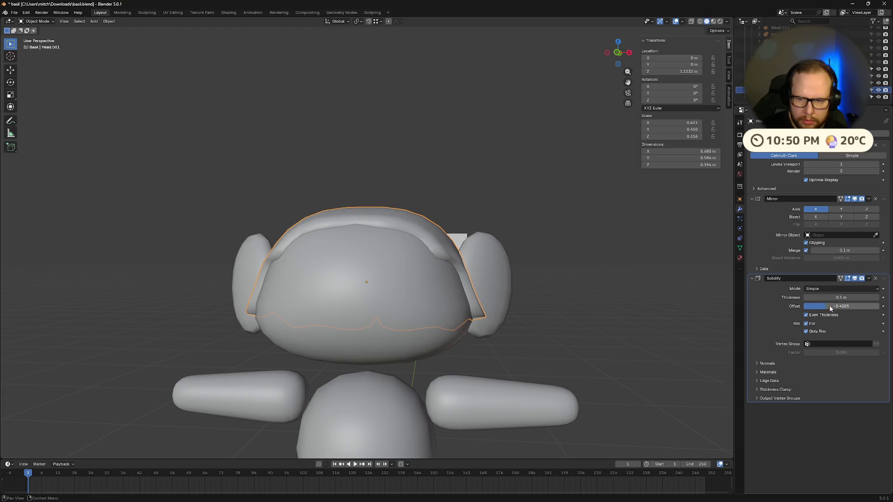
{"action": "type", "text": "0.5"}
{"action": "key", "text": "Return"}
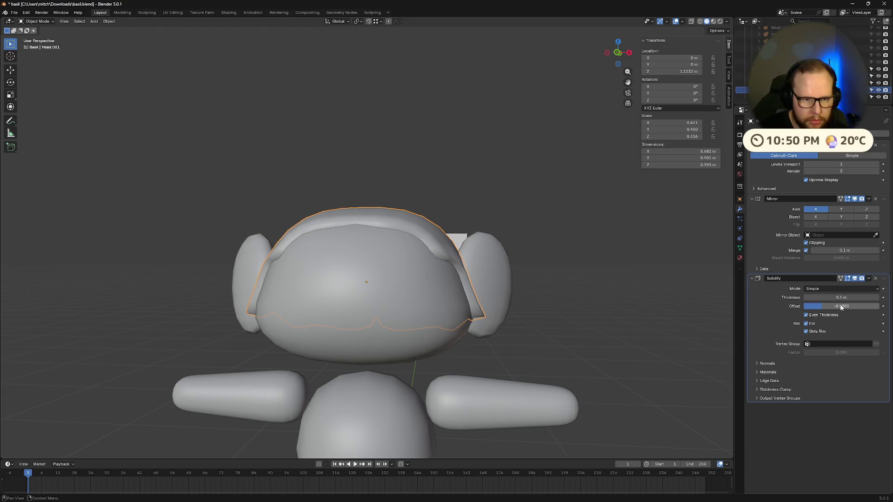
Inspect the rim, set the Solidify offset to 0, and enter Edit Mode.
{"action": "mouse_move", "coordinate": [419, 316]}
{"action": "middle_mouse_down"}
{"action": "mouse_move", "coordinate": [476, 323]}
{"action": "mouse_move", "coordinate": [527, 311]}
{"action": "mouse_move", "coordinate": [461, 332]}
{"action": "mouse_move", "coordinate": [409, 325]}
{"action": "mouse_move", "coordinate": [430, 343]}
{"action": "mouse_move", "coordinate": [437, 330]}
{"action": "middle_mouse_up"}
{"action": "scroll", "coordinate": [419, 328], "scroll_direction": "down", "scroll_amount": 4}
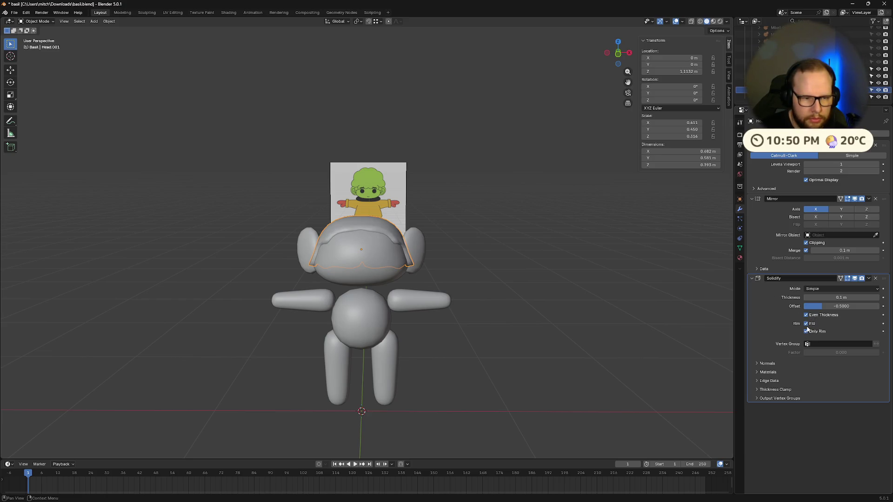
{"action": "scroll", "coordinate": [433, 281], "scroll_direction": "up", "scroll_amount": 5}
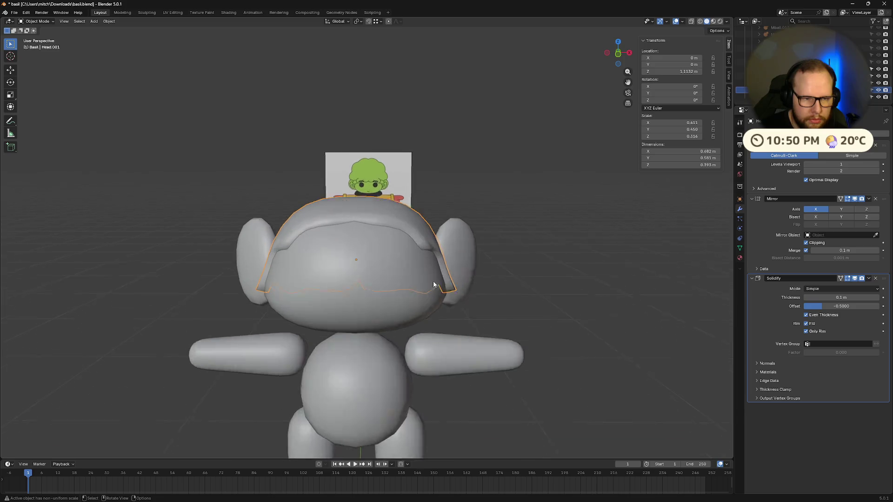
{"action": "middle_click_drag", "start_coordinate": [433, 281], "coordinate": [536, 285]}
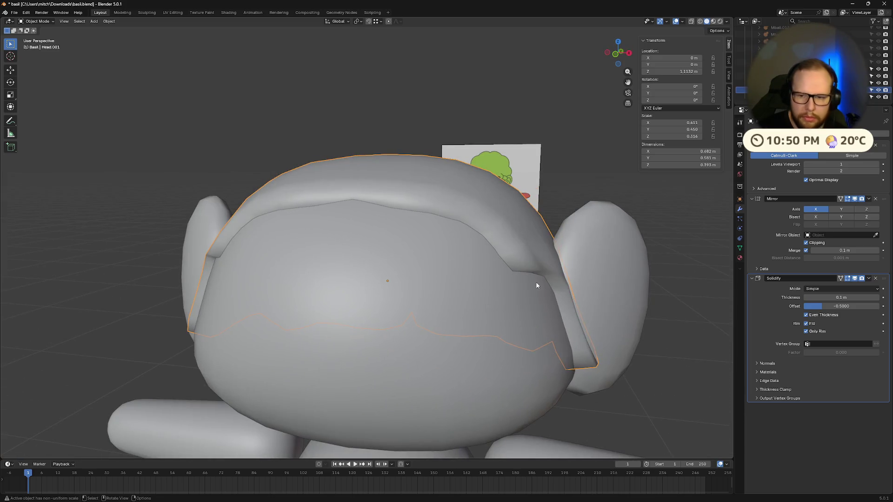
{"action": "type", "text": "0"}
{"action": "key", "text": "Return"}
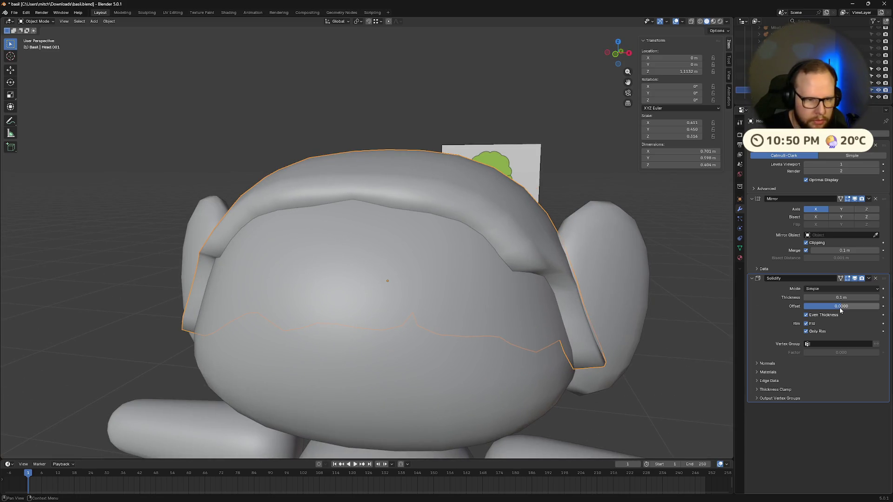
{"action": "scroll", "coordinate": [605, 304], "scroll_direction": "down", "scroll_amount": 5}
{"action": "key", "text": "Tab"}
{"action": "mouse_move", "coordinate": [531, 324]}
{"action": "middle_mouse_down"}
{"action": "mouse_move", "coordinate": [482, 313]}
{"action": "mouse_move", "coordinate": [504, 295]}
{"action": "mouse_move", "coordinate": [428, 307]}
{"action": "mouse_move", "coordinate": [459, 304]}
{"action": "mouse_move", "coordinate": [444, 303]}
{"action": "mouse_move", "coordinate": [465, 293]}
{"action": "mouse_move", "coordinate": [577, 331]}
{"action": "mouse_move", "coordinate": [493, 279]}
{"action": "mouse_move", "coordinate": [465, 288]}
{"action": "mouse_move", "coordinate": [563, 309]}
{"action": "middle_mouse_up"}
With X-ray on, select the face loop across the cap and rotate it on Y.
{"action": "key", "text": "alt+z"}
{"action": "left_click", "coordinate": [432, 279]}
{"action": "left_click", "coordinate": [482, 279], "text": "shift"}
{"action": "left_click", "coordinate": [493, 279], "text": "shift"}
{"action": "left_click", "coordinate": [505, 294]}
{"action": "left_click", "coordinate": [504, 295], "text": "alt"}
{"action": "key", "text": "r"}
{"action": "key", "text": "y"}
{"action": "key", "text": "y"}
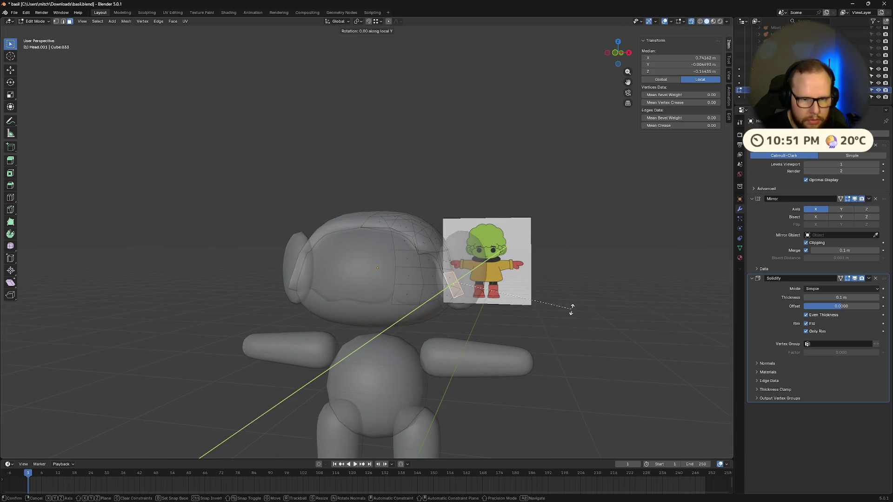
{"action": "left_click", "coordinate": [542, 321]}
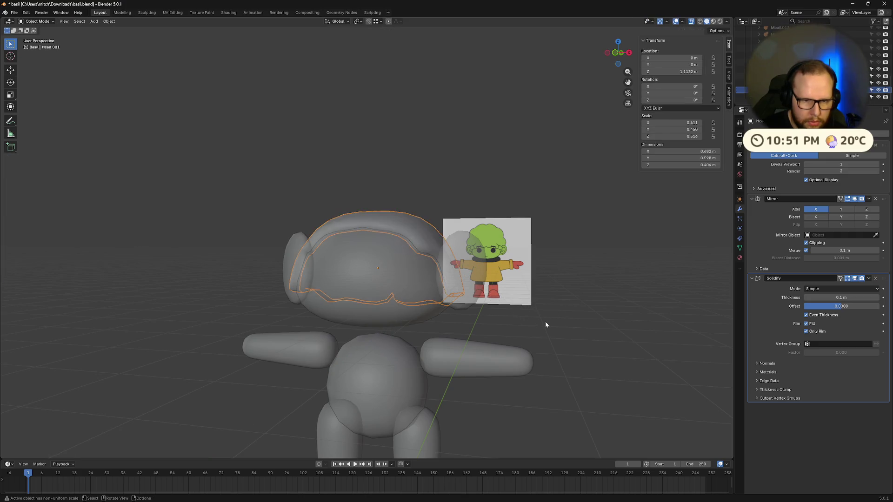
{"action": "mouse_move", "coordinate": [545, 322]}
{"action": "middle_mouse_down"}
{"action": "mouse_move", "coordinate": [578, 309]}
{"action": "mouse_move", "coordinate": [607, 319]}
{"action": "mouse_move", "coordinate": [584, 319]}
{"action": "mouse_move", "coordinate": [615, 307]}
{"action": "mouse_move", "coordinate": [648, 322]}
{"action": "middle_mouse_up"}
In Object Mode, isolate the head and unhide the reference image and hair objects.
{"action": "key", "text": "Tab"}
{"action": "key", "text": "shift+h"}
{"action": "scroll", "coordinate": [791, 65], "scroll_direction": "up", "scroll_amount": 5}
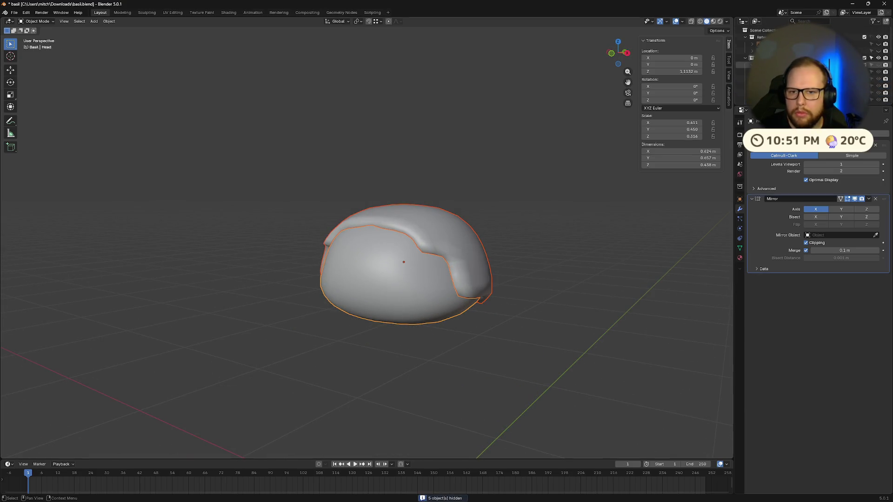
{"action": "left_click", "coordinate": [878, 44]}
{"action": "middle_click_drag", "start_coordinate": [559, 254], "coordinate": [482, 252]}
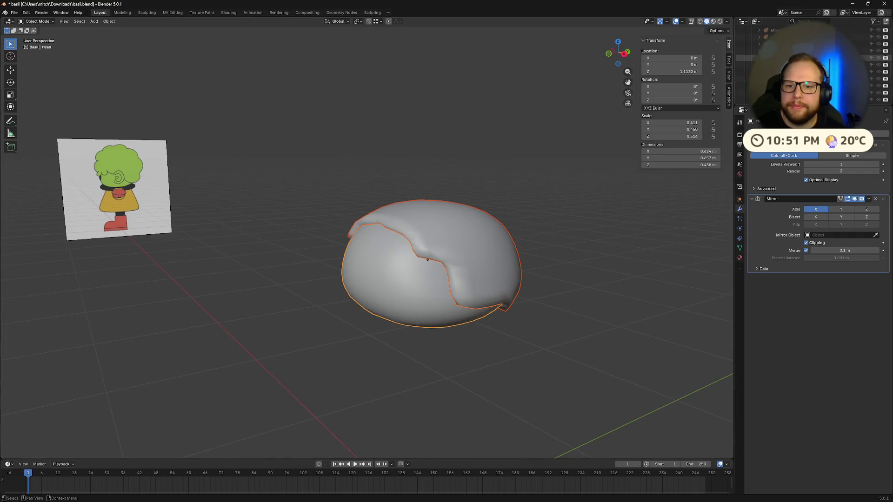
{"action": "left_click", "coordinate": [879, 72]}
{"action": "left_click", "coordinate": [768, 62]}
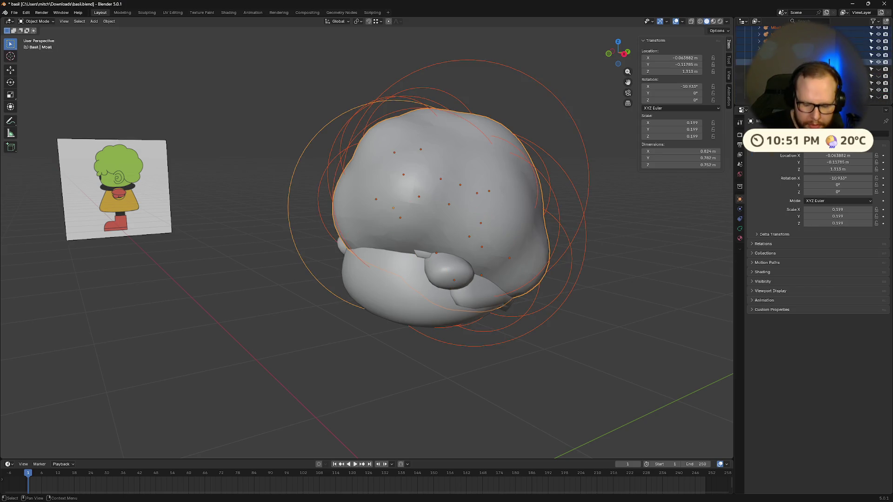
Hide the metaball blob, line the head up with the reference, and enter Edit Mode.
{"action": "key", "text": "Delete"}
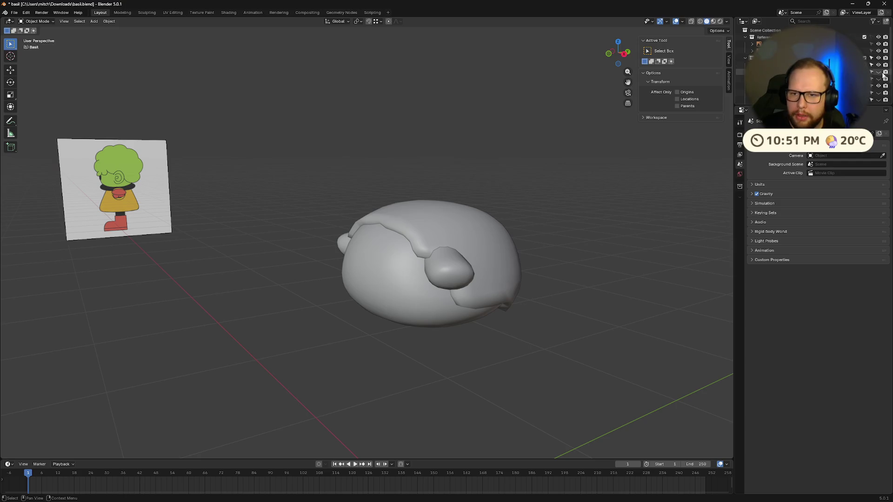
{"action": "mouse_move", "coordinate": [690, 143]}
{"action": "middle_mouse_down"}
{"action": "mouse_move", "coordinate": [566, 169]}
{"action": "mouse_move", "coordinate": [605, 170]}
{"action": "mouse_move", "coordinate": [601, 188]}
{"action": "mouse_move", "coordinate": [605, 142]}
{"action": "middle_mouse_up"}
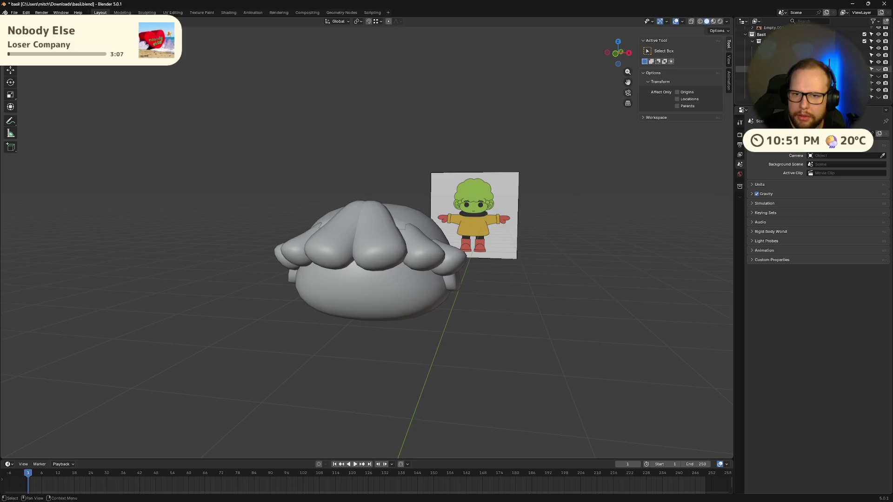
{"action": "mouse_move", "coordinate": [693, 183]}
{"action": "middle_mouse_down"}
{"action": "mouse_move", "coordinate": [582, 241]}
{"action": "mouse_move", "coordinate": [528, 217]}
{"action": "mouse_move", "coordinate": [549, 240]}
{"action": "middle_mouse_up"}
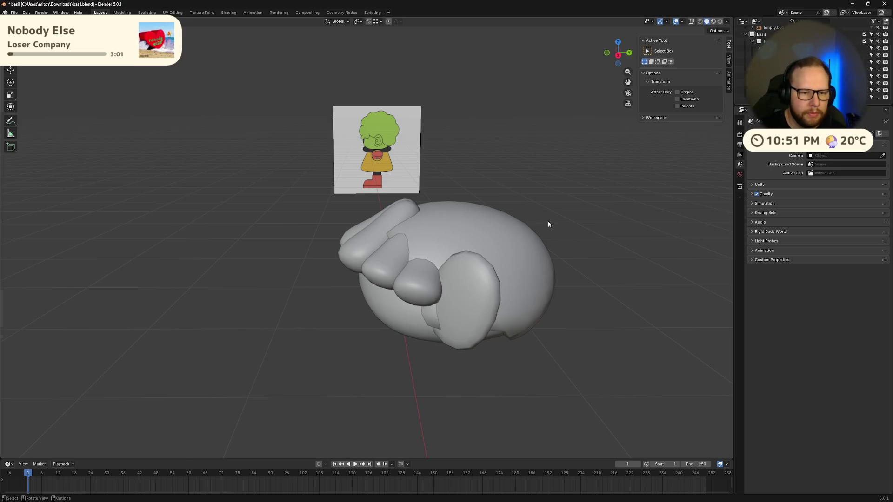
{"action": "left_click", "coordinate": [535, 232]}
{"action": "middle_click_drag", "start_coordinate": [535, 233], "coordinate": [451, 261]}
{"action": "key", "text": "Tab"}
{"action": "middle_click_drag", "start_coordinate": [502, 223], "coordinate": [511, 219]}
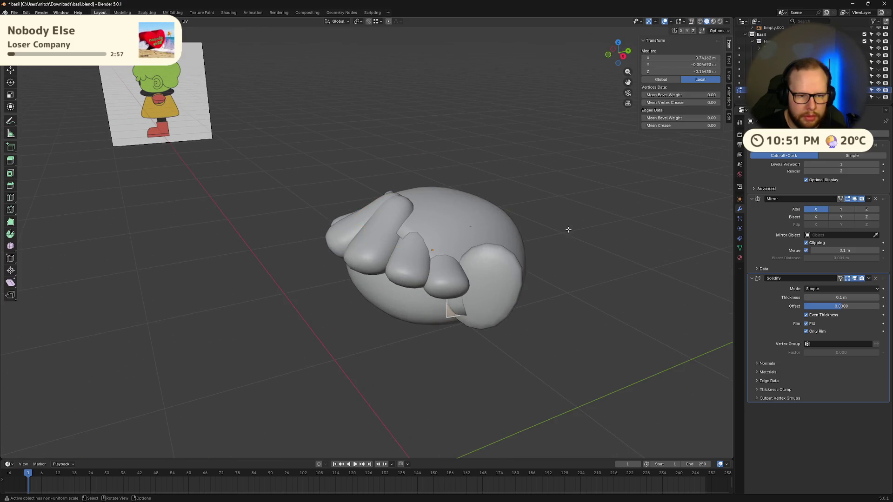
{"action": "mouse_move", "coordinate": [568, 231]}
{"action": "middle_mouse_down"}
{"action": "mouse_move", "coordinate": [503, 228]}
{"action": "mouse_move", "coordinate": [373, 280]}
{"action": "mouse_move", "coordinate": [373, 251]}
{"action": "middle_mouse_up"}
Extrude two top cap faces outward along their normals and return to Object Mode.
{"action": "key", "text": "alt+z"}
{"action": "left_click", "coordinate": [372, 251]}
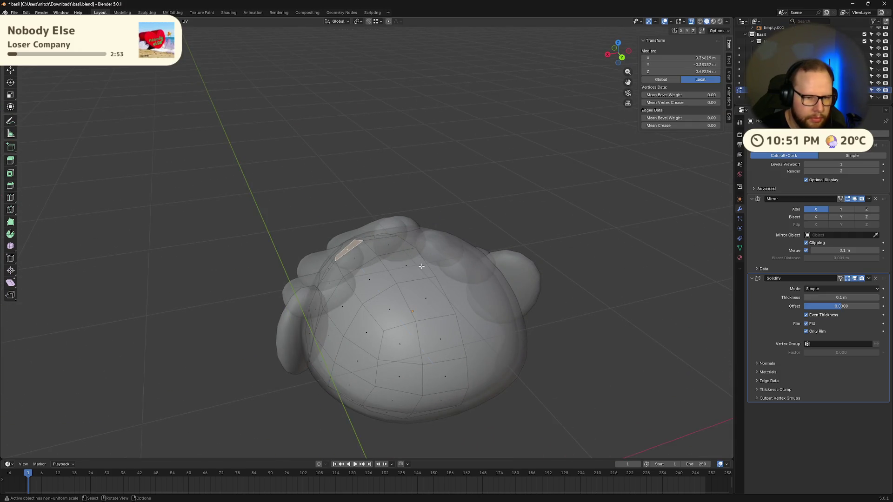
{"action": "key", "text": "e"}
{"action": "left_click", "coordinate": [408, 250]}
{"action": "left_click", "coordinate": [376, 236]}
{"action": "key", "text": "e"}
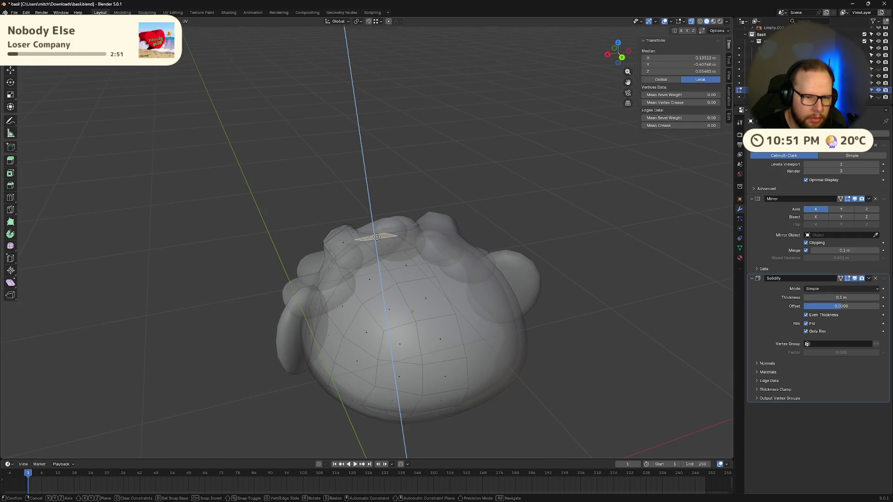
{"action": "left_click", "coordinate": [377, 210]}
{"action": "mouse_move", "coordinate": [377, 210]}
{"action": "middle_mouse_down"}
{"action": "mouse_move", "coordinate": [550, 197]}
{"action": "mouse_move", "coordinate": [565, 230]}
{"action": "mouse_move", "coordinate": [530, 210]}
{"action": "mouse_move", "coordinate": [556, 265]}
{"action": "mouse_move", "coordinate": [365, 212]}
{"action": "middle_mouse_up"}
{"action": "key", "text": "Tab"}
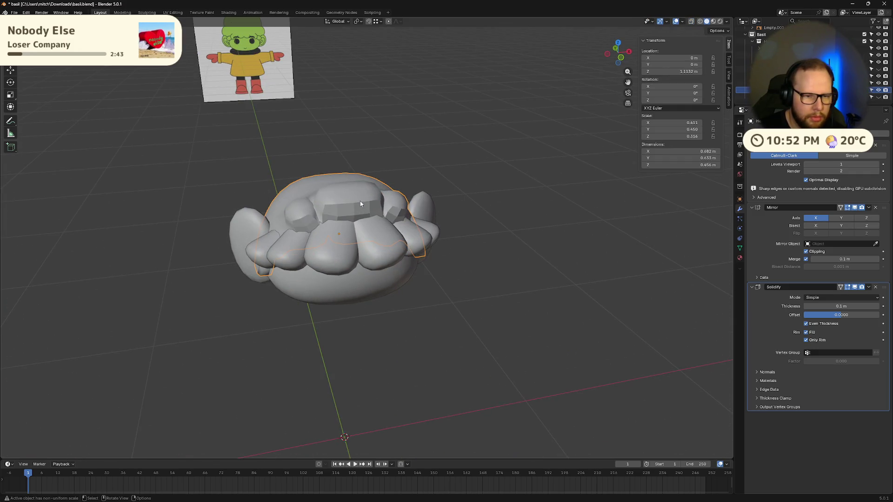
Shade the hair-cap shell smooth and switch to a front orthographic view.
{"action": "right_click", "coordinate": [361, 204]}
{"action": "left_click", "coordinate": [333, 69]}
{"action": "mouse_move", "coordinate": [333, 69]}
{"action": "middle_mouse_down"}
{"action": "mouse_move", "coordinate": [521, 258]}
{"action": "mouse_move", "coordinate": [467, 244]}
{"action": "mouse_move", "coordinate": [417, 247]}
{"action": "mouse_move", "coordinate": [535, 243]}
{"action": "middle_mouse_up"}
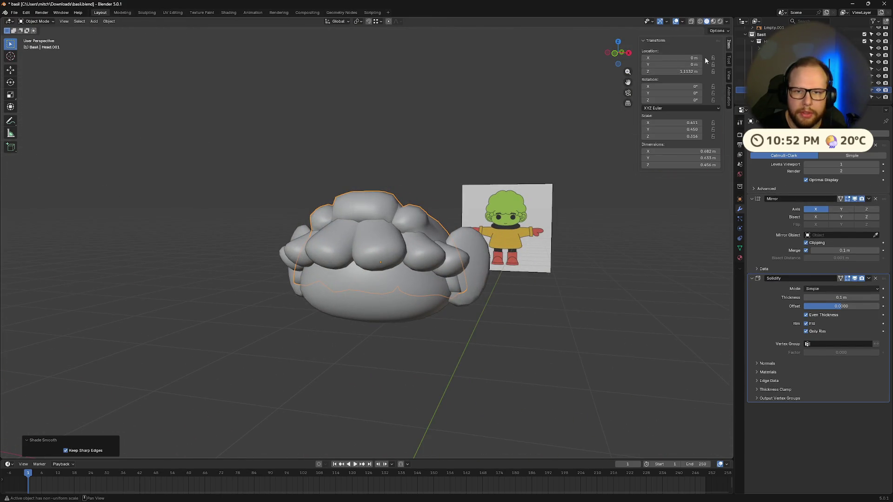
{"action": "left_click", "coordinate": [614, 52]}
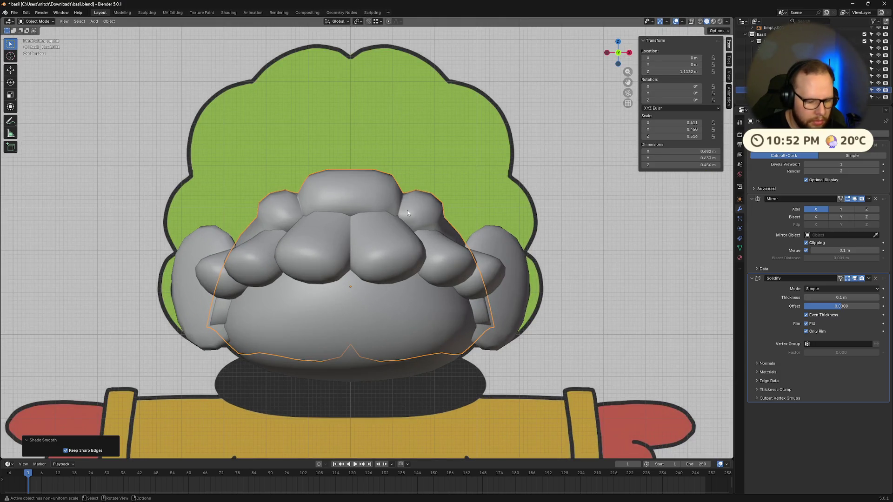
Try a Y-axis scale of the cap and cancel it, then briefly toggle Edit Mode.
{"action": "key", "text": "s"}
{"action": "key", "text": "y"}
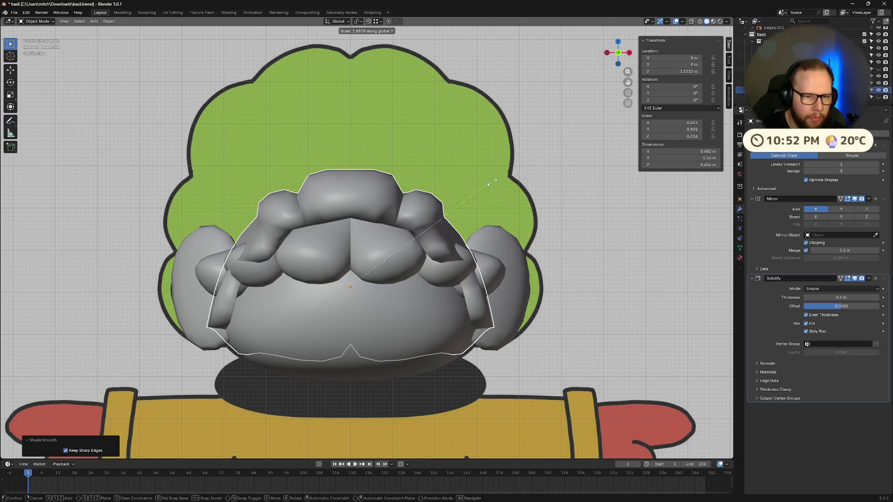
{"action": "right_click", "coordinate": [307, 244]}
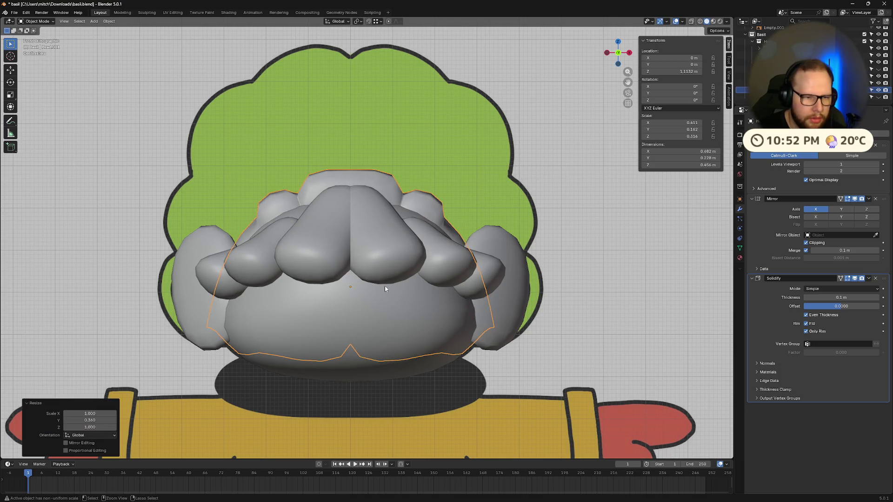
{"action": "mouse_move", "coordinate": [580, 275]}
{"action": "middle_mouse_down"}
{"action": "mouse_move", "coordinate": [503, 284]}
{"action": "mouse_move", "coordinate": [495, 274]}
{"action": "mouse_move", "coordinate": [540, 269]}
{"action": "mouse_move", "coordinate": [531, 273]}
{"action": "middle_mouse_up"}
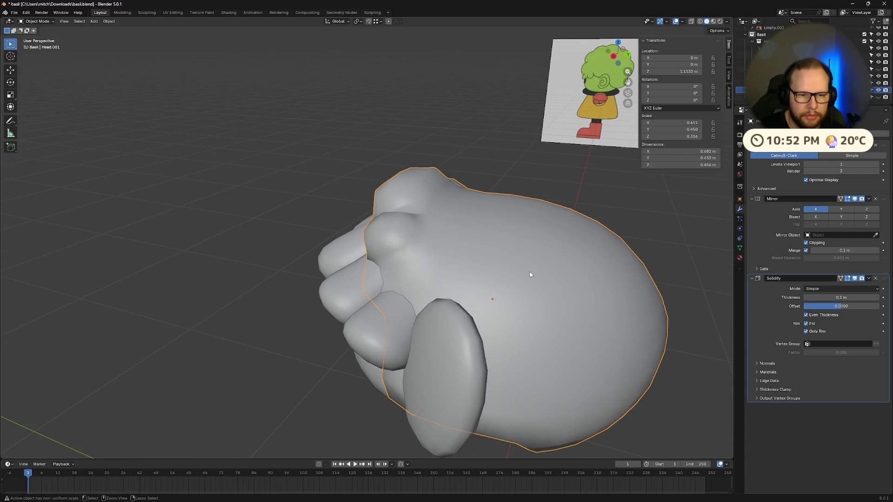
{"action": "key", "text": "Tab"}
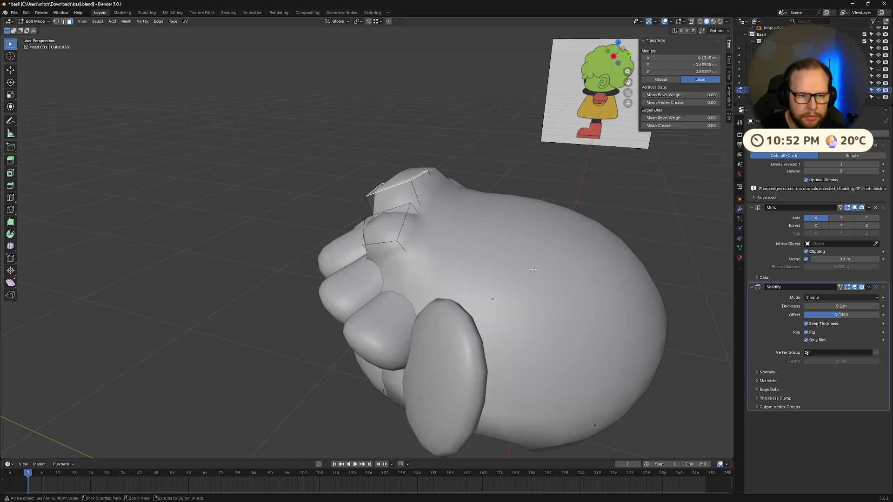
{"action": "key", "text": "Tab"}
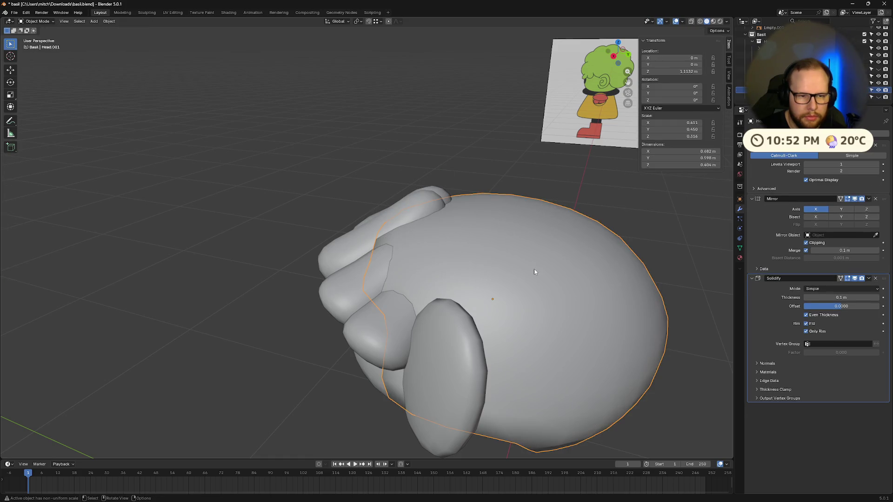
{"action": "mouse_move", "coordinate": [534, 272]}
{"action": "middle_mouse_down"}
{"action": "mouse_move", "coordinate": [563, 267]}
{"action": "mouse_move", "coordinate": [585, 236]}
{"action": "middle_mouse_up"}
Enlarge the cap uniformly and undo it, then try and cancel another Y-axis scale.
{"action": "key", "text": "s"}
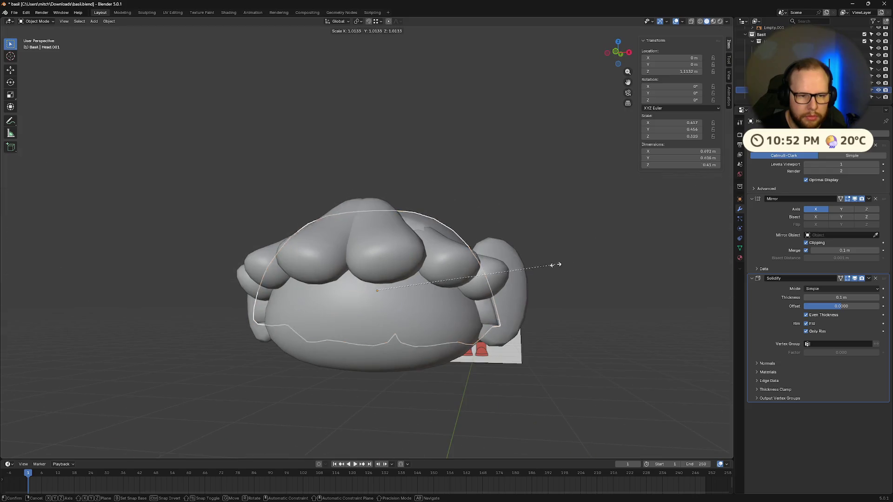
{"action": "left_click", "coordinate": [684, 283]}
{"action": "mouse_move", "coordinate": [684, 283]}
{"action": "middle_mouse_down"}
{"action": "mouse_move", "coordinate": [521, 285]}
{"action": "mouse_move", "coordinate": [479, 251]}
{"action": "mouse_move", "coordinate": [490, 269]}
{"action": "middle_mouse_up"}
{"action": "scroll", "coordinate": [522, 282], "scroll_direction": "down", "scroll_amount": 3}
{"action": "key", "text": "ctrl+z"}
{"action": "key", "text": "s"}
{"action": "key", "text": "y"}
{"action": "right_click", "coordinate": [619, 254]}
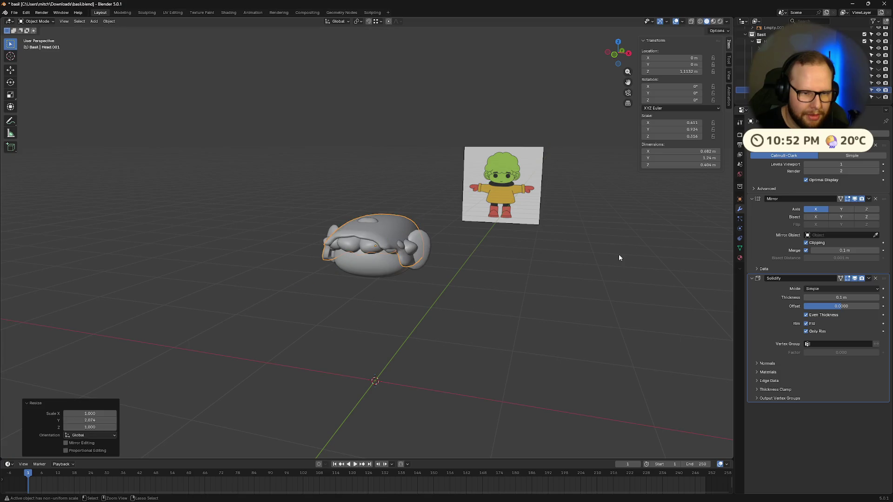
Stretch the cap vertically along Z, then undo the stretch.
{"action": "key", "text": "s"}
{"action": "key", "text": "z"}
{"action": "left_click", "coordinate": [182, 279]}
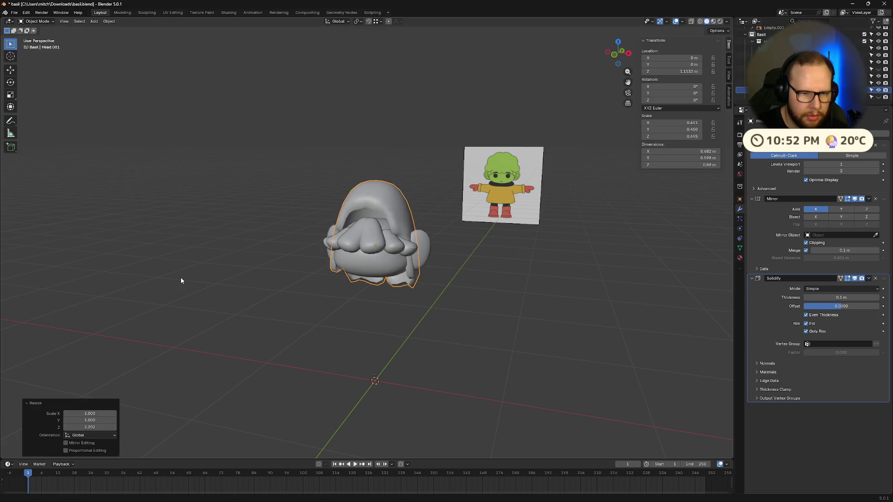
{"action": "key", "text": "ctrl+z"}
{"action": "mouse_move", "coordinate": [426, 272]}
{"action": "middle_mouse_down"}
{"action": "mouse_move", "coordinate": [439, 275]}
{"action": "mouse_move", "coordinate": [359, 307]}
{"action": "middle_mouse_up"}
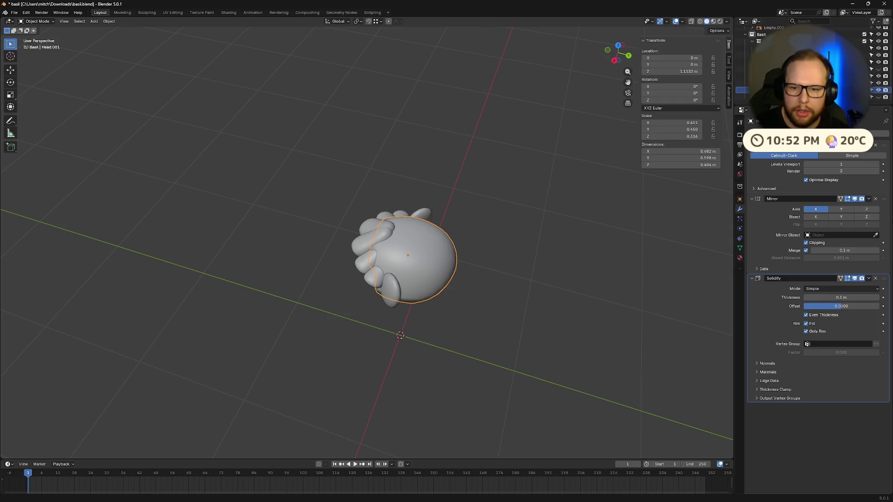
Hide the Solidify modifier in the viewport and try a vertical cap move, then undo it.
{"action": "left_click", "coordinate": [858, 279]}
{"action": "mouse_move", "coordinate": [498, 307]}
{"action": "middle_mouse_down"}
{"action": "mouse_move", "coordinate": [481, 309]}
{"action": "mouse_move", "coordinate": [504, 309]}
{"action": "mouse_move", "coordinate": [491, 297]}
{"action": "mouse_move", "coordinate": [571, 293]}
{"action": "middle_mouse_up"}
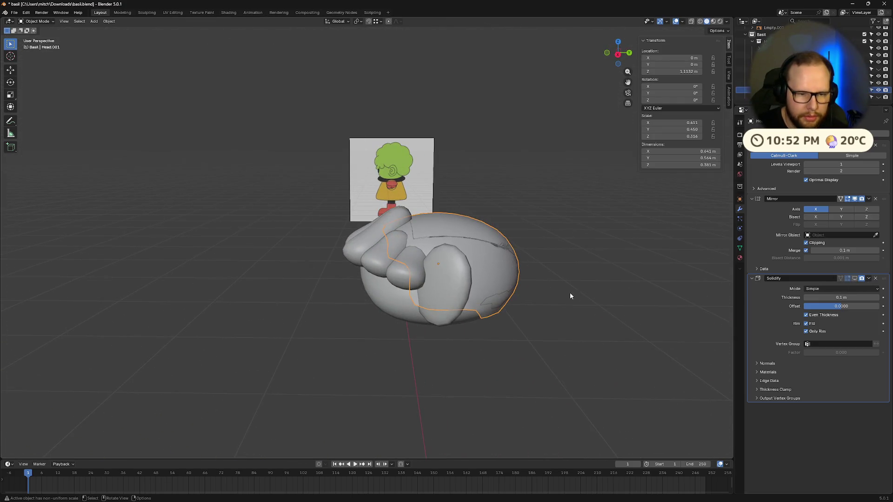
{"action": "key", "text": "g"}
{"action": "key", "text": "z"}
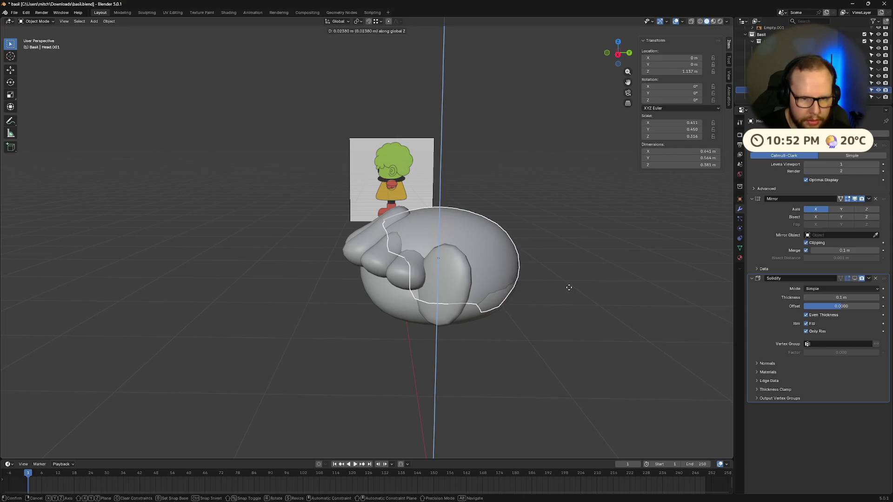
{"action": "left_click", "coordinate": [570, 290]}
{"action": "key", "text": "ctrl+z"}
Try a 1.032 enlargement and undo it, then scale the cap uniformly by exactly 1.05.
{"action": "key", "text": "s"}
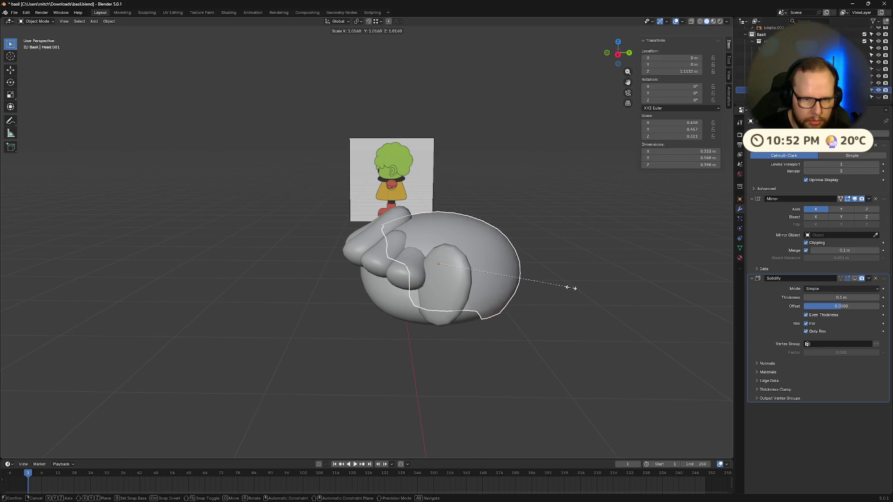
{"action": "left_click", "coordinate": [574, 288]}
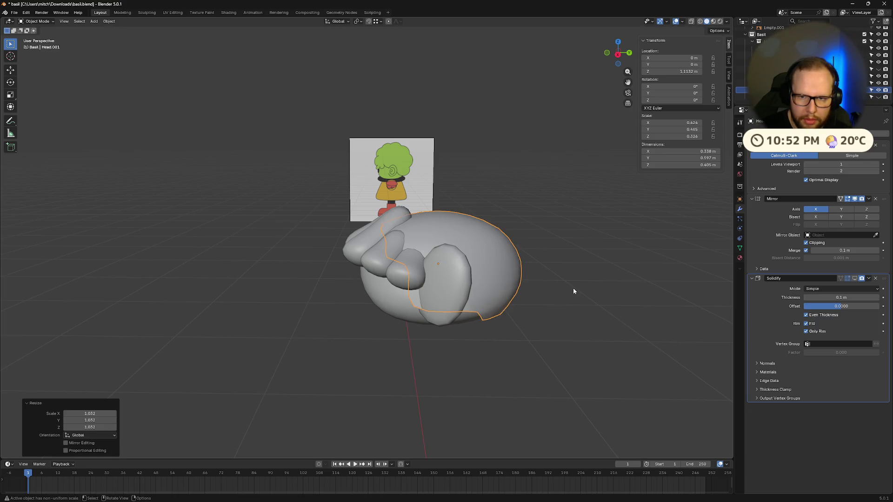
{"action": "middle_click_drag", "start_coordinate": [657, 277], "coordinate": [624, 285]}
{"action": "key", "text": "ctrl+z"}
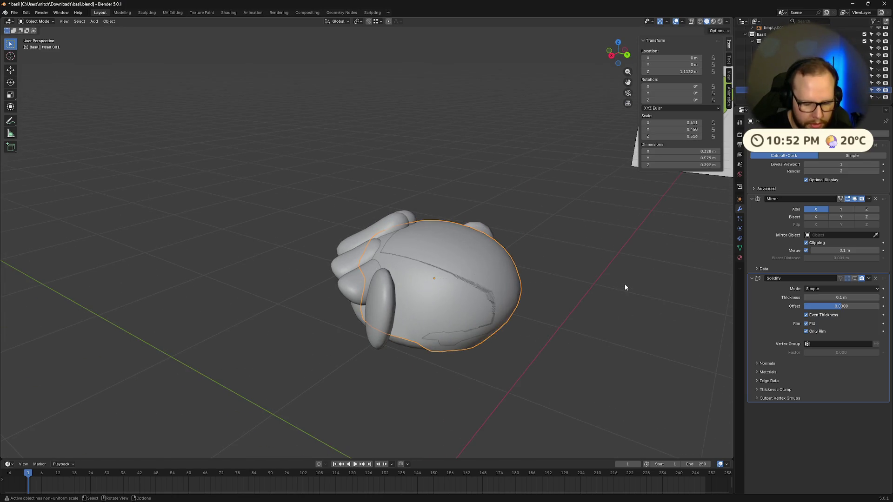
{"action": "type", "text": "s.1"}
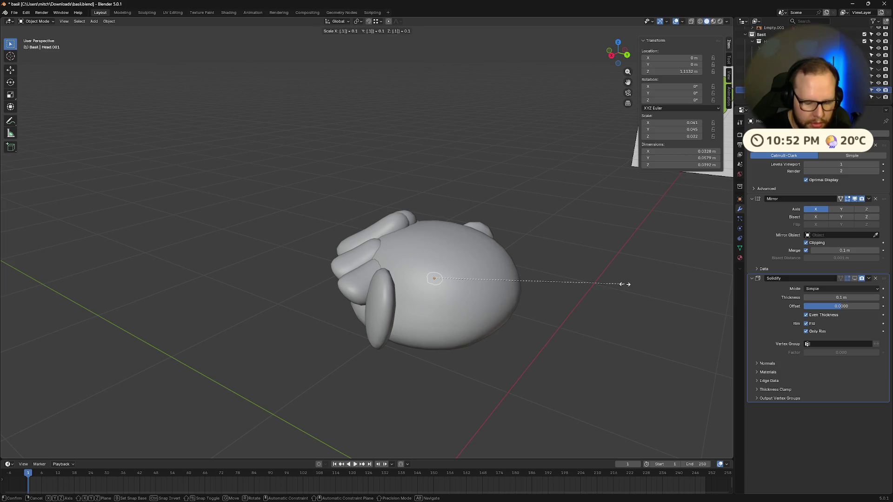
{"action": "key", "text": "BackSpace"}
{"action": "key", "text": "BackSpace"}
{"action": "type", "text": "1.1"}
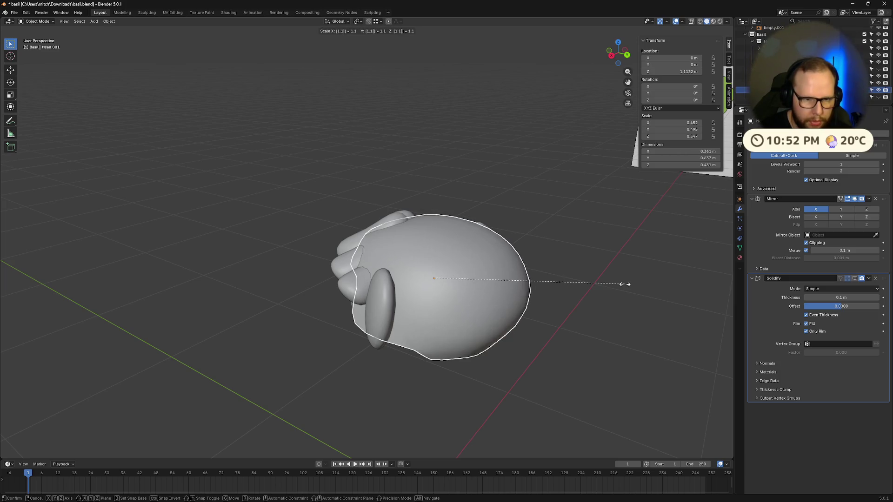
{"action": "key", "text": "BackSpace"}
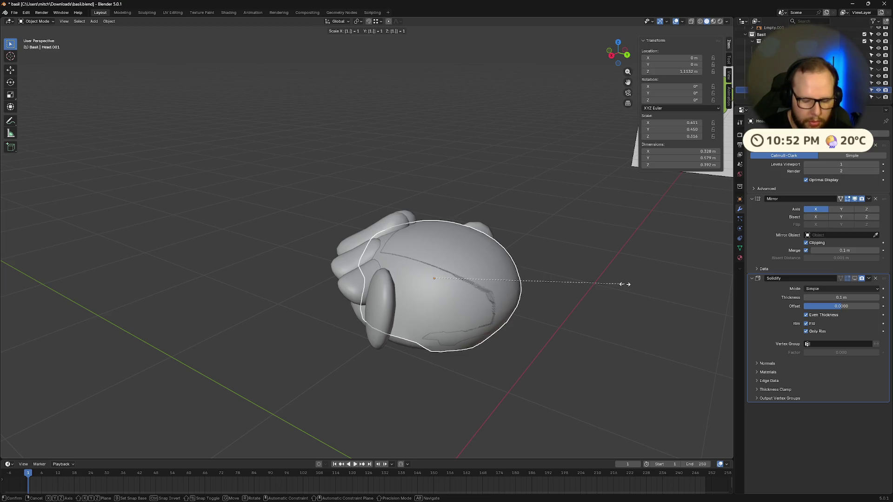
{"action": "type", "text": ".05"}
{"action": "key", "text": "Return"}
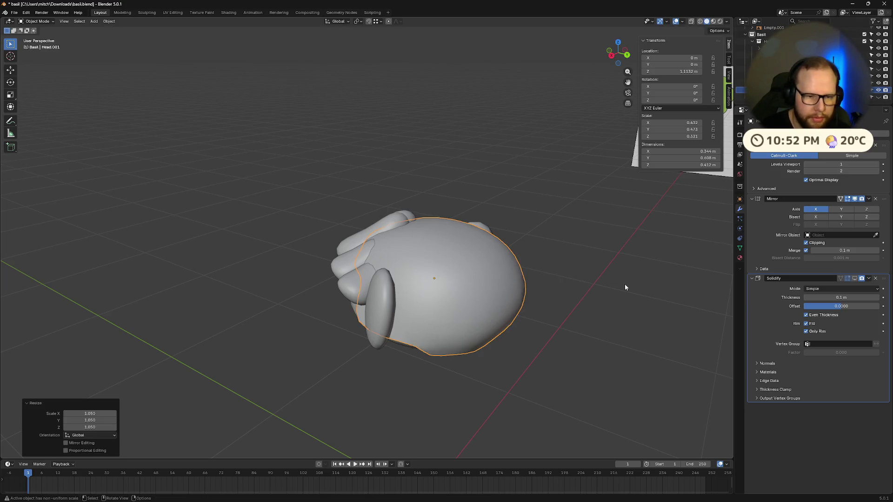
{"action": "mouse_move", "coordinate": [624, 283]}
{"action": "middle_mouse_down"}
{"action": "mouse_move", "coordinate": [508, 226]}
{"action": "mouse_move", "coordinate": [526, 226]}
{"action": "middle_mouse_up"}
Hide the reference image, frame the cap, and re-enable Solidify with Offset -1.
{"action": "key", "text": "shift+h"}
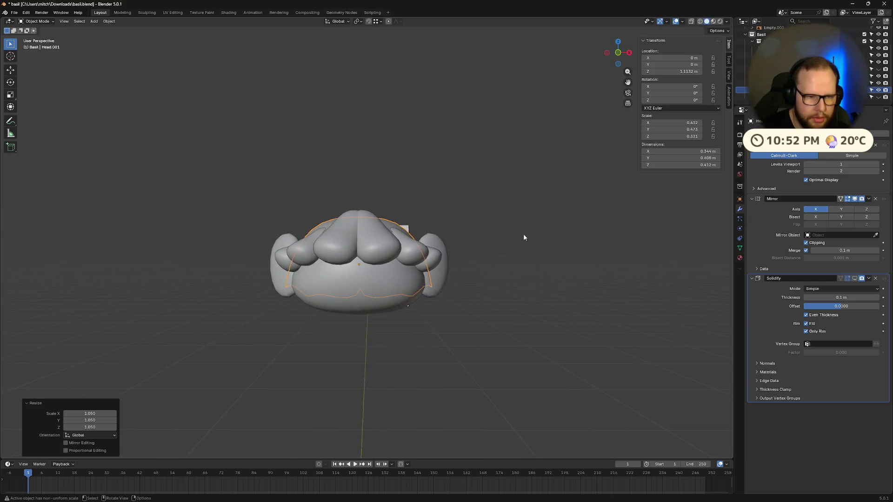
{"action": "key", "text": "KP_Decimal"}
{"action": "left_click", "coordinate": [854, 278]}
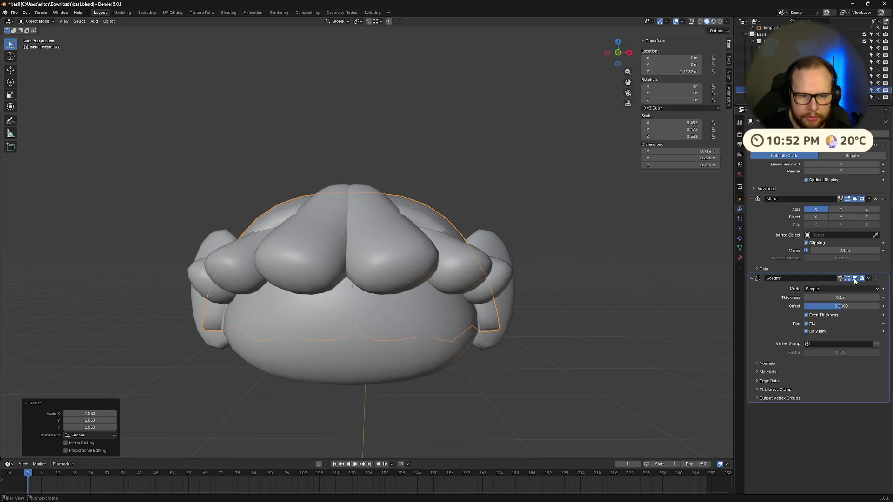
{"action": "left_click_drag", "start_coordinate": [853, 308], "coordinate": [819, 307]}
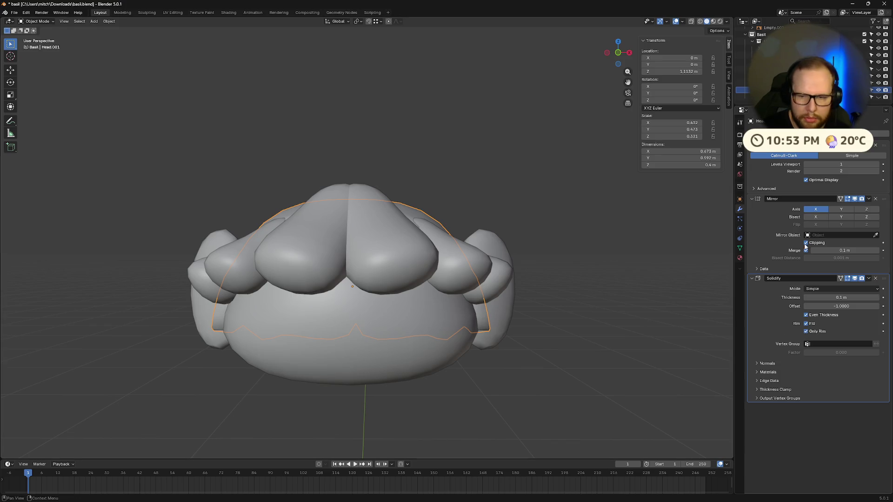
{"action": "left_click", "coordinate": [852, 281]}
Enter Edit Mode, select the cap's linked faces, and start moving them along their normals.
{"action": "mouse_move", "coordinate": [635, 263]}
{"action": "middle_mouse_down"}
{"action": "mouse_move", "coordinate": [537, 267]}
{"action": "mouse_move", "coordinate": [562, 269]}
{"action": "mouse_move", "coordinate": [446, 245]}
{"action": "middle_mouse_up"}
{"action": "key", "text": "Tab"}
{"action": "key", "text": "l"}
{"action": "mouse_move", "coordinate": [501, 229]}
{"action": "middle_mouse_down"}
{"action": "mouse_move", "coordinate": [644, 265]}
{"action": "mouse_move", "coordinate": [560, 279]}
{"action": "mouse_move", "coordinate": [586, 277]}
{"action": "middle_mouse_up"}
{"action": "key", "text": "g"}
{"action": "key", "text": "z"}
{"action": "key", "text": "z"}
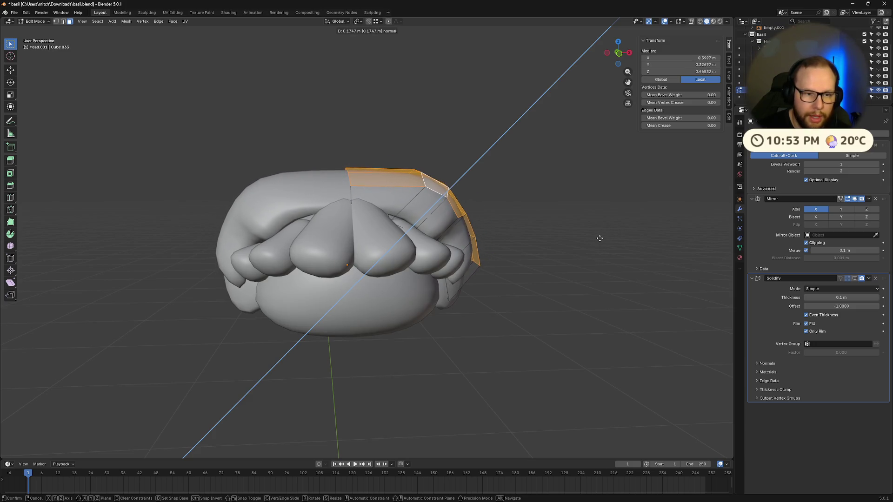
{"action": "left_click", "coordinate": [599, 239]}
{"action": "key", "text": "g"}
{"action": "key", "text": "z"}
{"action": "key", "text": "z"}
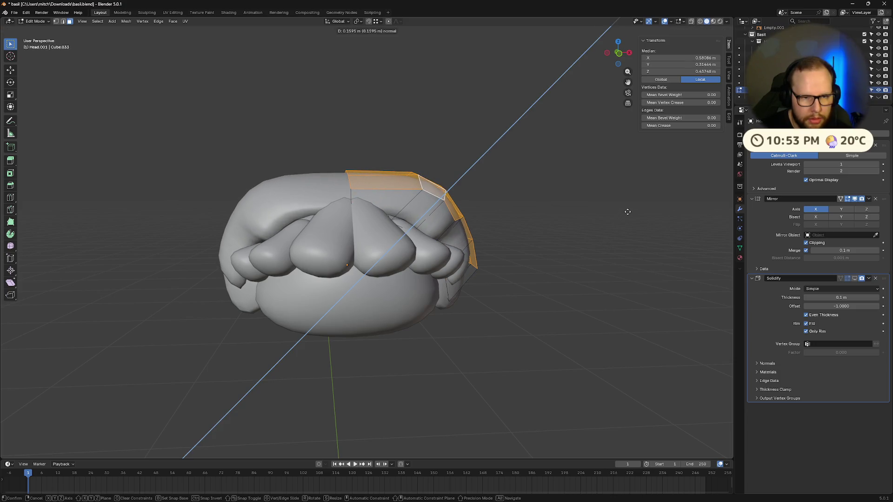
{"action": "key", "text": "z"}
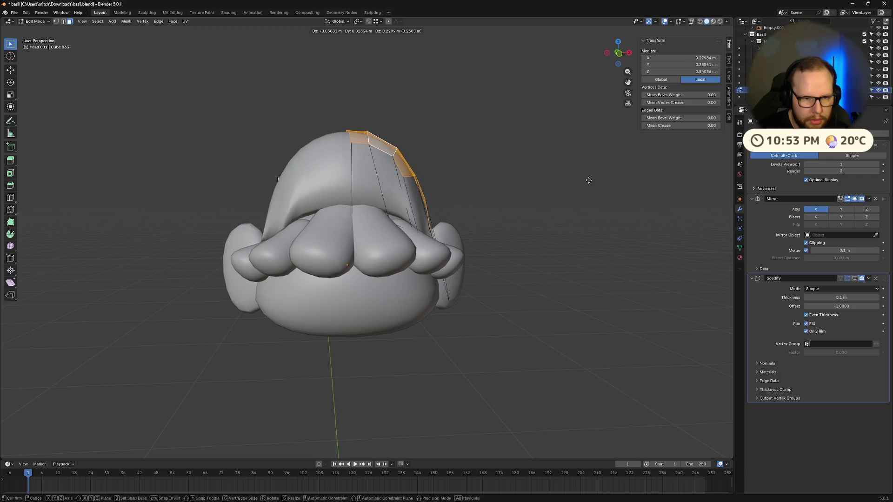
{"action": "left_click", "coordinate": [616, 204]}
{"action": "middle_click_drag", "start_coordinate": [619, 233], "coordinate": [579, 261]}
{"action": "key", "text": "g"}
{"action": "key", "text": "z"}
{"action": "key", "text": "z"}
{"action": "key", "text": "z"}
{"action": "key", "text": "z"}
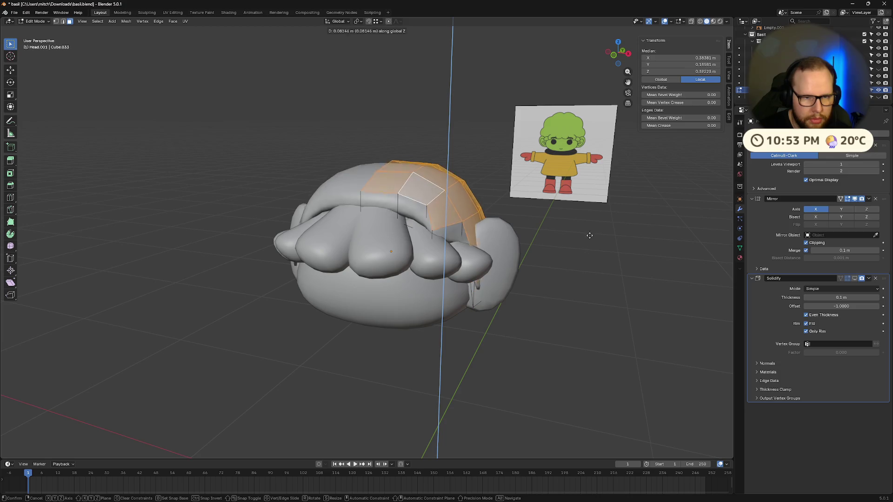
{"action": "key", "text": "Escape"}
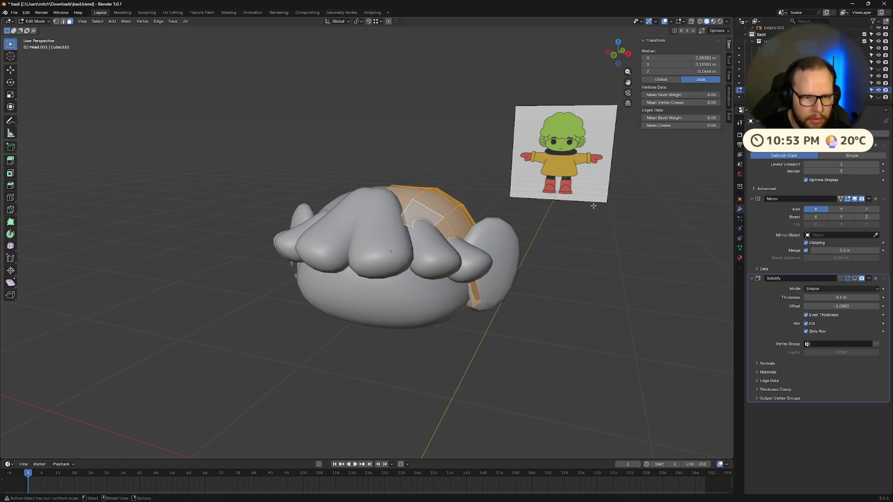
{"action": "key", "text": "shift+s"}
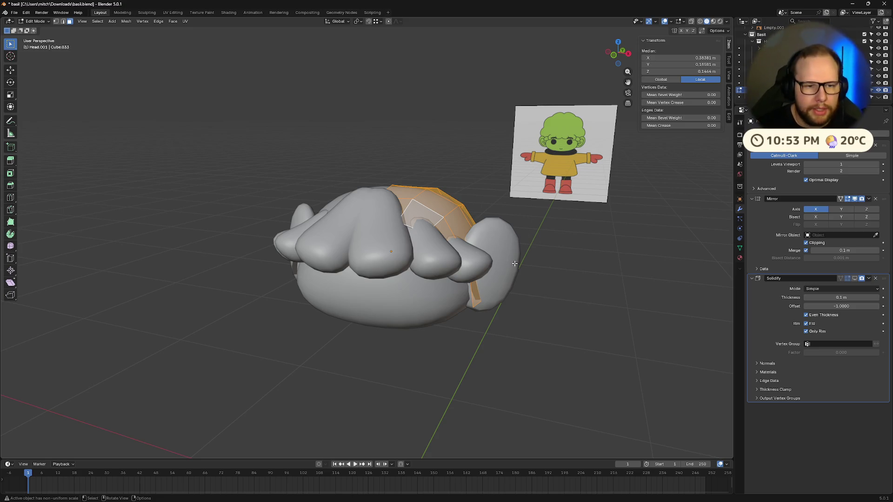
{"action": "middle_click_drag", "start_coordinate": [515, 263], "coordinate": [519, 274]}
{"action": "key", "text": "g"}
{"action": "key", "text": "z"}
{"action": "key", "text": "z"}
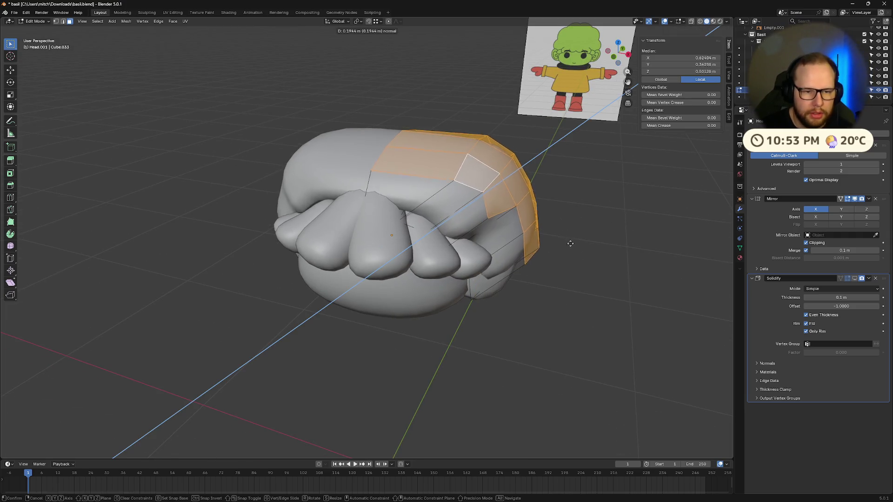
{"action": "left_click", "coordinate": [548, 252]}
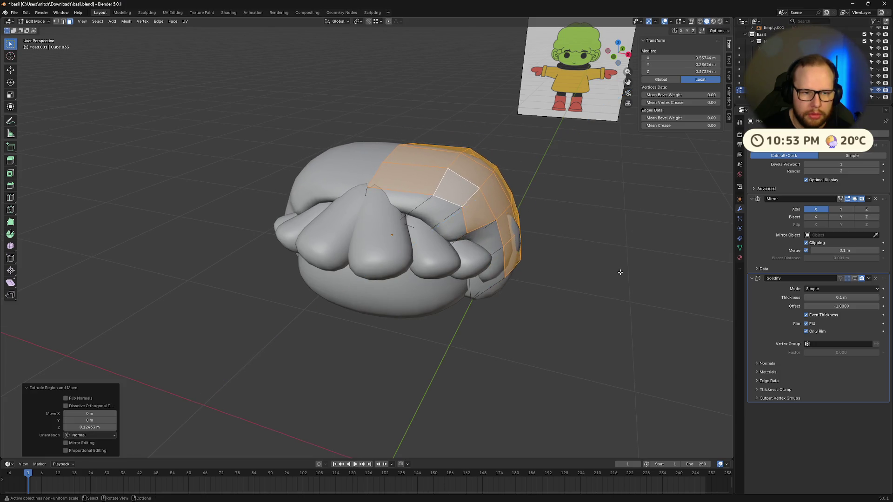
{"action": "mouse_move", "coordinate": [548, 254]}
{"action": "middle_mouse_down"}
{"action": "mouse_move", "coordinate": [582, 261]}
{"action": "mouse_move", "coordinate": [526, 250]}
{"action": "mouse_move", "coordinate": [560, 313]}
{"action": "mouse_move", "coordinate": [576, 321]}
{"action": "middle_mouse_up"}
{"action": "key", "text": "ctrl+z"}
{"action": "key", "text": "e"}
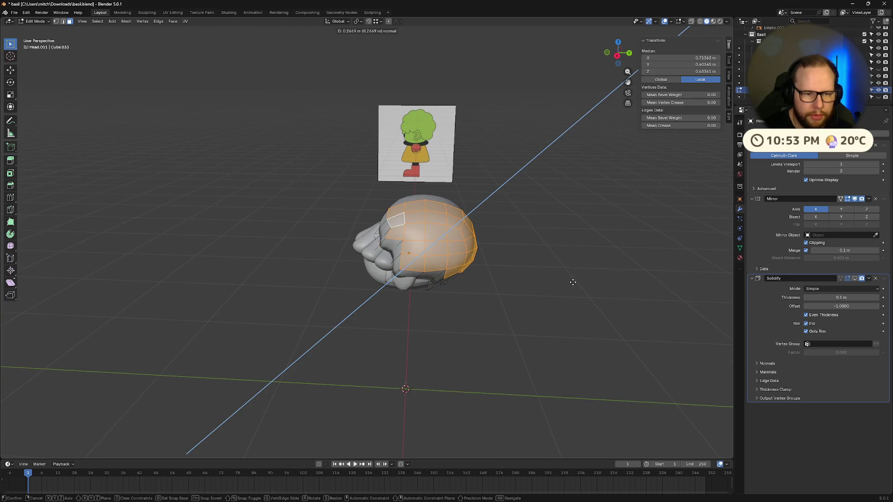
{"action": "right_click", "coordinate": [610, 300]}
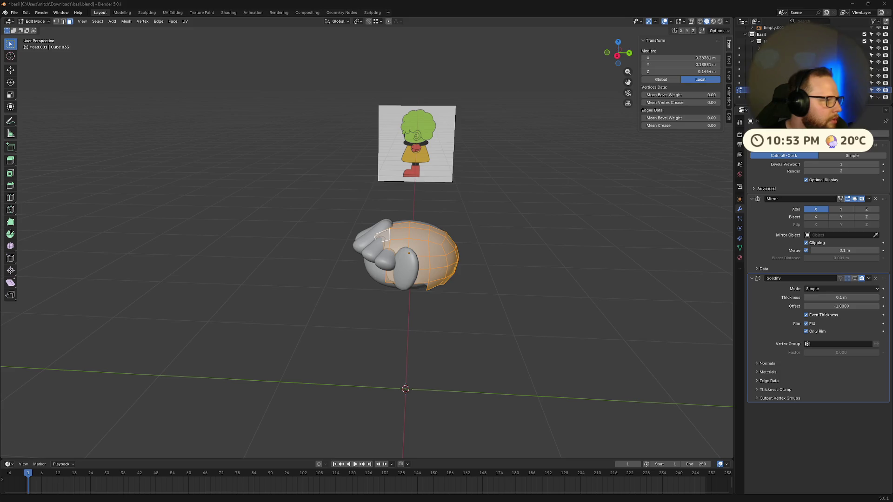
{"action": "middle_click_drag", "start_coordinate": [221, 245], "coordinate": [444, 280]}
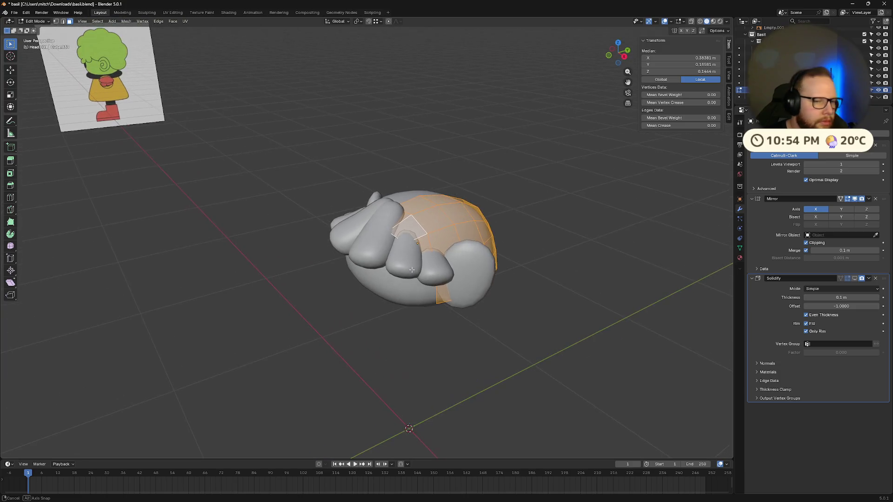
{"action": "key", "text": "s"}
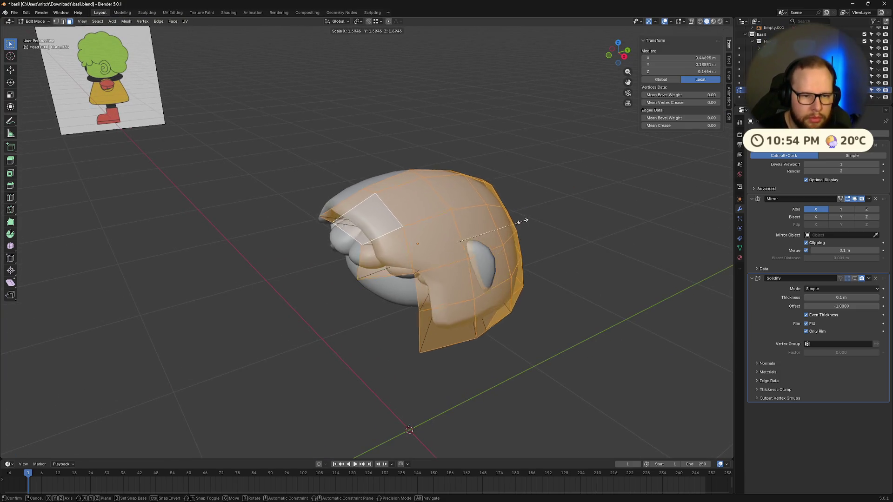
{"action": "left_click", "coordinate": [523, 215]}
{"action": "mouse_move", "coordinate": [523, 214]}
{"action": "middle_mouse_down"}
{"action": "mouse_move", "coordinate": [572, 228]}
{"action": "mouse_move", "coordinate": [543, 239]}
{"action": "mouse_move", "coordinate": [572, 235]}
{"action": "middle_mouse_up"}
{"action": "key", "text": "s"}
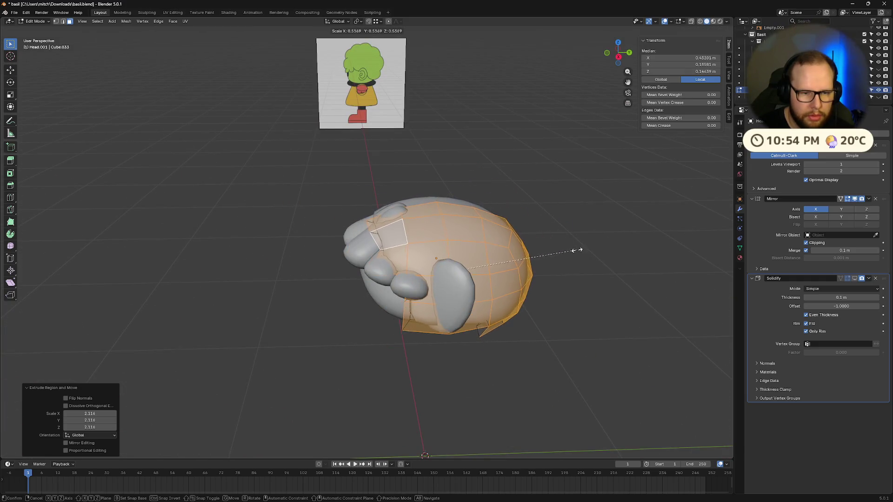
{"action": "left_click", "coordinate": [677, 232]}
{"action": "key", "text": "ctrl+z"}
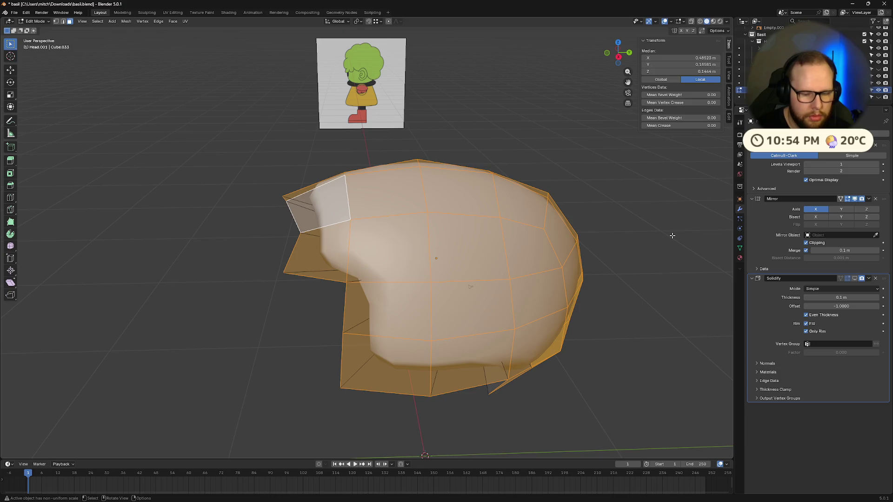
{"action": "key", "text": "alt+s"}
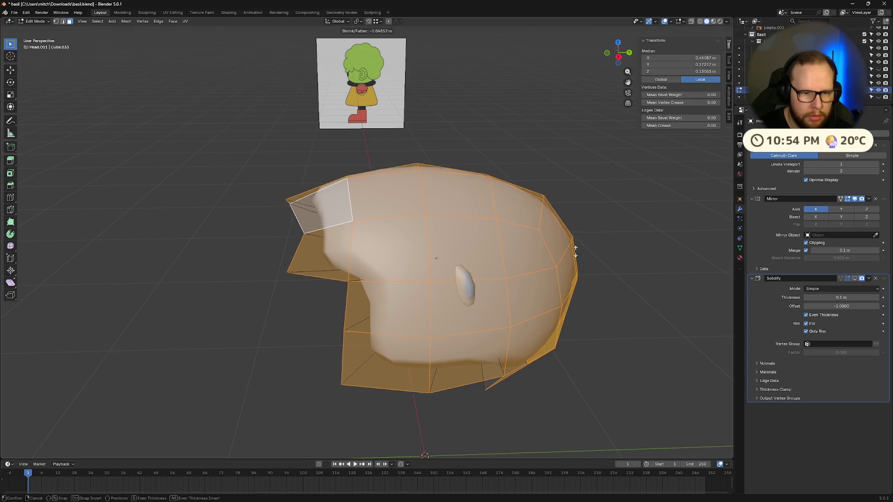
{"action": "left_click", "coordinate": [559, 260]}
{"action": "mouse_move", "coordinate": [558, 261]}
{"action": "middle_mouse_down"}
{"action": "mouse_move", "coordinate": [444, 263]}
{"action": "mouse_move", "coordinate": [489, 255]}
{"action": "mouse_move", "coordinate": [500, 279]}
{"action": "mouse_move", "coordinate": [509, 251]}
{"action": "mouse_move", "coordinate": [461, 268]}
{"action": "middle_mouse_up"}
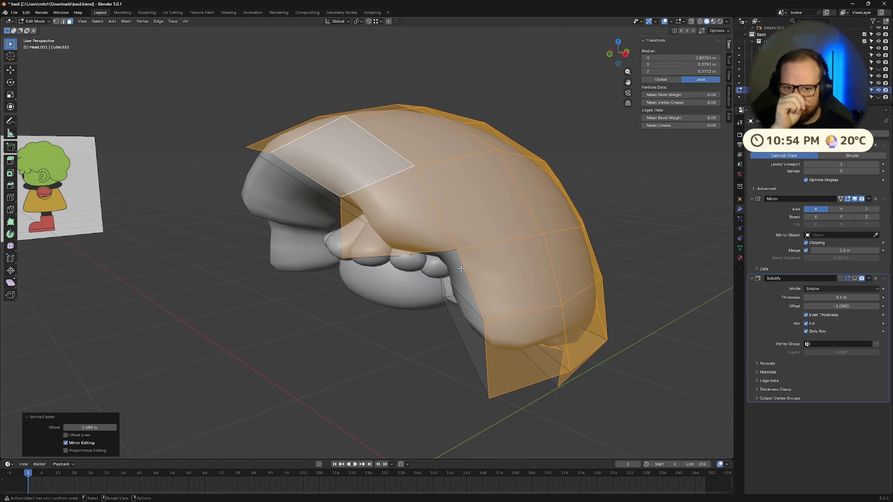
{"action": "mouse_move", "coordinate": [461, 268]}
{"action": "middle_mouse_down"}
{"action": "mouse_move", "coordinate": [659, 302]}
{"action": "mouse_move", "coordinate": [577, 318]}
{"action": "mouse_move", "coordinate": [604, 350]}
{"action": "middle_mouse_up"}
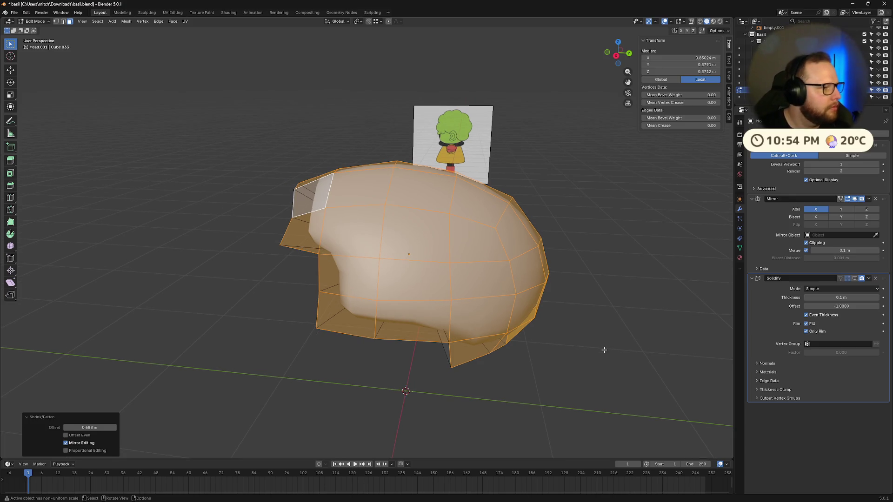
{"action": "key", "text": "s"}
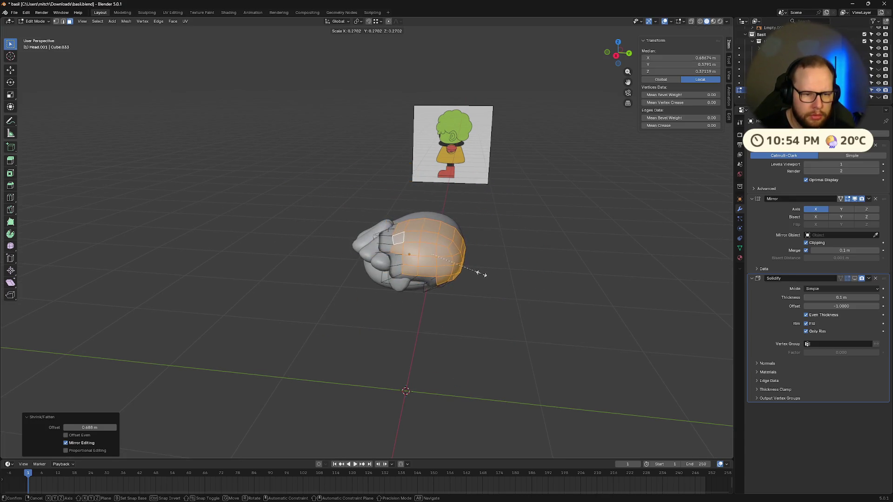
{"action": "left_click", "coordinate": [501, 287]}
{"action": "mouse_move", "coordinate": [500, 287]}
{"action": "middle_mouse_down"}
{"action": "mouse_move", "coordinate": [605, 279]}
{"action": "mouse_move", "coordinate": [602, 265]}
{"action": "mouse_move", "coordinate": [590, 278]}
{"action": "middle_mouse_up"}
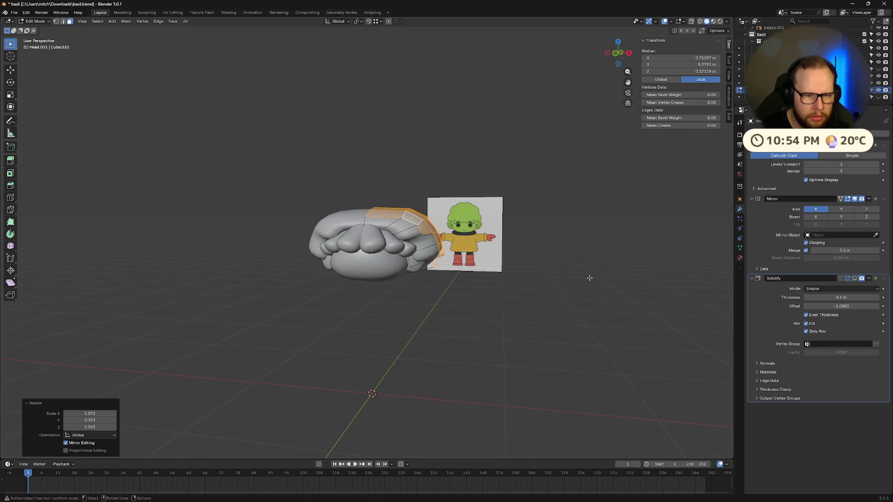
{"action": "key", "text": "g"}
{"action": "key", "text": "z"}
{"action": "left_click", "coordinate": [558, 320]}
{"action": "middle_click_drag", "start_coordinate": [558, 320], "coordinate": [638, 337]}
{"action": "key", "text": "s"}
{"action": "left_click", "coordinate": [580, 313]}
{"action": "mouse_move", "coordinate": [580, 313]}
{"action": "middle_mouse_down"}
{"action": "mouse_move", "coordinate": [458, 304]}
{"action": "mouse_move", "coordinate": [502, 303]}
{"action": "middle_mouse_up"}
{"action": "key", "text": "ctrl+l"}
{"action": "scroll", "coordinate": [503, 303], "scroll_direction": "up", "scroll_amount": 3}
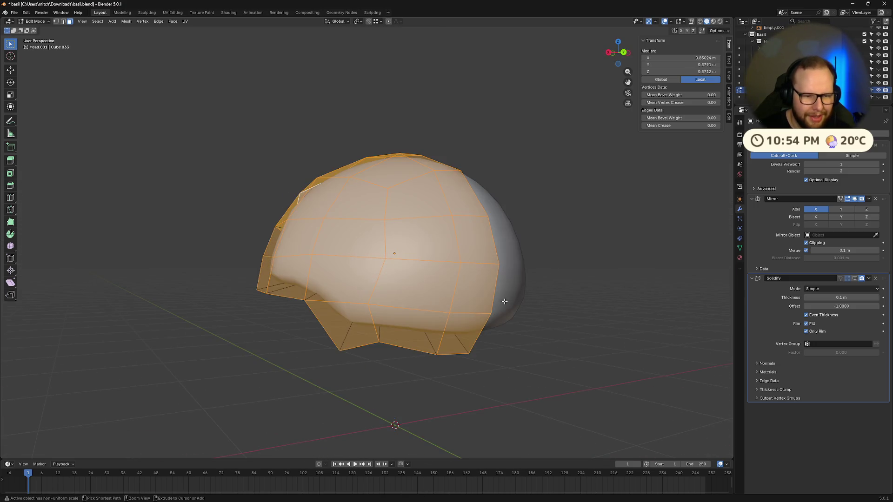
{"action": "mouse_move", "coordinate": [503, 339]}
{"action": "middle_mouse_down"}
{"action": "mouse_move", "coordinate": [507, 303]}
{"action": "mouse_move", "coordinate": [498, 344]}
{"action": "mouse_move", "coordinate": [518, 349]}
{"action": "middle_mouse_up"}
{"action": "scroll", "coordinate": [507, 302], "scroll_direction": "down", "scroll_amount": 5}
Scale the shell's edge faces outward into an enlarged rim.
{"action": "key", "text": "g"}
{"action": "key", "text": "z"}
{"action": "key", "text": "z"}
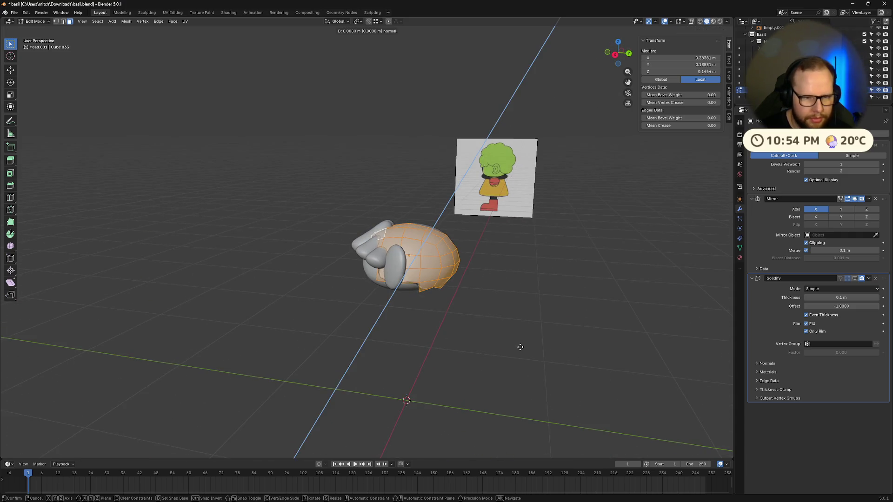
{"action": "key", "text": "s"}
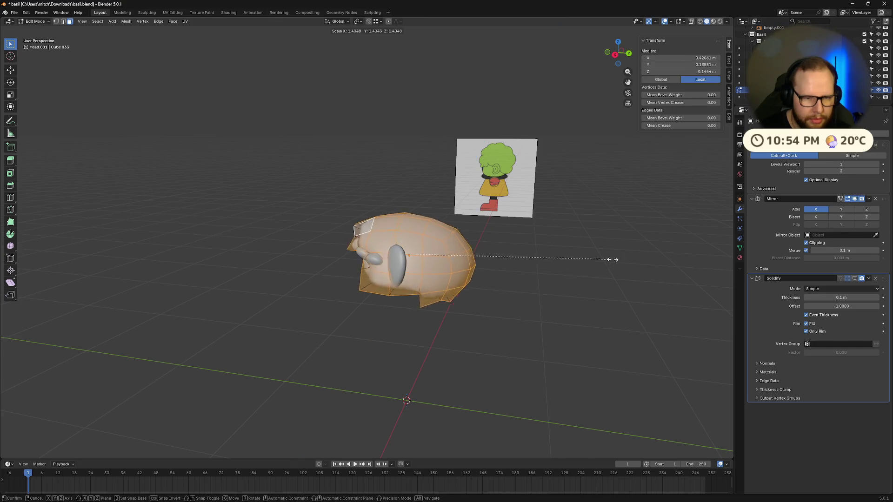
{"action": "left_click", "coordinate": [619, 239]}
{"action": "mouse_move", "coordinate": [619, 239]}
{"action": "middle_mouse_down"}
{"action": "mouse_move", "coordinate": [542, 281]}
{"action": "mouse_move", "coordinate": [573, 272]}
{"action": "mouse_move", "coordinate": [528, 309]}
{"action": "middle_mouse_up"}
Raise the new rim vertically and shrink it to 0.769 scale.
{"action": "key", "text": "g"}
{"action": "key", "text": "z"}
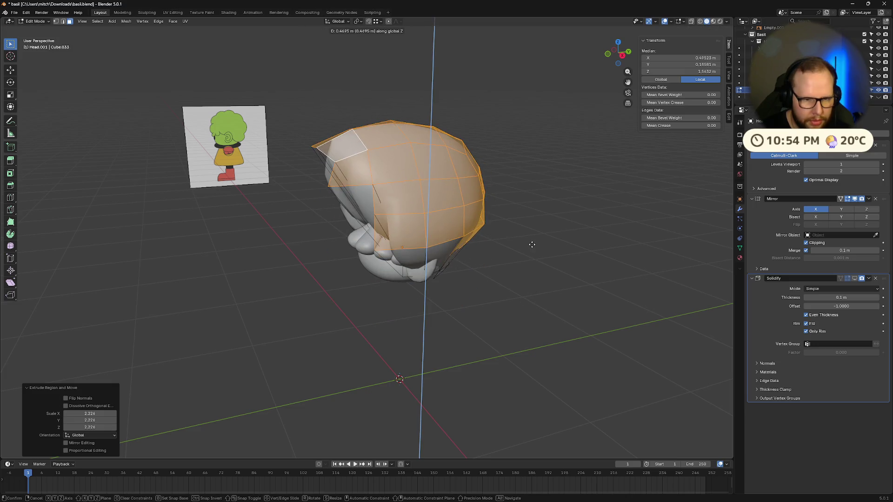
{"action": "left_click", "coordinate": [542, 276]}
{"action": "mouse_move", "coordinate": [560, 309]}
{"action": "middle_mouse_down"}
{"action": "mouse_move", "coordinate": [463, 293]}
{"action": "mouse_move", "coordinate": [561, 300]}
{"action": "middle_mouse_up"}
{"action": "key", "text": "s"}
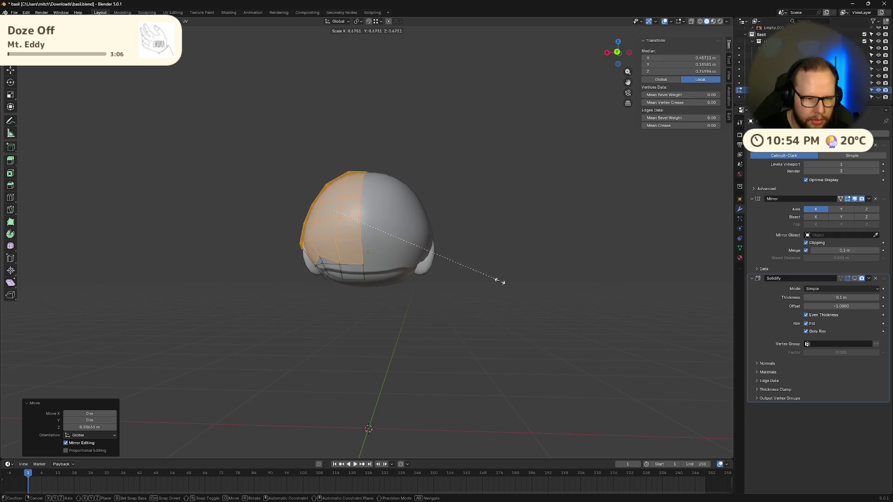
{"action": "left_click", "coordinate": [521, 291]}
Squash the rim along Y and compare it with the reference from several angles.
{"action": "mouse_move", "coordinate": [521, 291]}
{"action": "middle_mouse_down"}
{"action": "mouse_move", "coordinate": [456, 309]}
{"action": "mouse_move", "coordinate": [538, 305]}
{"action": "mouse_move", "coordinate": [576, 322]}
{"action": "mouse_move", "coordinate": [513, 324]}
{"action": "mouse_move", "coordinate": [524, 324]}
{"action": "middle_mouse_up"}
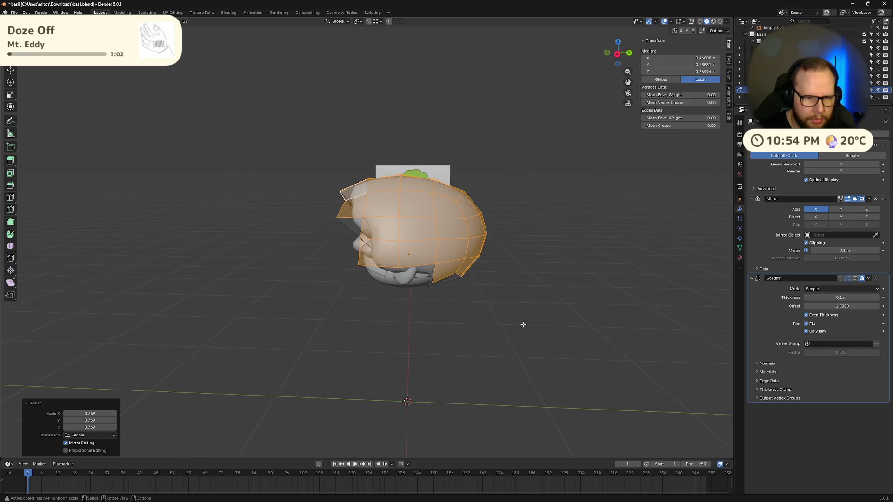
{"action": "key", "text": "g"}
{"action": "key", "text": "y"}
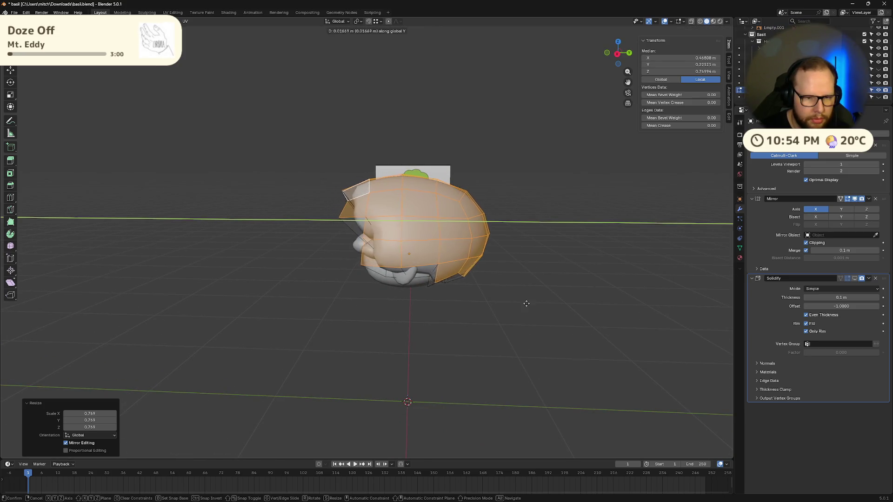
{"action": "key", "text": "s"}
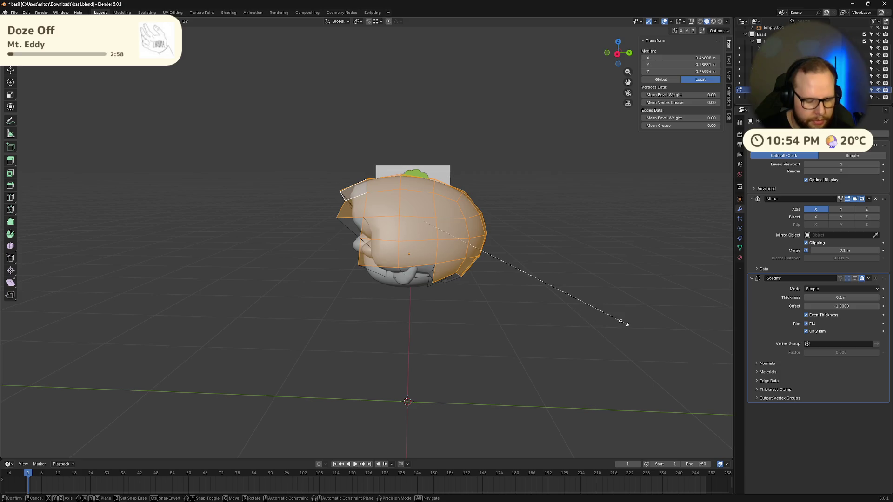
{"action": "left_click", "coordinate": [590, 300]}
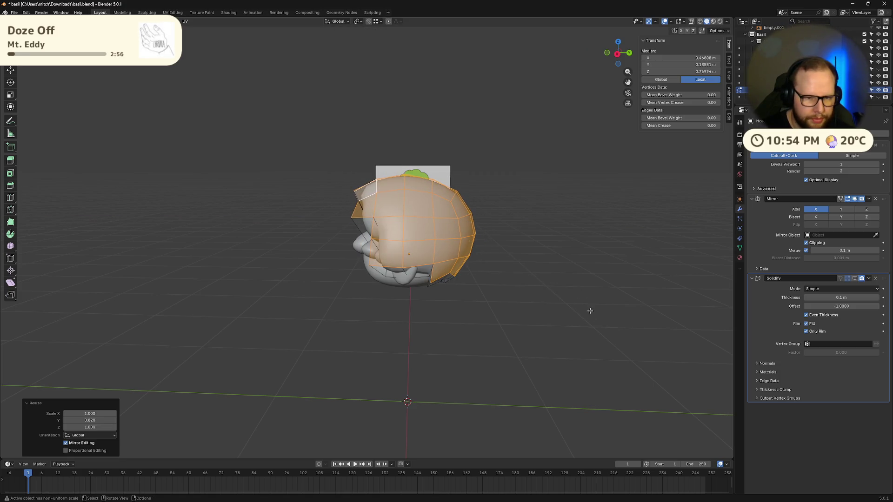
{"action": "mouse_move", "coordinate": [590, 309]}
{"action": "middle_mouse_down"}
{"action": "mouse_move", "coordinate": [591, 298]}
{"action": "mouse_move", "coordinate": [631, 324]}
{"action": "mouse_move", "coordinate": [490, 321]}
{"action": "middle_mouse_up"}
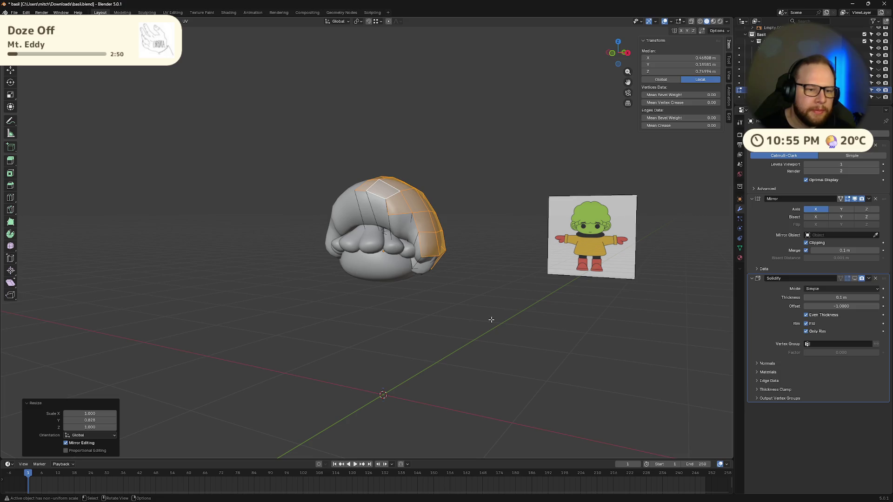
{"action": "mouse_move", "coordinate": [482, 306]}
{"action": "middle_mouse_down"}
{"action": "mouse_move", "coordinate": [526, 289]}
{"action": "mouse_move", "coordinate": [412, 303]}
{"action": "mouse_move", "coordinate": [496, 305]}
{"action": "mouse_move", "coordinate": [448, 341]}
{"action": "mouse_move", "coordinate": [475, 307]}
{"action": "mouse_move", "coordinate": [498, 296]}
{"action": "mouse_move", "coordinate": [598, 286]}
{"action": "mouse_move", "coordinate": [602, 295]}
{"action": "mouse_move", "coordinate": [491, 311]}
{"action": "mouse_move", "coordinate": [456, 289]}
{"action": "mouse_move", "coordinate": [486, 303]}
{"action": "middle_mouse_up"}
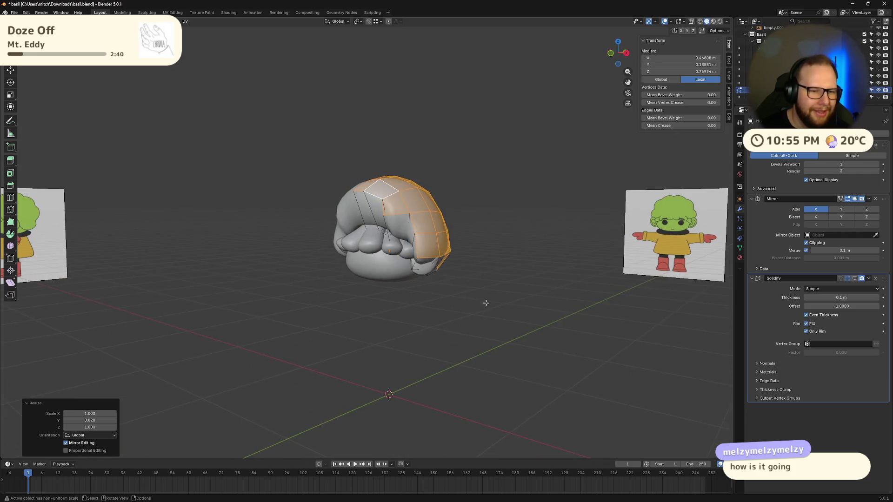
{"action": "scroll", "coordinate": [486, 303], "scroll_direction": "up", "scroll_amount": 5}
{"action": "scroll", "coordinate": [480, 282], "scroll_direction": "down", "scroll_amount": 2}
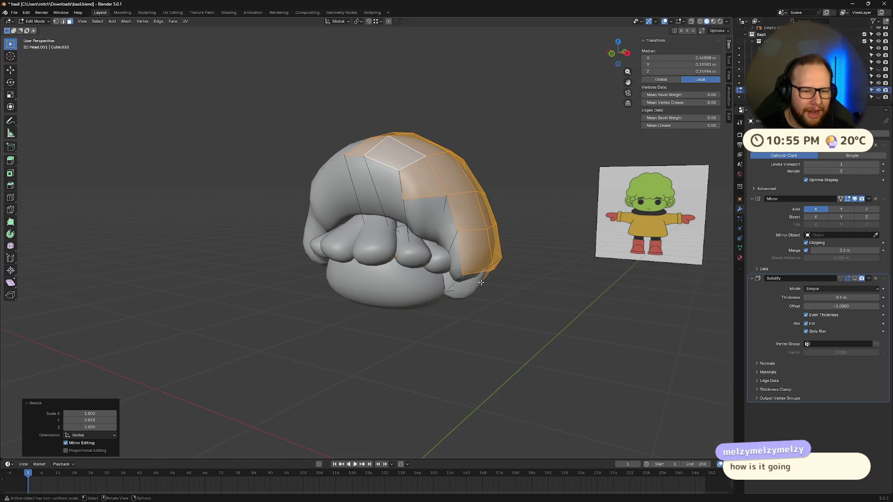
Lower the rim faces along local Z beneath the hair, then view from front orthographic.
{"action": "key", "text": "g"}
{"action": "key", "text": "z"}
{"action": "left_click", "coordinate": [479, 303]}
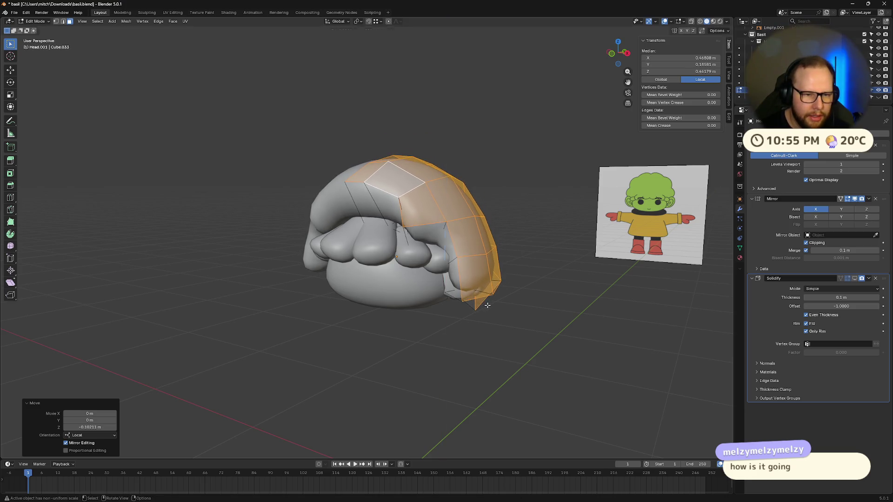
{"action": "mouse_move", "coordinate": [479, 303]}
{"action": "middle_mouse_down"}
{"action": "mouse_move", "coordinate": [516, 299]}
{"action": "mouse_move", "coordinate": [514, 284]}
{"action": "middle_mouse_up"}
{"action": "key", "text": "KP_1"}
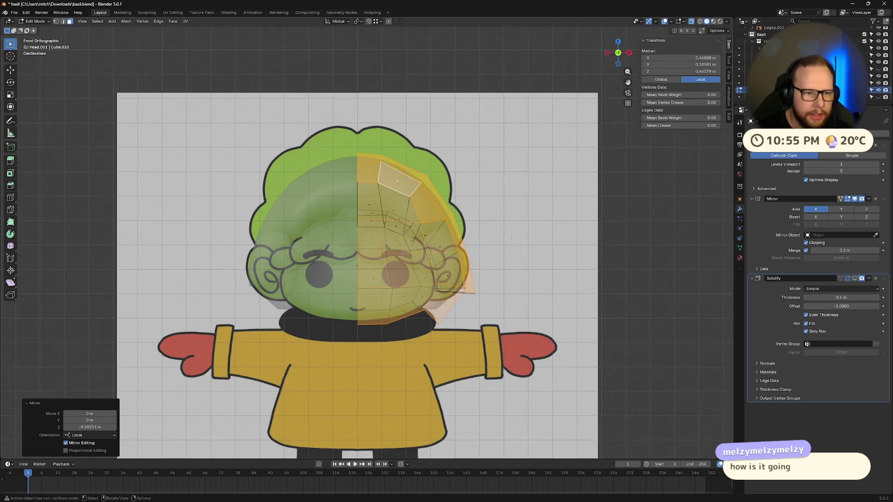
Shift the cap faces further along local Z, check the object, and reselect a face in Edit Mode.
{"action": "key", "text": "g"}
{"action": "key", "text": "z"}
{"action": "key", "text": "z"}
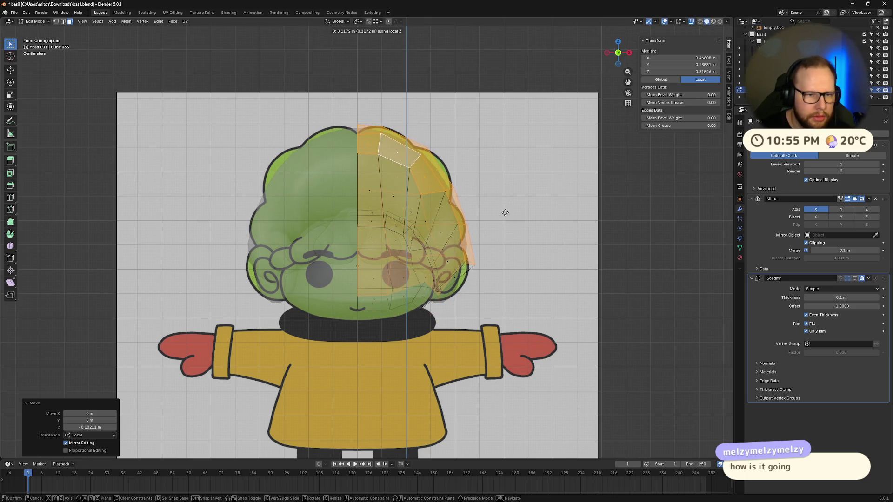
{"action": "left_click", "coordinate": [505, 219]}
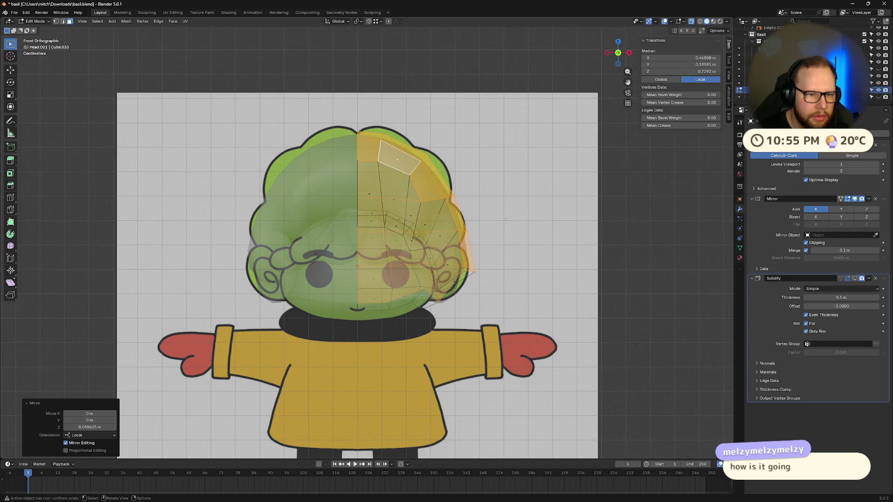
{"action": "key", "text": "Tab"}
{"action": "mouse_move", "coordinate": [592, 259]}
{"action": "middle_mouse_down"}
{"action": "mouse_move", "coordinate": [562, 263]}
{"action": "mouse_move", "coordinate": [576, 259]}
{"action": "middle_mouse_up"}
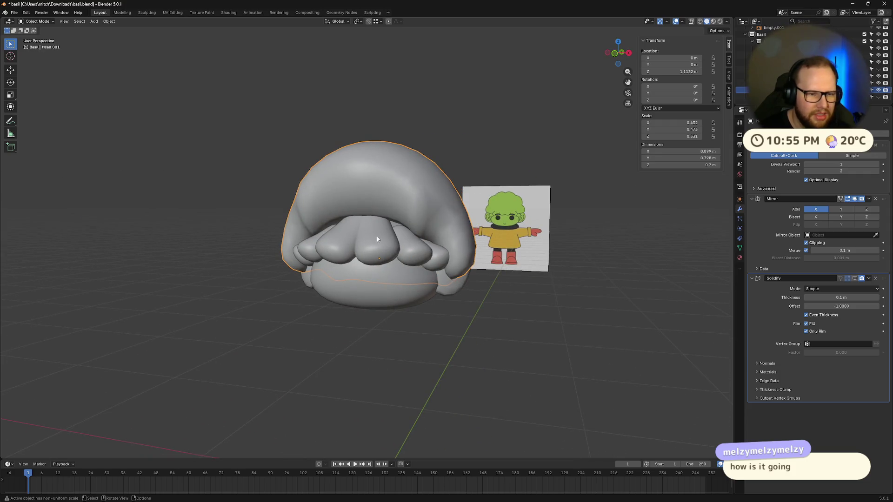
{"action": "key", "text": "Tab"}
{"action": "left_click", "coordinate": [375, 218]}
{"action": "mouse_move", "coordinate": [374, 219]}
{"action": "middle_mouse_down"}
{"action": "mouse_move", "coordinate": [460, 231]}
{"action": "mouse_move", "coordinate": [462, 217]}
{"action": "middle_mouse_up"}
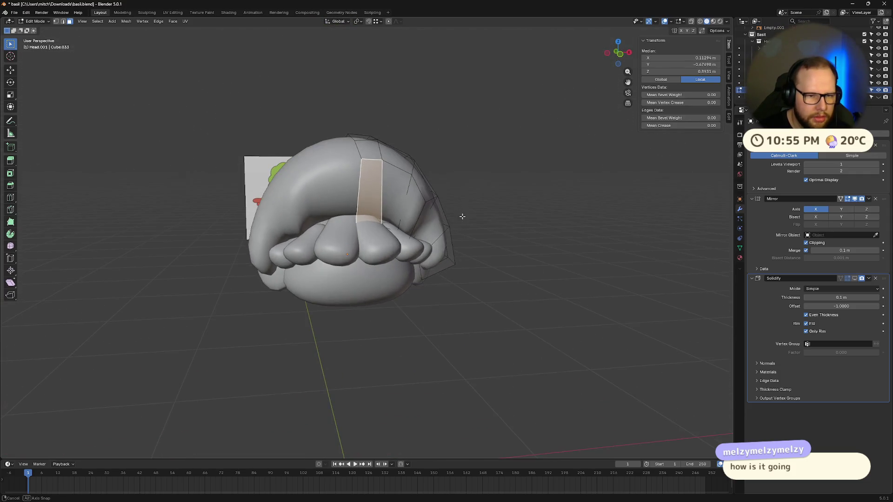
Add a centred edge loop across the hair cap.
{"action": "key", "text": "ctrl+r"}
{"action": "left_click", "coordinate": [372, 211]}
{"action": "right_click", "coordinate": [372, 210]}
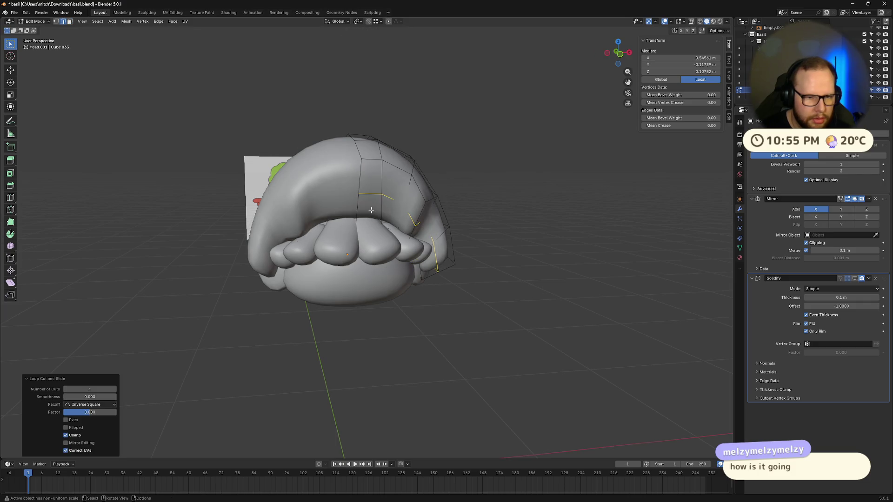
{"action": "middle_click_drag", "start_coordinate": [400, 249], "coordinate": [362, 194]}
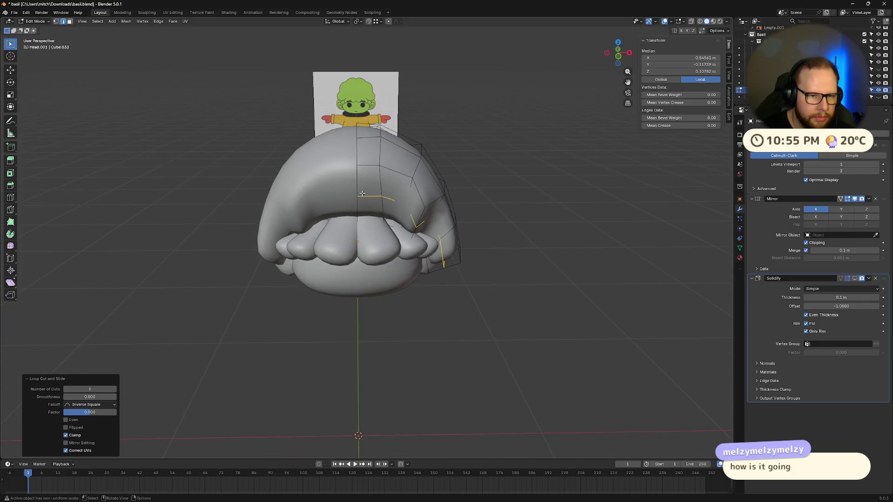
Move a rim edge along Y, then lower the rim edges along Z.
{"action": "left_click", "coordinate": [368, 197]}
{"action": "mouse_move", "coordinate": [413, 220]}
{"action": "middle_mouse_down"}
{"action": "mouse_move", "coordinate": [457, 254]}
{"action": "mouse_move", "coordinate": [484, 257]}
{"action": "middle_mouse_up"}
{"action": "key", "text": "g"}
{"action": "key", "text": "y"}
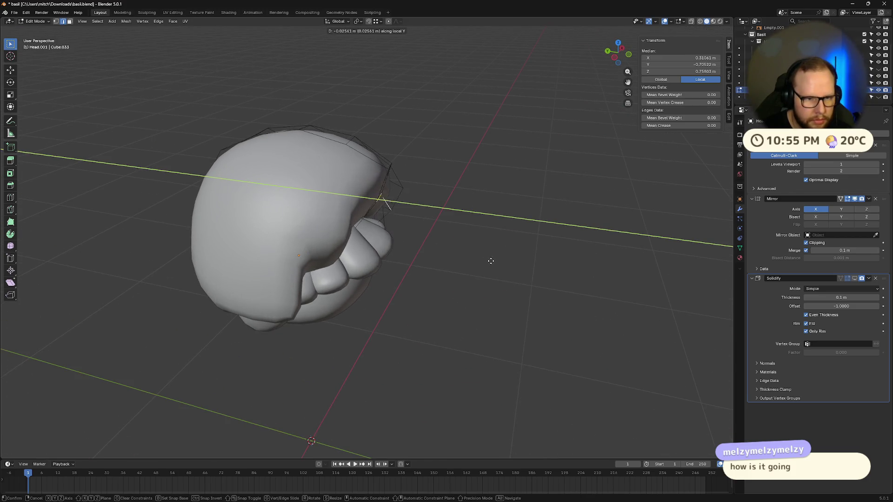
{"action": "left_click", "coordinate": [507, 273]}
{"action": "mouse_move", "coordinate": [506, 273]}
{"action": "middle_mouse_down"}
{"action": "mouse_move", "coordinate": [444, 234]}
{"action": "mouse_move", "coordinate": [396, 290]}
{"action": "mouse_move", "coordinate": [336, 263]}
{"action": "mouse_move", "coordinate": [381, 266]}
{"action": "middle_mouse_up"}
{"action": "key", "text": "g"}
{"action": "key", "text": "z"}
{"action": "left_click", "coordinate": [442, 251]}
Slide three rim vertices along their edges, the last to 0.509.
{"action": "left_click", "coordinate": [345, 252]}
{"action": "key", "text": "g"}
{"action": "key", "text": "g"}
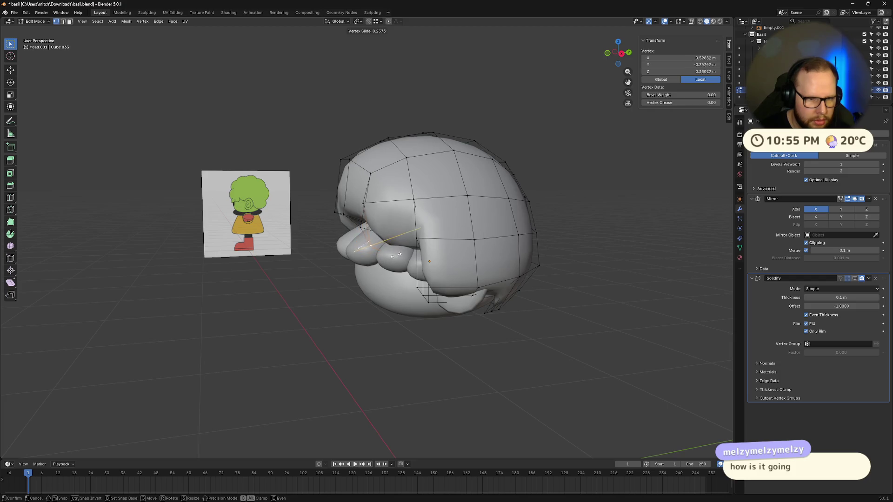
{"action": "left_click", "coordinate": [409, 245]}
{"action": "mouse_move", "coordinate": [409, 246]}
{"action": "middle_mouse_down"}
{"action": "mouse_move", "coordinate": [465, 251]}
{"action": "mouse_move", "coordinate": [516, 231]}
{"action": "mouse_move", "coordinate": [534, 257]}
{"action": "mouse_move", "coordinate": [478, 276]}
{"action": "mouse_move", "coordinate": [430, 274]}
{"action": "mouse_move", "coordinate": [441, 266]}
{"action": "middle_mouse_up"}
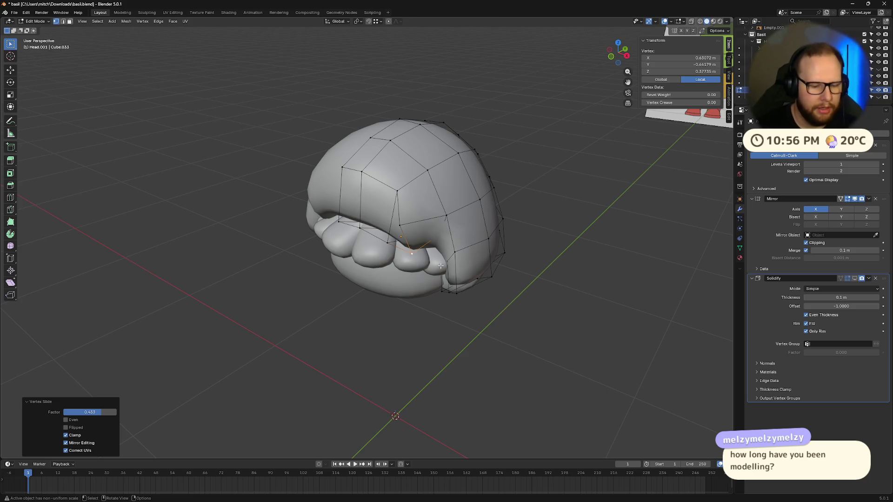
{"action": "left_click", "coordinate": [398, 225]}
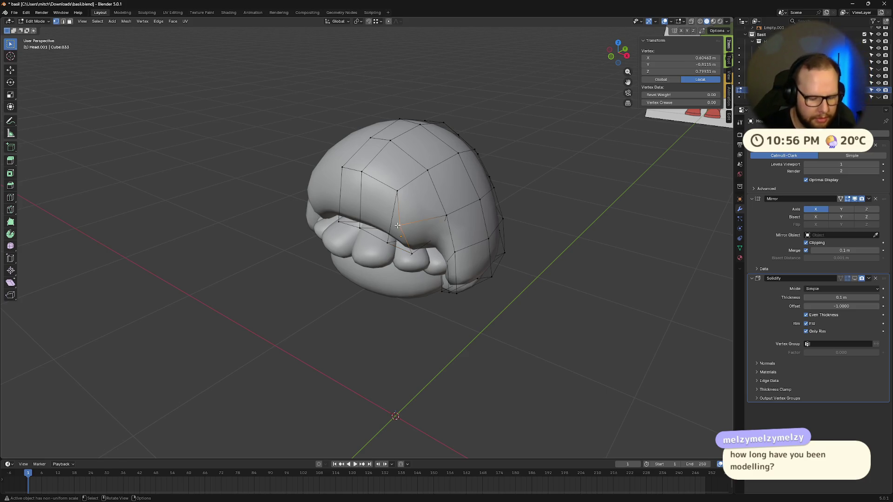
{"action": "key", "text": "shift+v"}
{"action": "left_click", "coordinate": [416, 225]}
{"action": "mouse_move", "coordinate": [416, 225]}
{"action": "middle_mouse_down"}
{"action": "mouse_move", "coordinate": [491, 317]}
{"action": "mouse_move", "coordinate": [508, 315]}
{"action": "mouse_move", "coordinate": [502, 328]}
{"action": "mouse_move", "coordinate": [567, 355]}
{"action": "mouse_move", "coordinate": [528, 375]}
{"action": "mouse_move", "coordinate": [410, 356]}
{"action": "mouse_move", "coordinate": [465, 341]}
{"action": "mouse_move", "coordinate": [458, 348]}
{"action": "mouse_move", "coordinate": [447, 335]}
{"action": "mouse_move", "coordinate": [395, 323]}
{"action": "mouse_move", "coordinate": [448, 339]}
{"action": "mouse_move", "coordinate": [539, 317]}
{"action": "middle_mouse_up"}
{"action": "left_click", "coordinate": [374, 326]}
{"action": "key", "text": "shift+v"}
{"action": "left_click", "coordinate": [404, 330]}
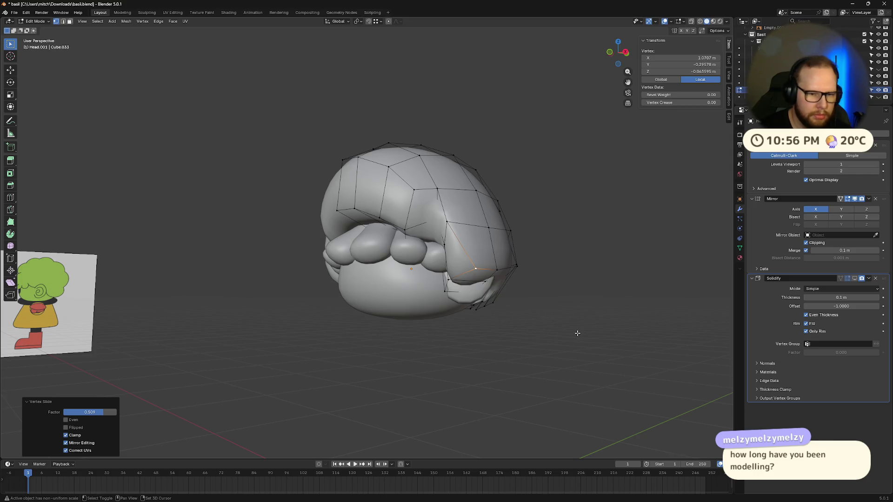
{"action": "scroll", "coordinate": [578, 333], "scroll_direction": "up", "scroll_amount": 6}
Move a face on the cap's lower side along its local Z.
{"action": "key", "text": "2"}
{"action": "left_click", "coordinate": [492, 269]}
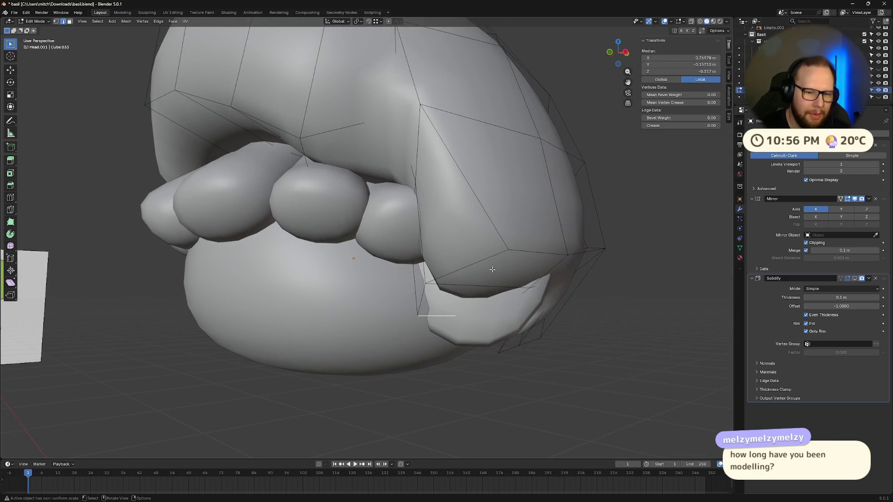
{"action": "key", "text": "ctrl+z"}
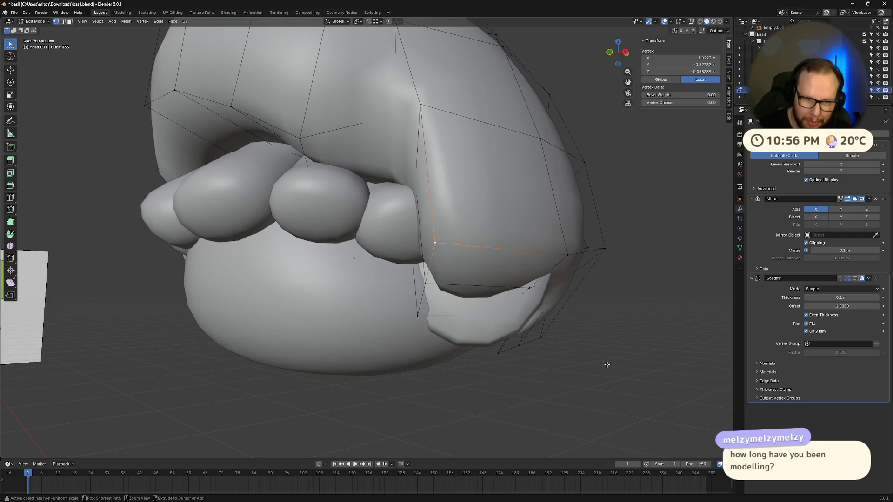
{"action": "key", "text": "3"}
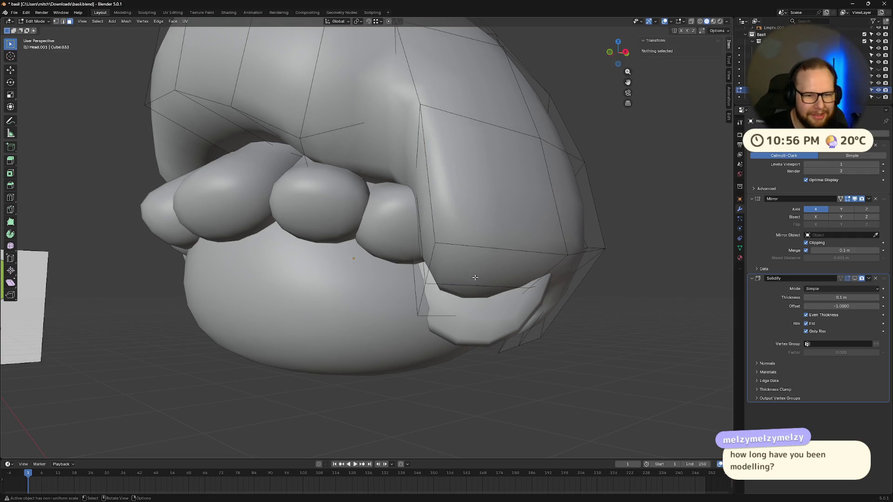
{"action": "left_click", "coordinate": [475, 278]}
{"action": "middle_click_drag", "start_coordinate": [475, 278], "coordinate": [538, 374]}
{"action": "key", "text": "g"}
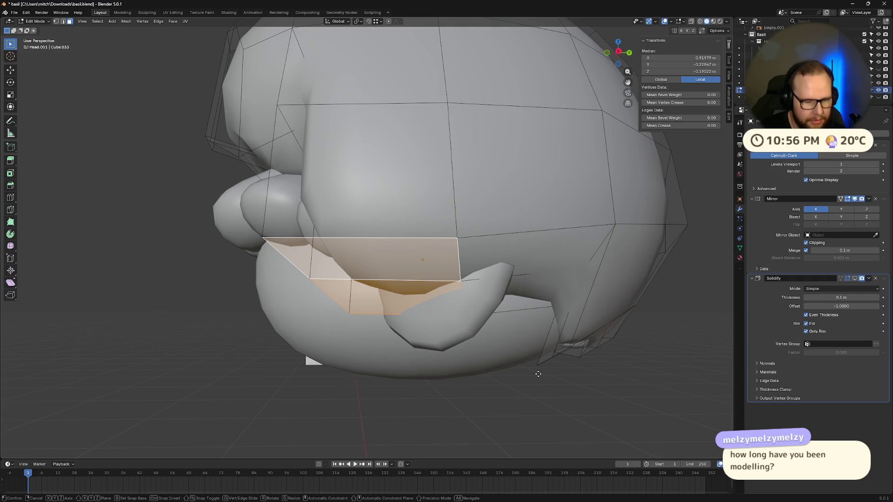
{"action": "key", "text": "z"}
{"action": "key", "text": "z"}
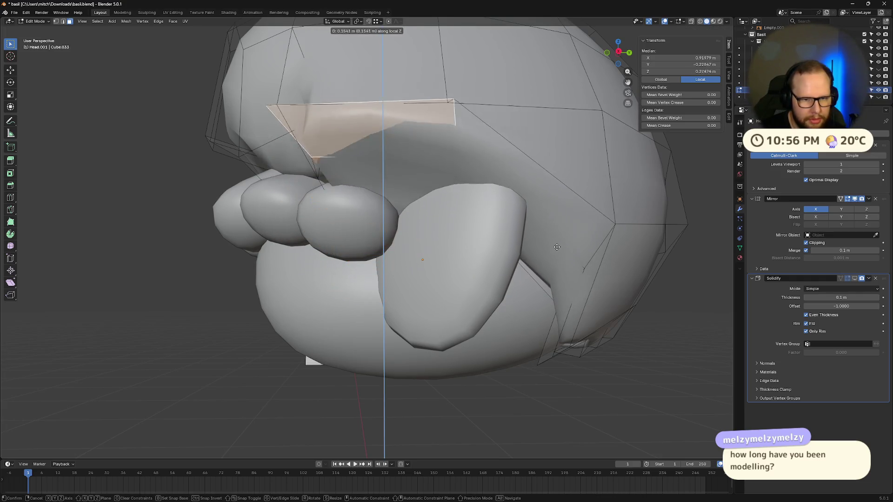
{"action": "left_click", "coordinate": [559, 270]}
Select the rim's sliver face and neighbouring quad, then the whole rim face loop.
{"action": "mouse_move", "coordinate": [558, 270]}
{"action": "middle_mouse_down"}
{"action": "mouse_move", "coordinate": [561, 329]}
{"action": "mouse_move", "coordinate": [431, 228]}
{"action": "middle_mouse_up"}
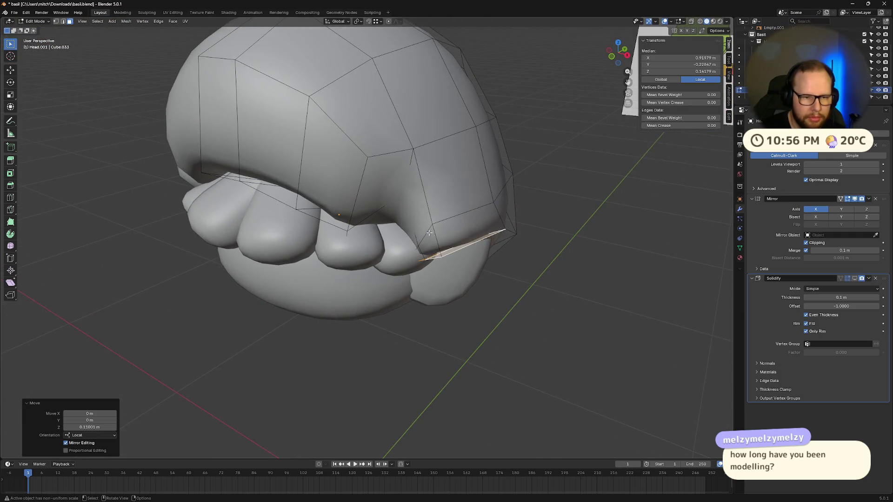
{"action": "left_click", "coordinate": [421, 224]}
{"action": "left_click", "coordinate": [458, 210], "text": "shift"}
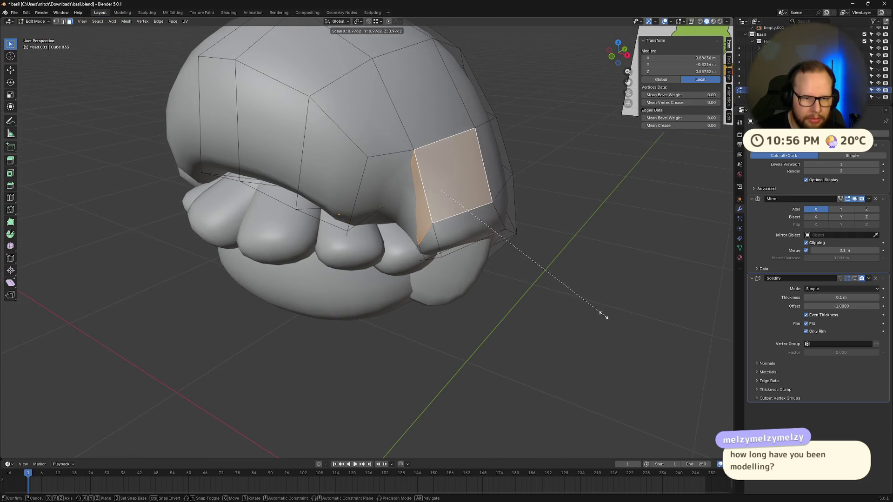
{"action": "middle_click_drag", "start_coordinate": [620, 350], "coordinate": [621, 350]}
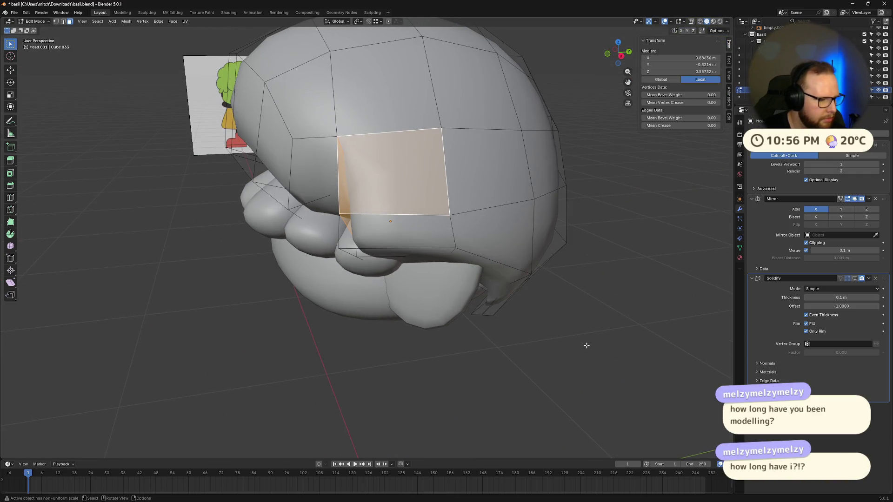
{"action": "middle_click_drag", "start_coordinate": [577, 345], "coordinate": [474, 284]}
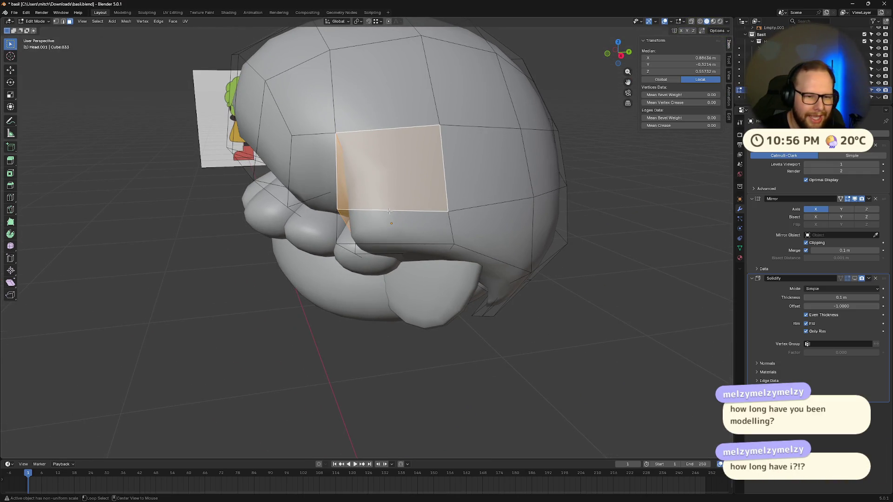
{"action": "left_click", "coordinate": [390, 211], "text": "alt"}
{"action": "middle_click_drag", "start_coordinate": [508, 319], "coordinate": [506, 309]}
Switch to edge select and cut an edge loop across the cheek side of the cap.
{"action": "key", "text": "2"}
{"action": "key", "text": "3"}
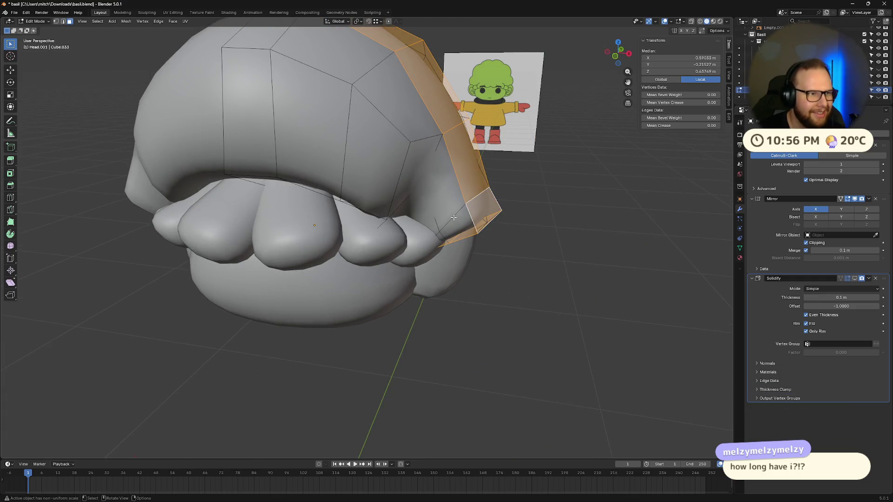
{"action": "key", "text": "2"}
{"action": "middle_click_drag", "start_coordinate": [453, 217], "coordinate": [525, 301]}
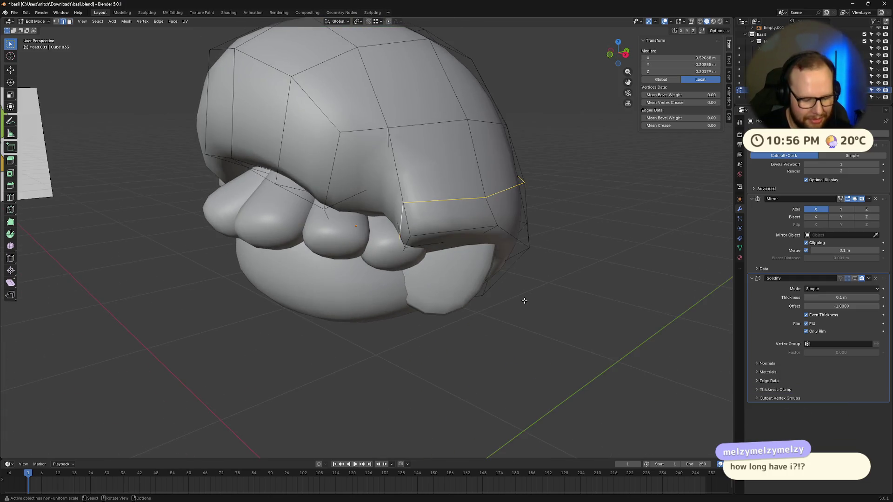
{"action": "key", "text": "ctrl+r"}
{"action": "left_click", "coordinate": [524, 301]}
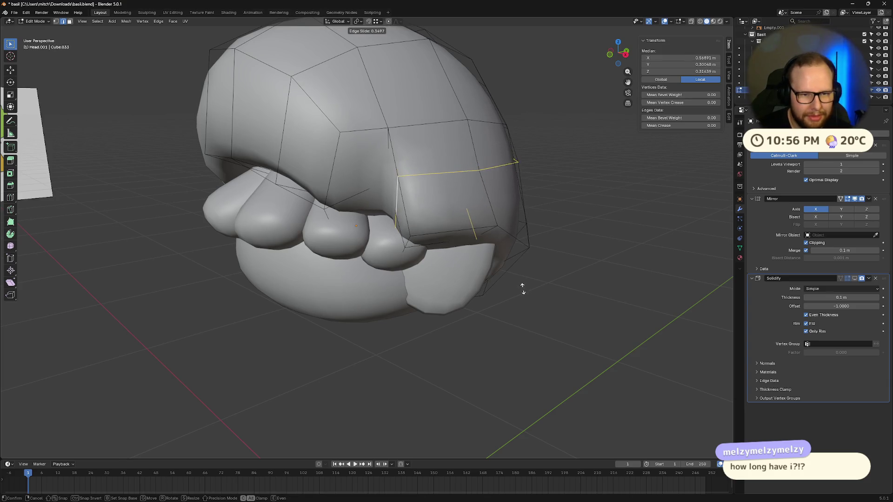
{"action": "left_click", "coordinate": [523, 288]}
Add a second loop cut on the cap, slid to 0.462.
{"action": "middle_click_drag", "start_coordinate": [558, 314], "coordinate": [524, 359]}
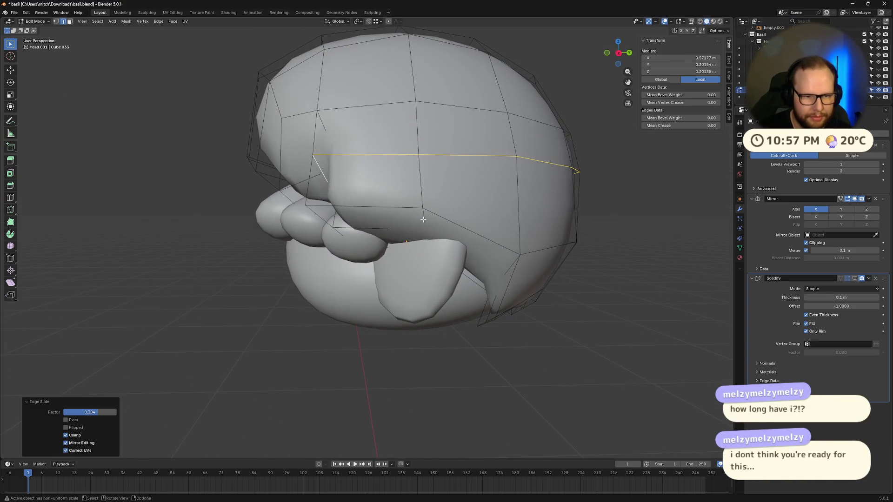
{"action": "key", "text": "ctrl+r"}
{"action": "mouse_move", "coordinate": [424, 220]}
{"action": "middle_mouse_down"}
{"action": "mouse_move", "coordinate": [534, 303]}
{"action": "mouse_move", "coordinate": [523, 302]}
{"action": "mouse_move", "coordinate": [594, 318]}
{"action": "mouse_move", "coordinate": [575, 314]}
{"action": "middle_mouse_up"}
{"action": "left_click", "coordinate": [534, 304]}
{"action": "left_click", "coordinate": [529, 279]}
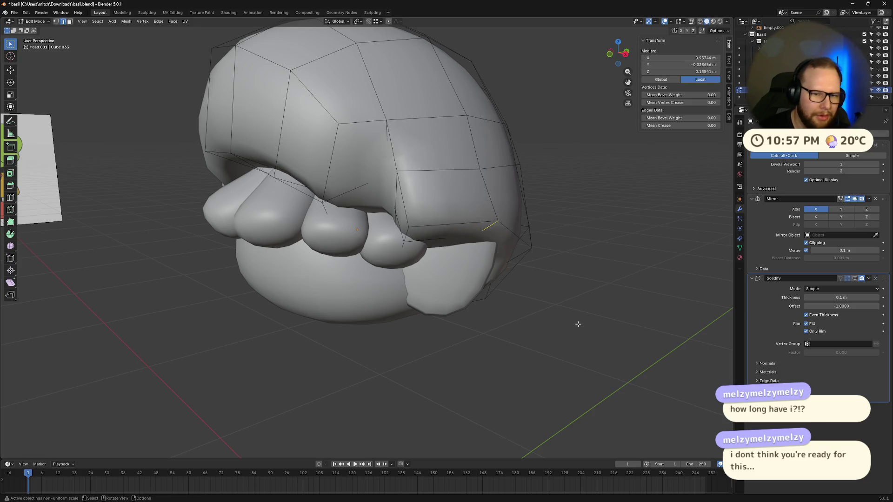
Slide the selected edge, then raise it along local Z after undoing a free move.
{"action": "key", "text": "g"}
{"action": "key", "text": "g"}
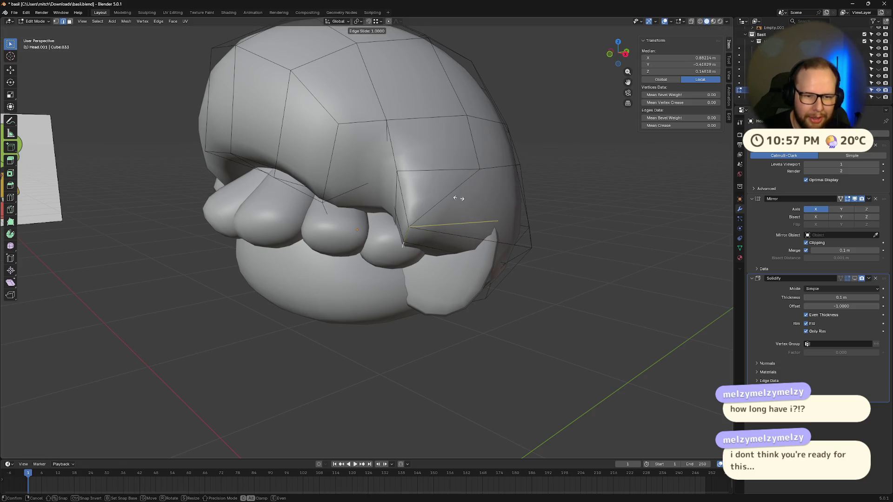
{"action": "left_click", "coordinate": [541, 209]}
{"action": "key", "text": "g"}
{"action": "key", "text": "z"}
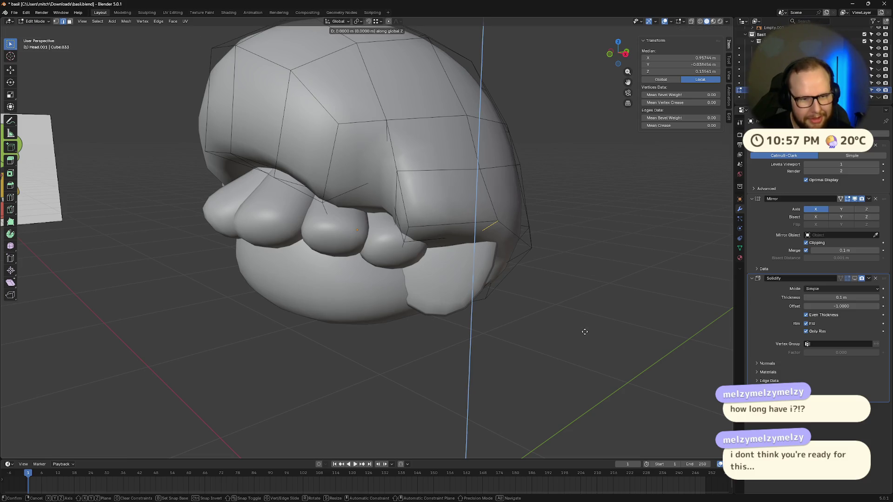
{"action": "key", "text": "z"}
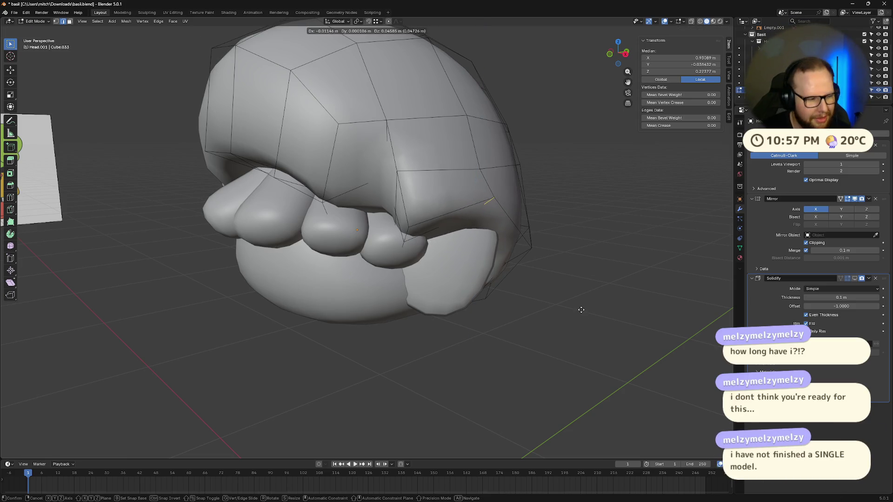
{"action": "left_click", "coordinate": [581, 310]}
{"action": "key", "text": "ctrl+z"}
{"action": "key", "text": "g"}
{"action": "key", "text": "z"}
{"action": "key", "text": "z"}
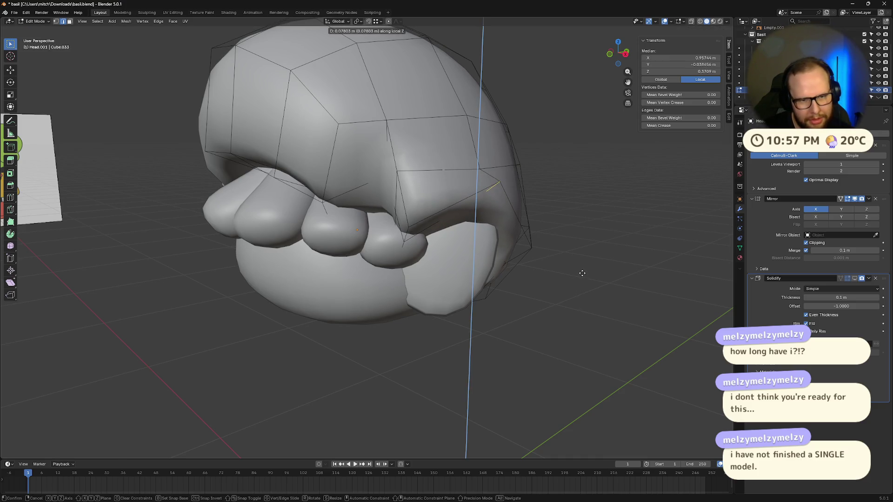
{"action": "left_click", "coordinate": [583, 278]}
{"action": "scroll", "coordinate": [524, 299], "scroll_direction": "up", "scroll_amount": 3}
{"action": "mouse_move", "coordinate": [524, 299]}
{"action": "middle_mouse_down"}
{"action": "mouse_move", "coordinate": [522, 309]}
{"action": "mouse_move", "coordinate": [503, 313]}
{"action": "mouse_move", "coordinate": [626, 315]}
{"action": "middle_mouse_up"}
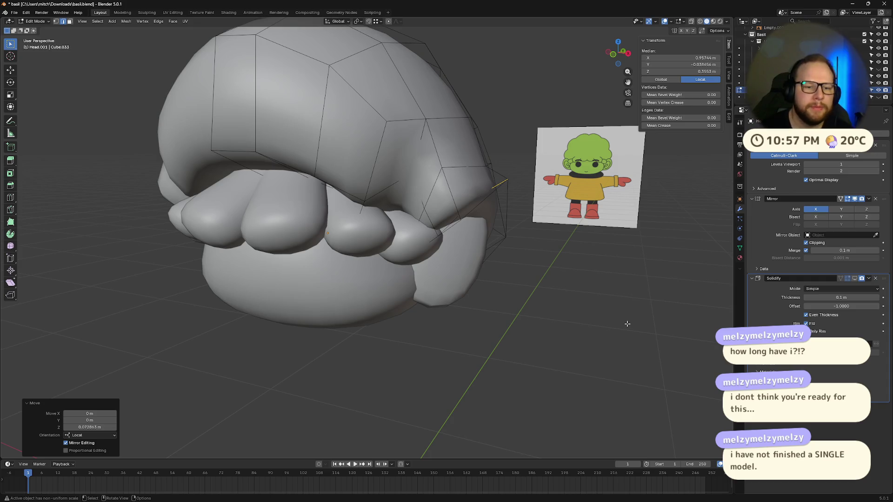
{"action": "middle_click_drag", "start_coordinate": [627, 325], "coordinate": [568, 232]}
Raise the selected rim slightly along Z, then start a scale and cancel it.
{"action": "key", "text": "g"}
{"action": "key", "text": "z"}
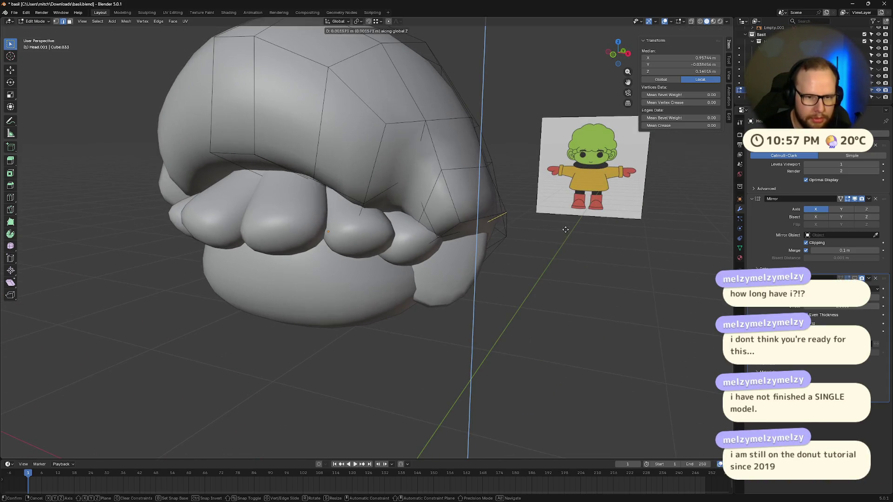
{"action": "left_click", "coordinate": [566, 210]}
{"action": "middle_click_drag", "start_coordinate": [589, 203], "coordinate": [600, 189]}
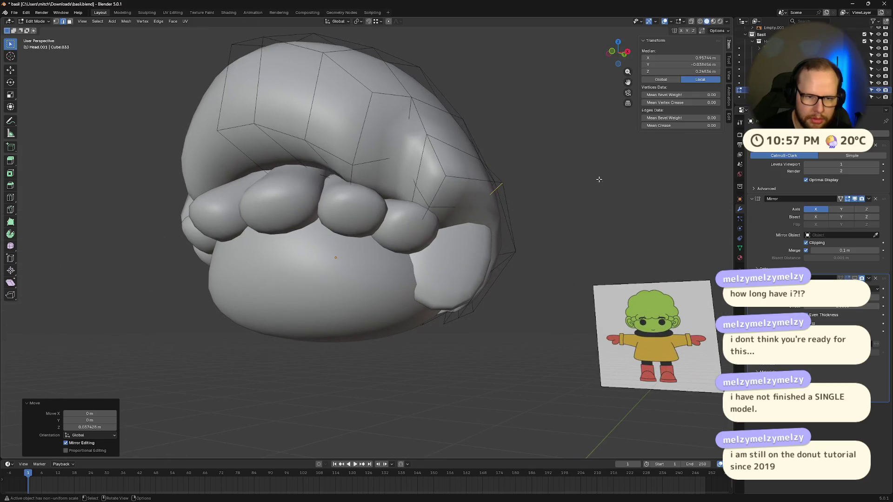
{"action": "key", "text": "s"}
{"action": "right_click", "coordinate": [552, 206]}
{"action": "mouse_move", "coordinate": [552, 206]}
{"action": "middle_mouse_down"}
{"action": "mouse_move", "coordinate": [568, 205]}
{"action": "mouse_move", "coordinate": [564, 175]}
{"action": "mouse_move", "coordinate": [507, 196]}
{"action": "mouse_move", "coordinate": [498, 213]}
{"action": "mouse_move", "coordinate": [325, 172]}
{"action": "middle_mouse_up"}
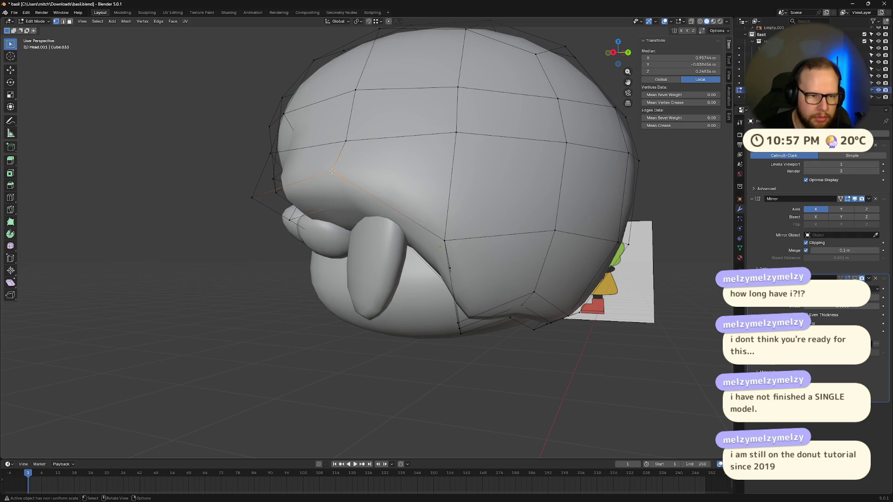
Move a single cap rim vertex to a new position.
{"action": "left_click", "coordinate": [332, 171]}
{"action": "scroll", "coordinate": [331, 171], "scroll_direction": "up", "scroll_amount": 5}
{"action": "key", "text": "g"}
{"action": "key", "text": "z"}
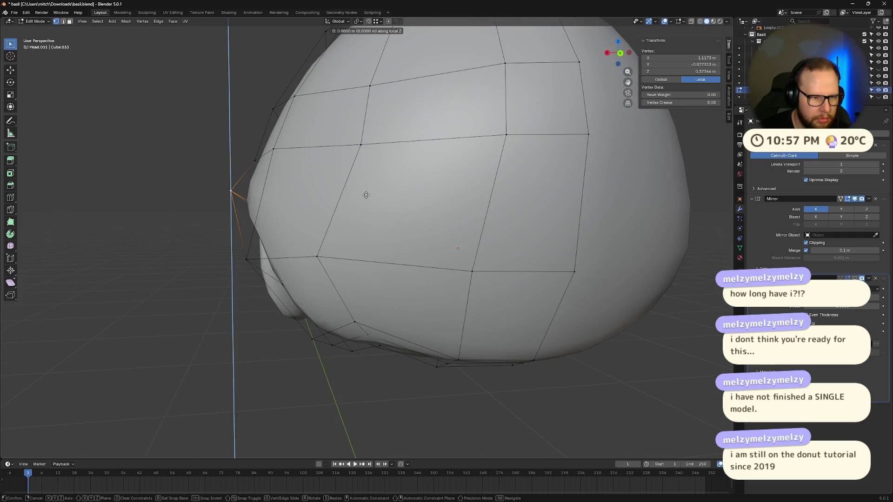
{"action": "key", "text": "z"}
{"action": "left_click", "coordinate": [382, 205]}
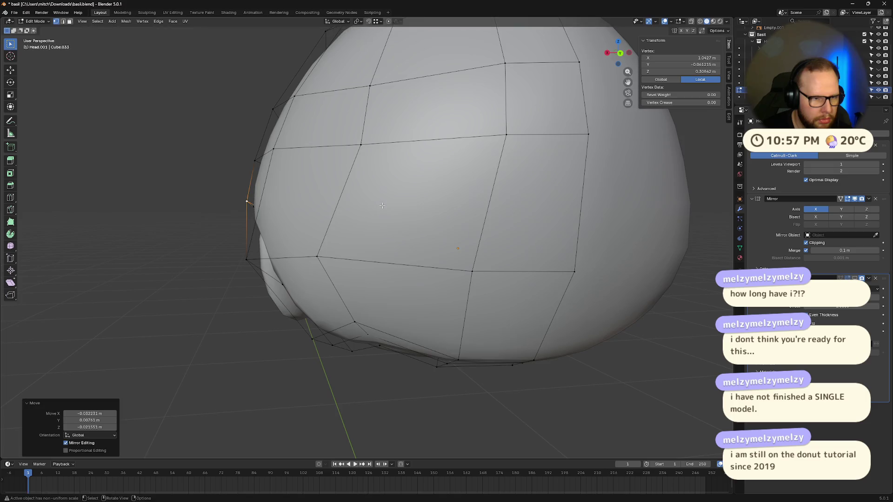
Slide the rim vertex beside the hair clumps, then slide a side rim edge along the cap.
{"action": "middle_click_drag", "start_coordinate": [381, 205], "coordinate": [501, 233]}
{"action": "left_click", "coordinate": [501, 232]}
{"action": "key", "text": "g"}
{"action": "key", "text": "g"}
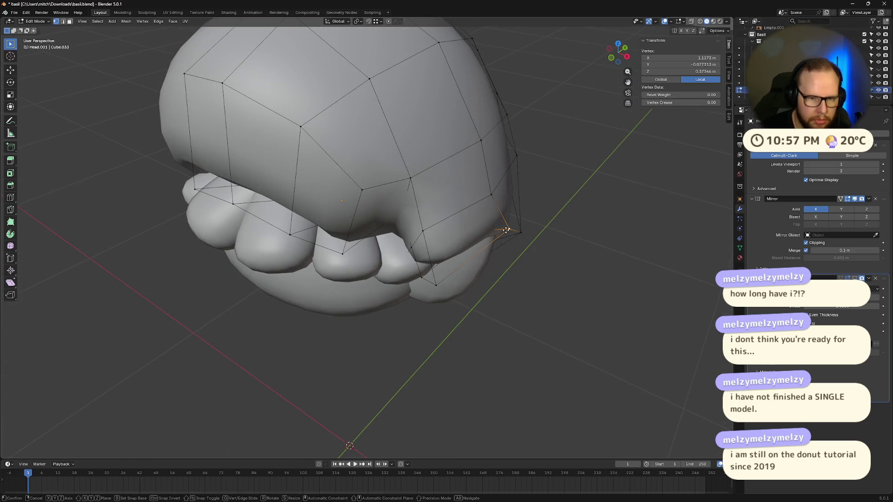
{"action": "left_click", "coordinate": [495, 229]}
{"action": "left_click", "coordinate": [564, 275]}
{"action": "mouse_move", "coordinate": [564, 274]}
{"action": "middle_mouse_down"}
{"action": "mouse_move", "coordinate": [549, 288]}
{"action": "mouse_move", "coordinate": [583, 307]}
{"action": "mouse_move", "coordinate": [501, 257]}
{"action": "middle_mouse_up"}
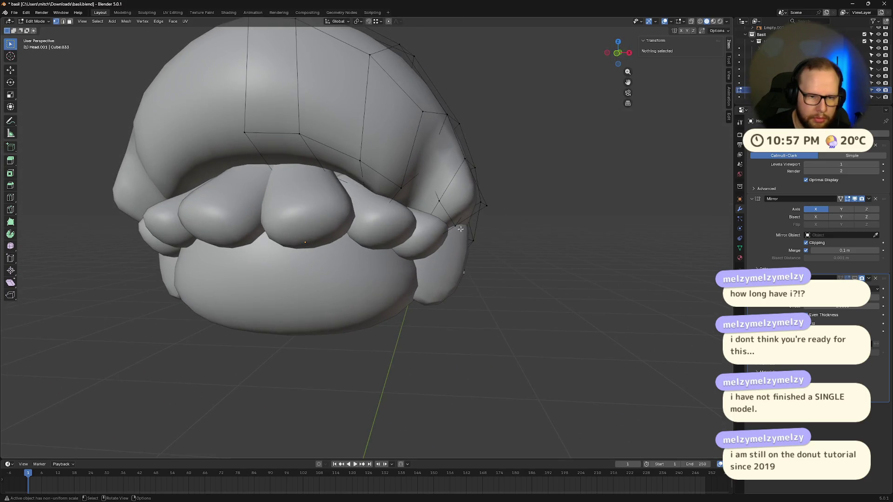
{"action": "left_click", "coordinate": [498, 211]}
{"action": "key", "text": "g"}
{"action": "key", "text": "g"}
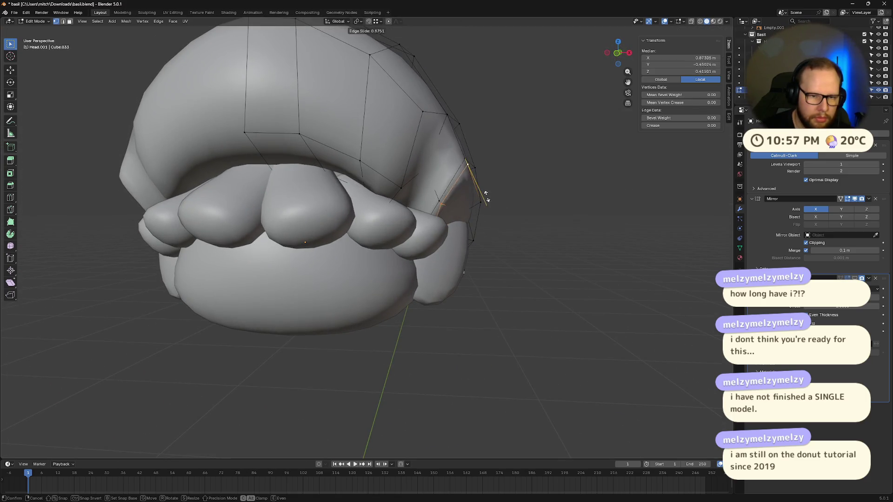
{"action": "left_click", "coordinate": [500, 215]}
Move a cap-edge vertex vertically along Z, then sideways along X.
{"action": "left_click", "coordinate": [479, 188]}
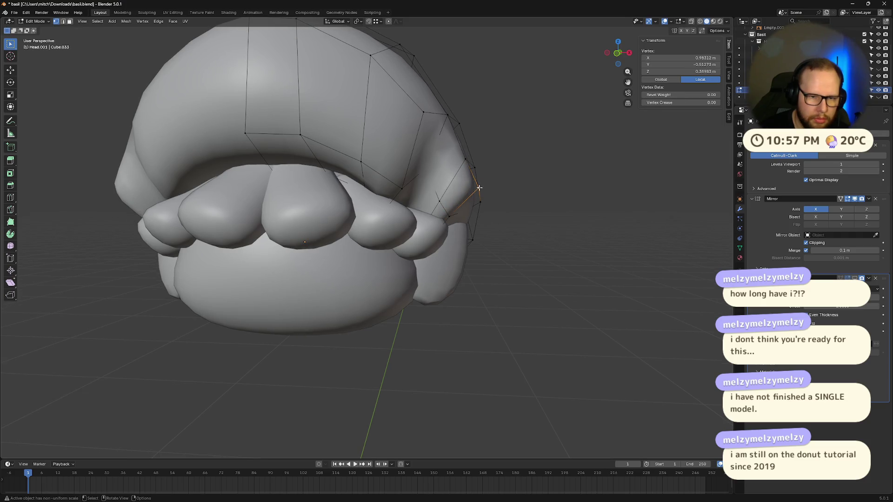
{"action": "key", "text": "g"}
{"action": "key", "text": "z"}
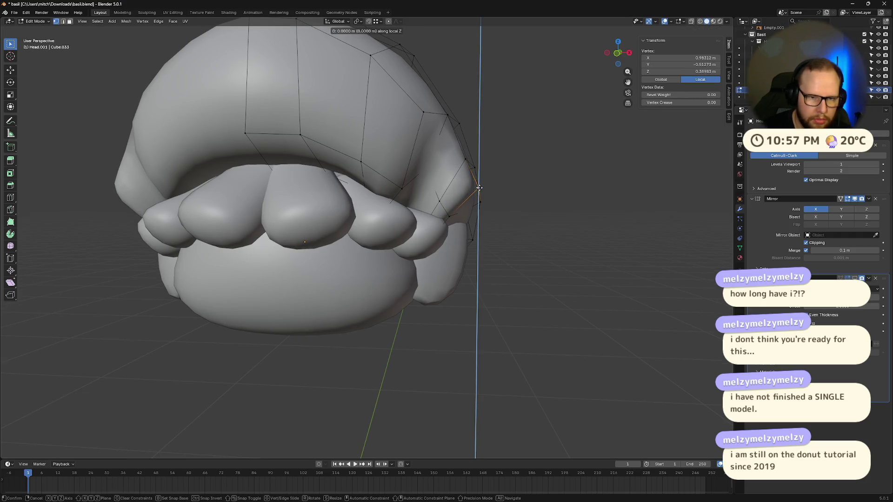
{"action": "left_click", "coordinate": [488, 205]}
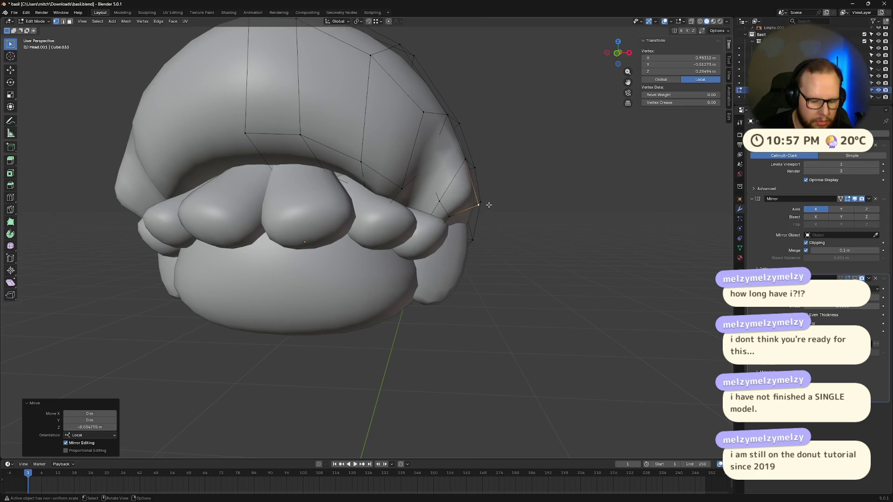
{"action": "key", "text": "g"}
{"action": "key", "text": "y"}
{"action": "key", "text": "y"}
{"action": "key", "text": "x"}
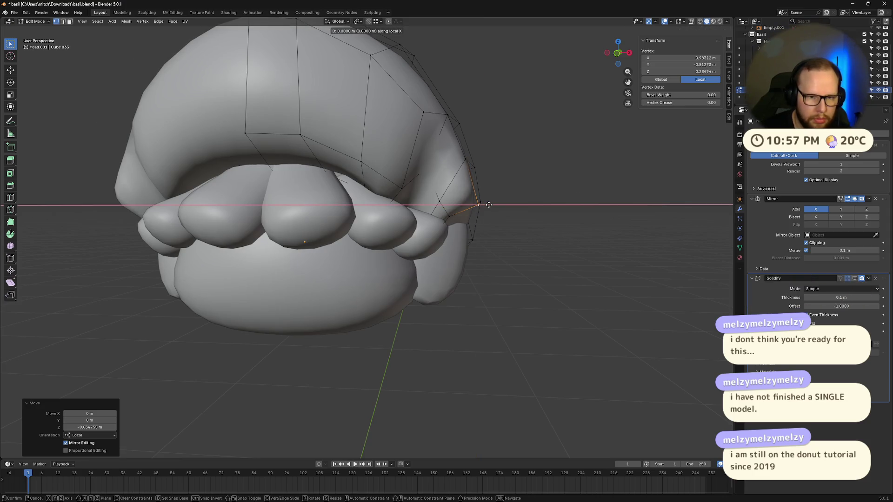
{"action": "left_click", "coordinate": [493, 205]}
Tuck a vertex on the cap's lower edge inward, refining its position over three moves.
{"action": "mouse_move", "coordinate": [510, 210]}
{"action": "middle_mouse_down"}
{"action": "mouse_move", "coordinate": [605, 255]}
{"action": "mouse_move", "coordinate": [578, 303]}
{"action": "mouse_move", "coordinate": [577, 286]}
{"action": "middle_mouse_up"}
{"action": "key", "text": "alt+a"}
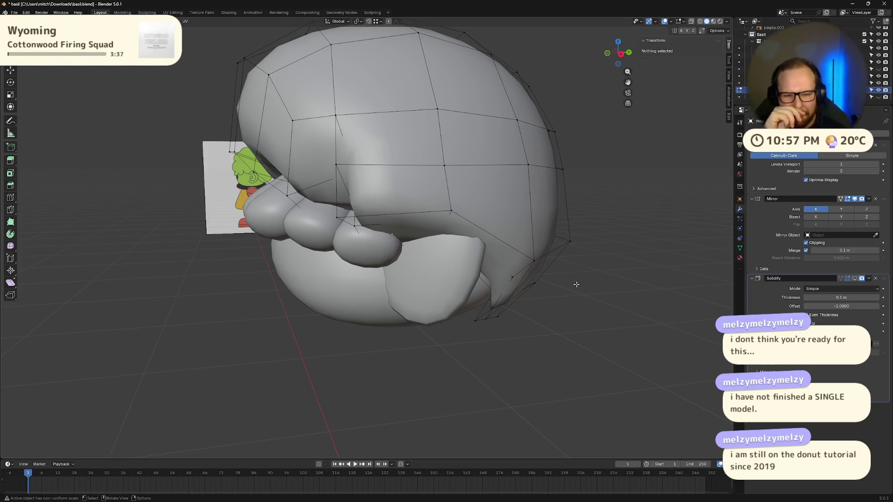
{"action": "scroll", "coordinate": [576, 284], "scroll_direction": "up", "scroll_amount": 6}
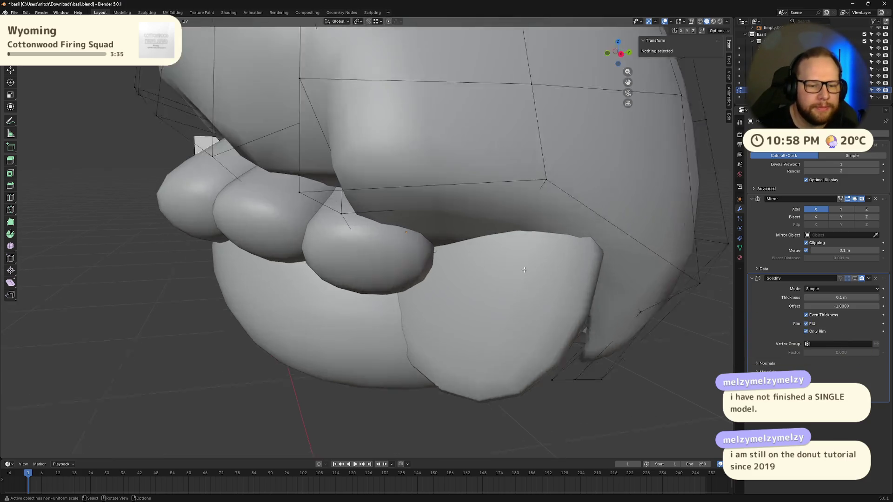
{"action": "mouse_move", "coordinate": [576, 284]}
{"action": "middle_mouse_down"}
{"action": "mouse_move", "coordinate": [502, 243]}
{"action": "mouse_move", "coordinate": [494, 258]}
{"action": "middle_mouse_up"}
{"action": "left_click", "coordinate": [476, 253]}
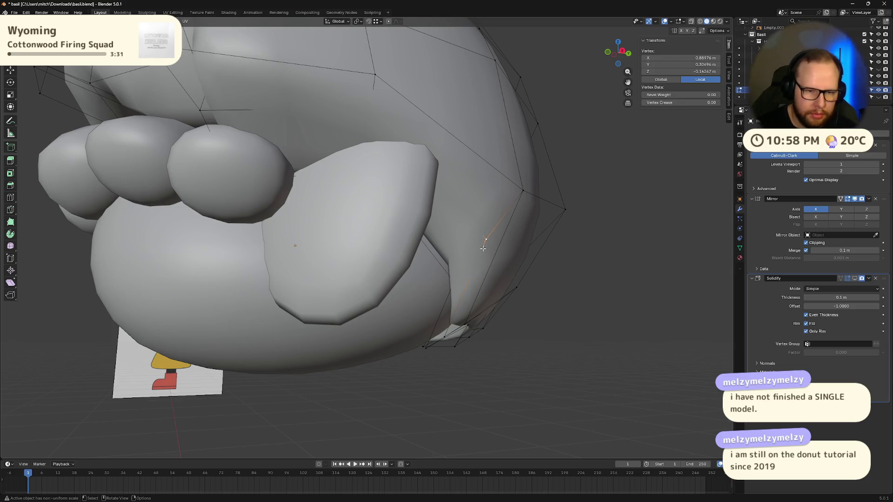
{"action": "key", "text": "g"}
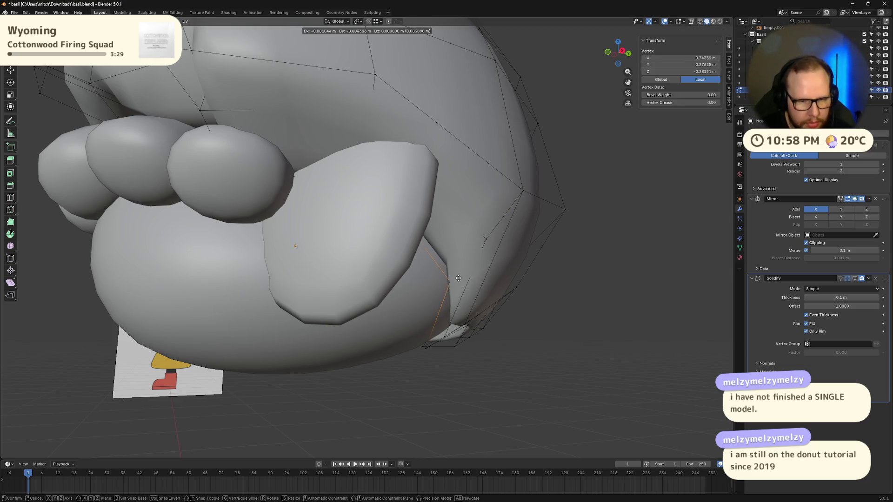
{"action": "left_click", "coordinate": [399, 293]}
{"action": "key", "text": "g"}
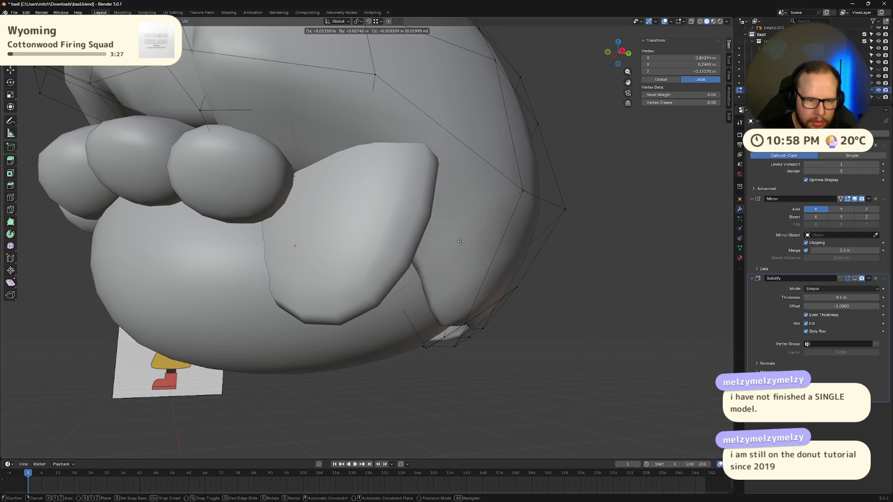
{"action": "left_click", "coordinate": [456, 240]}
{"action": "mouse_move", "coordinate": [456, 241]}
{"action": "middle_mouse_down"}
{"action": "mouse_move", "coordinate": [425, 270]}
{"action": "mouse_move", "coordinate": [447, 321]}
{"action": "mouse_move", "coordinate": [429, 298]}
{"action": "middle_mouse_up"}
{"action": "key", "text": "g"}
{"action": "left_click", "coordinate": [419, 279]}
{"action": "scroll", "coordinate": [419, 279], "scroll_direction": "down", "scroll_amount": 5}
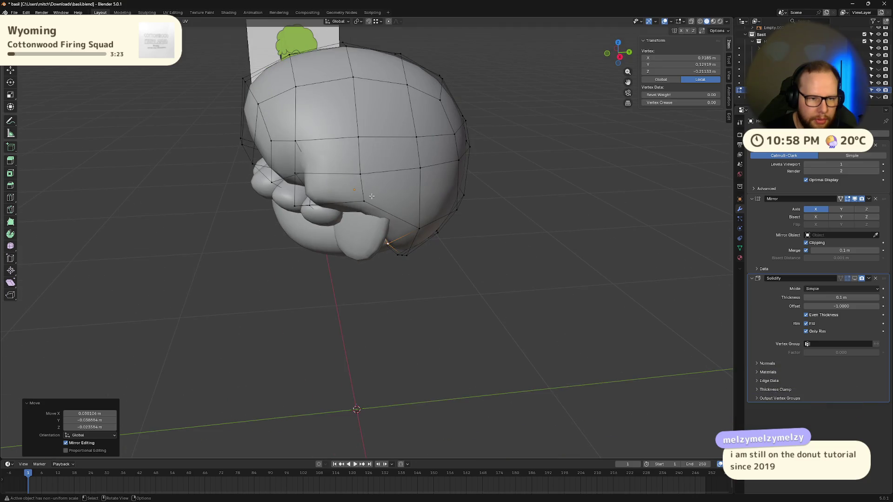
Nudge a rim vertex on the other side, then frame a chosen rim edge with X-ray on.
{"action": "left_click", "coordinate": [363, 206]}
{"action": "mouse_move", "coordinate": [371, 222]}
{"action": "middle_mouse_down"}
{"action": "mouse_move", "coordinate": [354, 199]}
{"action": "mouse_move", "coordinate": [419, 203]}
{"action": "mouse_move", "coordinate": [379, 199]}
{"action": "middle_mouse_up"}
{"action": "left_click", "coordinate": [354, 199]}
{"action": "key", "text": "g"}
{"action": "left_click", "coordinate": [353, 208]}
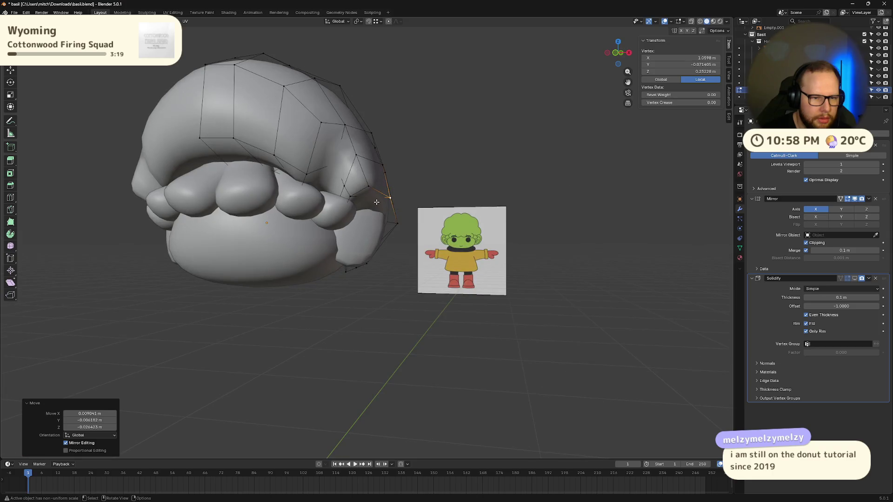
{"action": "left_click", "coordinate": [380, 199]}
{"action": "left_click", "coordinate": [379, 199]}
{"action": "key", "text": "KP_Decimal"}
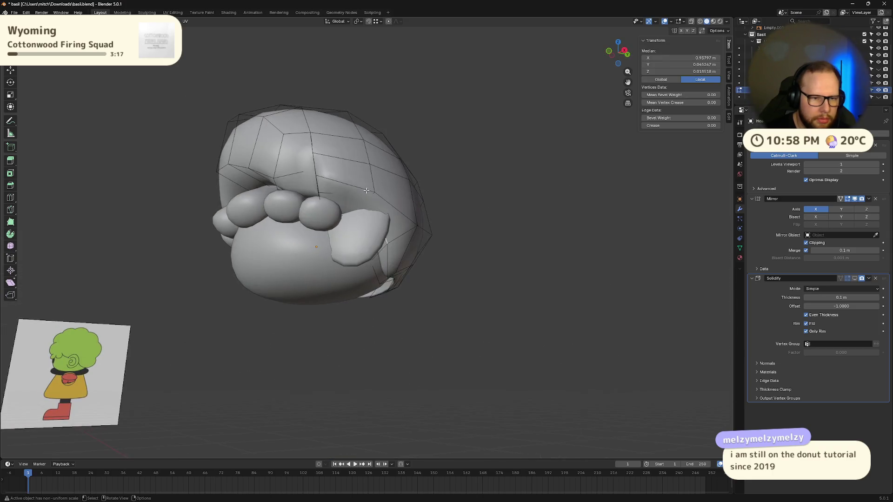
{"action": "key", "text": "alt+z"}
{"action": "mouse_move", "coordinate": [396, 186]}
{"action": "middle_mouse_down"}
{"action": "mouse_move", "coordinate": [437, 184]}
{"action": "mouse_move", "coordinate": [423, 198]}
{"action": "mouse_move", "coordinate": [437, 168]}
{"action": "mouse_move", "coordinate": [407, 146]}
{"action": "middle_mouse_up"}
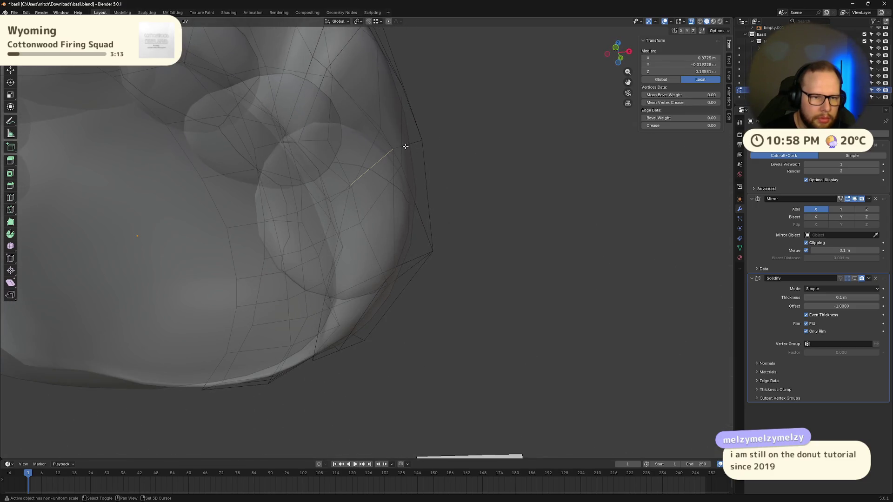
Move the selected rim edge inward in two passes.
{"action": "key", "text": "g"}
{"action": "left_click", "coordinate": [395, 116]}
{"action": "mouse_move", "coordinate": [395, 115]}
{"action": "middle_mouse_down"}
{"action": "mouse_move", "coordinate": [375, 183]}
{"action": "mouse_move", "coordinate": [331, 211]}
{"action": "mouse_move", "coordinate": [428, 214]}
{"action": "mouse_move", "coordinate": [362, 149]}
{"action": "mouse_move", "coordinate": [405, 180]}
{"action": "mouse_move", "coordinate": [419, 177]}
{"action": "middle_mouse_up"}
{"action": "key", "text": "g"}
{"action": "left_click", "coordinate": [461, 204]}
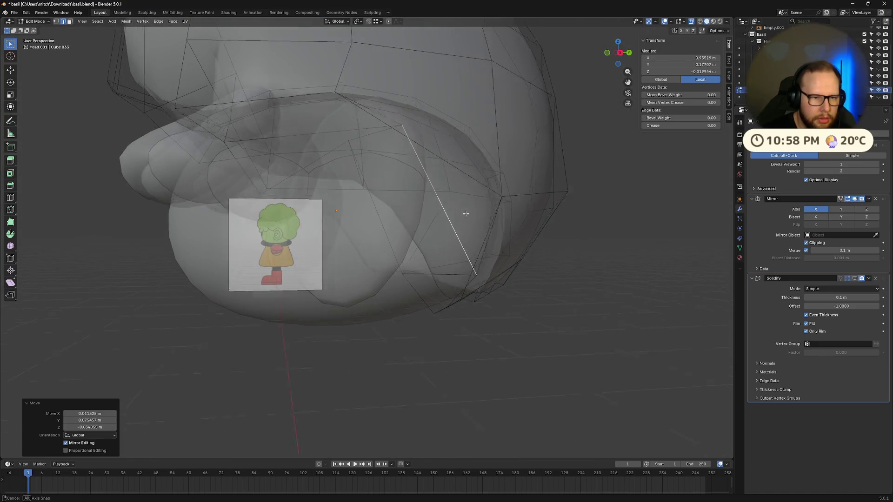
{"action": "middle_click_drag", "start_coordinate": [464, 213], "coordinate": [376, 136]}
{"action": "middle_click_drag", "start_coordinate": [416, 179], "coordinate": [393, 132]}
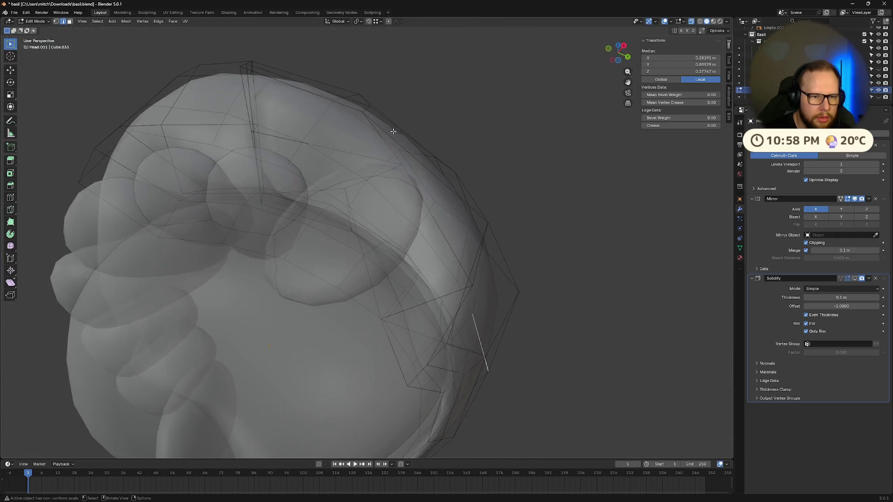
Shift two individual rim vertices inward so the shell wraps the head.
{"action": "left_click", "coordinate": [402, 166]}
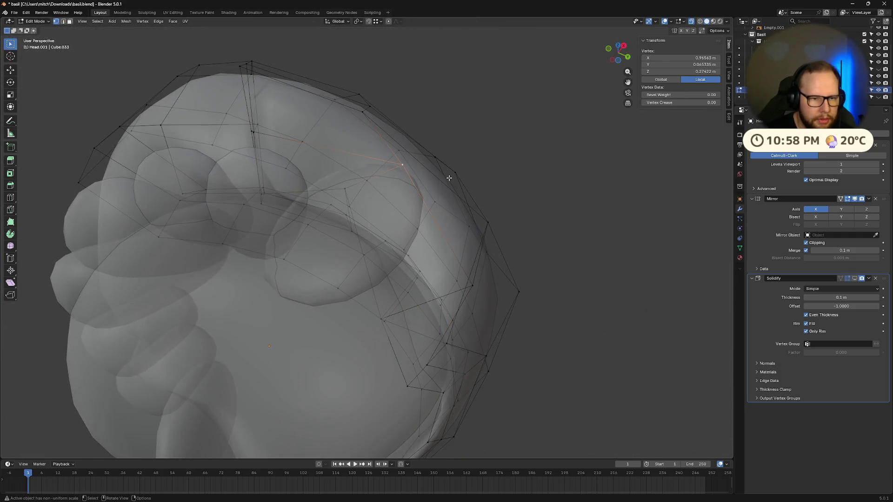
{"action": "mouse_move", "coordinate": [449, 179]}
{"action": "middle_mouse_down"}
{"action": "mouse_move", "coordinate": [428, 214]}
{"action": "mouse_move", "coordinate": [365, 250]}
{"action": "mouse_move", "coordinate": [421, 238]}
{"action": "middle_mouse_up"}
{"action": "key", "text": "g"}
{"action": "left_click", "coordinate": [392, 229]}
{"action": "left_click", "coordinate": [284, 190]}
{"action": "key", "text": "g"}
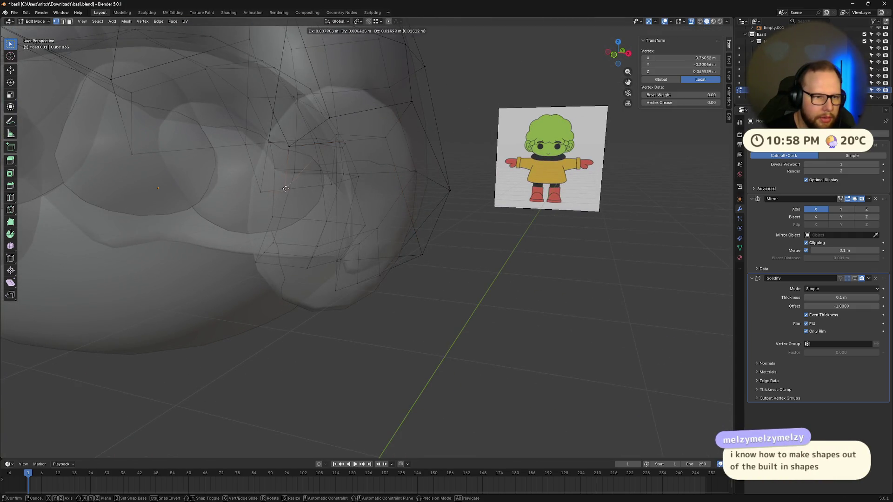
{"action": "left_click", "coordinate": [284, 168]}
{"action": "mouse_move", "coordinate": [284, 168]}
{"action": "middle_mouse_down"}
{"action": "mouse_move", "coordinate": [487, 222]}
{"action": "mouse_move", "coordinate": [425, 243]}
{"action": "mouse_move", "coordinate": [407, 265]}
{"action": "mouse_move", "coordinate": [468, 248]}
{"action": "middle_mouse_up"}
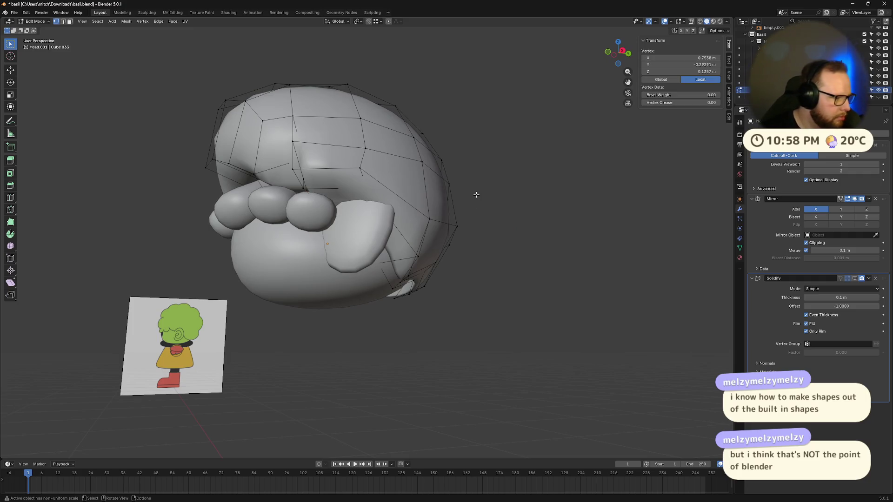
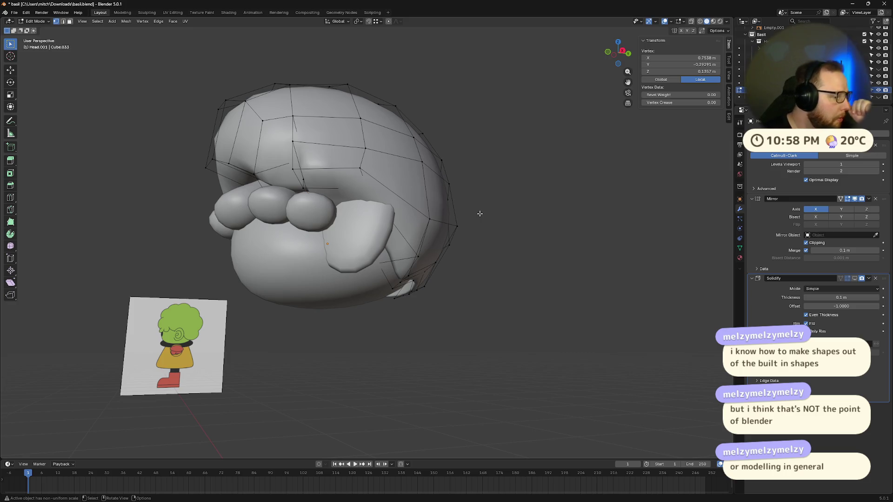
Slide a vertex near Basil's mouth along its edge.
{"action": "mouse_move", "coordinate": [441, 270]}
{"action": "middle_mouse_down"}
{"action": "mouse_move", "coordinate": [468, 279]}
{"action": "mouse_move", "coordinate": [460, 295]}
{"action": "mouse_move", "coordinate": [440, 301]}
{"action": "middle_mouse_up"}
{"action": "scroll", "coordinate": [342, 159], "scroll_direction": "up", "scroll_amount": 3}
{"action": "key", "text": "shift+v"}
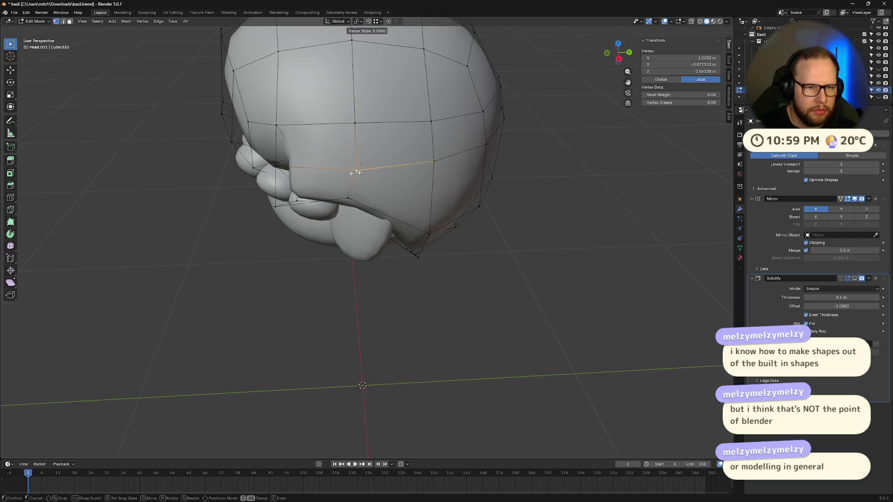
{"action": "left_click", "coordinate": [355, 155]}
Select edges near the mouth, then undo back to the top-face selection.
{"action": "mouse_move", "coordinate": [514, 206]}
{"action": "middle_mouse_down"}
{"action": "mouse_move", "coordinate": [430, 158]}
{"action": "mouse_move", "coordinate": [548, 255]}
{"action": "mouse_move", "coordinate": [634, 295]}
{"action": "mouse_move", "coordinate": [636, 275]}
{"action": "mouse_move", "coordinate": [600, 259]}
{"action": "mouse_move", "coordinate": [635, 267]}
{"action": "middle_mouse_up"}
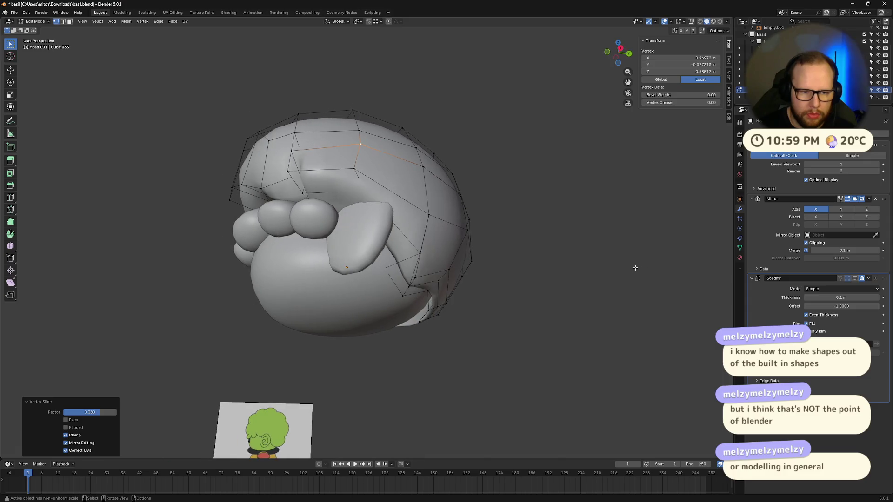
{"action": "mouse_move", "coordinate": [475, 285]}
{"action": "middle_mouse_down"}
{"action": "mouse_move", "coordinate": [504, 271]}
{"action": "mouse_move", "coordinate": [479, 309]}
{"action": "mouse_move", "coordinate": [377, 290]}
{"action": "mouse_move", "coordinate": [470, 313]}
{"action": "middle_mouse_up"}
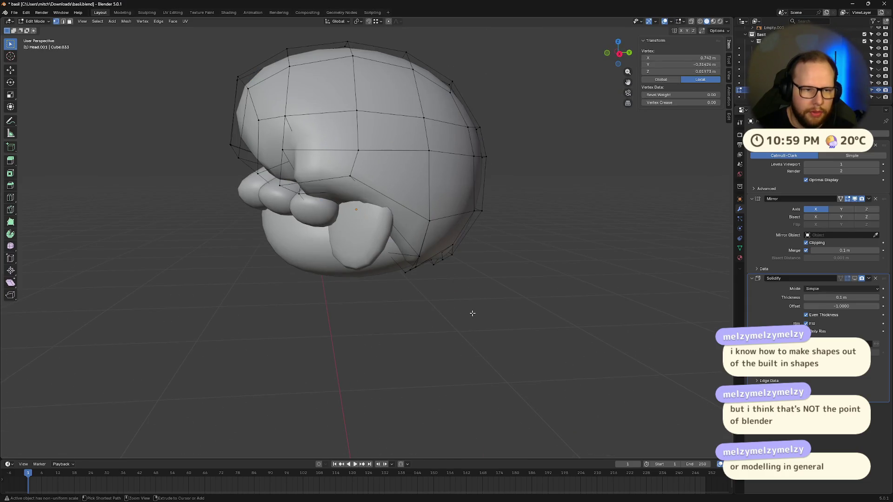
{"action": "left_click", "coordinate": [473, 314], "text": "ctrl"}
{"action": "left_click", "coordinate": [473, 314], "text": "ctrl"}
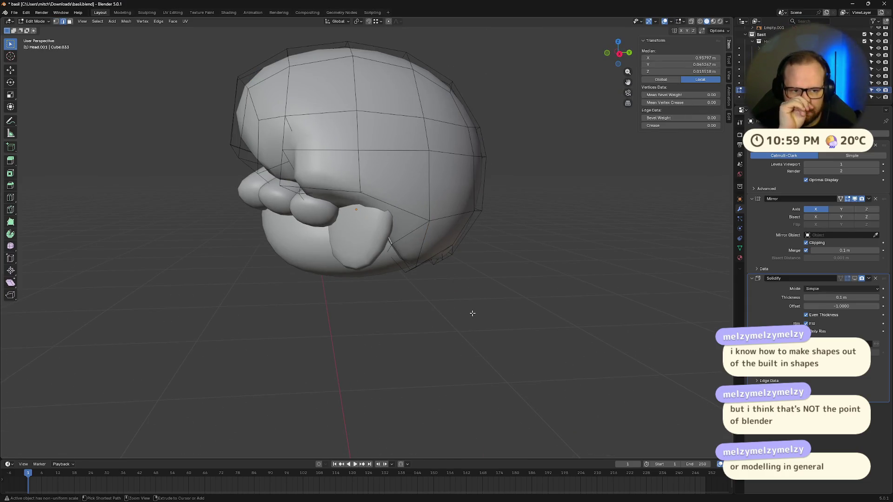
{"action": "key", "text": "1"}
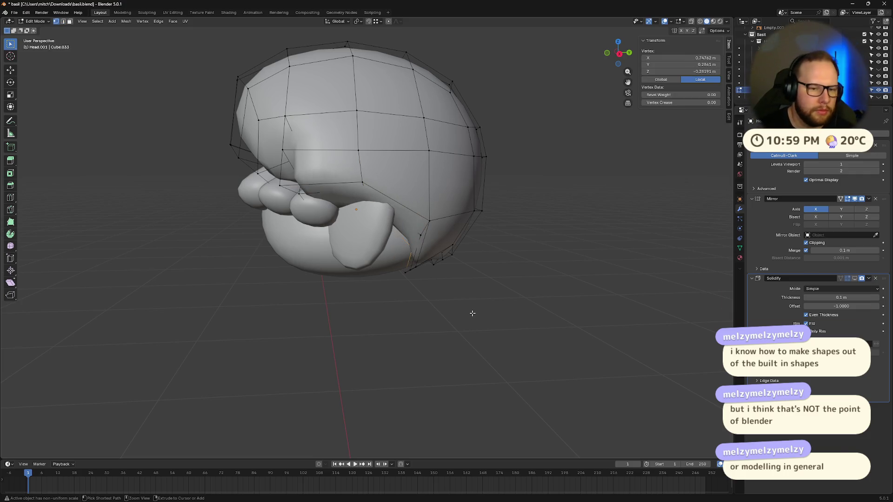
{"action": "key", "text": "ctrl+z"}
{"action": "key", "text": "ctrl+z"}
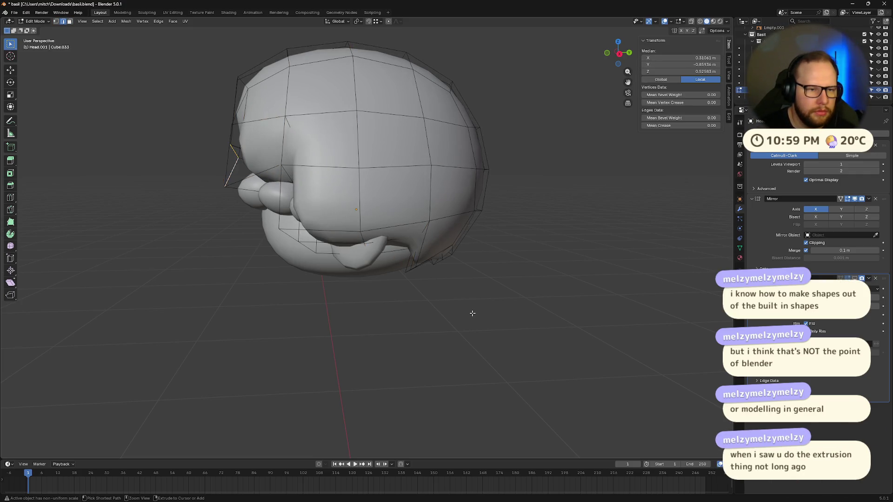
{"action": "key", "text": "ctrl+z"}
{"action": "key", "text": "ctrl+z"}
{"action": "key", "text": "ctrl+z"}
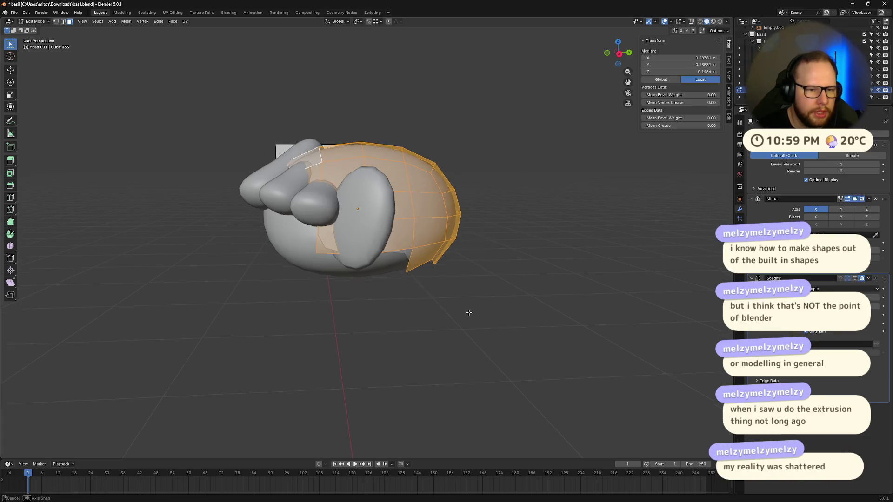
Extrude the selected top head faces and scale them outward into a shell.
{"action": "mouse_move", "coordinate": [469, 312]}
{"action": "middle_mouse_down"}
{"action": "mouse_move", "coordinate": [391, 313]}
{"action": "mouse_move", "coordinate": [389, 320]}
{"action": "middle_mouse_up"}
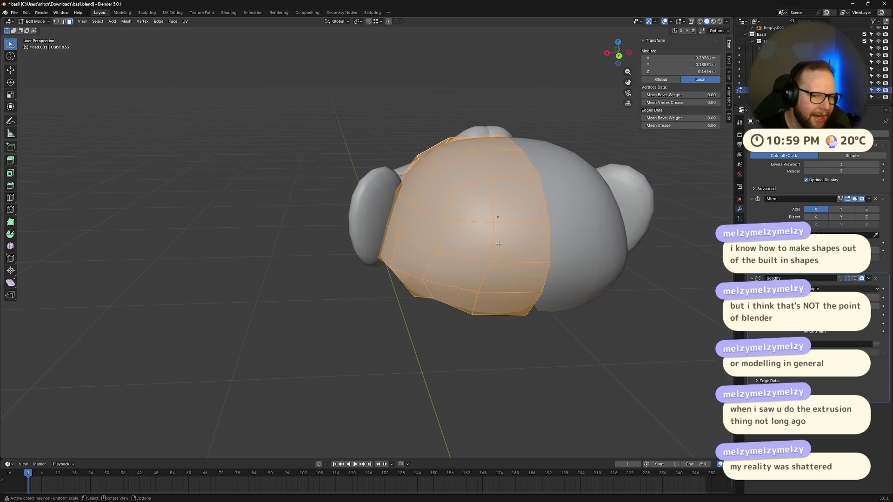
{"action": "middle_click_drag", "start_coordinate": [498, 243], "coordinate": [380, 271]}
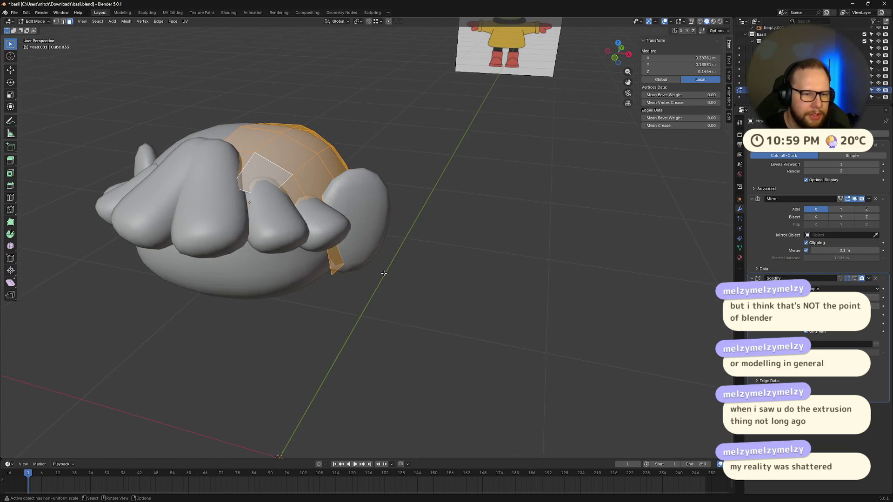
{"action": "key", "text": "e"}
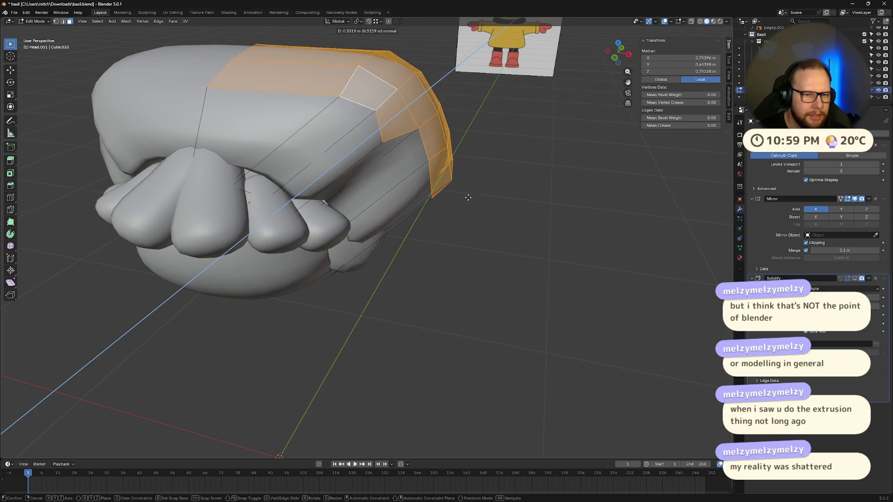
{"action": "key", "text": "s"}
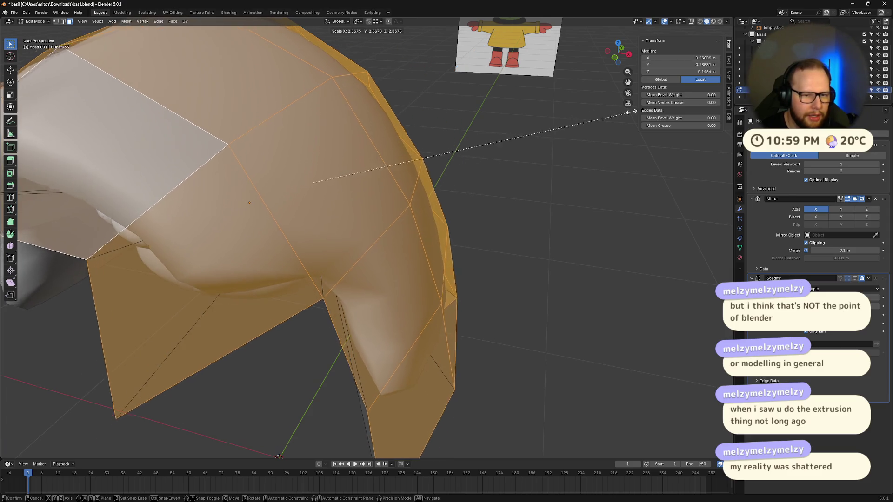
{"action": "left_click", "coordinate": [582, 124]}
{"action": "mouse_move", "coordinate": [581, 124]}
{"action": "middle_mouse_down"}
{"action": "mouse_move", "coordinate": [472, 176]}
{"action": "mouse_move", "coordinate": [517, 155]}
{"action": "mouse_move", "coordinate": [543, 184]}
{"action": "mouse_move", "coordinate": [445, 191]}
{"action": "mouse_move", "coordinate": [496, 214]}
{"action": "mouse_move", "coordinate": [381, 191]}
{"action": "middle_mouse_up"}
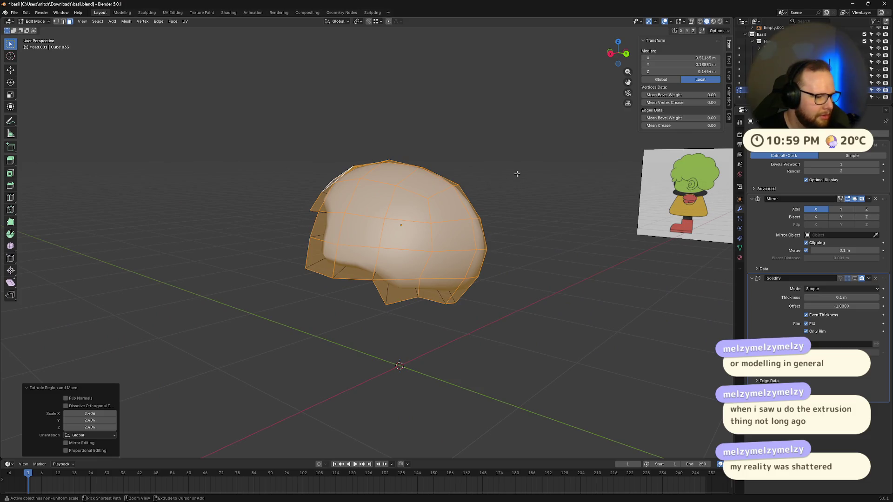
{"action": "mouse_move", "coordinate": [517, 173]}
{"action": "middle_mouse_down"}
{"action": "mouse_move", "coordinate": [424, 255]}
{"action": "mouse_move", "coordinate": [358, 163]}
{"action": "mouse_move", "coordinate": [461, 196]}
{"action": "mouse_move", "coordinate": [531, 170]}
{"action": "mouse_move", "coordinate": [518, 135]}
{"action": "mouse_move", "coordinate": [402, 150]}
{"action": "mouse_move", "coordinate": [405, 163]}
{"action": "mouse_move", "coordinate": [409, 139]}
{"action": "mouse_move", "coordinate": [340, 154]}
{"action": "mouse_move", "coordinate": [268, 191]}
{"action": "mouse_move", "coordinate": [309, 175]}
{"action": "mouse_move", "coordinate": [368, 179]}
{"action": "middle_mouse_up"}
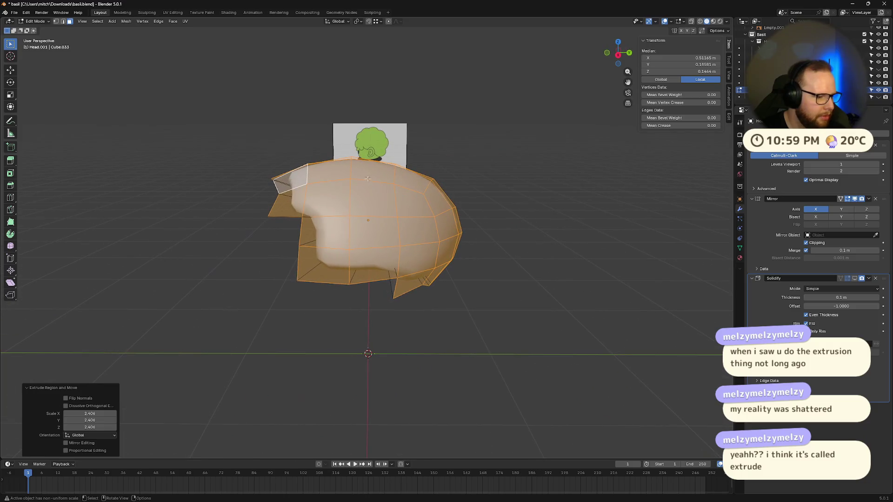
Exit isolated view, extrude the top faces scaled to about 2.41, and return to Object Mode.
{"action": "key", "text": "KP_Divide"}
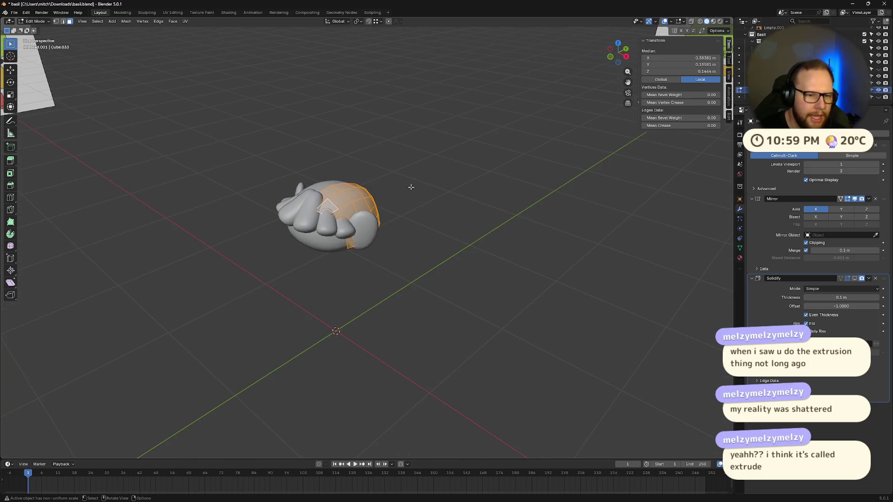
{"action": "key", "text": "e"}
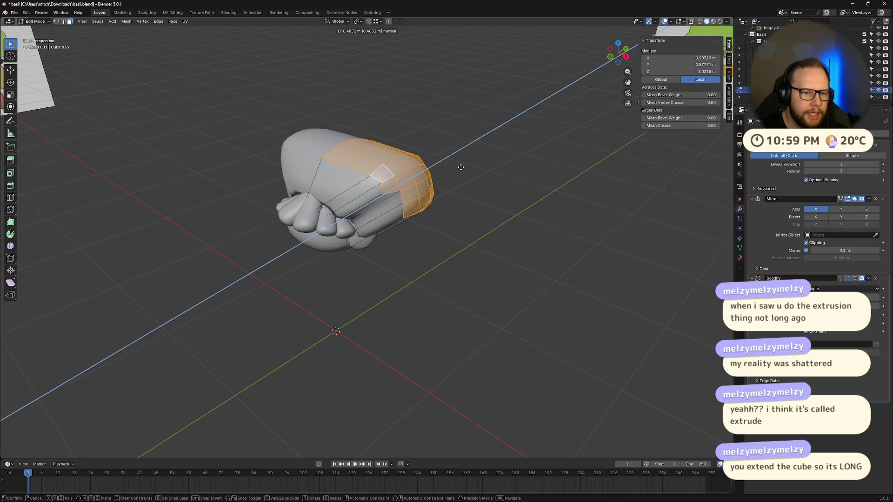
{"action": "key", "text": "s"}
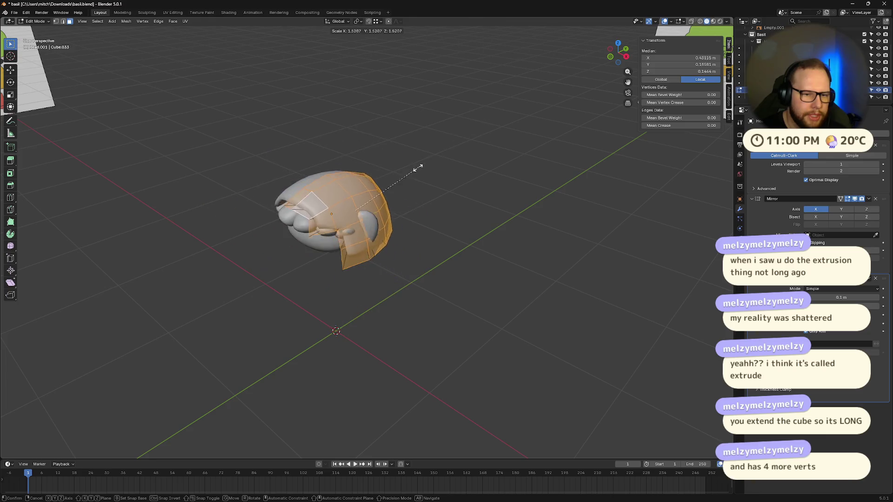
{"action": "left_click", "coordinate": [451, 144]}
{"action": "middle_click_drag", "start_coordinate": [392, 196], "coordinate": [409, 173]}
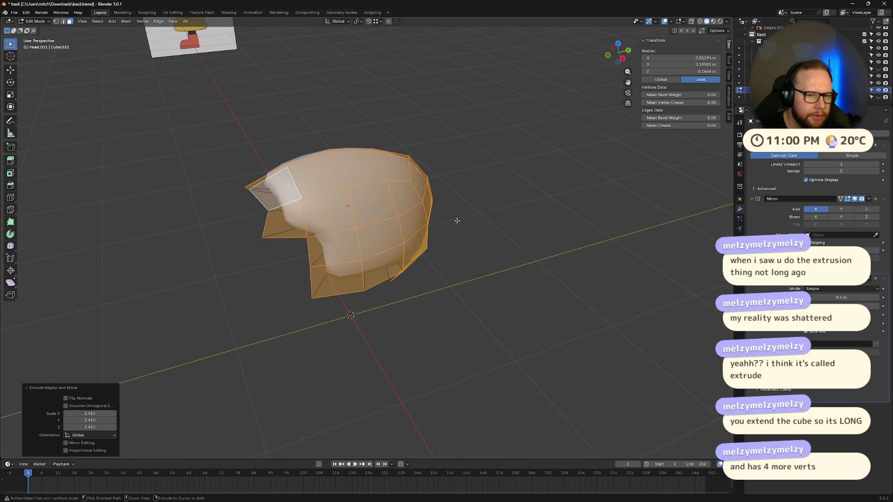
{"action": "key", "text": "Tab"}
{"action": "mouse_move", "coordinate": [457, 221]}
{"action": "middle_mouse_down"}
{"action": "mouse_move", "coordinate": [499, 246]}
{"action": "mouse_move", "coordinate": [501, 266]}
{"action": "middle_mouse_up"}
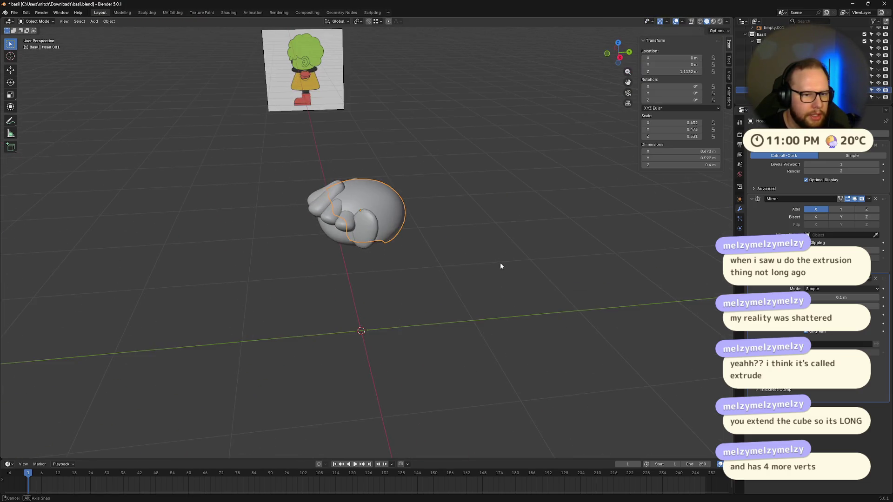
Add a cube and select its top face in Edit Mode.
{"action": "key", "text": "shift+a"}
{"action": "left_click", "coordinate": [520, 264]}
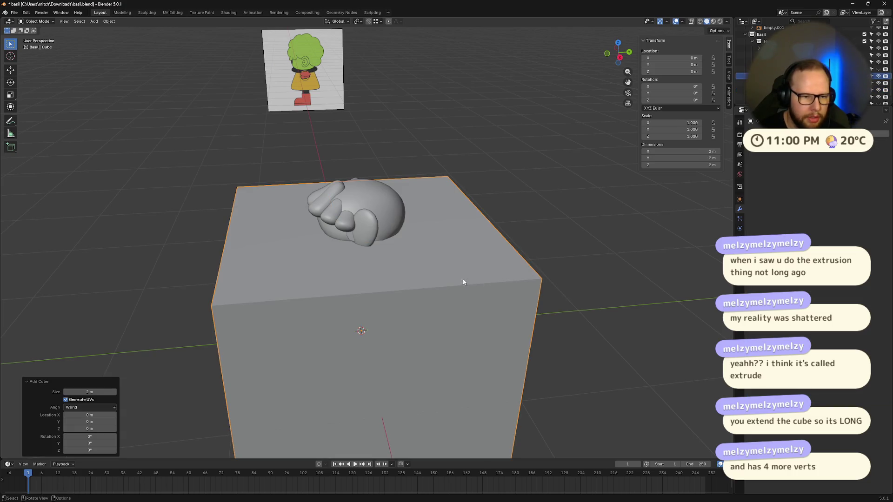
{"action": "key", "text": "Tab"}
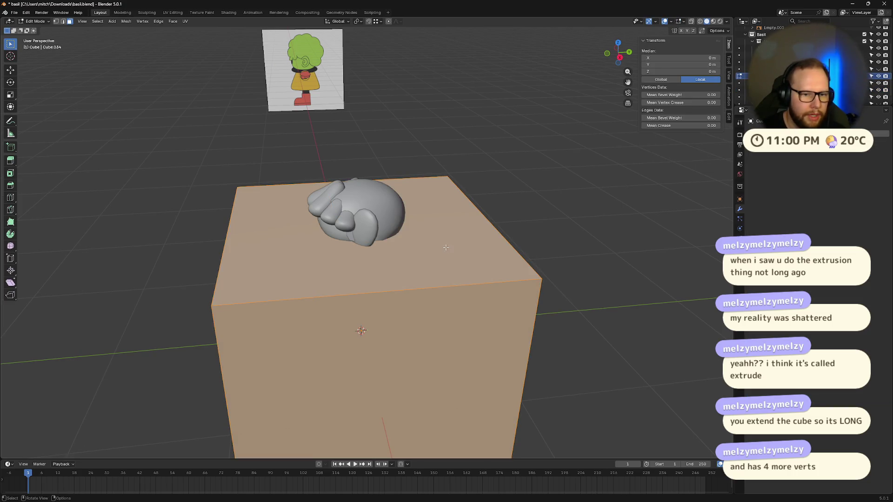
{"action": "left_click", "coordinate": [446, 248]}
After two cancelled attempts, extrude the cube's top face 2 m straight up along Z.
{"action": "key", "text": "e"}
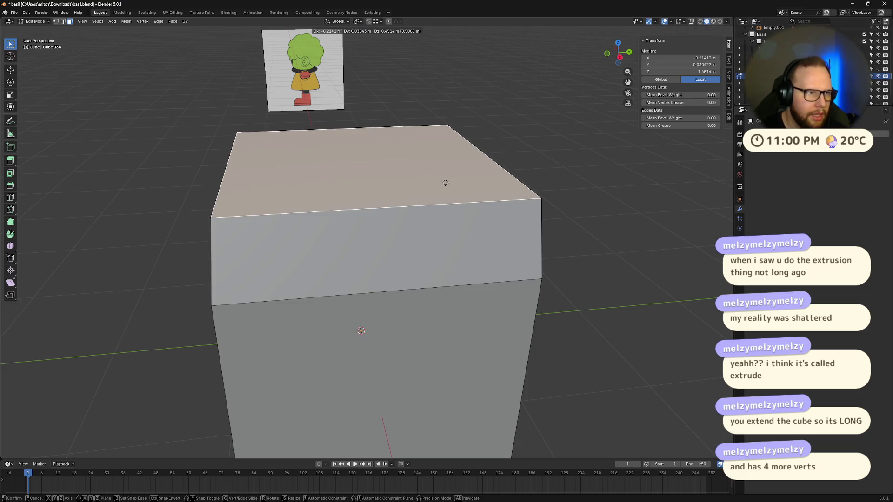
{"action": "right_click", "coordinate": [446, 182]}
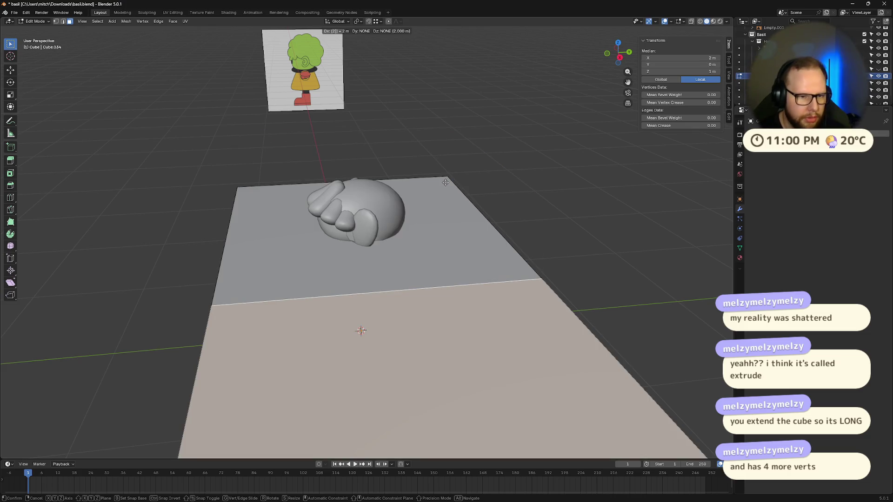
{"action": "key", "text": "e"}
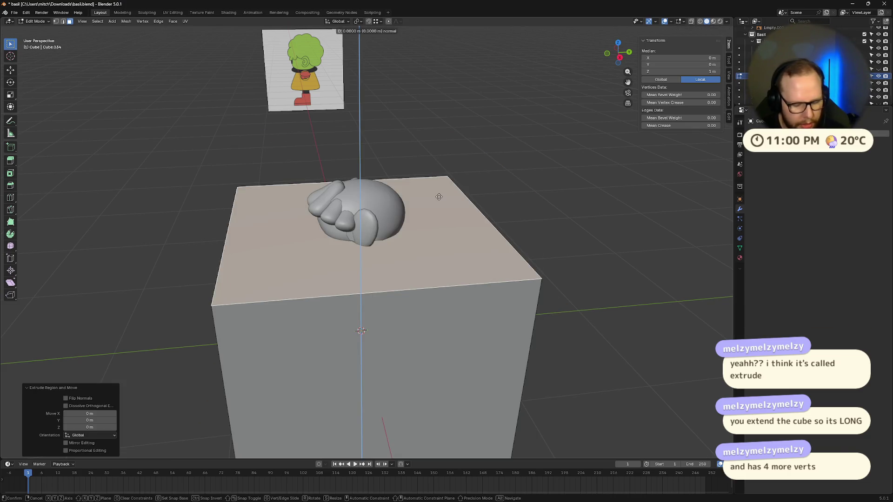
{"action": "key", "text": "y"}
{"action": "key", "text": "2"}
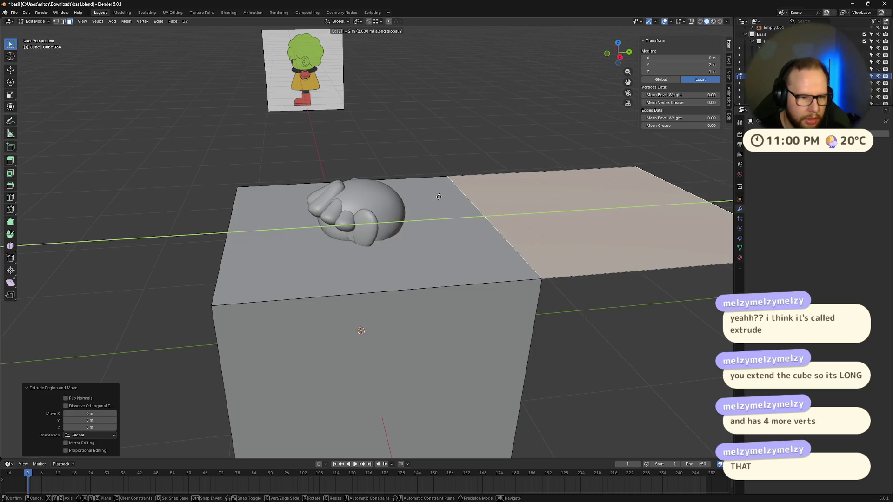
{"action": "right_click", "coordinate": [439, 197]}
{"action": "key", "text": "e"}
{"action": "key", "text": "z"}
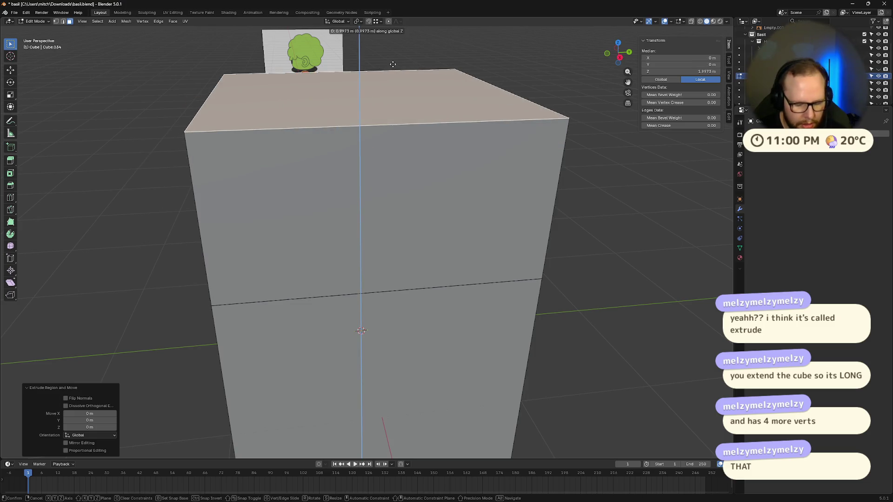
{"action": "type", "text": "2"}
{"action": "key", "text": "Return"}
{"action": "scroll", "coordinate": [381, 73], "scroll_direction": "down", "scroll_amount": 5}
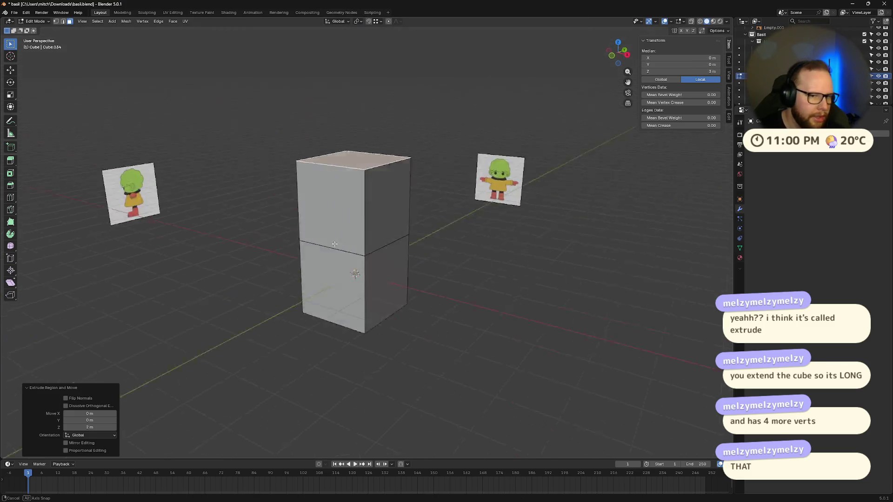
Extrude the upper section's right face 2 m along X.
{"action": "middle_click_drag", "start_coordinate": [335, 243], "coordinate": [374, 232]}
{"action": "middle_click_drag", "start_coordinate": [529, 217], "coordinate": [461, 243]}
{"action": "left_click", "coordinate": [379, 217]}
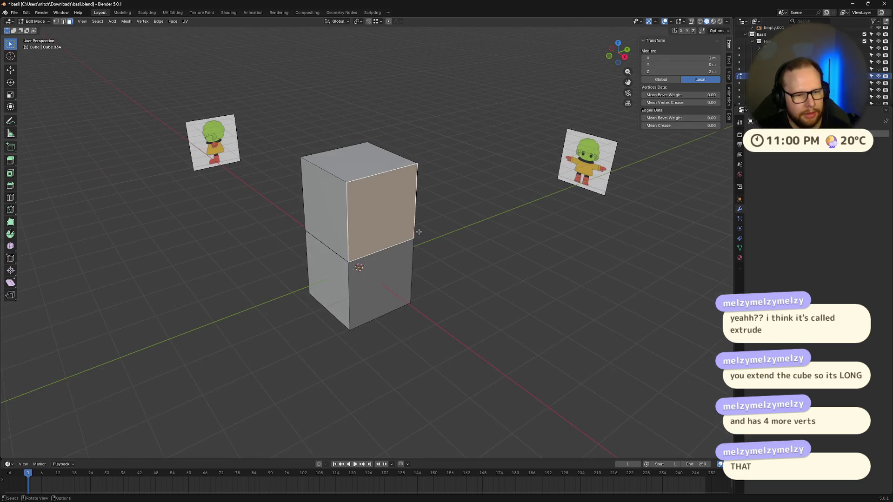
{"action": "middle_click_drag", "start_coordinate": [379, 217], "coordinate": [448, 228]}
{"action": "key", "text": "e"}
{"action": "key", "text": "x"}
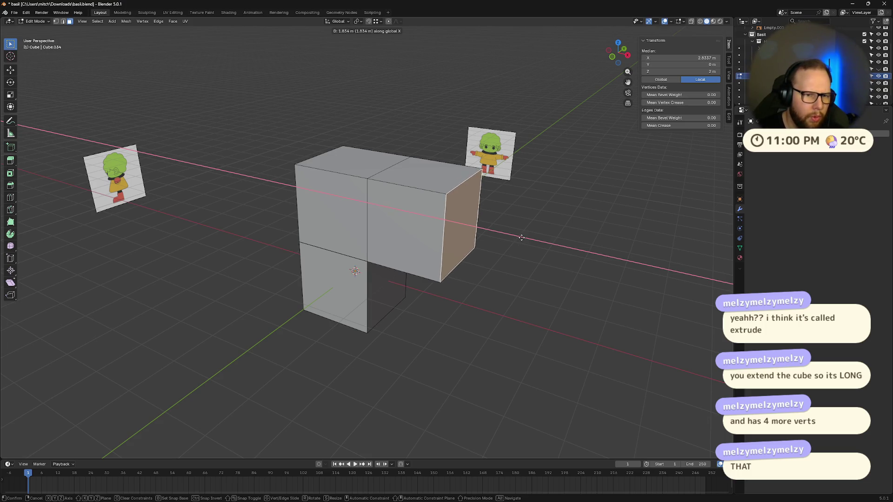
{"action": "type", "text": "2"}
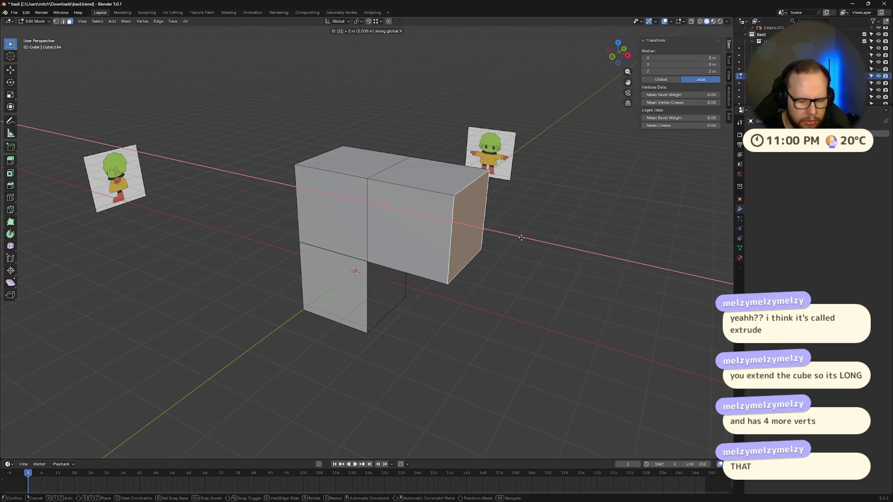
{"action": "key", "text": "Return"}
In edge select, extrude an edge repeatedly into a band of faces looping around the cubes.
{"action": "key", "text": "2"}
{"action": "left_click", "coordinate": [429, 198]}
{"action": "middle_click_drag", "start_coordinate": [429, 198], "coordinate": [451, 214]}
{"action": "key", "text": "g"}
{"action": "left_click", "coordinate": [384, 154]}
{"action": "key", "text": "e"}
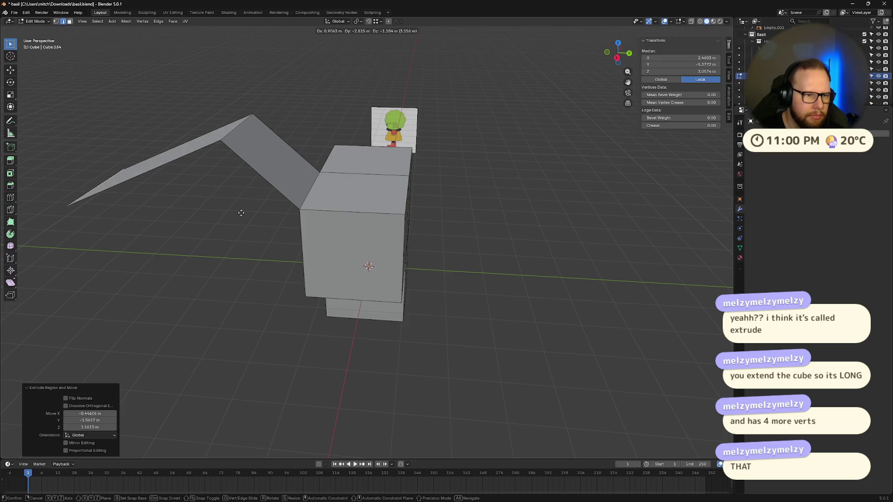
{"action": "left_click", "coordinate": [224, 293]}
{"action": "key", "text": "e"}
{"action": "left_click", "coordinate": [315, 397]}
{"action": "key", "text": "e"}
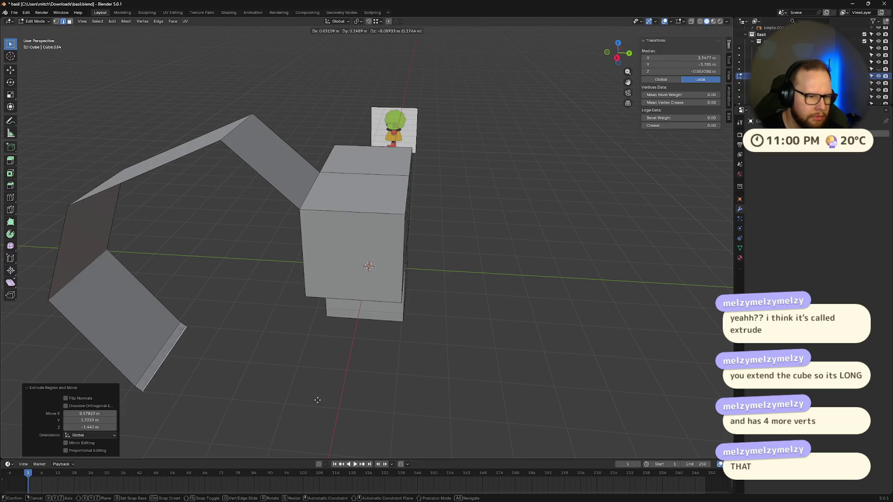
{"action": "left_click", "coordinate": [474, 433]}
{"action": "key", "text": "e"}
{"action": "left_click", "coordinate": [619, 400]}
{"action": "key", "text": "e"}
{"action": "left_click", "coordinate": [661, 247]}
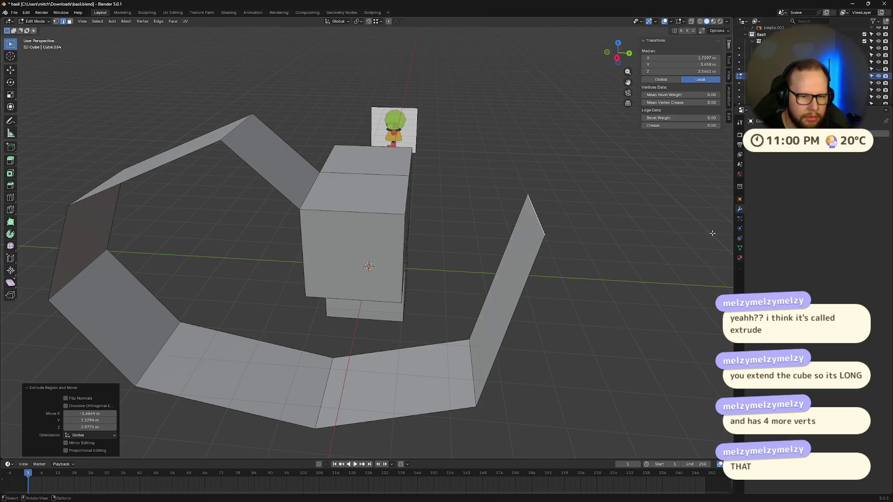
{"action": "key", "text": "e"}
{"action": "left_click", "coordinate": [617, 125]}
{"action": "key", "text": "e"}
{"action": "left_click", "coordinate": [570, 159]}
Try extruding the cube's top front edge into a face, then undo it.
{"action": "middle_click_drag", "start_coordinate": [570, 159], "coordinate": [344, 176]}
{"action": "left_click", "coordinate": [345, 190], "text": "shift"}
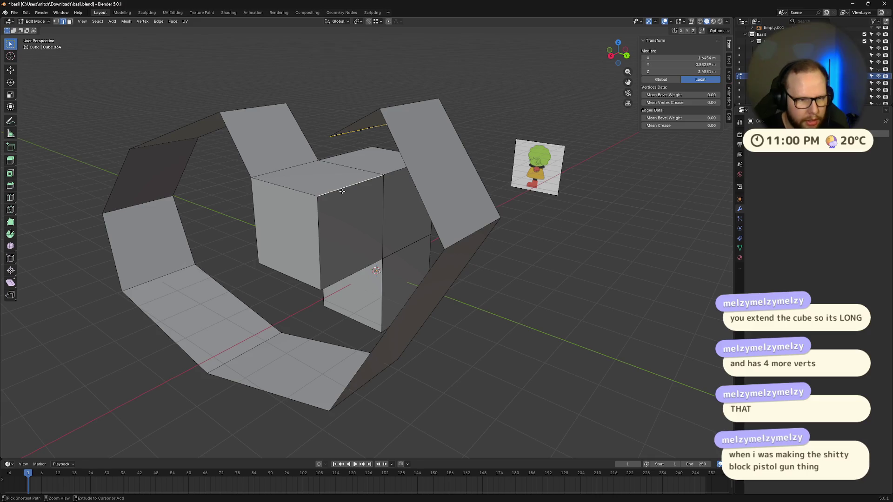
{"action": "mouse_move", "coordinate": [331, 172]}
{"action": "middle_mouse_down"}
{"action": "mouse_move", "coordinate": [366, 183]}
{"action": "mouse_move", "coordinate": [456, 182]}
{"action": "mouse_move", "coordinate": [442, 174]}
{"action": "middle_mouse_up"}
{"action": "key", "text": "e"}
{"action": "left_click", "coordinate": [385, 118]}
{"action": "key", "text": "ctrl+z"}
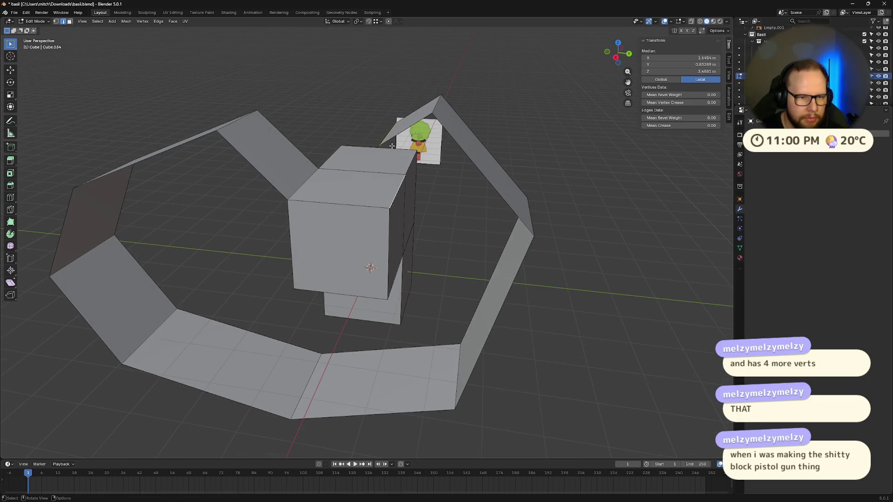
Select the whole connected mesh with Ctrl+L, then deselect everything.
{"action": "middle_click_drag", "start_coordinate": [385, 118], "coordinate": [334, 156]}
{"action": "right_click", "coordinate": [334, 156]}
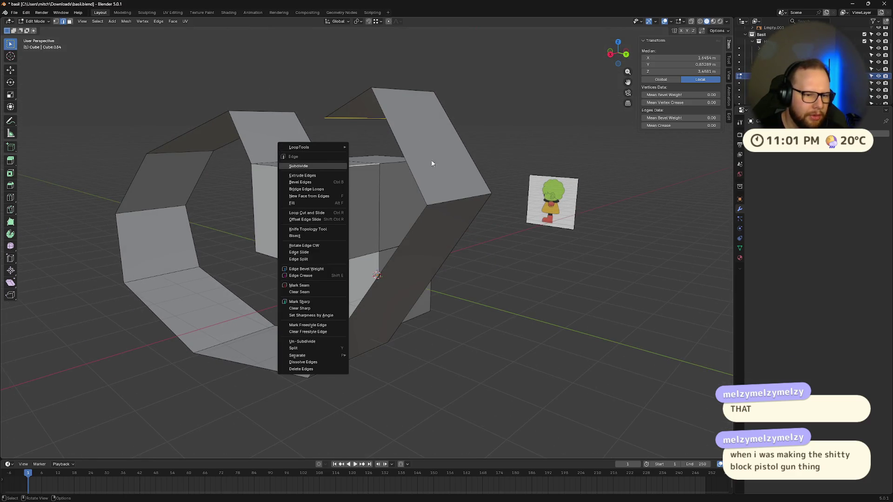
{"action": "key", "text": "ctrl+l"}
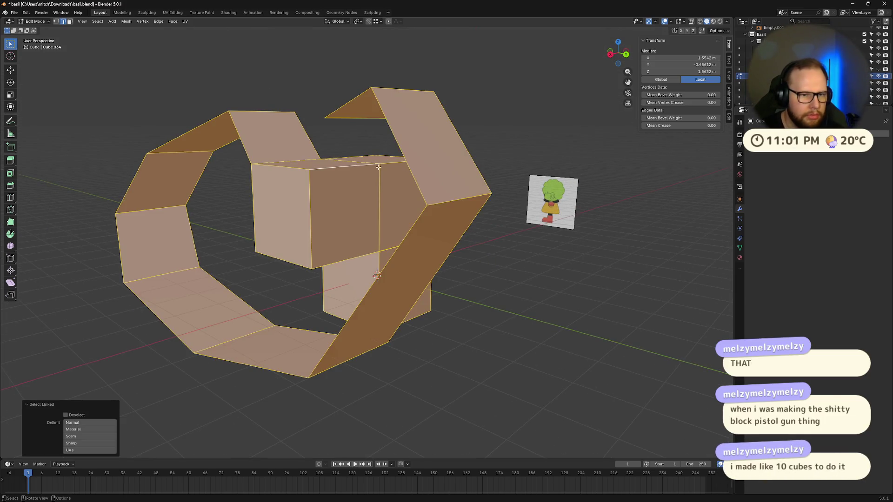
{"action": "mouse_move", "coordinate": [378, 167]}
{"action": "middle_mouse_down"}
{"action": "mouse_move", "coordinate": [363, 196]}
{"action": "mouse_move", "coordinate": [375, 226]}
{"action": "mouse_move", "coordinate": [363, 234]}
{"action": "middle_mouse_up"}
{"action": "key", "text": "alt+a"}
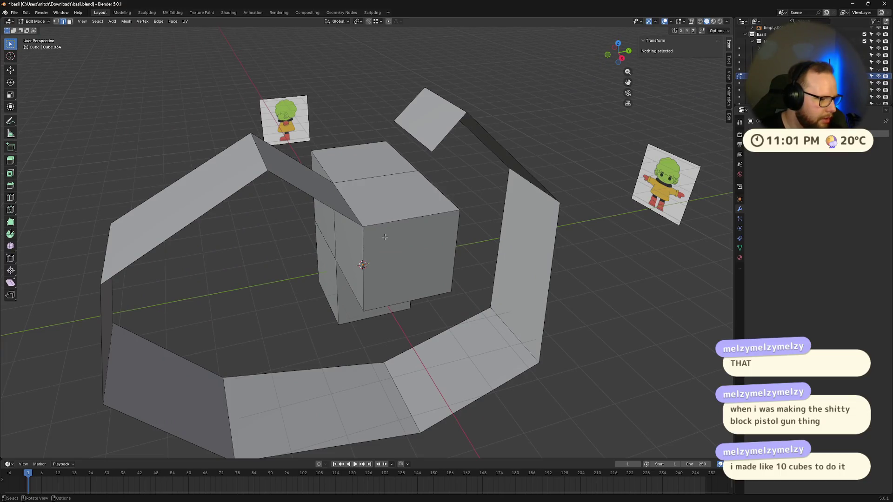
{"action": "mouse_move", "coordinate": [450, 270]}
{"action": "middle_mouse_down"}
{"action": "mouse_move", "coordinate": [454, 254]}
{"action": "mouse_move", "coordinate": [442, 254]}
{"action": "mouse_move", "coordinate": [467, 226]}
{"action": "mouse_move", "coordinate": [428, 272]}
{"action": "middle_mouse_up"}
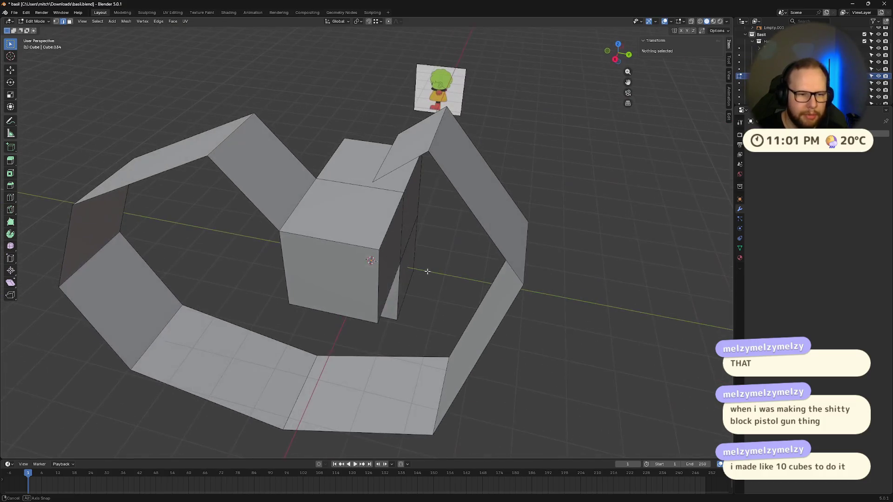
Add a vertical loop cut slid to the left, cancelling a second loop cut.
{"action": "left_click", "coordinate": [334, 204]}
{"action": "middle_click_drag", "start_coordinate": [333, 205], "coordinate": [365, 232]}
{"action": "key", "text": "ctrl+r"}
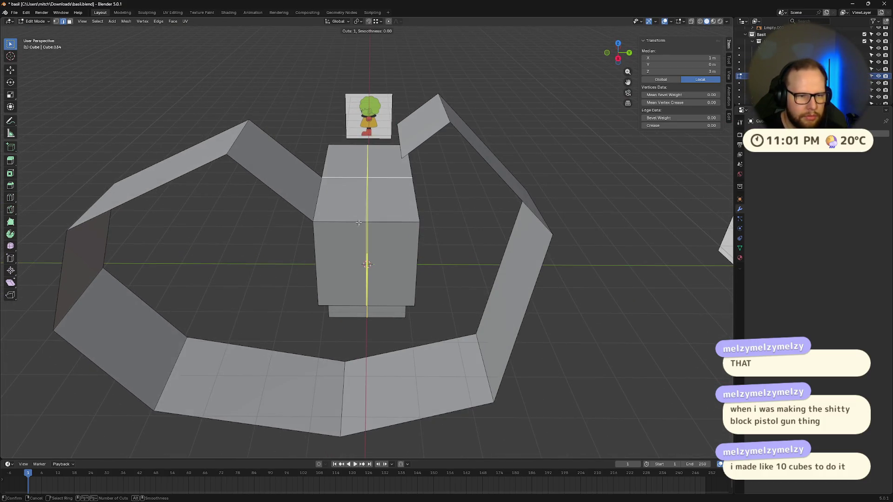
{"action": "left_click", "coordinate": [362, 238]}
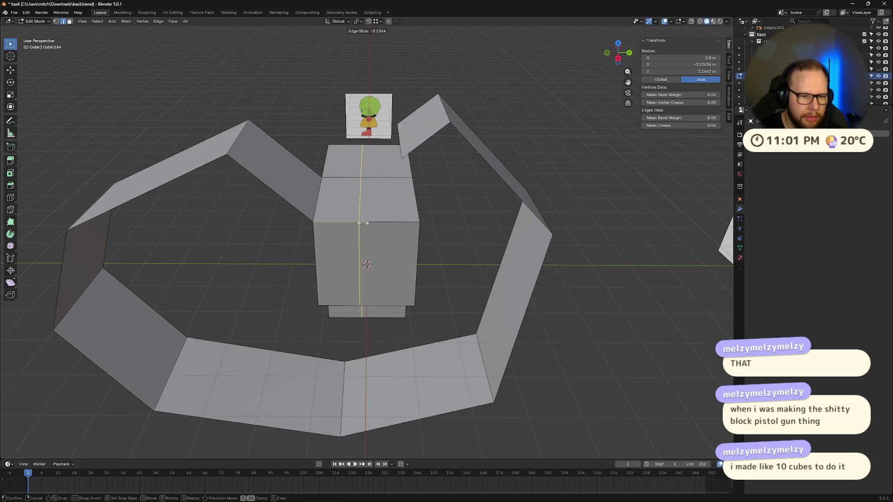
{"action": "left_click", "coordinate": [350, 208]}
{"action": "key", "text": "ctrl+r"}
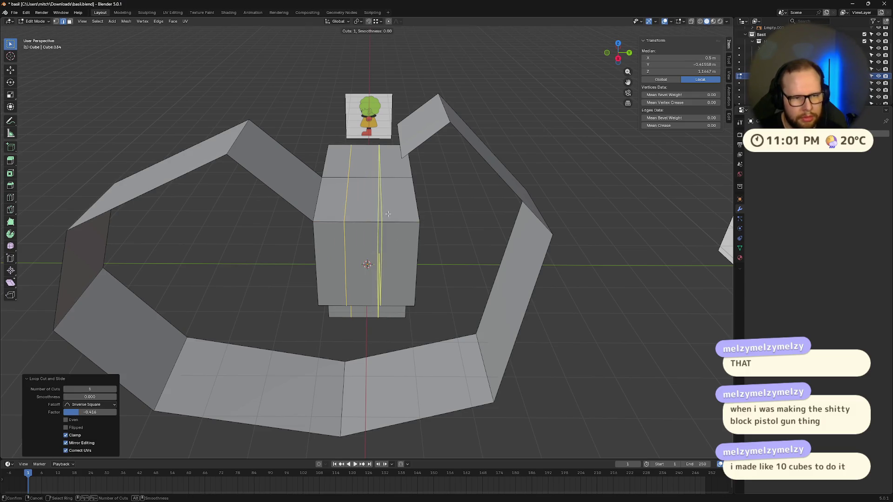
{"action": "key", "text": "Escape"}
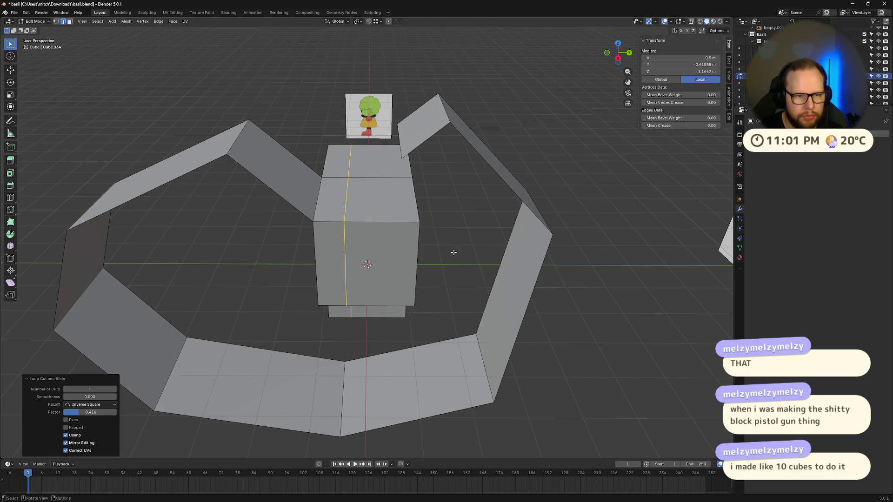
Clear the selection and undo the ring and upper cube back to a single cube.
{"action": "middle_click_drag", "start_coordinate": [453, 253], "coordinate": [413, 218]}
{"action": "key", "text": "a"}
{"action": "key", "text": "alt+a"}
{"action": "key", "text": "h"}
{"action": "key", "text": "h"}
{"action": "key", "text": "h"}
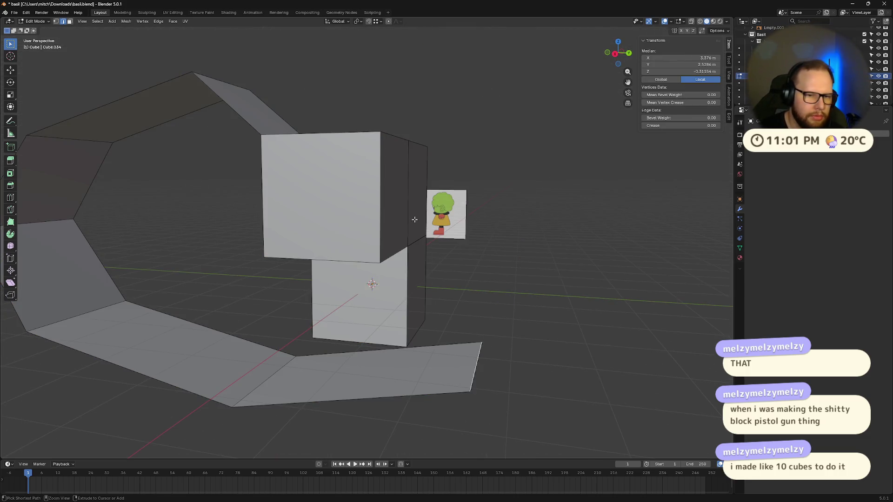
{"action": "key", "text": "ctrl+z"}
{"action": "key", "text": "ctrl+z"}
{"action": "key", "text": "ctrl+z"}
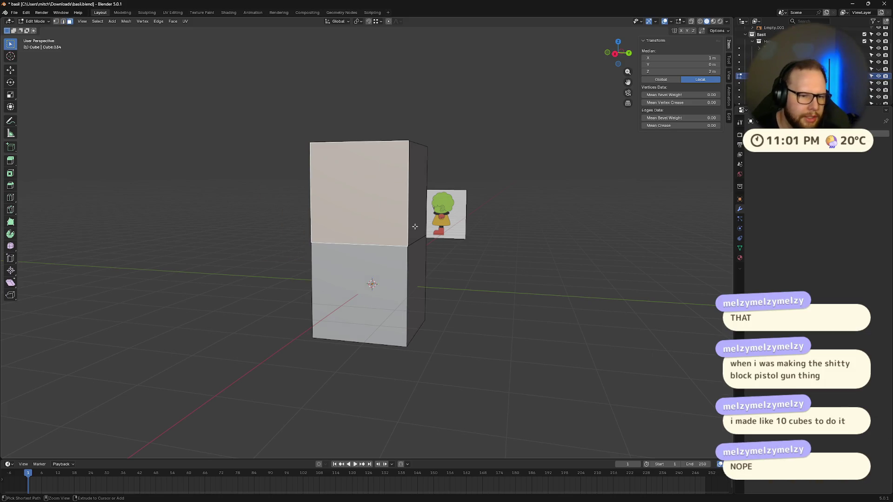
{"action": "key", "text": "ctrl+z"}
Add two vertical edge loops and scale them out to 1.609 to widen the sides.
{"action": "middle_click_drag", "start_coordinate": [415, 226], "coordinate": [337, 265]}
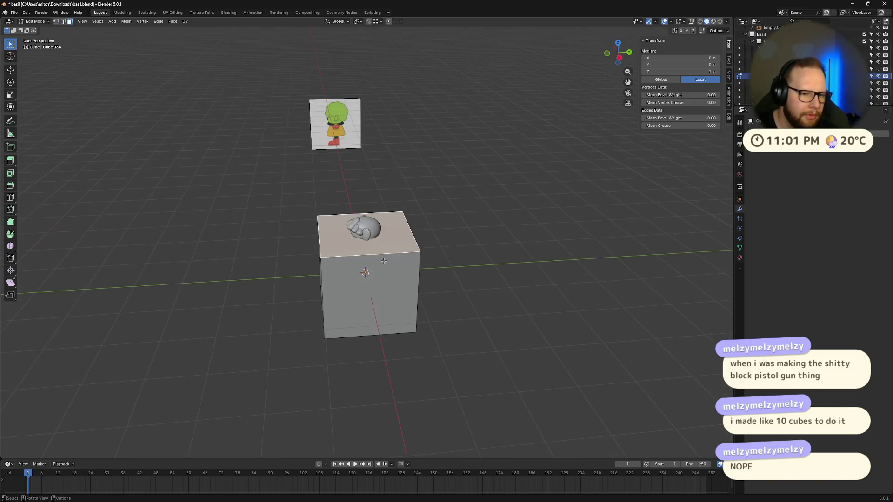
{"action": "key", "text": "ctrl+r"}
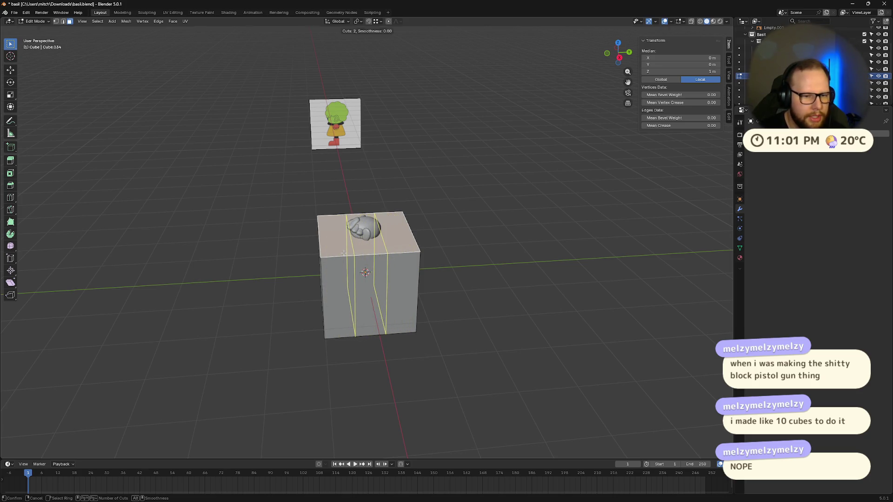
{"action": "left_click", "coordinate": [344, 253]}
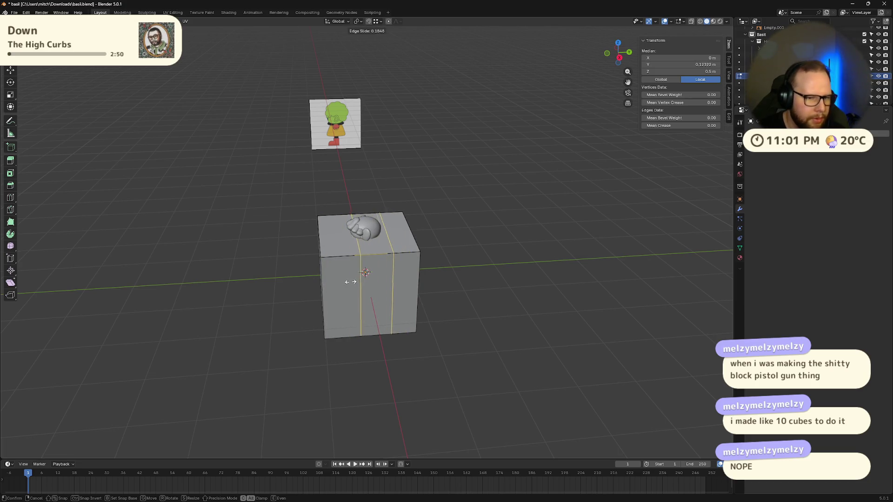
{"action": "key", "text": "Escape"}
{"action": "mouse_move", "coordinate": [399, 305]}
{"action": "middle_mouse_down"}
{"action": "mouse_move", "coordinate": [445, 299]}
{"action": "mouse_move", "coordinate": [420, 305]}
{"action": "middle_mouse_up"}
{"action": "key", "text": "s"}
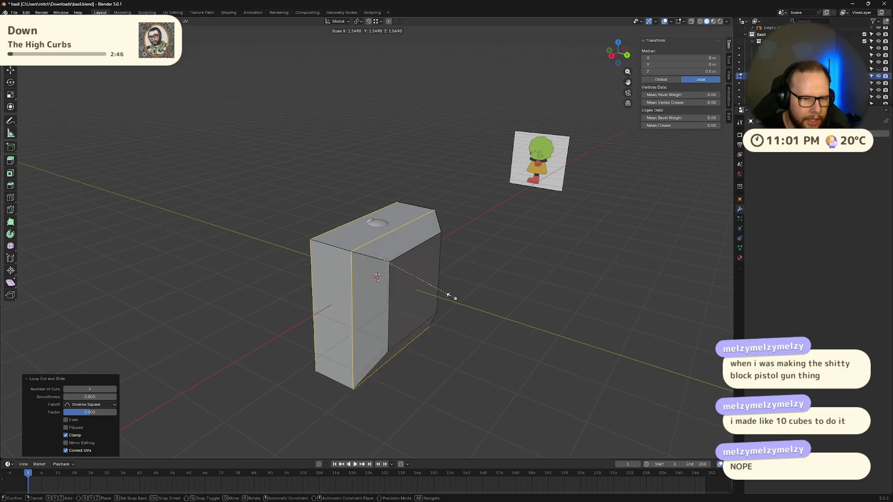
{"action": "left_click", "coordinate": [454, 296]}
Cancel a trial extrusion and select a face loop around the block.
{"action": "key", "text": "e"}
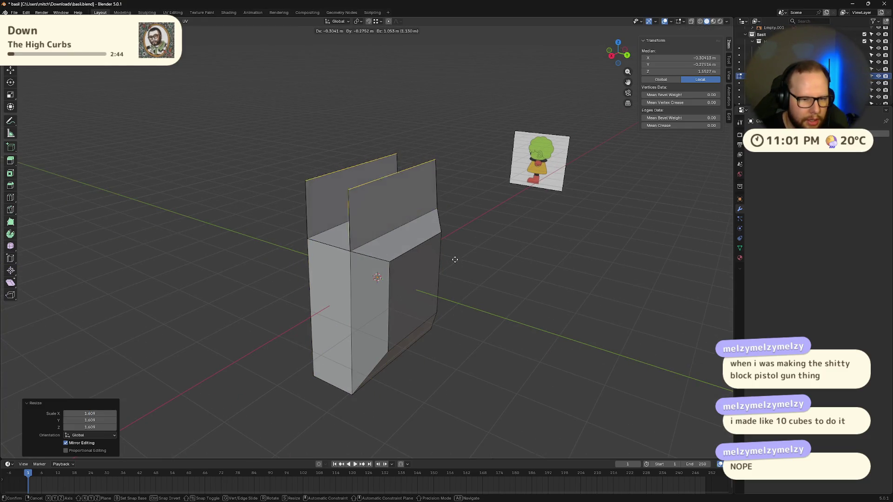
{"action": "key", "text": "Escape"}
{"action": "middle_click_drag", "start_coordinate": [456, 285], "coordinate": [481, 288]}
{"action": "left_click", "coordinate": [481, 289]}
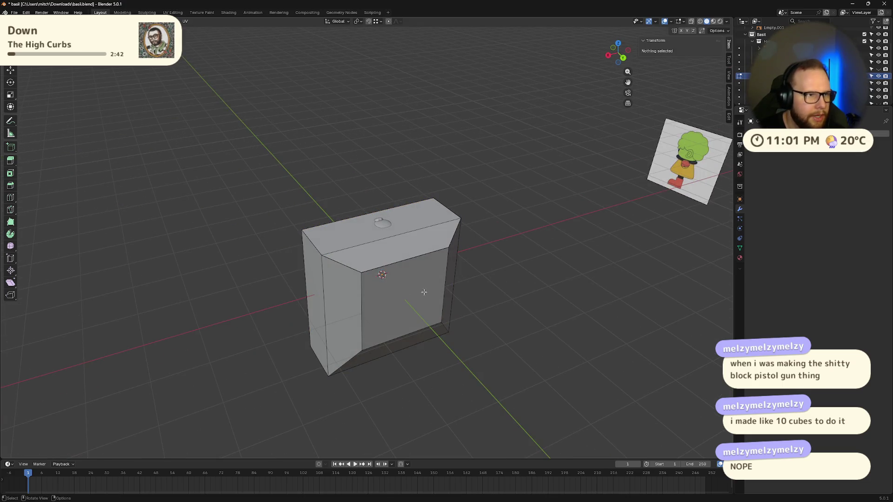
{"action": "mouse_move", "coordinate": [424, 293]}
{"action": "middle_mouse_down"}
{"action": "mouse_move", "coordinate": [387, 259]}
{"action": "mouse_move", "coordinate": [378, 269]}
{"action": "middle_mouse_up"}
{"action": "left_click", "coordinate": [368, 278], "text": "alt"}
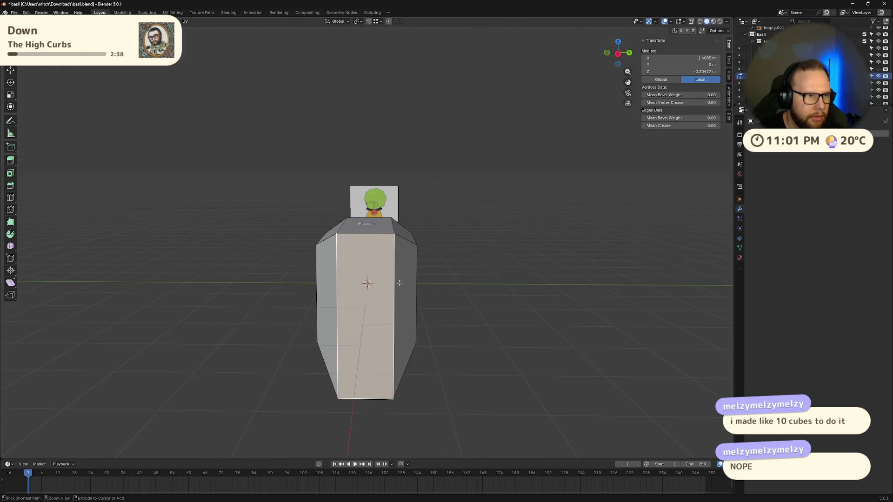
{"action": "left_click", "coordinate": [378, 269], "text": "ctrl"}
{"action": "mouse_move", "coordinate": [374, 230]}
{"action": "middle_mouse_down"}
{"action": "mouse_move", "coordinate": [368, 242]}
{"action": "mouse_move", "coordinate": [420, 237]}
{"action": "mouse_move", "coordinate": [444, 297]}
{"action": "mouse_move", "coordinate": [516, 314]}
{"action": "middle_mouse_up"}
{"action": "left_click", "coordinate": [367, 241], "text": "alt"}
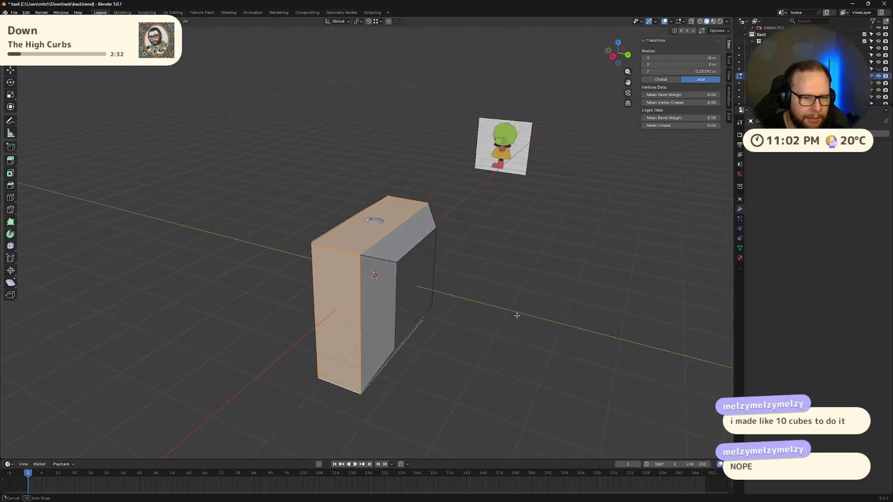
Extrude the face loop scaled to 1.889, then shrink it to 0.756 and 0.504.
{"action": "key", "text": "e"}
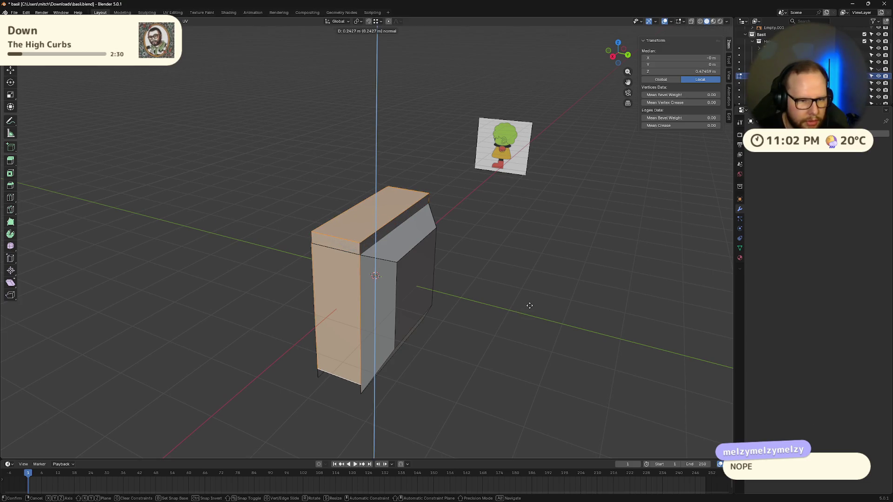
{"action": "key", "text": "s"}
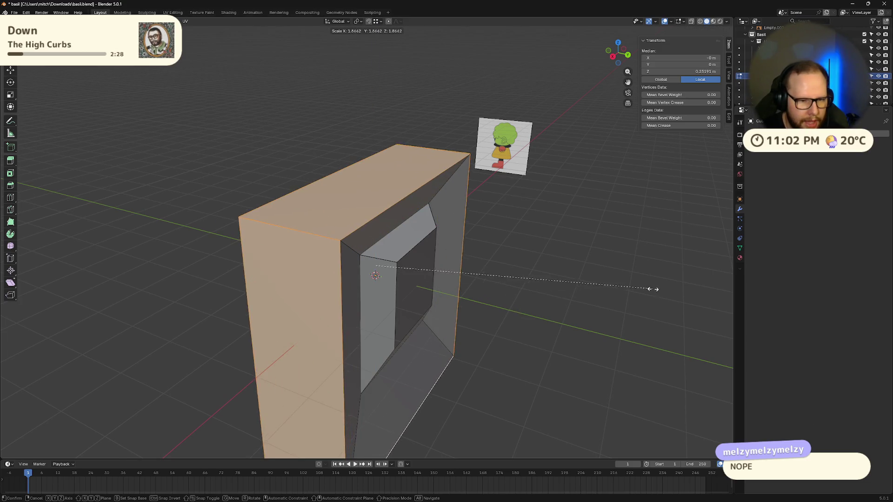
{"action": "left_click", "coordinate": [663, 289]}
{"action": "mouse_move", "coordinate": [663, 290]}
{"action": "middle_mouse_down"}
{"action": "mouse_move", "coordinate": [570, 294]}
{"action": "mouse_move", "coordinate": [662, 296]}
{"action": "middle_mouse_up"}
{"action": "key", "text": "s"}
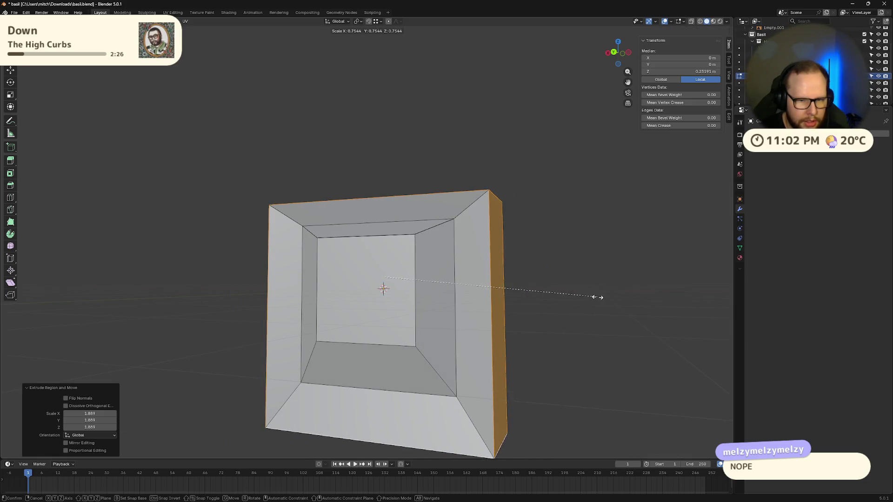
{"action": "left_click", "coordinate": [595, 297]}
{"action": "middle_click_drag", "start_coordinate": [596, 296], "coordinate": [540, 323]}
{"action": "key", "text": "s"}
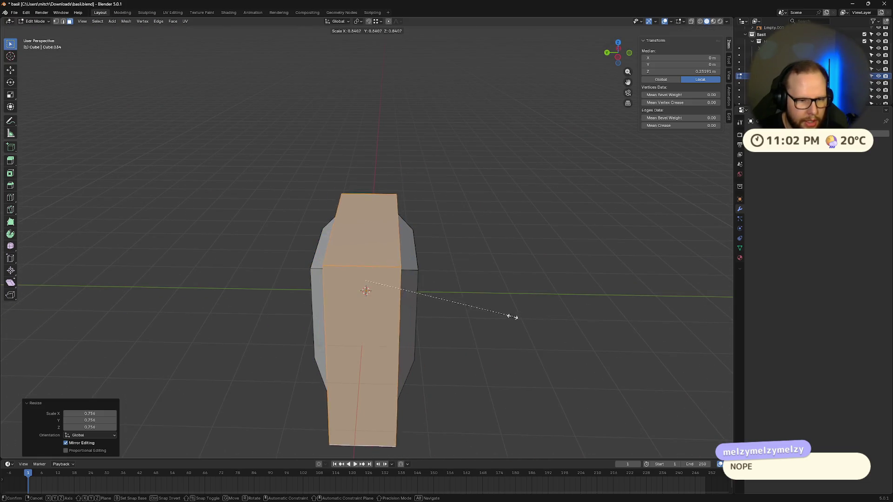
{"action": "left_click", "coordinate": [451, 309]}
{"action": "mouse_move", "coordinate": [451, 309]}
{"action": "middle_mouse_down"}
{"action": "mouse_move", "coordinate": [467, 265]}
{"action": "mouse_move", "coordinate": [409, 279]}
{"action": "mouse_move", "coordinate": [532, 297]}
{"action": "mouse_move", "coordinate": [500, 291]}
{"action": "mouse_move", "coordinate": [514, 297]}
{"action": "middle_mouse_up"}
{"action": "left_click", "coordinate": [532, 296]}
Delete the demo cube from the scene in Object Mode.
{"action": "key", "text": "a"}
{"action": "key", "text": "x"}
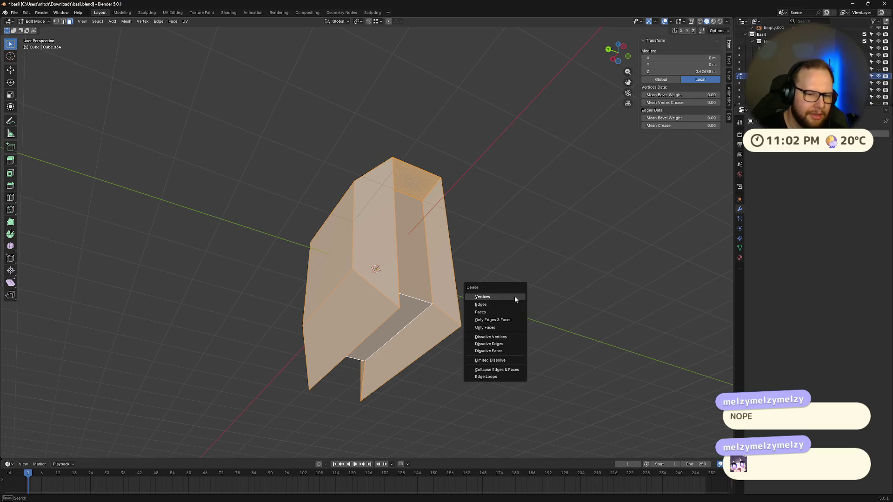
{"action": "key", "text": "Escape"}
{"action": "key", "text": "Tab"}
{"action": "key", "text": "Delete"}
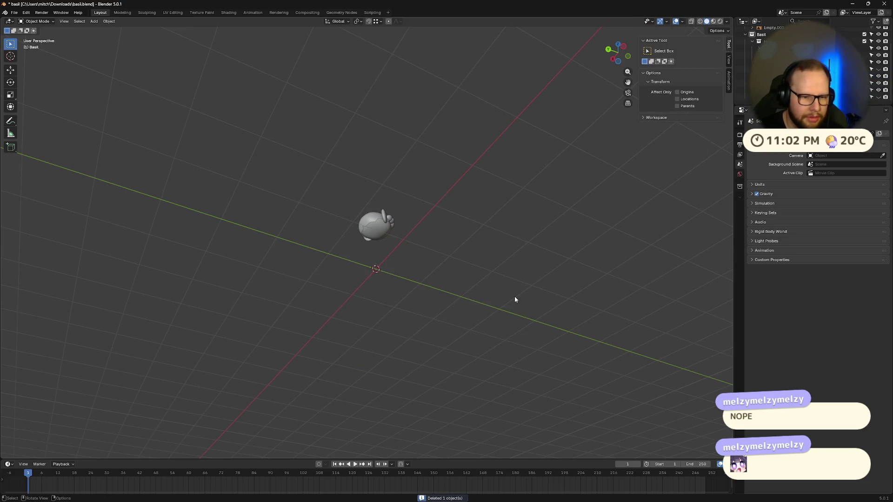
Select Basil's head and enter Edit Mode on it.
{"action": "mouse_move", "coordinate": [512, 296]}
{"action": "middle_mouse_down"}
{"action": "mouse_move", "coordinate": [452, 267]}
{"action": "mouse_move", "coordinate": [328, 321]}
{"action": "middle_mouse_up"}
{"action": "scroll", "coordinate": [328, 321], "scroll_direction": "up", "scroll_amount": 5}
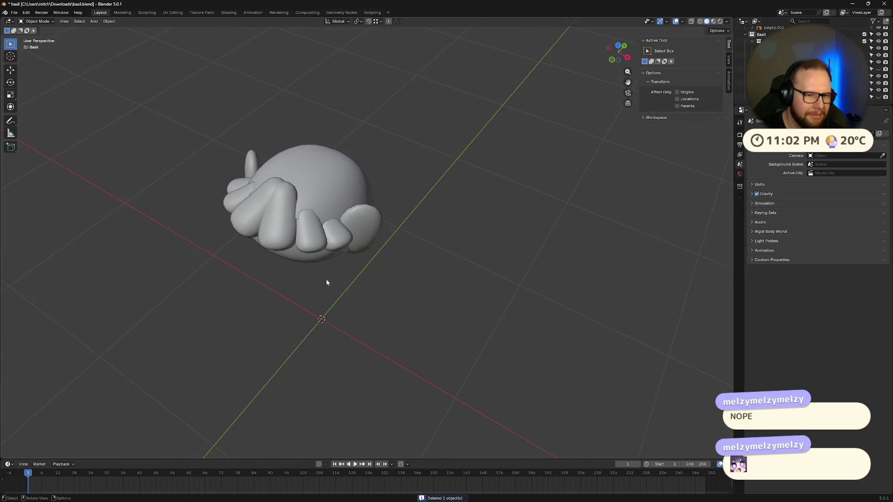
{"action": "middle_click_drag", "start_coordinate": [325, 279], "coordinate": [311, 258]}
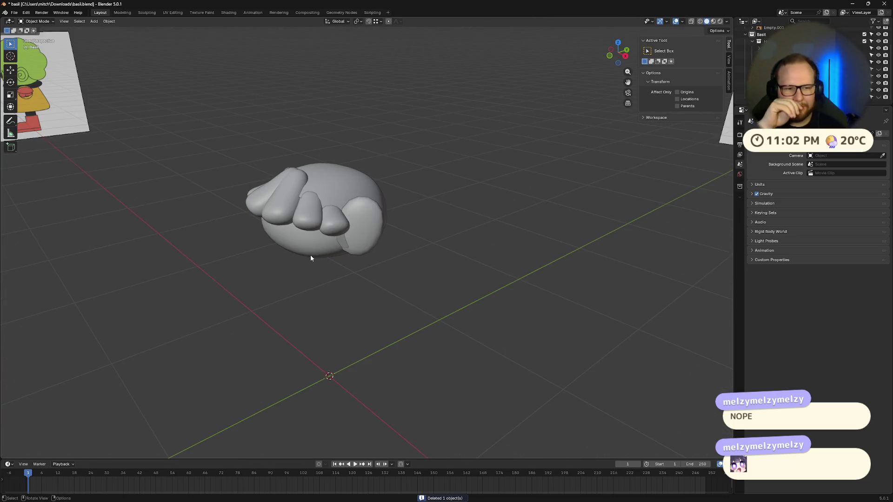
{"action": "left_click", "coordinate": [282, 232]}
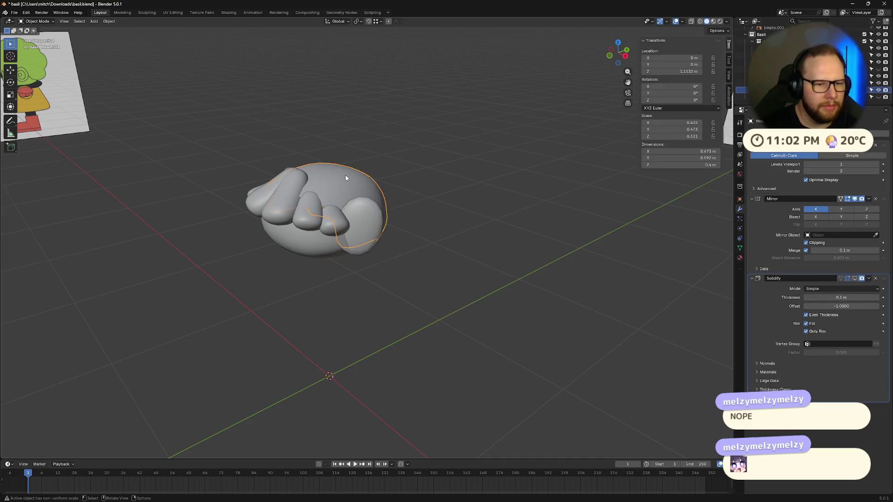
{"action": "mouse_move", "coordinate": [326, 209]}
{"action": "middle_mouse_down"}
{"action": "mouse_move", "coordinate": [363, 177]}
{"action": "mouse_move", "coordinate": [457, 168]}
{"action": "middle_mouse_up"}
{"action": "key", "text": "Tab"}
Extrude and scale all the head's faces outward, then undo the attempt.
{"action": "key", "text": "a"}
{"action": "key", "text": "e"}
{"action": "key", "text": "s"}
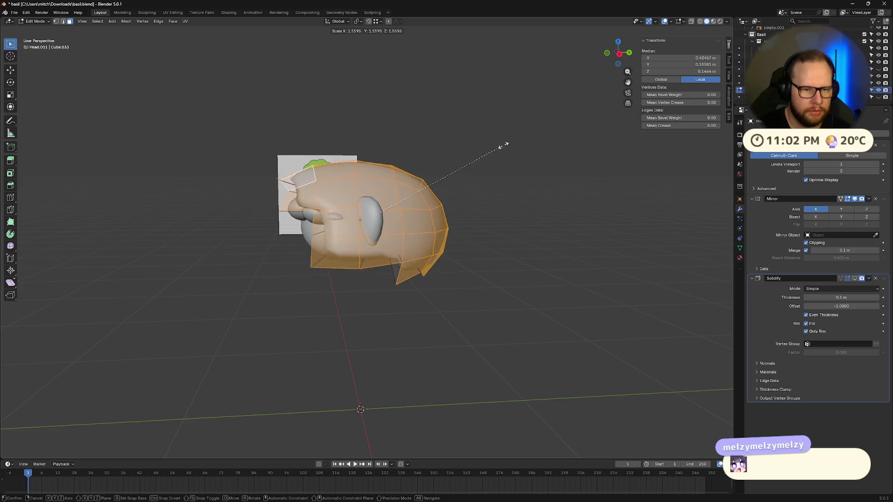
{"action": "left_click", "coordinate": [513, 147]}
{"action": "mouse_move", "coordinate": [413, 171]}
{"action": "middle_mouse_down"}
{"action": "mouse_move", "coordinate": [462, 158]}
{"action": "mouse_move", "coordinate": [508, 187]}
{"action": "mouse_move", "coordinate": [516, 204]}
{"action": "mouse_move", "coordinate": [503, 202]}
{"action": "mouse_move", "coordinate": [530, 205]}
{"action": "middle_mouse_up"}
{"action": "key", "text": "ctrl+z"}
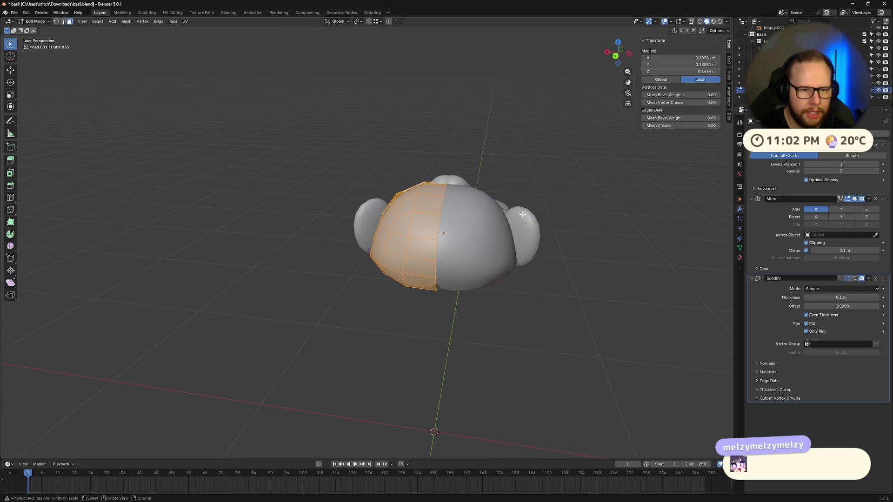
Re-extrude the selected faces along their normals and scale the extrusion.
{"action": "key", "text": "e"}
{"action": "left_click", "coordinate": [470, 161]}
{"action": "mouse_move", "coordinate": [470, 161]}
{"action": "middle_mouse_down"}
{"action": "mouse_move", "coordinate": [534, 91]}
{"action": "mouse_move", "coordinate": [531, 121]}
{"action": "mouse_move", "coordinate": [474, 136]}
{"action": "middle_mouse_up"}
{"action": "key", "text": "ctrl+z"}
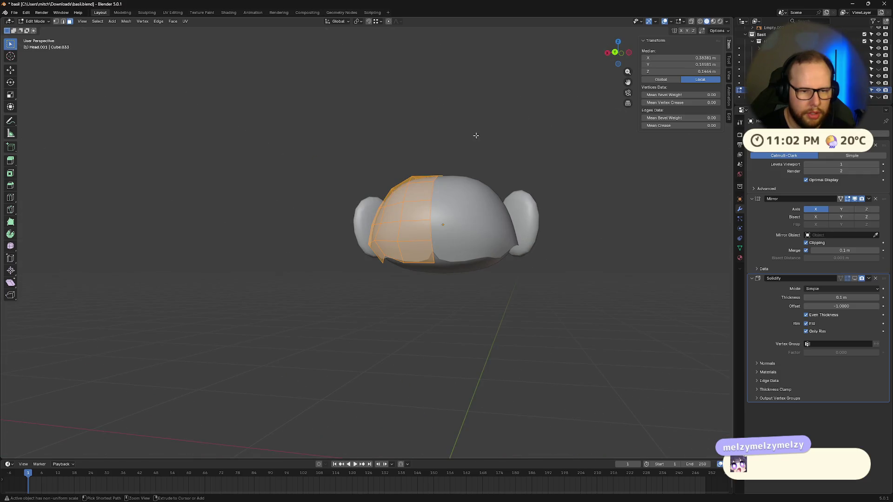
{"action": "key", "text": "e"}
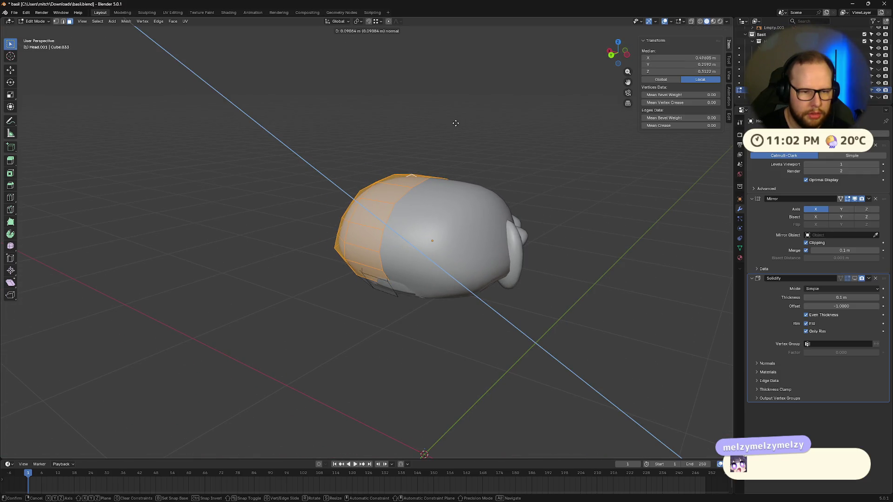
{"action": "left_click", "coordinate": [456, 123]}
{"action": "middle_click_drag", "start_coordinate": [446, 124], "coordinate": [420, 151]}
{"action": "key", "text": "s"}
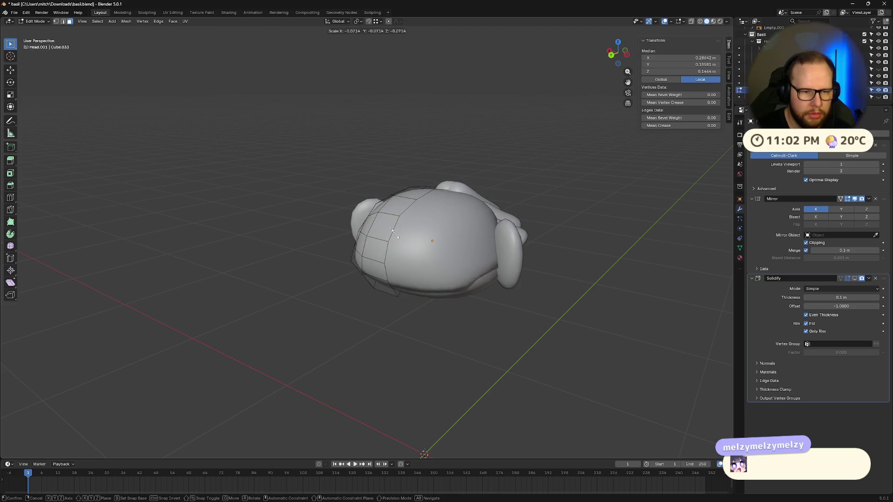
{"action": "left_click", "coordinate": [367, 217]}
{"action": "mouse_move", "coordinate": [304, 427]}
{"action": "middle_mouse_down"}
{"action": "mouse_move", "coordinate": [335, 373]}
{"action": "mouse_move", "coordinate": [360, 366]}
{"action": "middle_mouse_up"}
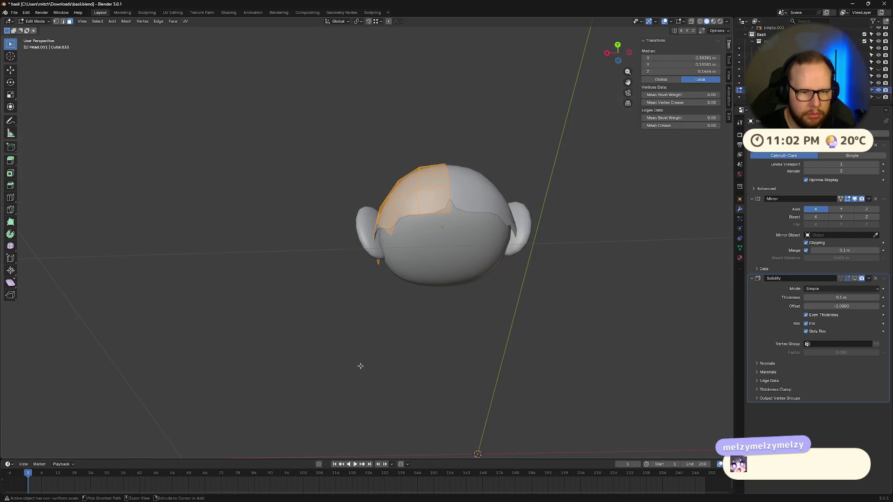
Scale the hair faces, then extrude them 0.48 m along their normals.
{"action": "key", "text": "s"}
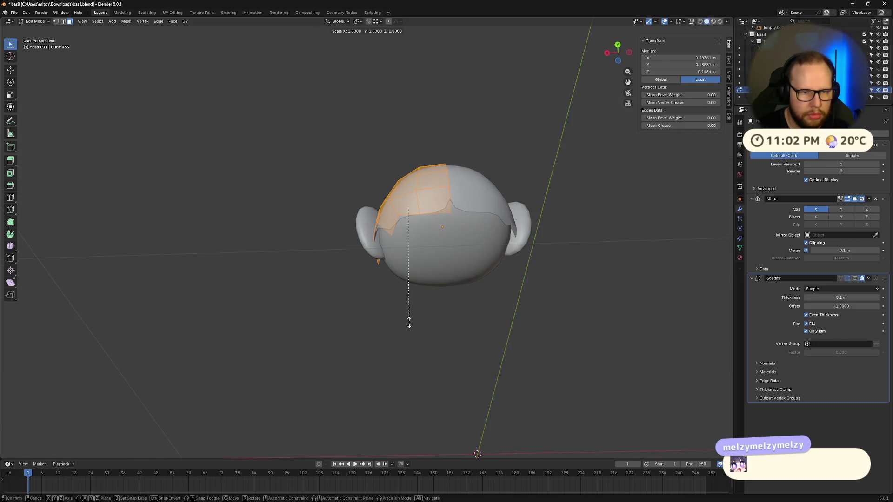
{"action": "left_click", "coordinate": [494, 413]}
{"action": "key", "text": "e"}
{"action": "mouse_move", "coordinate": [494, 413]}
{"action": "middle_mouse_down"}
{"action": "mouse_move", "coordinate": [528, 428]}
{"action": "mouse_move", "coordinate": [523, 325]}
{"action": "middle_mouse_up"}
{"action": "left_click", "coordinate": [528, 368]}
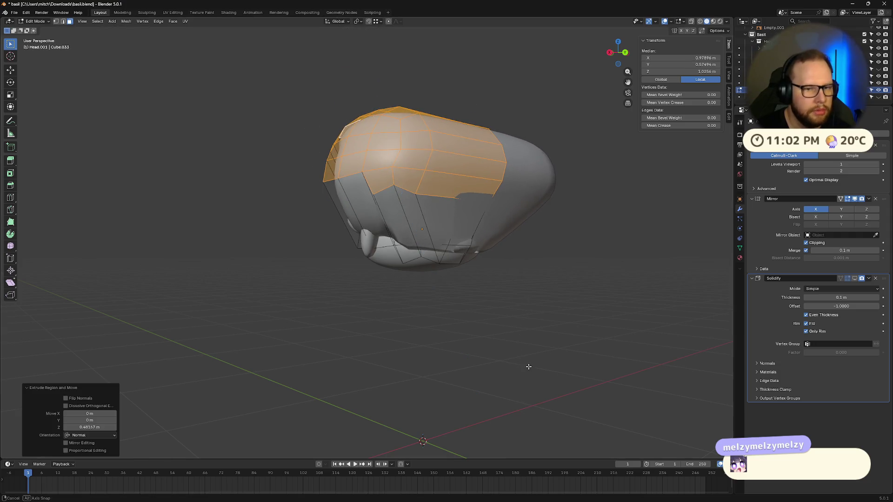
{"action": "mouse_move", "coordinate": [528, 365]}
{"action": "middle_mouse_down"}
{"action": "mouse_move", "coordinate": [506, 432]}
{"action": "mouse_move", "coordinate": [458, 346]}
{"action": "middle_mouse_up"}
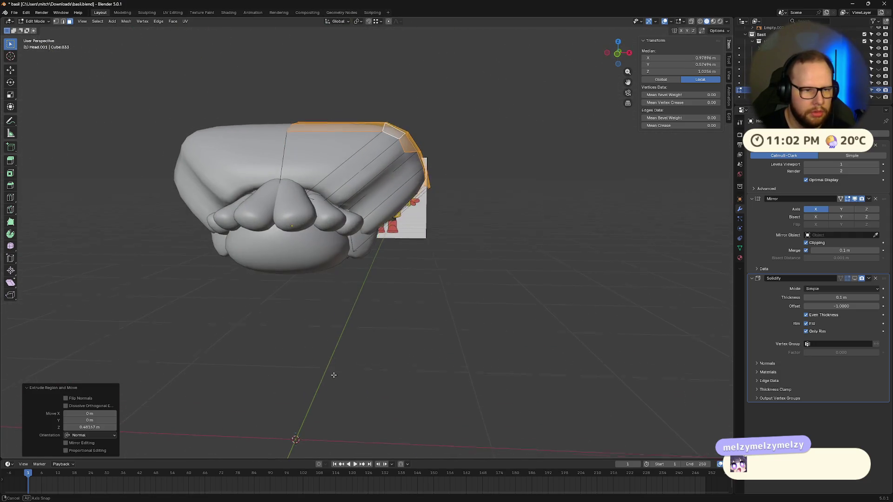
Shift the hair faces along the global X axis.
{"action": "key", "text": "g"}
{"action": "key", "text": "x"}
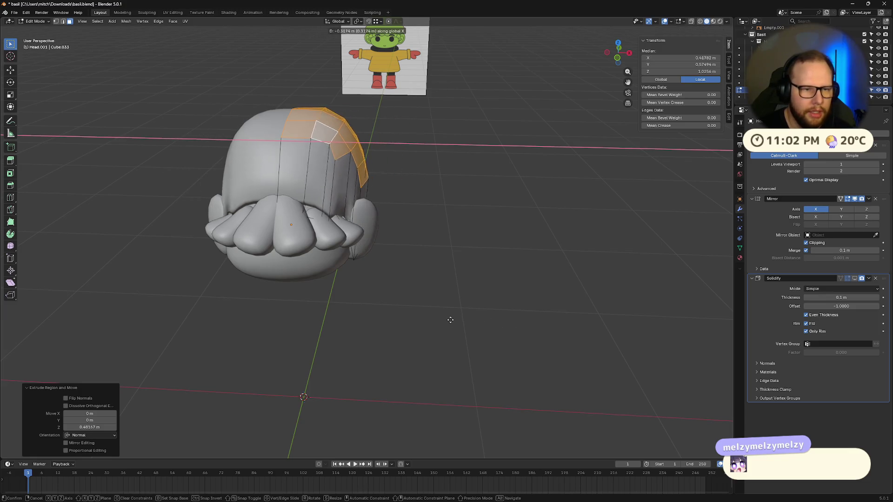
{"action": "left_click", "coordinate": [465, 337]}
{"action": "mouse_move", "coordinate": [474, 349]}
{"action": "middle_mouse_down"}
{"action": "mouse_move", "coordinate": [492, 319]}
{"action": "mouse_move", "coordinate": [396, 351]}
{"action": "mouse_move", "coordinate": [377, 315]}
{"action": "mouse_move", "coordinate": [408, 329]}
{"action": "middle_mouse_up"}
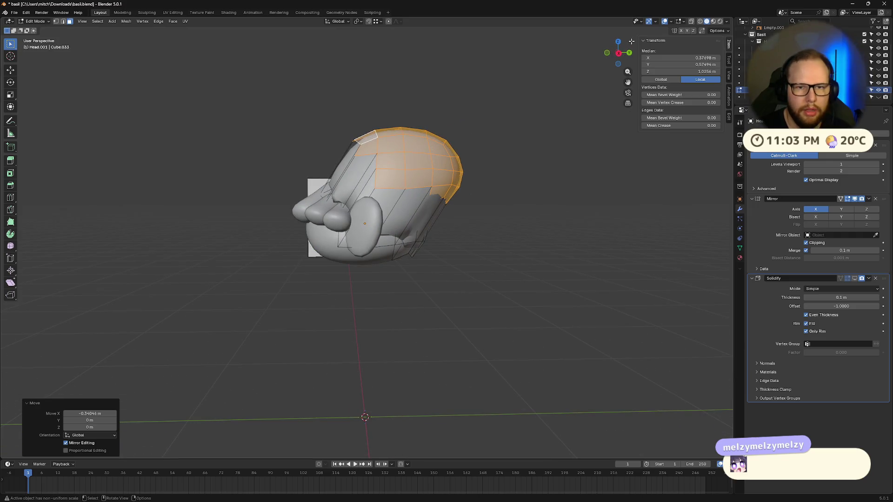
In Right Ortho view, move the hair vertices up and left over the reference outline.
{"action": "left_click", "coordinate": [619, 53]}
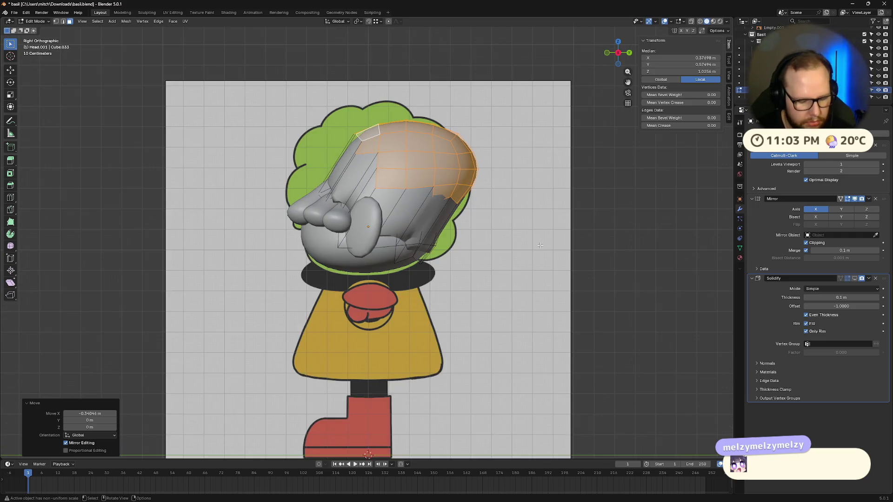
{"action": "key", "text": "g"}
{"action": "right_click", "coordinate": [591, 210]}
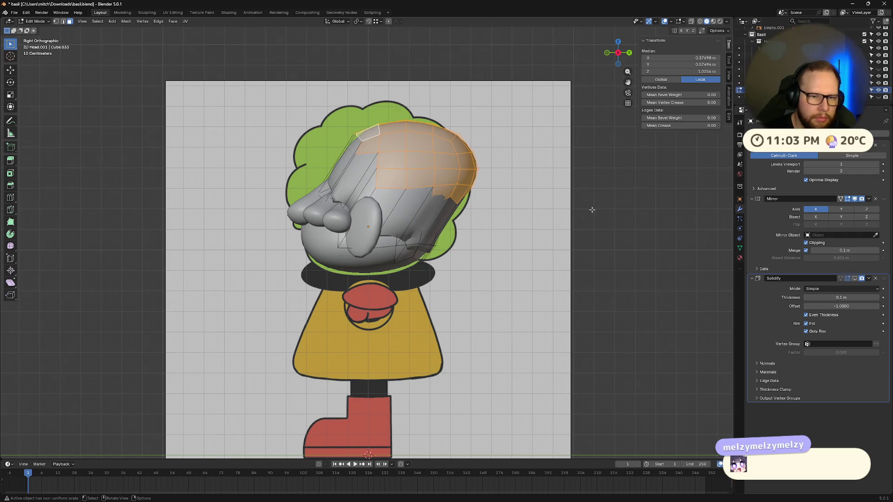
{"action": "key", "text": "g"}
{"action": "left_click", "coordinate": [557, 198]}
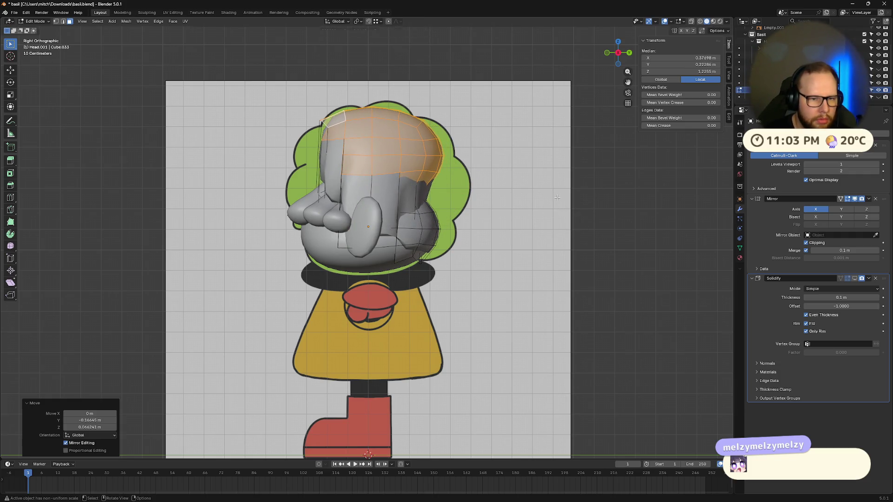
{"action": "mouse_move", "coordinate": [568, 217]}
{"action": "middle_mouse_down"}
{"action": "mouse_move", "coordinate": [540, 253]}
{"action": "mouse_move", "coordinate": [467, 288]}
{"action": "mouse_move", "coordinate": [502, 252]}
{"action": "mouse_move", "coordinate": [413, 230]}
{"action": "middle_mouse_up"}
Deselect all, return to Object Mode, and open a new Firefox window.
{"action": "key", "text": "alt+a"}
{"action": "key", "text": "Tab"}
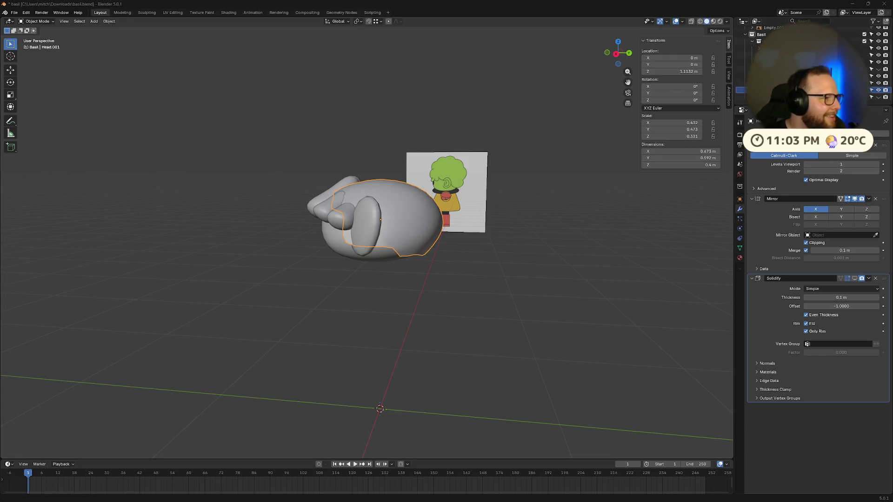
{"action": "mouse_move", "coordinate": [142, 501]}
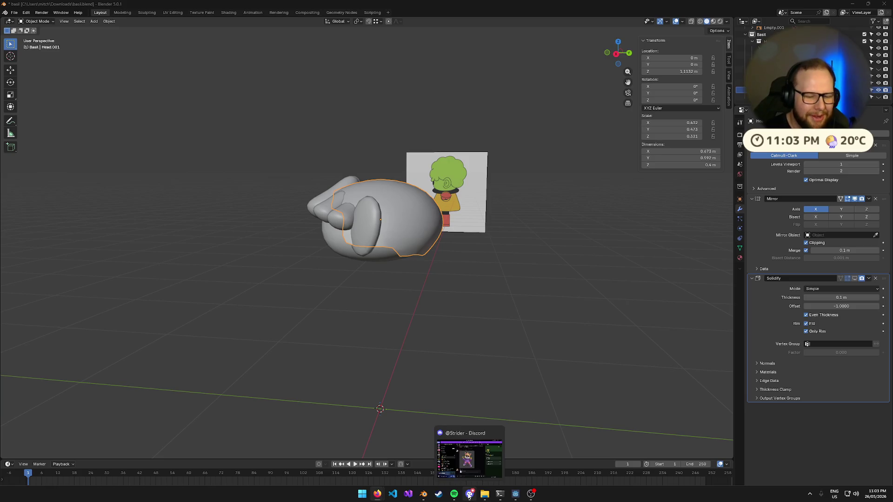
{"action": "left_click", "coordinate": [214, 266]}
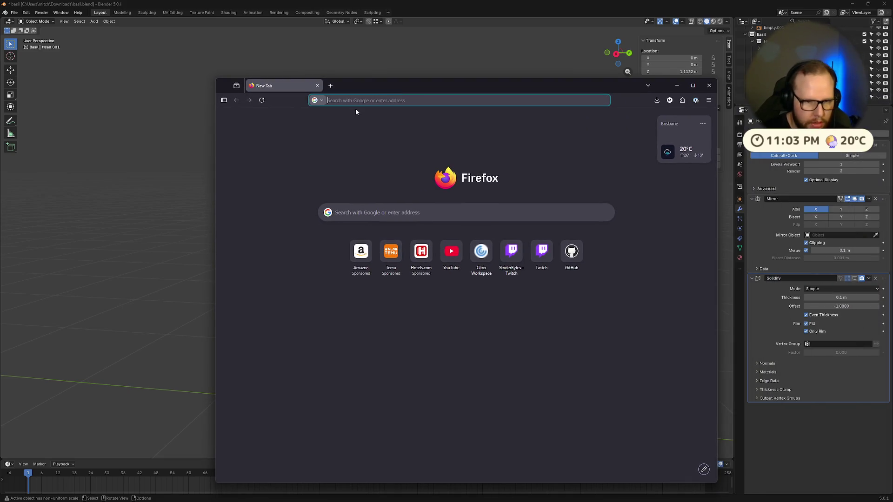
Search YouTube for 'godot make game character hair', then change it to 'blender make game character hair'.
{"action": "left_click", "coordinate": [450, 251]}
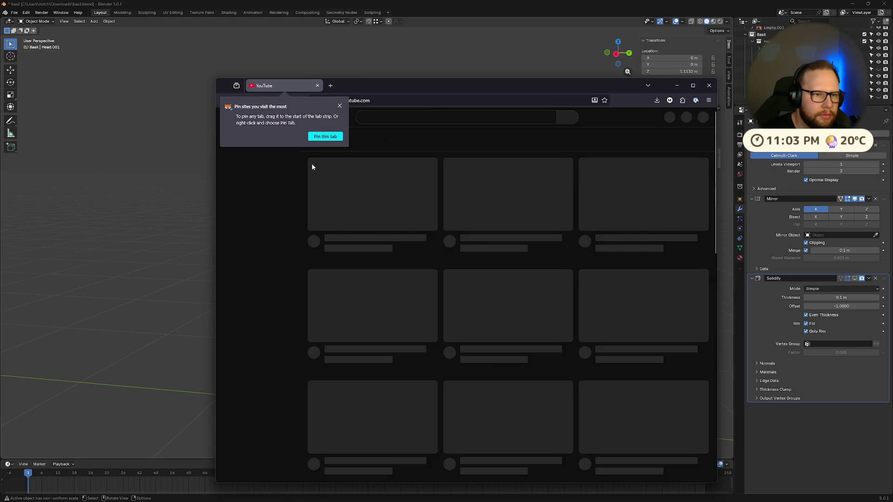
{"action": "left_click", "coordinate": [427, 118]}
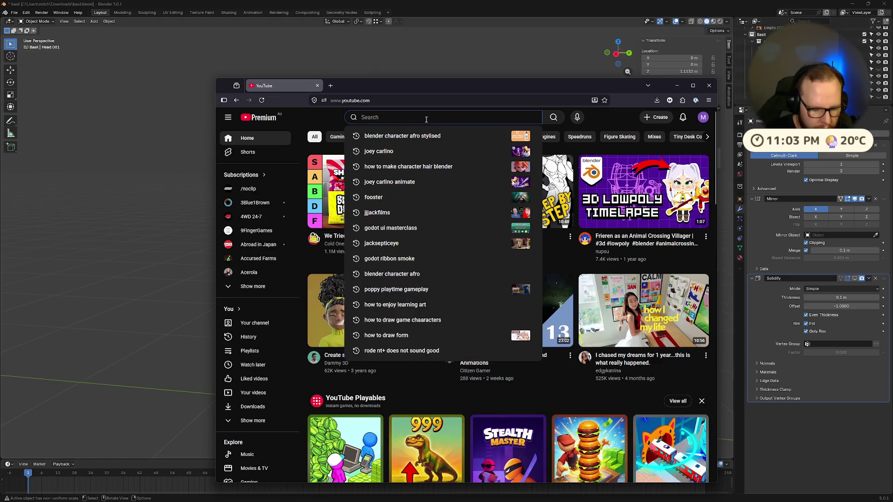
{"action": "type", "text": "godot make g"}
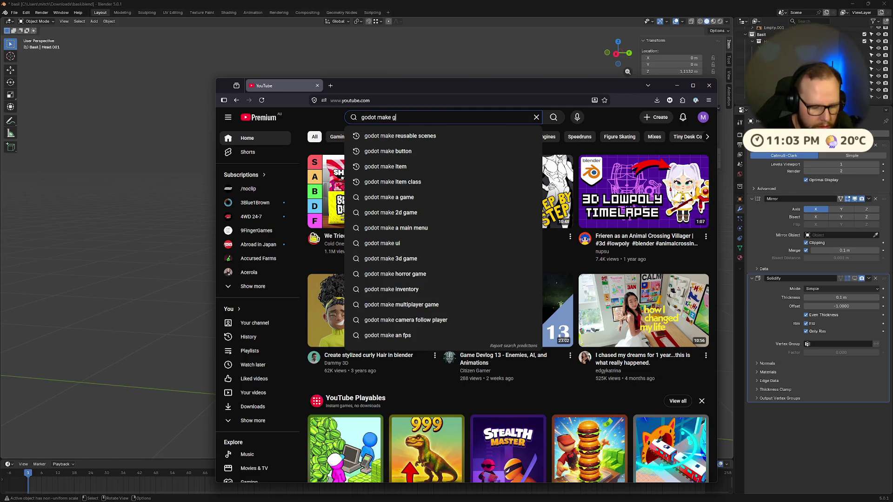
{"action": "type", "text": "ame character hair"}
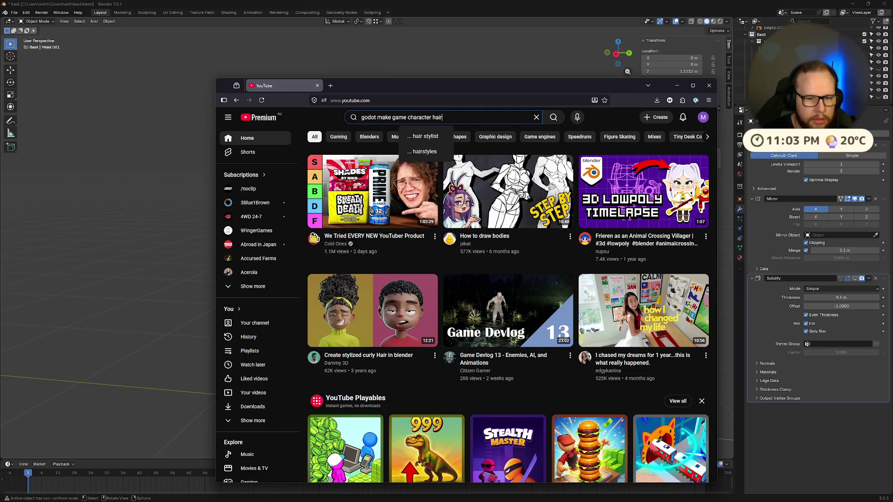
{"action": "key", "text": "Return"}
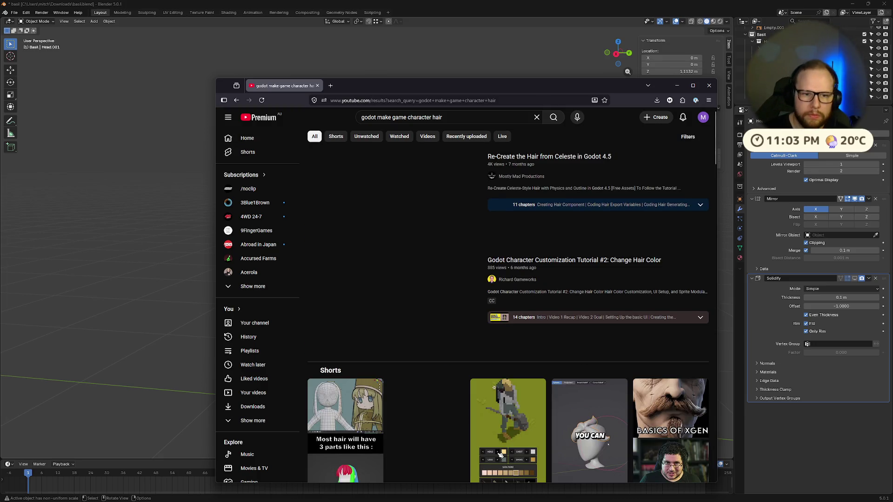
{"action": "double_click", "coordinate": [370, 117]}
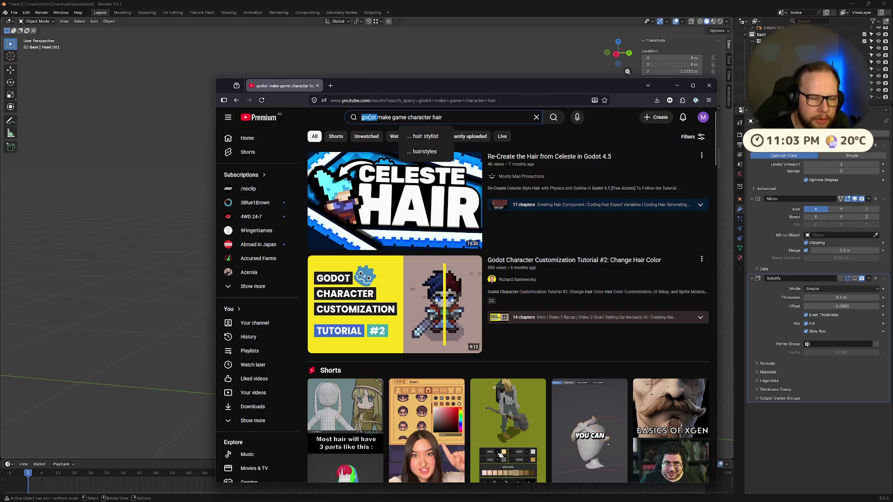
{"action": "type", "text": "blender"}
{"action": "key", "text": "Return"}
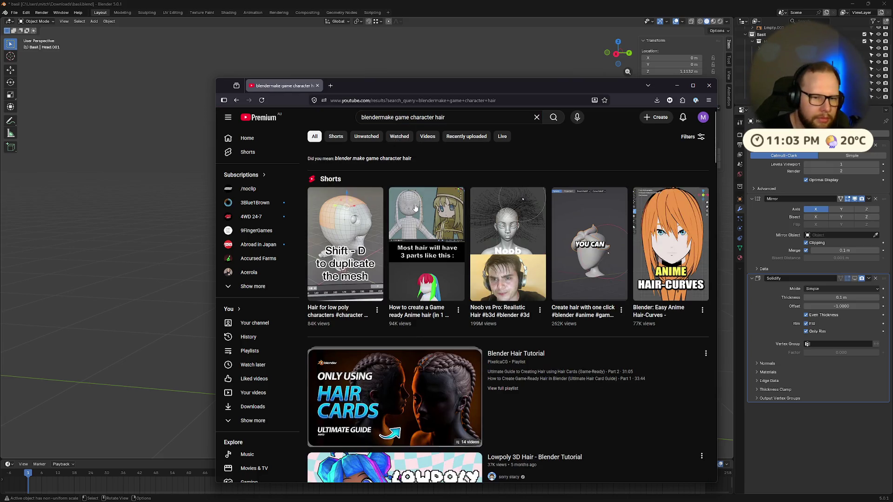
Watch the one-click hair creation Short, then go back to the search results.
{"action": "scroll", "coordinate": [474, 216], "scroll_direction": "down", "scroll_amount": 4}
{"action": "scroll", "coordinate": [558, 217], "scroll_direction": "up", "scroll_amount": 3}
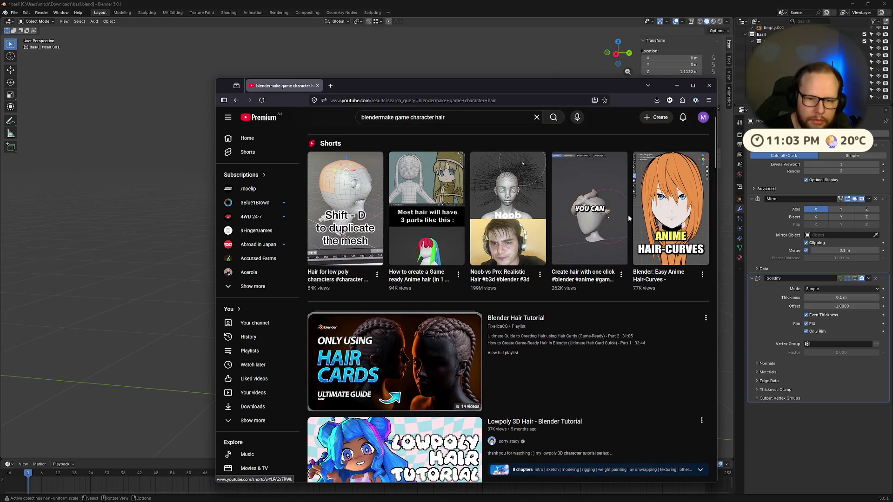
{"action": "left_click", "coordinate": [594, 195]}
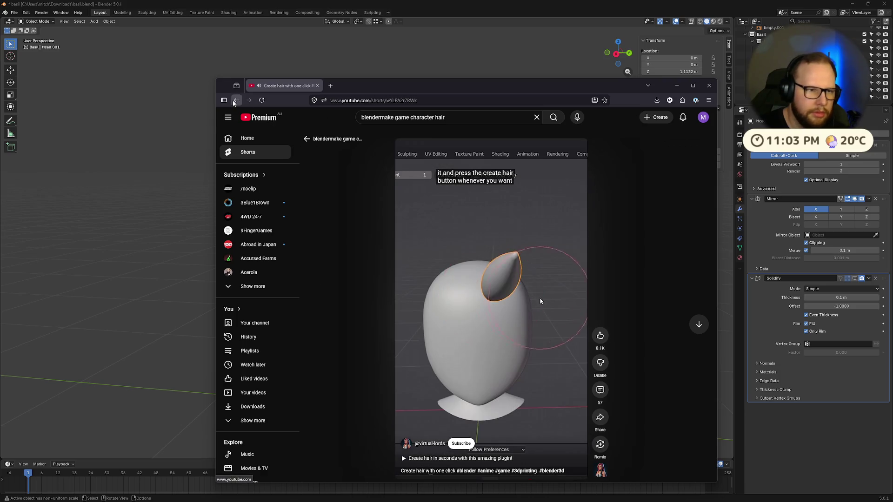
{"action": "key", "text": "alt+Left"}
Open 'The Ultimate Low Poly Hair Guide in Blender!' and pop it into picture-in-picture.
{"action": "scroll", "coordinate": [518, 323], "scroll_direction": "down", "scroll_amount": 4}
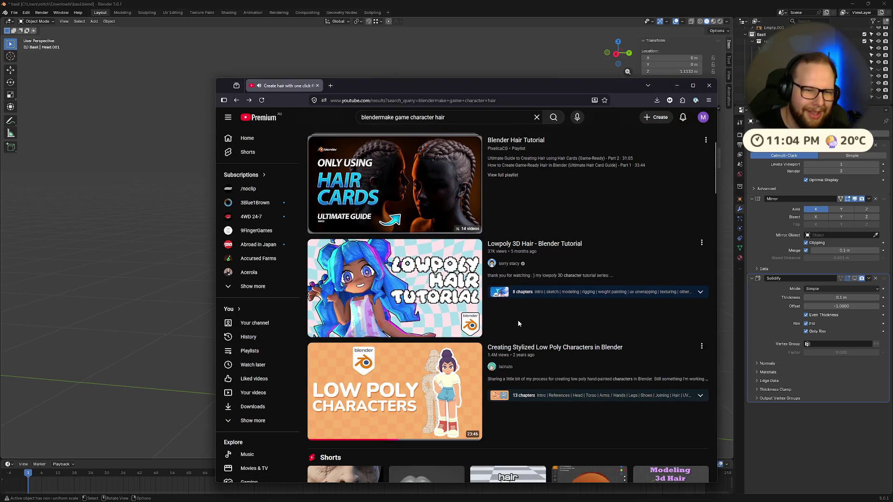
{"action": "scroll", "coordinate": [518, 319], "scroll_direction": "down", "scroll_amount": 2}
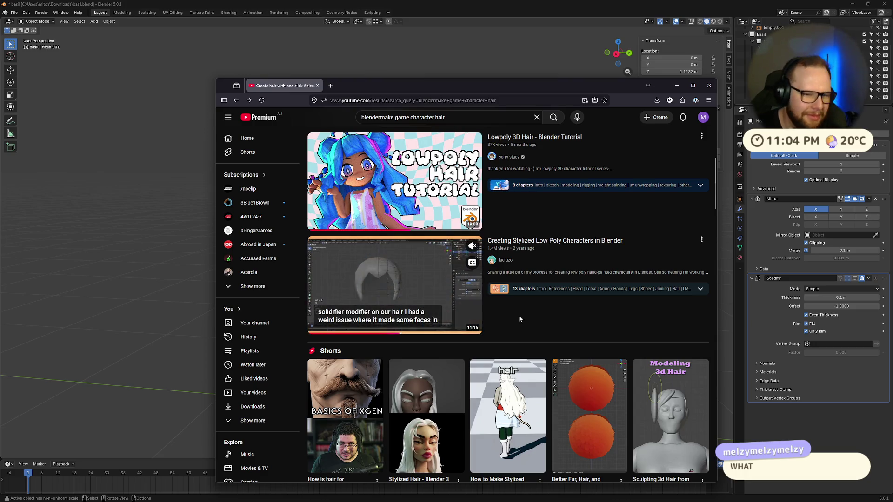
{"action": "scroll", "coordinate": [520, 319], "scroll_direction": "down", "scroll_amount": 2}
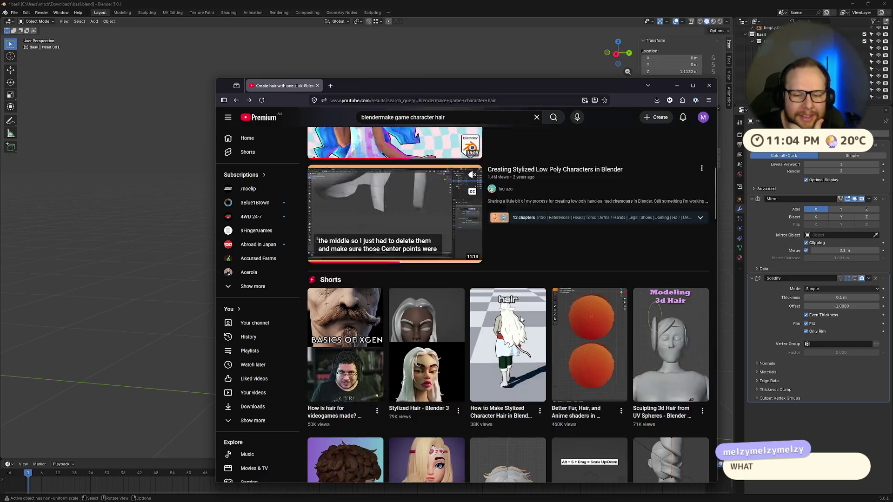
{"action": "scroll", "coordinate": [520, 318], "scroll_direction": "down", "scroll_amount": 5}
{"action": "mouse_move", "coordinate": [517, 315]}
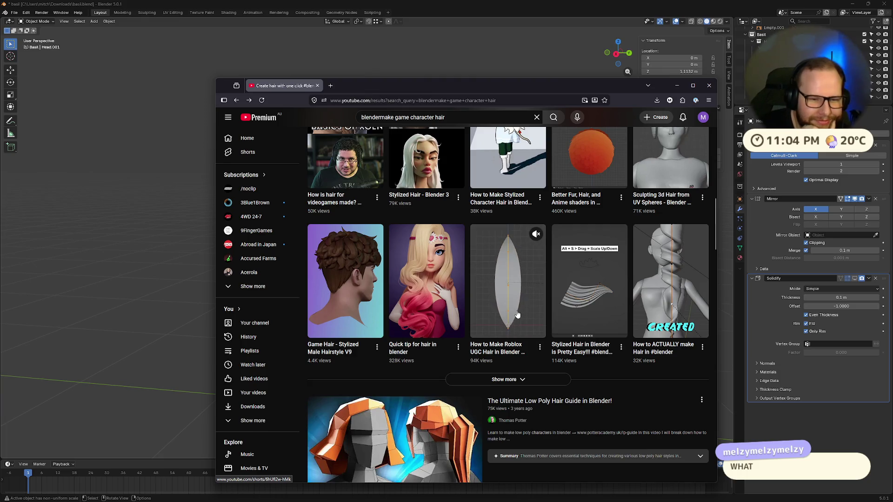
{"action": "scroll", "coordinate": [518, 315], "scroll_direction": "down", "scroll_amount": 3}
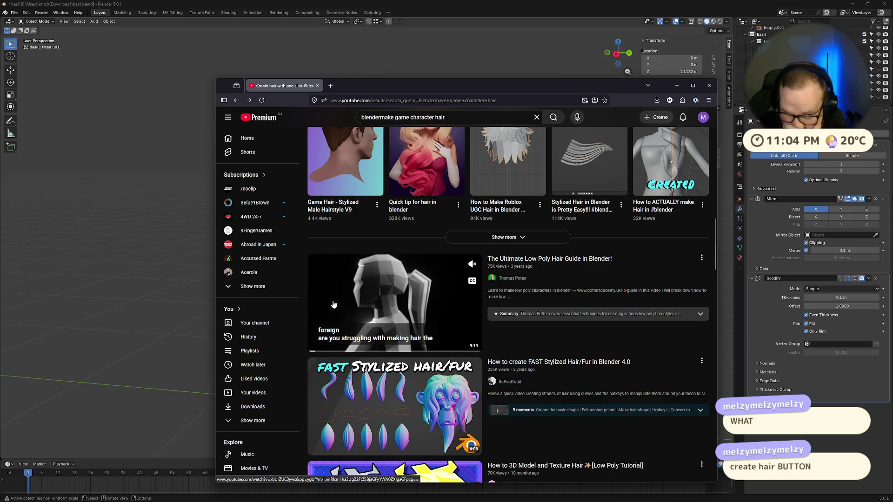
{"action": "left_click", "coordinate": [371, 316]}
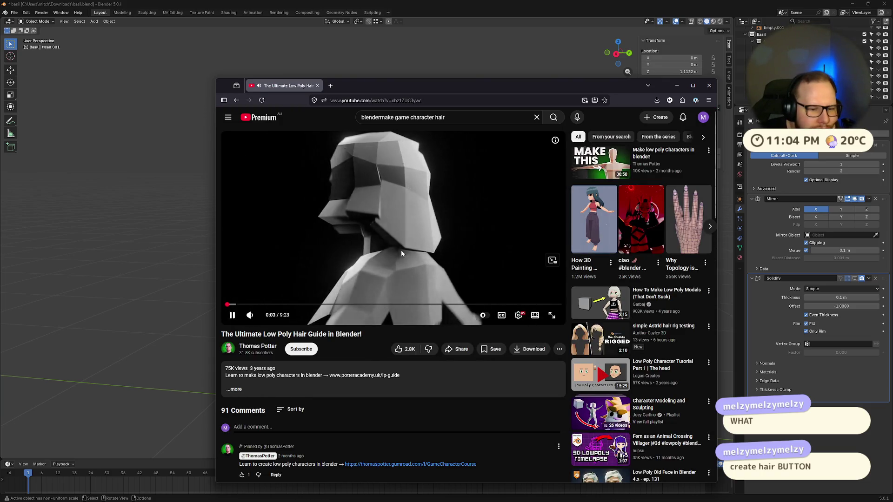
{"action": "left_click", "coordinate": [553, 260]}
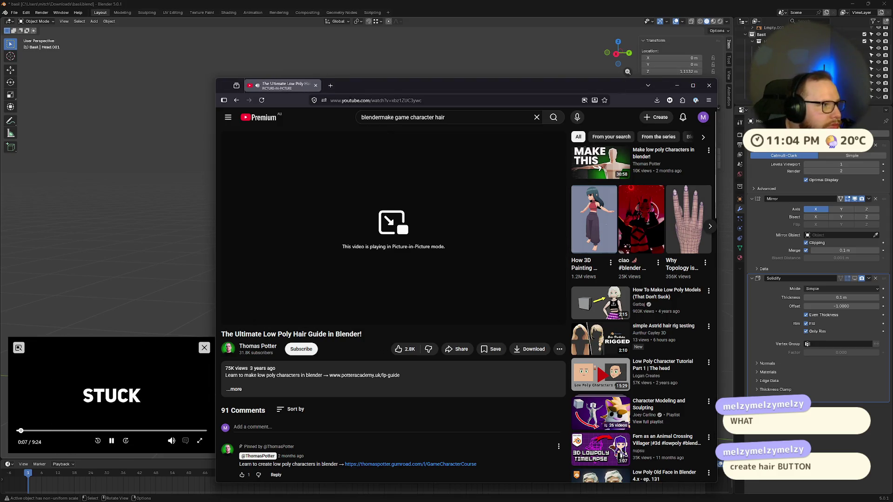
Minimize the browser, enlarge the picture-in-picture tutorial over Blender, and pause it at 0:33.
{"action": "left_click", "coordinate": [677, 85]}
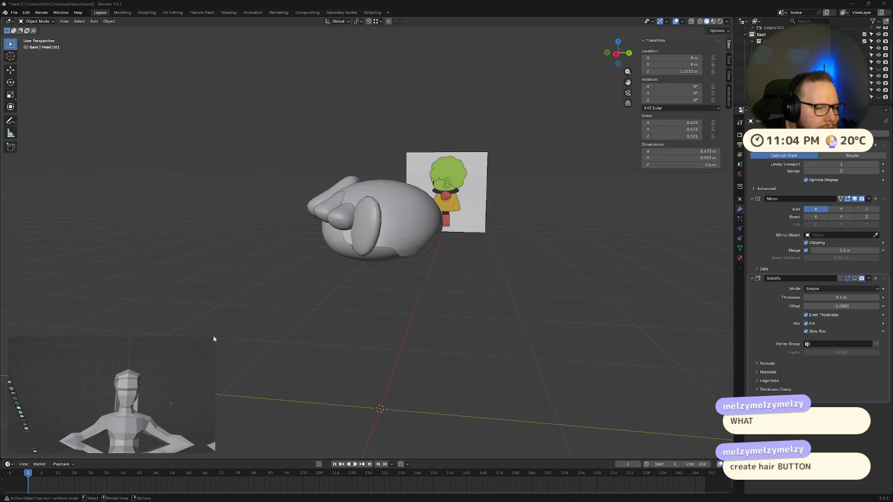
{"action": "left_click_drag", "start_coordinate": [215, 337], "coordinate": [339, 269]}
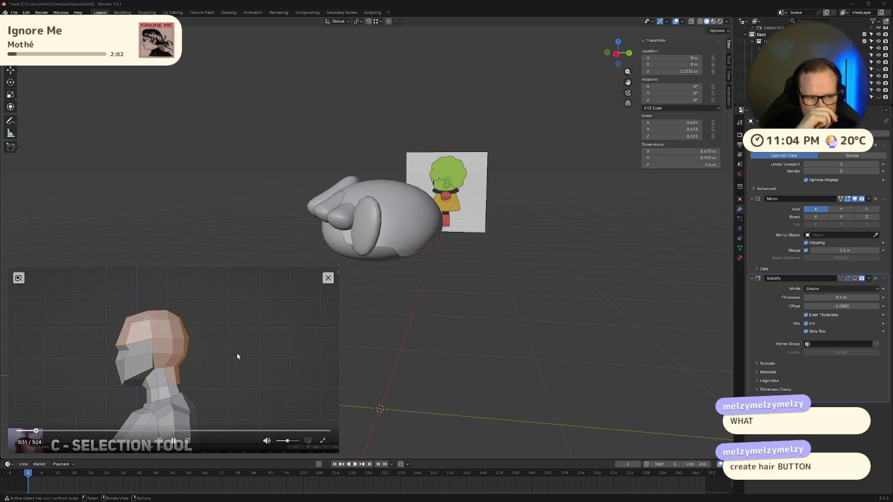
{"action": "left_click", "coordinate": [174, 441]}
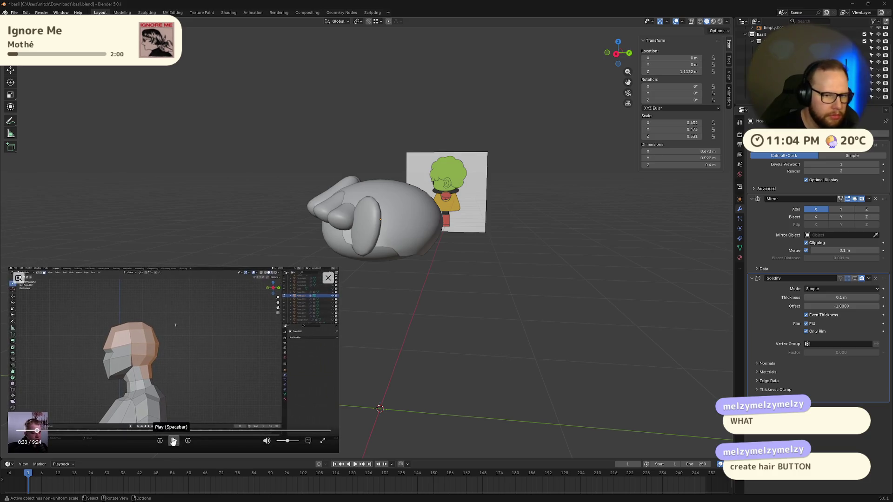
{"action": "middle_click_drag", "start_coordinate": [446, 326], "coordinate": [469, 294]}
{"action": "key", "text": "Tab"}
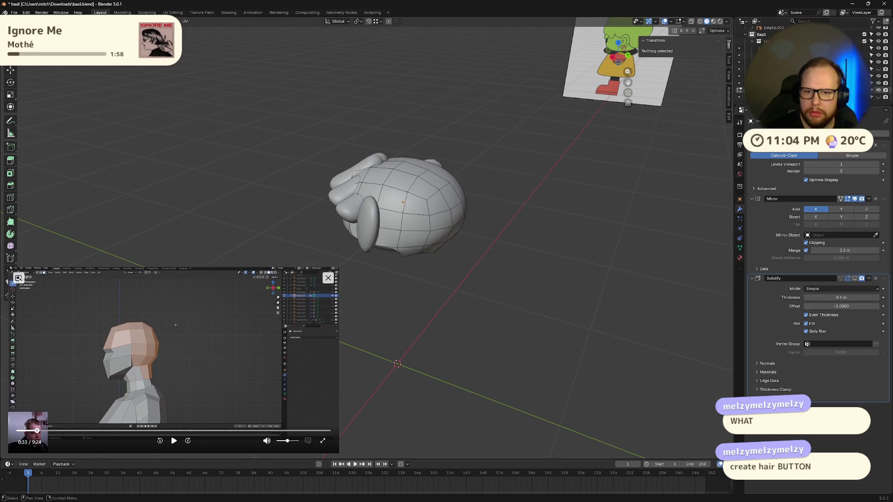
In Edit Mode, paint-select faces across the top, right side and lower front of Basil's head.
{"action": "key", "text": "ctrl+z"}
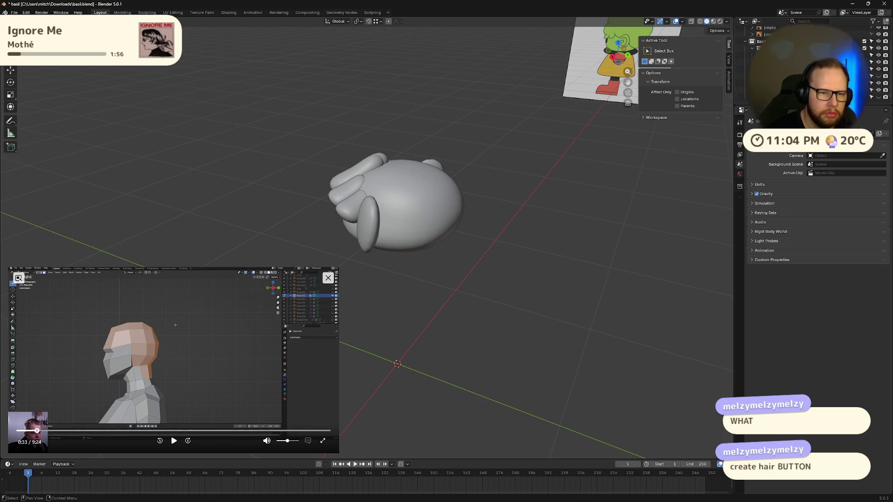
{"action": "key", "text": "ctrl+shift+z"}
{"action": "middle_click_drag", "start_coordinate": [482, 213], "coordinate": [487, 207]}
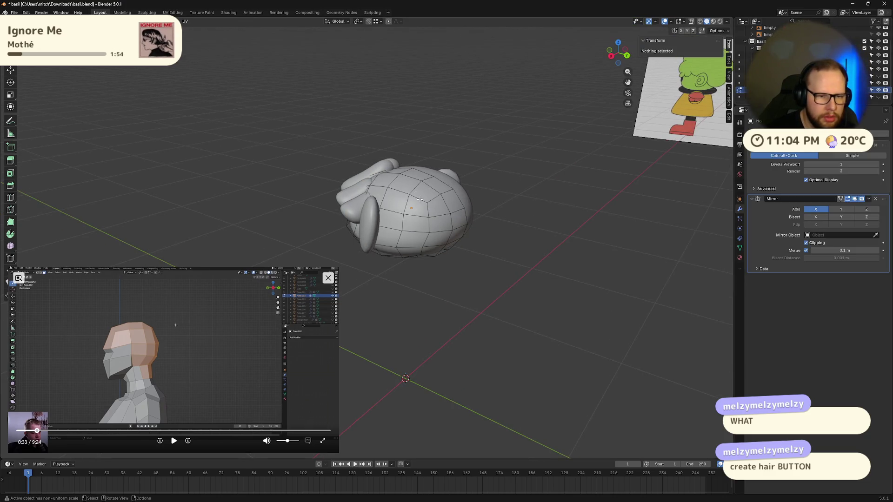
{"action": "left_click_drag", "start_coordinate": [401, 195], "coordinate": [421, 203]}
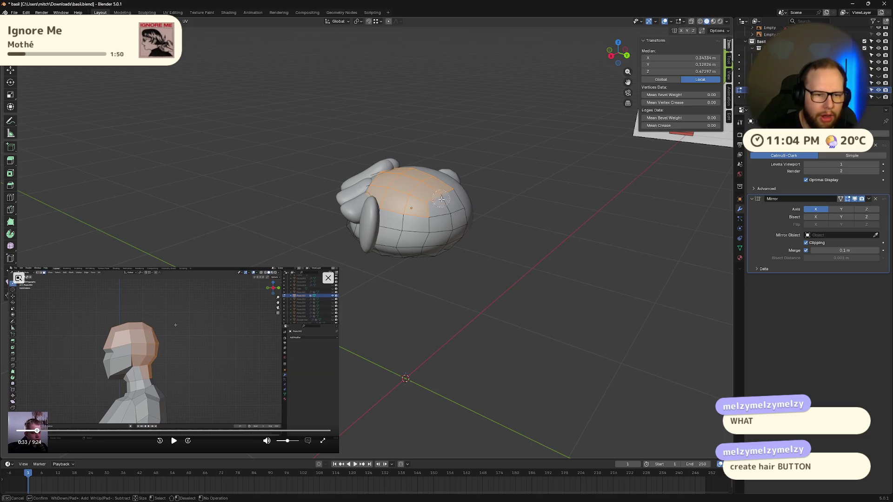
{"action": "left_click_drag", "start_coordinate": [442, 199], "coordinate": [578, 236]}
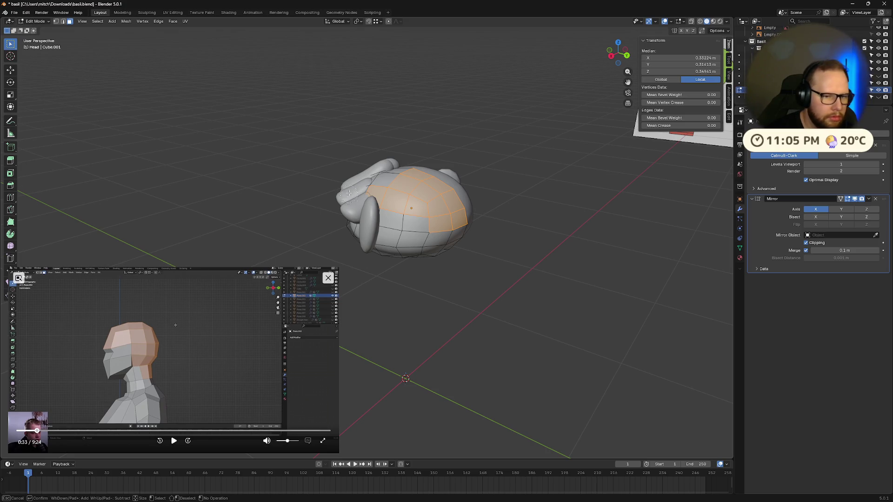
{"action": "left_click_drag", "start_coordinate": [348, 192], "coordinate": [389, 234]}
Clear the selection and circle-select the faces across the top of the head.
{"action": "right_click", "coordinate": [463, 161]}
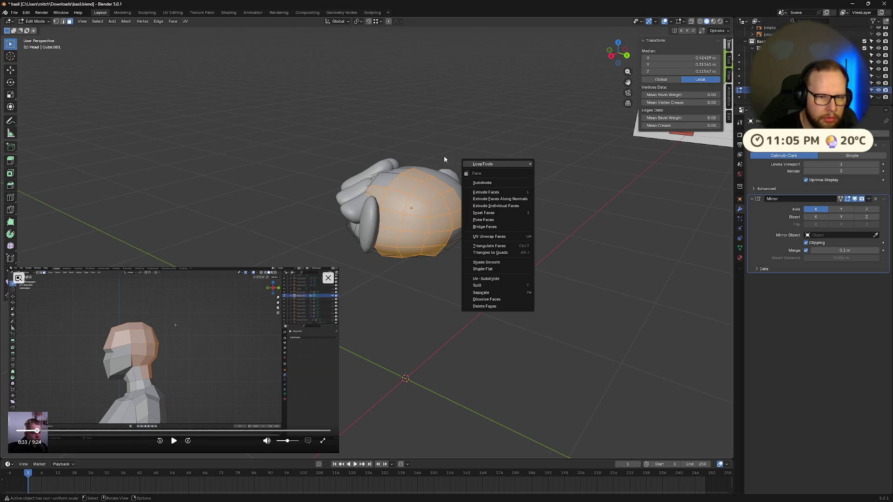
{"action": "middle_click_drag", "start_coordinate": [381, 123], "coordinate": [463, 158]}
{"action": "key", "text": "alt+a"}
{"action": "key", "text": "c"}
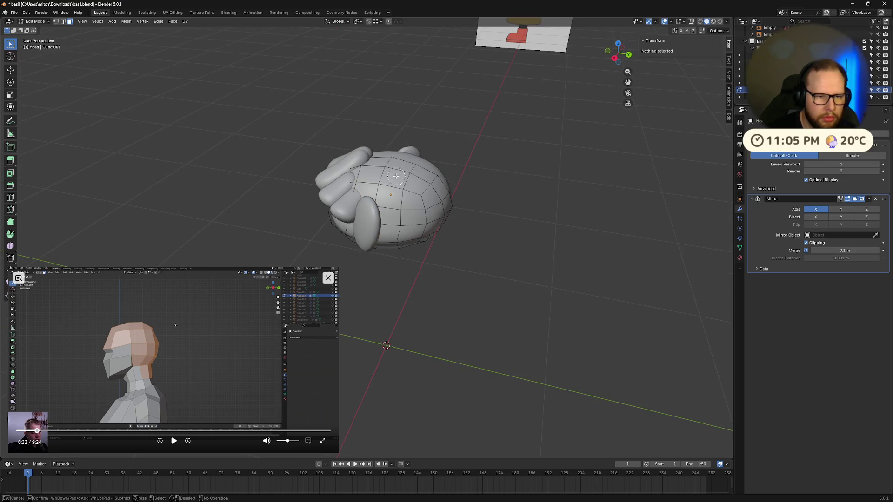
{"action": "left_click_drag", "start_coordinate": [367, 169], "coordinate": [418, 181]}
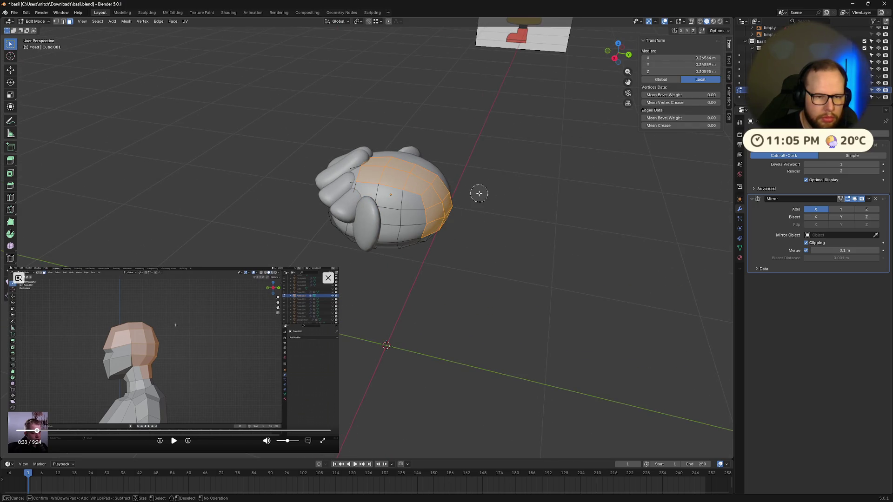
{"action": "key", "text": "Escape"}
Attempt a rip on the selected faces and orbit to bring the reference image into view.
{"action": "mouse_move", "coordinate": [480, 194]}
{"action": "middle_mouse_down"}
{"action": "mouse_move", "coordinate": [457, 172]}
{"action": "mouse_move", "coordinate": [500, 197]}
{"action": "middle_mouse_up"}
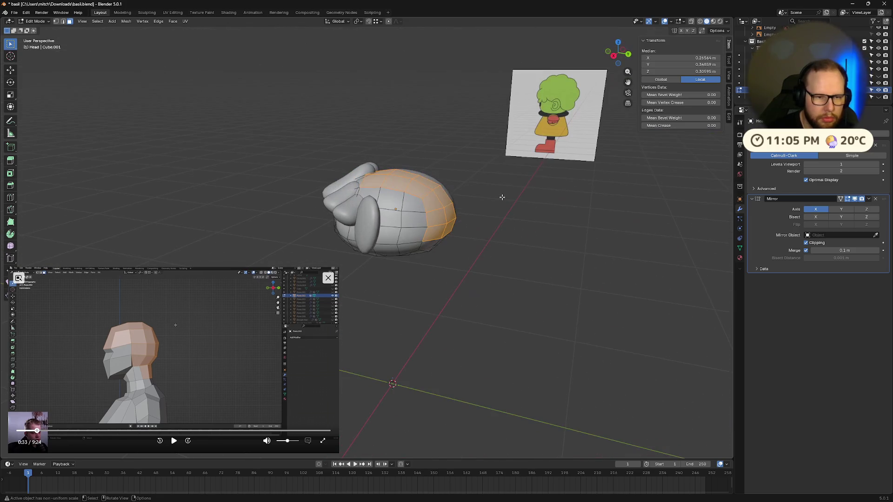
{"action": "key", "text": "v"}
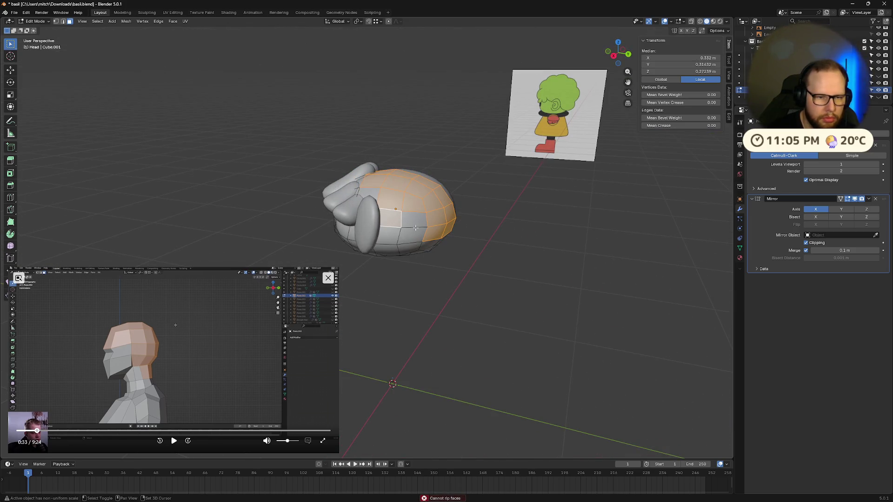
{"action": "middle_click_drag", "start_coordinate": [416, 227], "coordinate": [483, 255]}
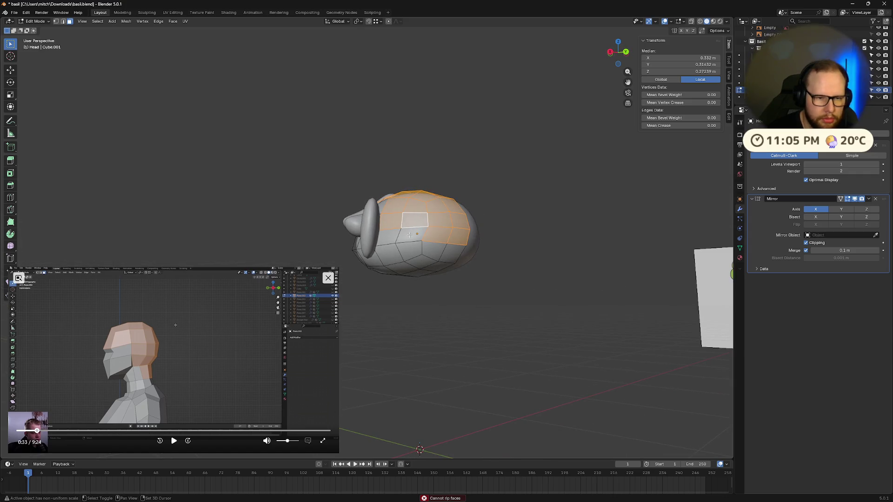
{"action": "mouse_move", "coordinate": [409, 235]}
{"action": "middle_mouse_down"}
{"action": "mouse_move", "coordinate": [428, 228]}
{"action": "mouse_move", "coordinate": [419, 210]}
{"action": "mouse_move", "coordinate": [382, 220]}
{"action": "mouse_move", "coordinate": [409, 207]}
{"action": "mouse_move", "coordinate": [474, 224]}
{"action": "mouse_move", "coordinate": [470, 235]}
{"action": "mouse_move", "coordinate": [478, 239]}
{"action": "mouse_move", "coordinate": [480, 219]}
{"action": "mouse_move", "coordinate": [528, 261]}
{"action": "mouse_move", "coordinate": [568, 274]}
{"action": "mouse_move", "coordinate": [538, 265]}
{"action": "middle_mouse_up"}
{"action": "middle_click_drag", "start_coordinate": [454, 252], "coordinate": [432, 274]}
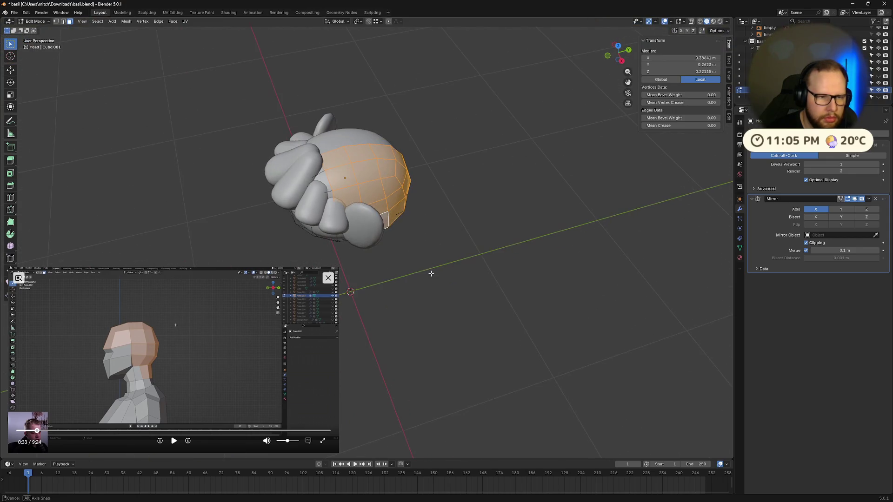
{"action": "mouse_move", "coordinate": [331, 200]}
{"action": "middle_mouse_down"}
{"action": "mouse_move", "coordinate": [343, 176]}
{"action": "mouse_move", "coordinate": [396, 216]}
{"action": "mouse_move", "coordinate": [442, 209]}
{"action": "middle_mouse_up"}
Isolate the head in local view and inspect its selected top faces.
{"action": "key", "text": "KP_Divide"}
{"action": "scroll", "coordinate": [367, 192], "scroll_direction": "down", "scroll_amount": 2}
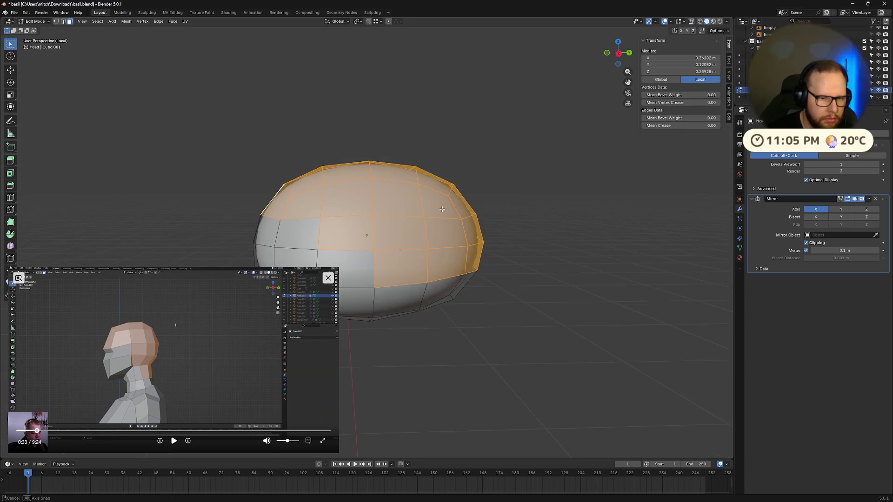
{"action": "scroll", "coordinate": [442, 209], "scroll_direction": "down", "scroll_amount": 3}
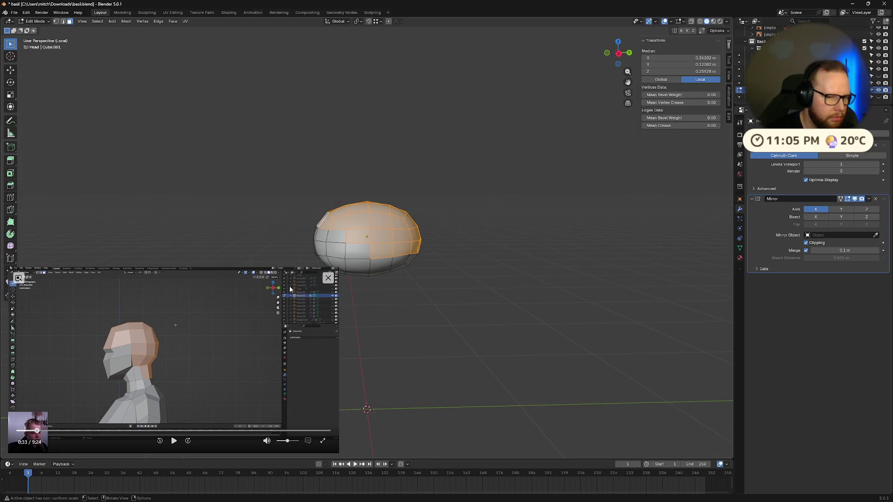
{"action": "mouse_move", "coordinate": [290, 289]}
{"action": "middle_mouse_down"}
{"action": "mouse_move", "coordinate": [375, 235]}
{"action": "mouse_move", "coordinate": [471, 254]}
{"action": "middle_mouse_up"}
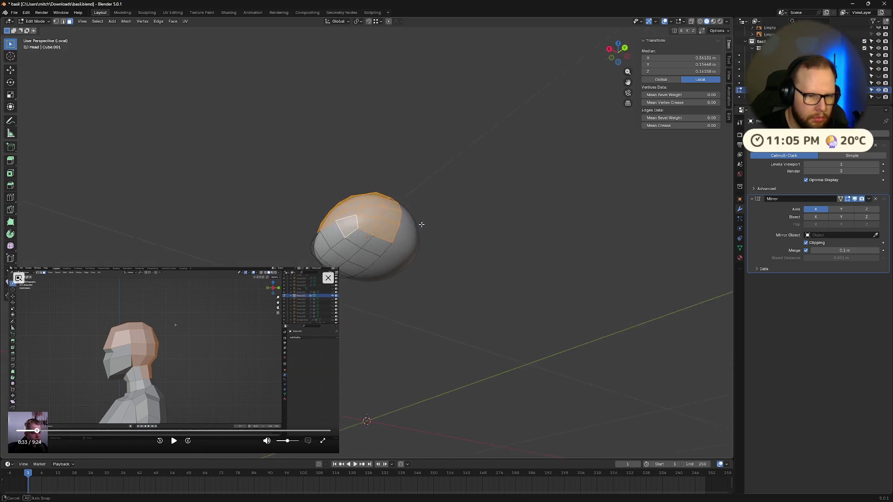
{"action": "middle_click_drag", "start_coordinate": [422, 225], "coordinate": [394, 247]}
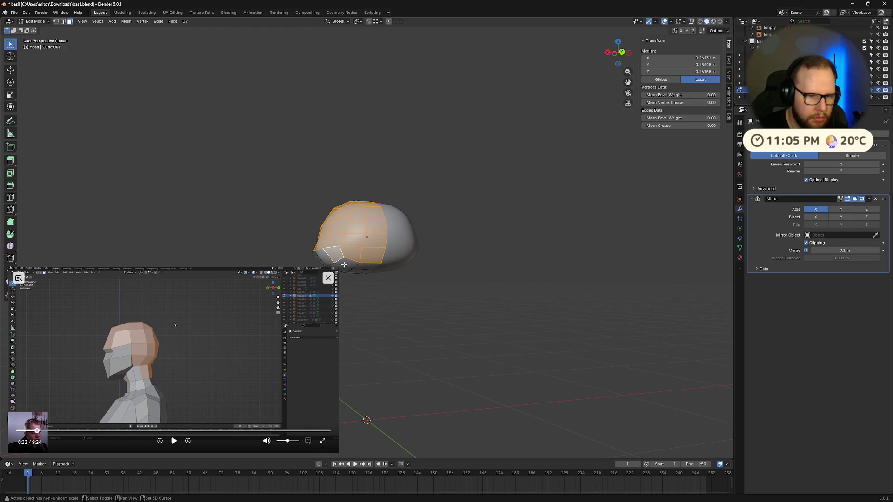